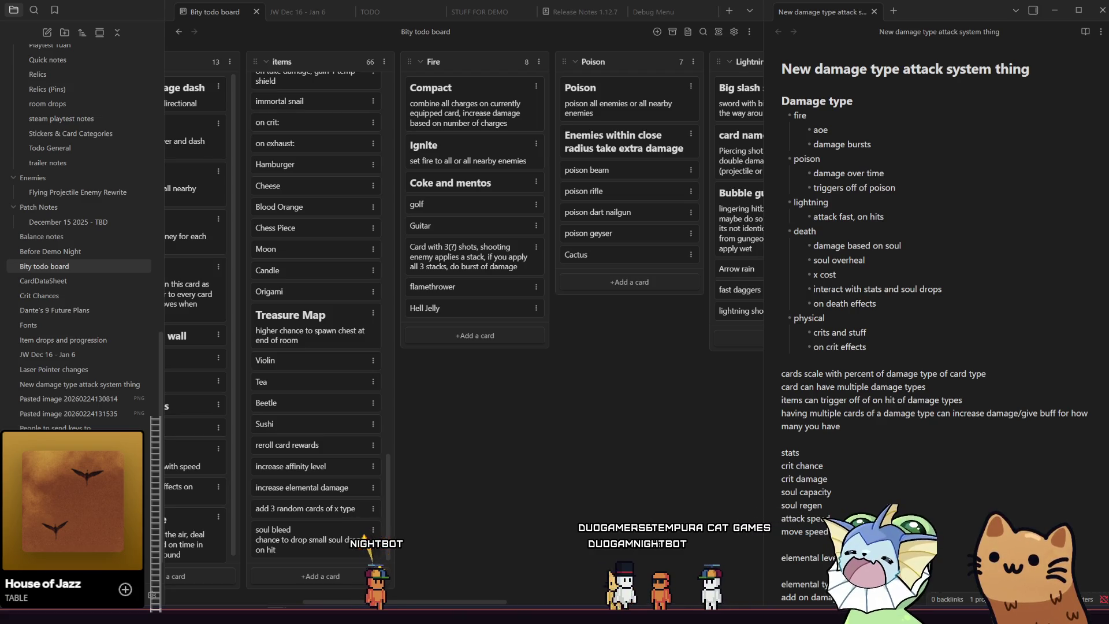
- Switch from the Obsidian todo board back to the Godot editor showing binder_info_page.tscn
{"action": "key", "text": "alt+Tab"}
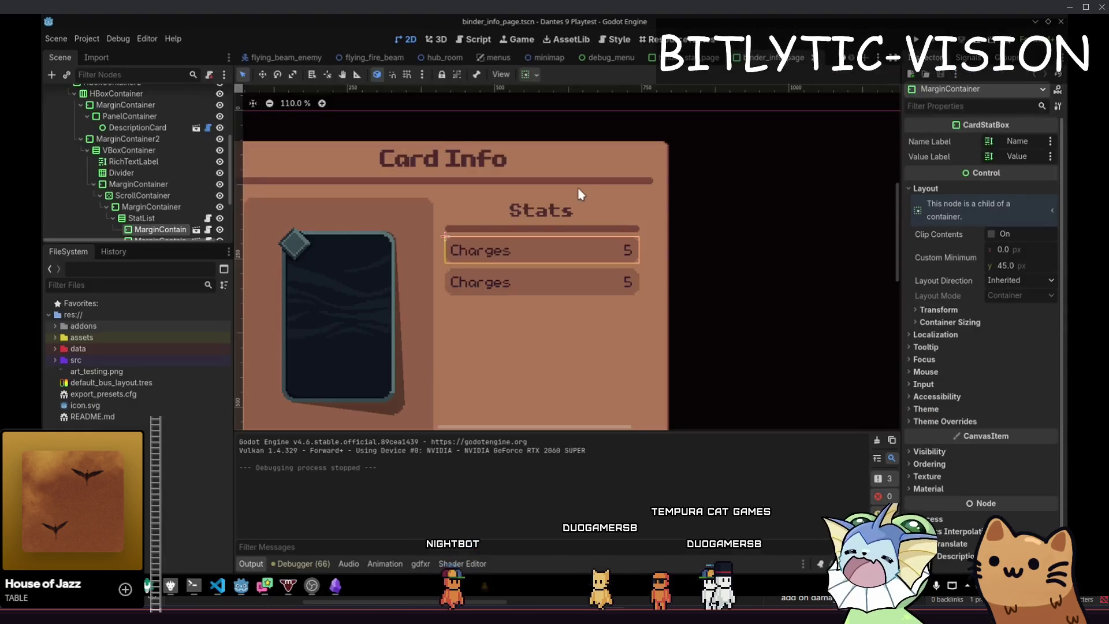
- Find and open binder_page_items.tscn with the Quick Open search
{"action": "key", "text": "ctrl+o"}
{"action": "key", "text": "Escape"}
{"action": "key", "text": "ctrl+shift+o"}
{"action": "type", "text": "stats_page"}
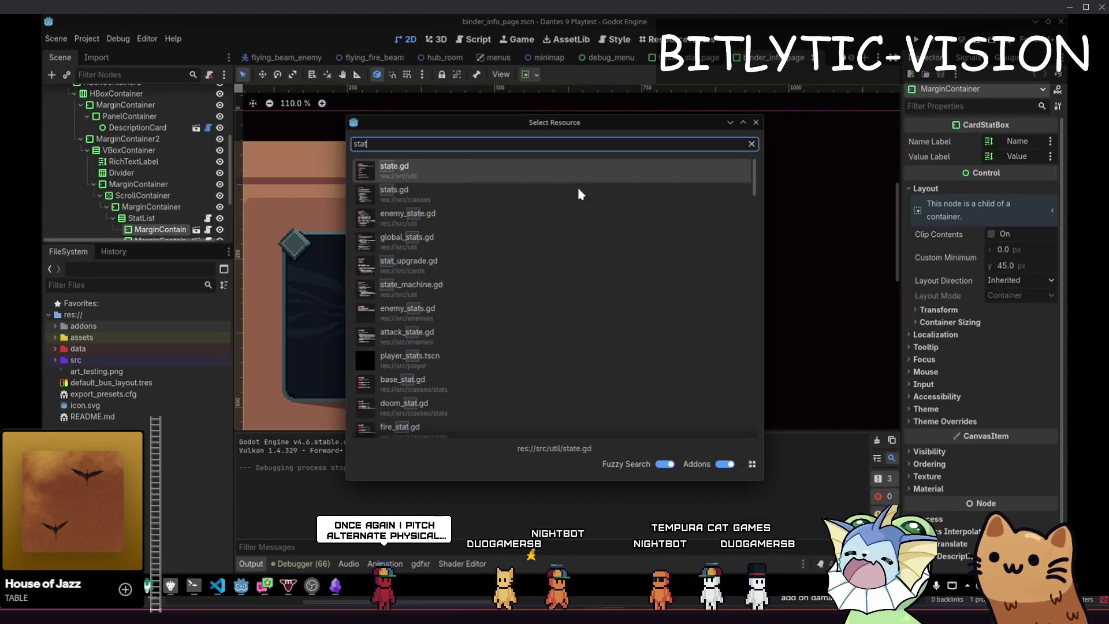
{"action": "key", "text": "BackSpace"}
{"action": "key", "text": "BackSpace"}
{"action": "key", "text": "BackSpace"}
{"action": "type", "text": "_page"}
{"action": "key", "text": "ctrl+a"}
{"action": "type", "text": "binder_page"}
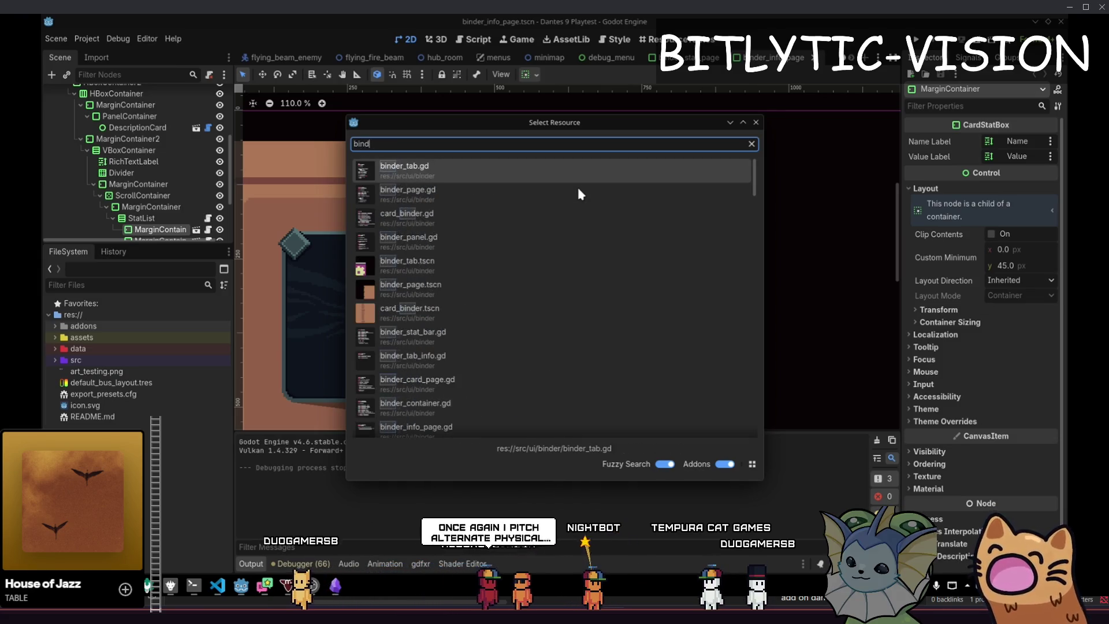
{"action": "key", "text": "Down"}
{"action": "key", "text": "Down"}
{"action": "key", "text": "Down"}
{"action": "key", "text": "Up"}
{"action": "key", "text": "Up"}
{"action": "key", "text": "Up"}
{"action": "key", "text": "Return"}
{"action": "scroll", "coordinate": [521, 221], "scroll_direction": "down", "scroll_amount": 2}
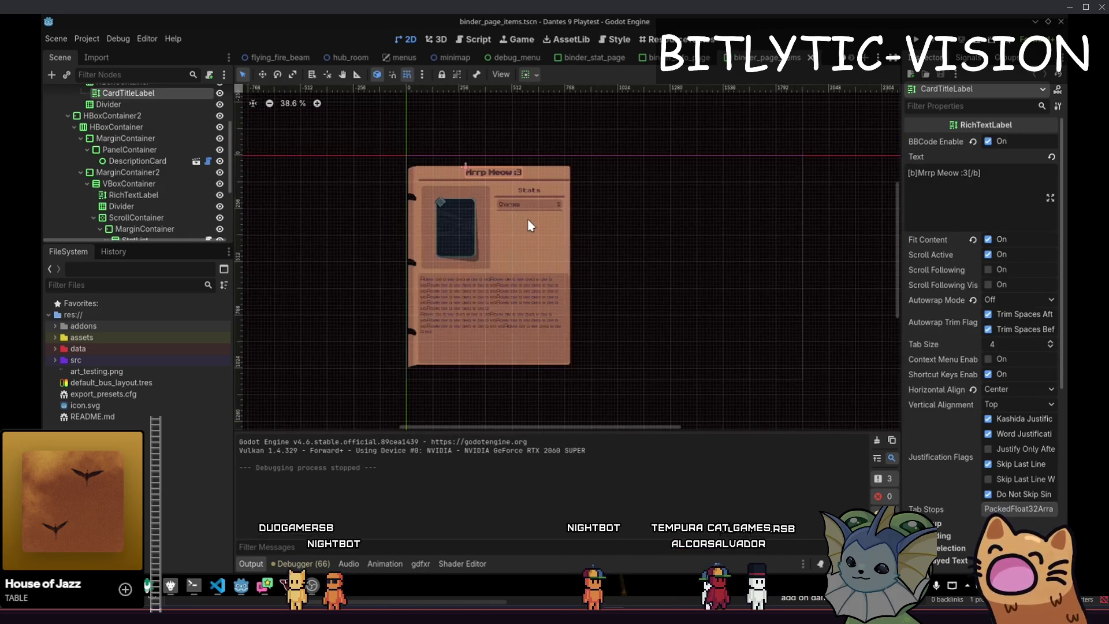
- Open binder_info_page.tscn from the quick file search results
{"action": "key", "text": "alt+shift+o"}
{"action": "type", "text": "binder page"}
{"action": "key", "text": "Down"}
{"action": "key", "text": "Down"}
{"action": "key", "text": "Down"}
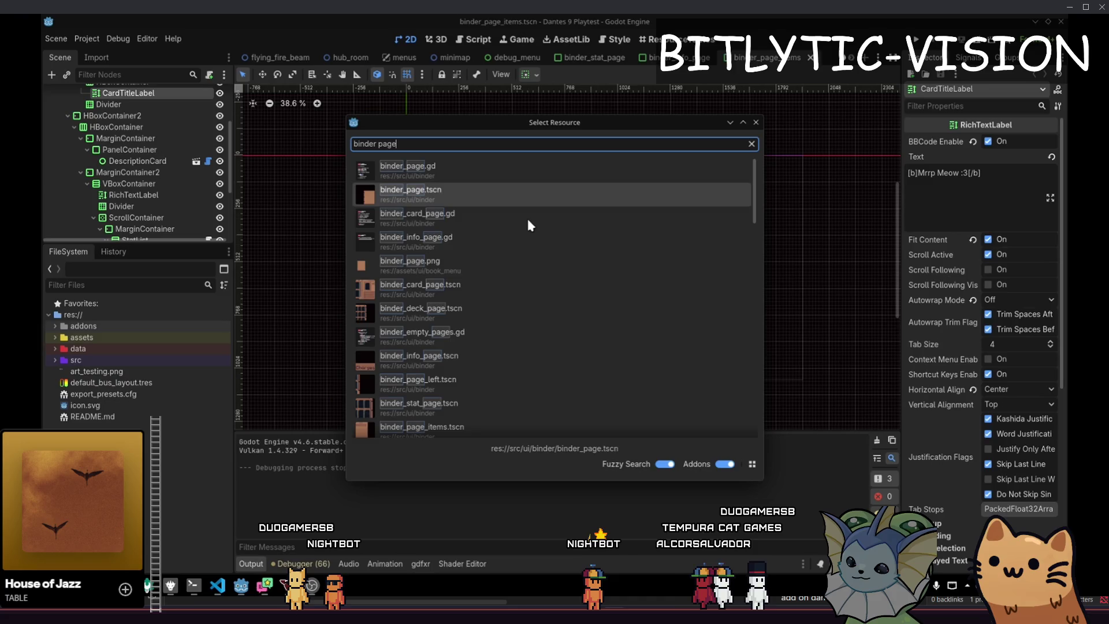
{"action": "key", "text": "Up"}
{"action": "key", "text": "Up"}
{"action": "key", "text": "Return"}
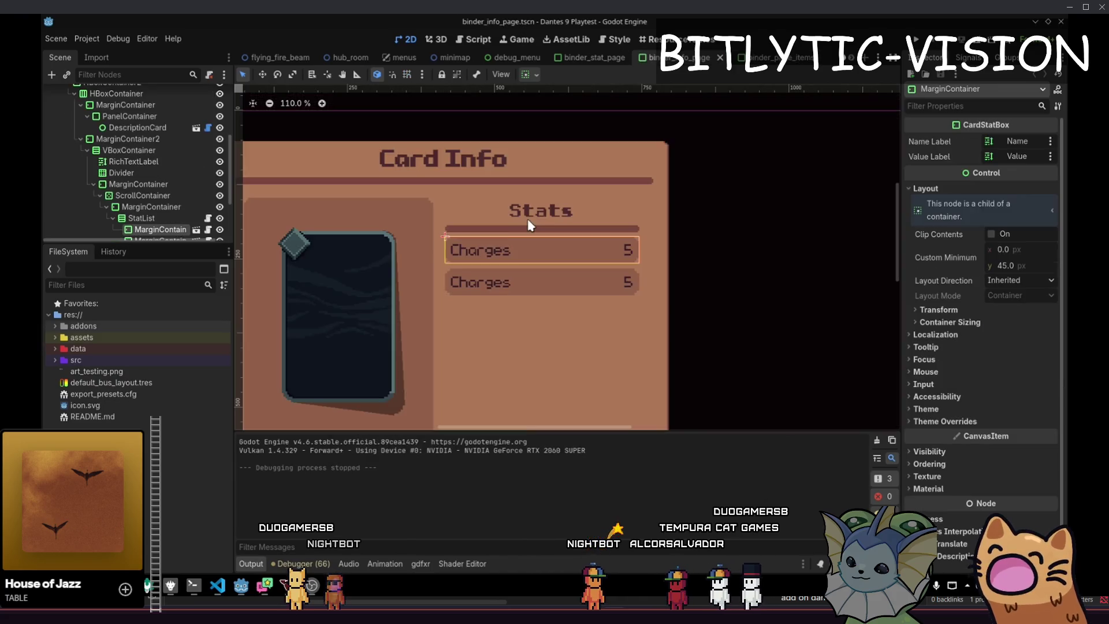
- Reveal the binder_info_page scene in FileSystem's res://src/ui/binder folder
{"action": "key", "text": "alt+shift+o"}
{"action": "type", "text": "binder"}
{"action": "key", "text": "Escape"}
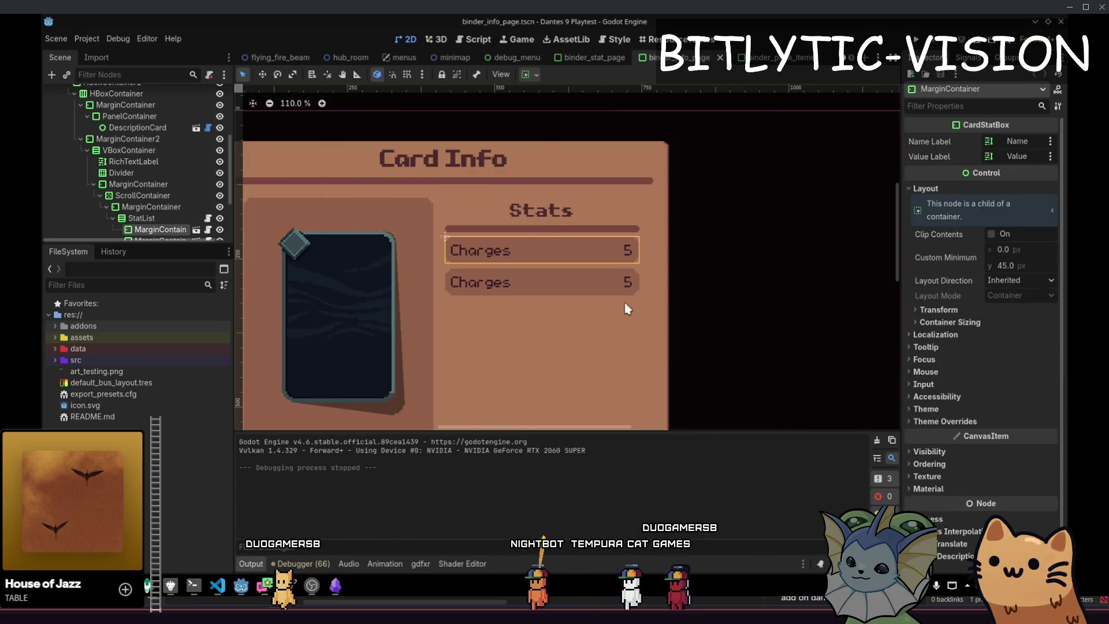
{"action": "right_click", "coordinate": [705, 58]}
{"action": "left_click", "coordinate": [762, 119]}
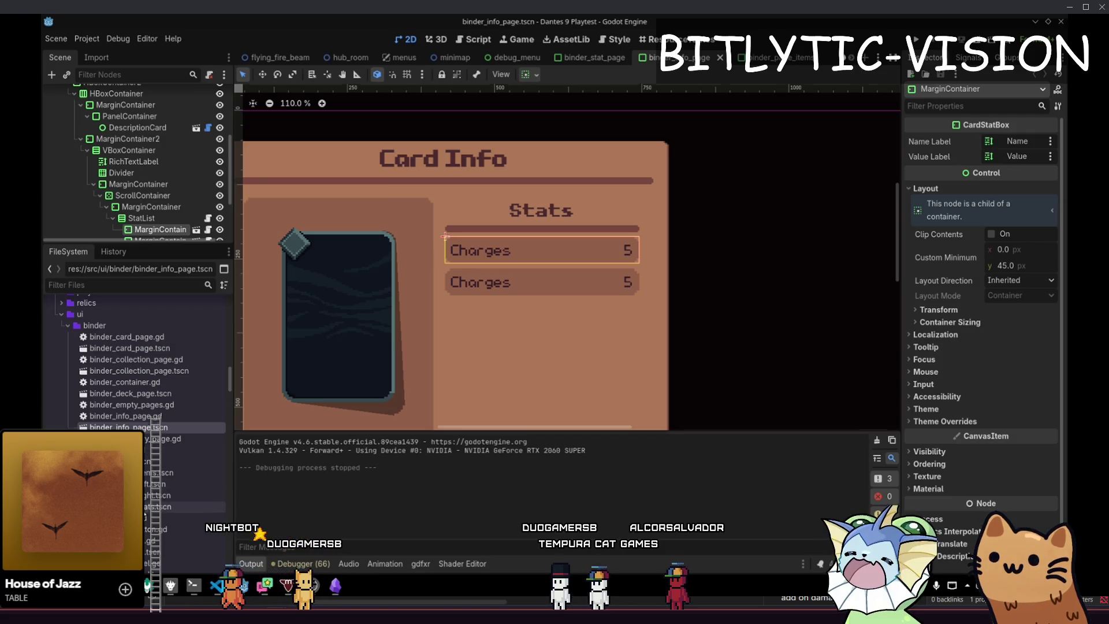
- Open binder_page_stats.tscn from FileSystem and save the scene
{"action": "double_click", "coordinate": [167, 506]}
{"action": "scroll", "coordinate": [430, 294], "scroll_direction": "down", "scroll_amount": 8}
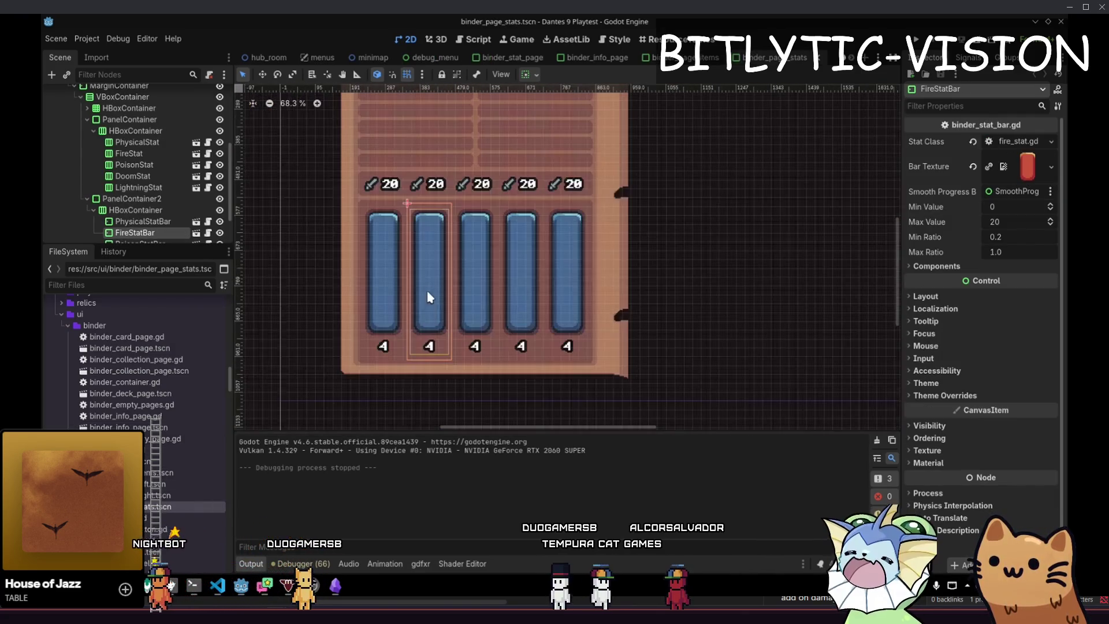
{"action": "scroll", "coordinate": [153, 416], "scroll_direction": "down", "scroll_amount": 5}
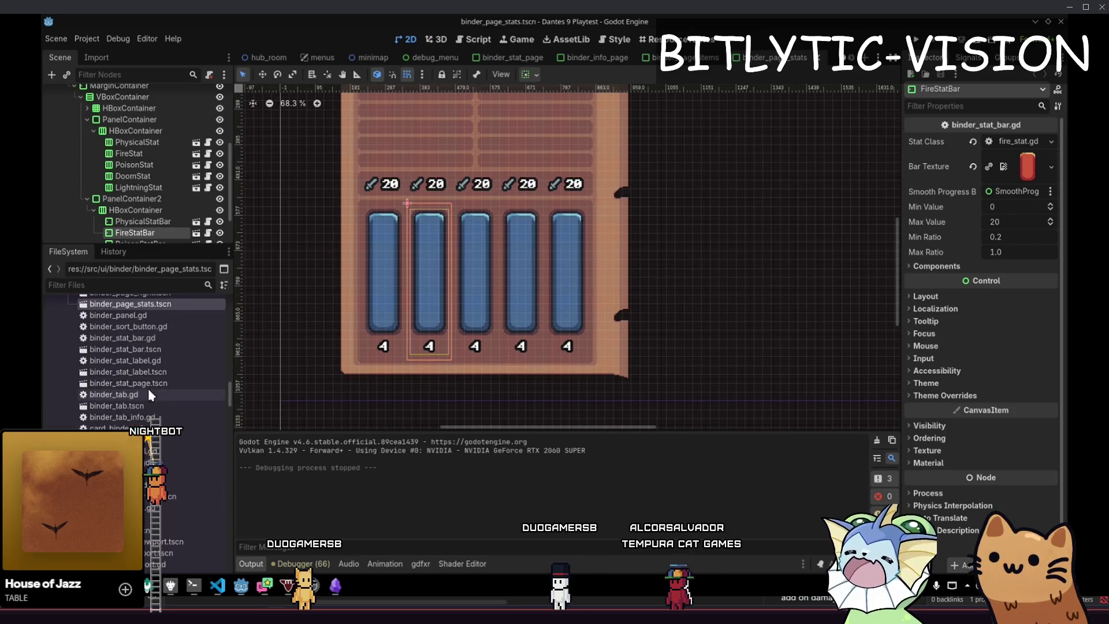
{"action": "scroll", "coordinate": [148, 388], "scroll_direction": "down", "scroll_amount": 3}
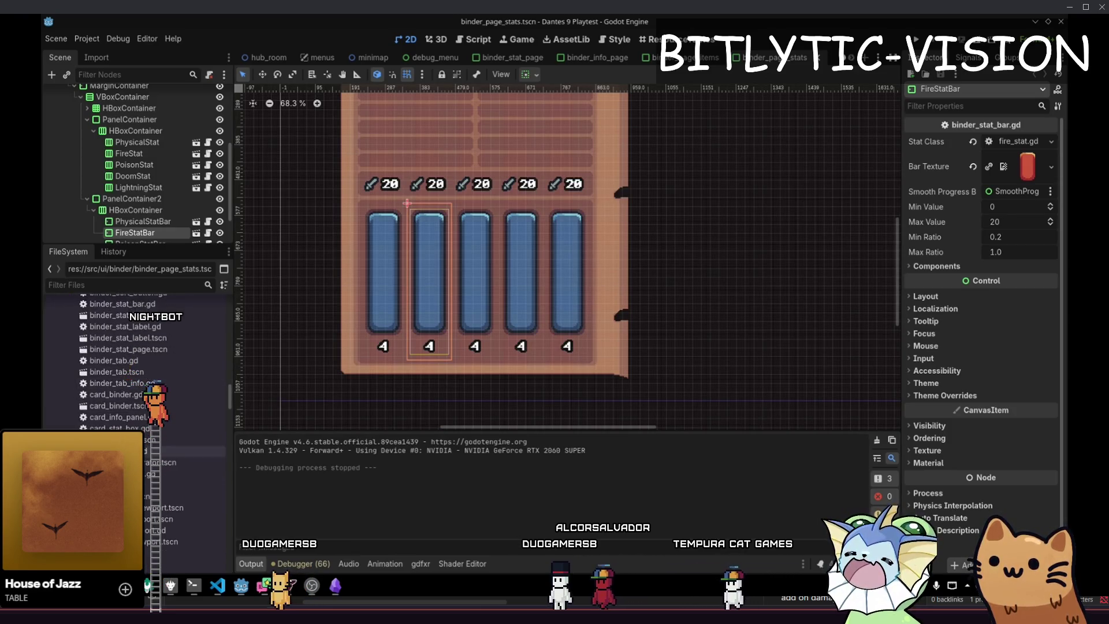
{"action": "scroll", "coordinate": [127, 423], "scroll_direction": "up", "scroll_amount": 3}
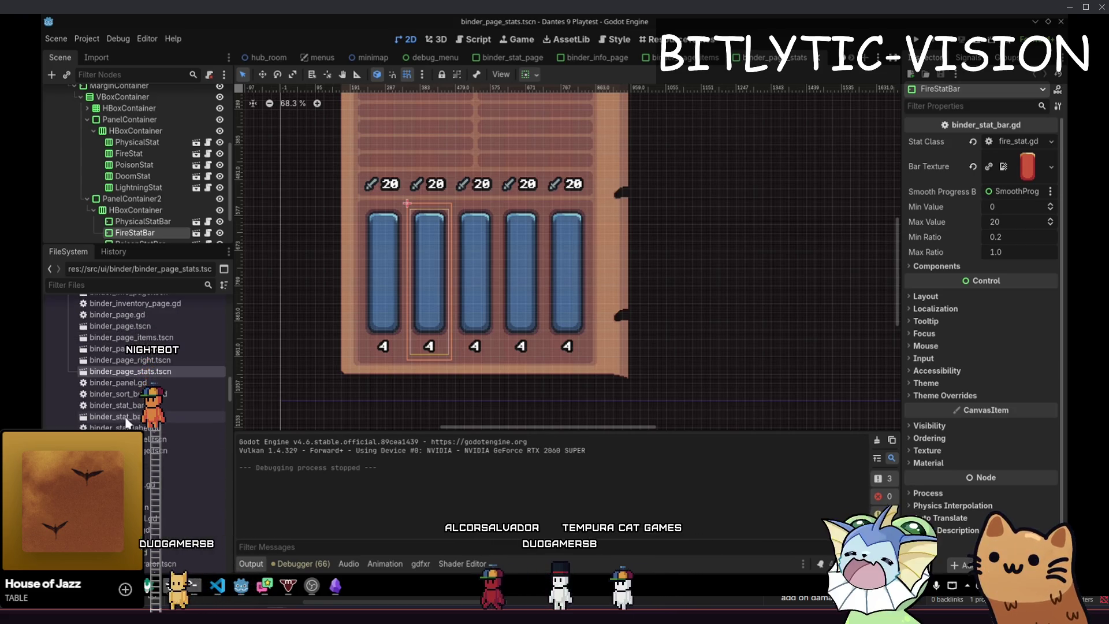
{"action": "left_click", "coordinate": [129, 451]}
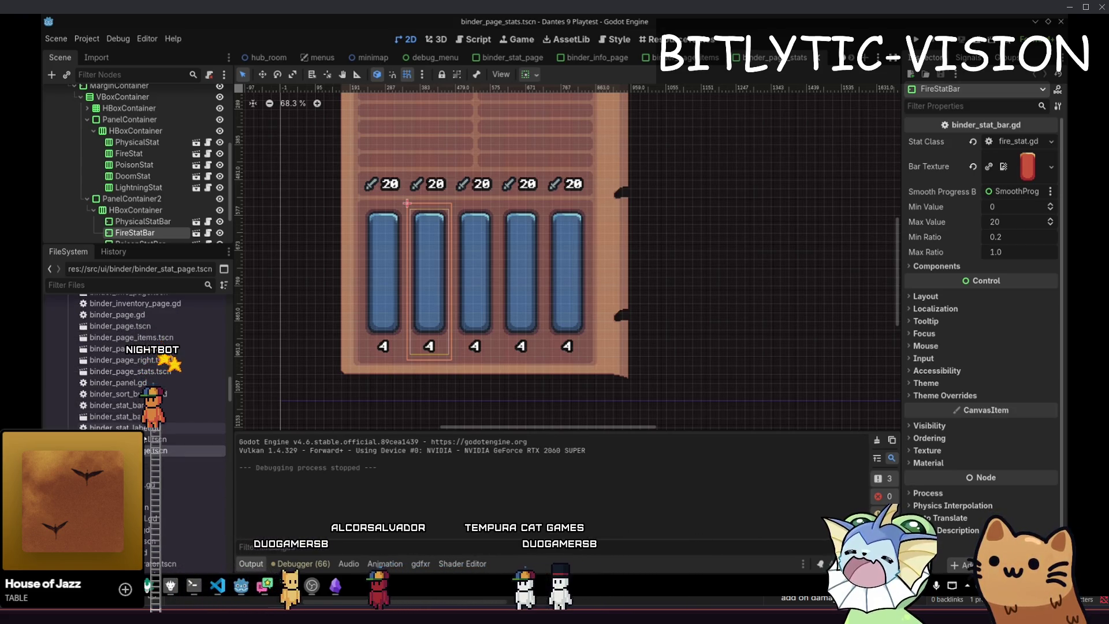
{"action": "key", "text": "Delete"}
{"action": "key", "text": "Escape"}
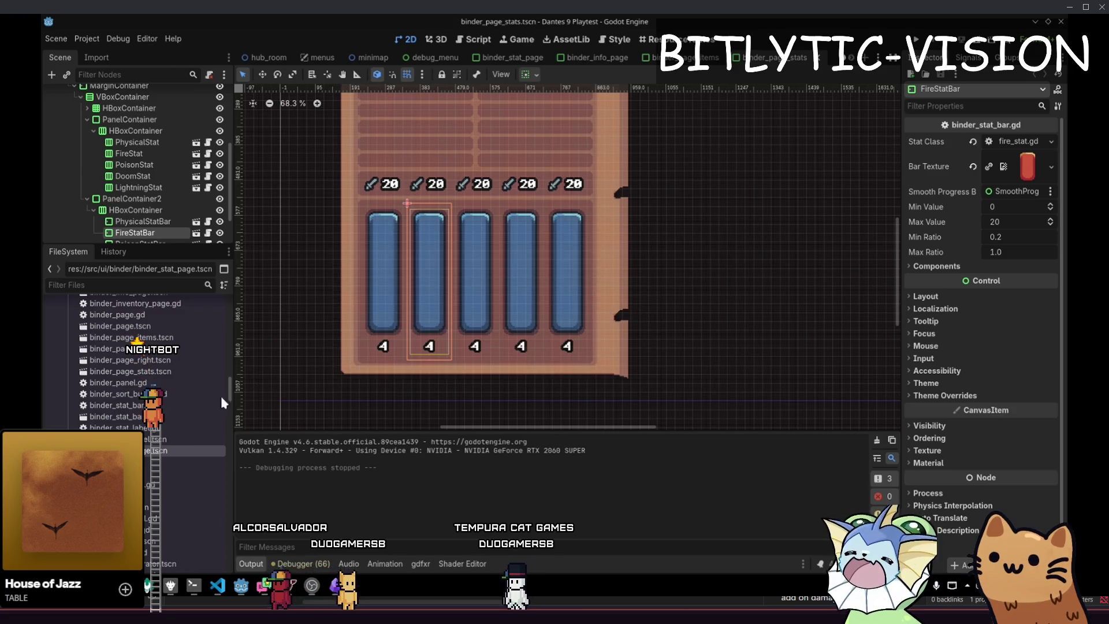
{"action": "key", "text": "ctrl+s"}
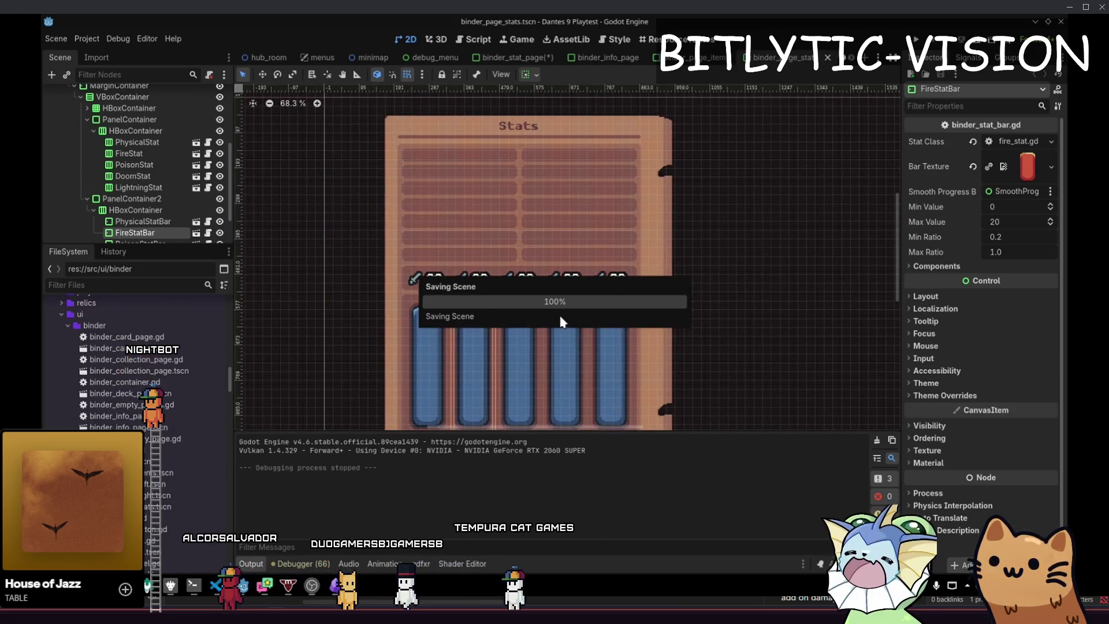
- Enlarge the Scene tree and inspect the stat numbers panel and physical stat bar
{"action": "scroll", "coordinate": [433, 234], "scroll_direction": "up", "scroll_amount": 5}
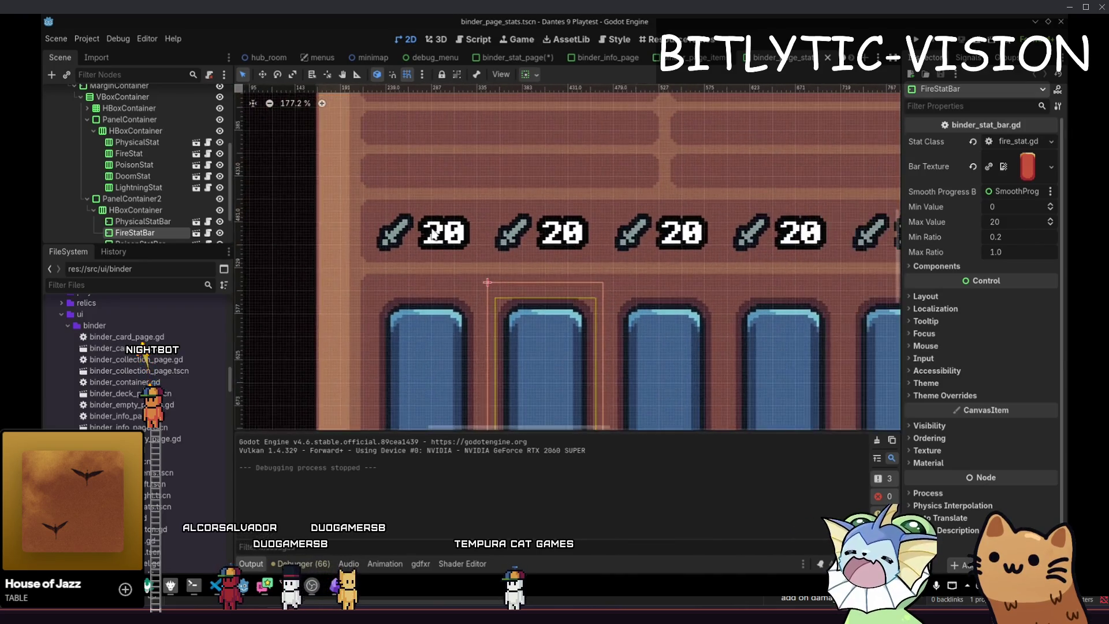
{"action": "scroll", "coordinate": [433, 234], "scroll_direction": "up", "scroll_amount": 12}
{"action": "left_click", "coordinate": [434, 236]}
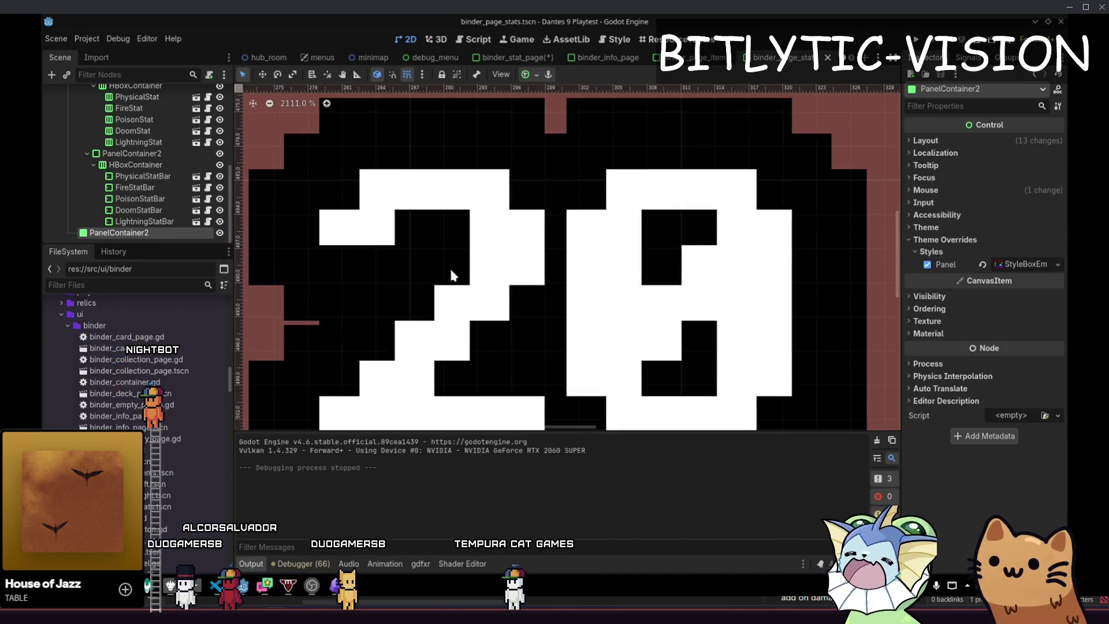
{"action": "left_click_drag", "start_coordinate": [201, 242], "coordinate": [200, 386]}
{"action": "scroll", "coordinate": [572, 306], "scroll_direction": "down", "scroll_amount": 10}
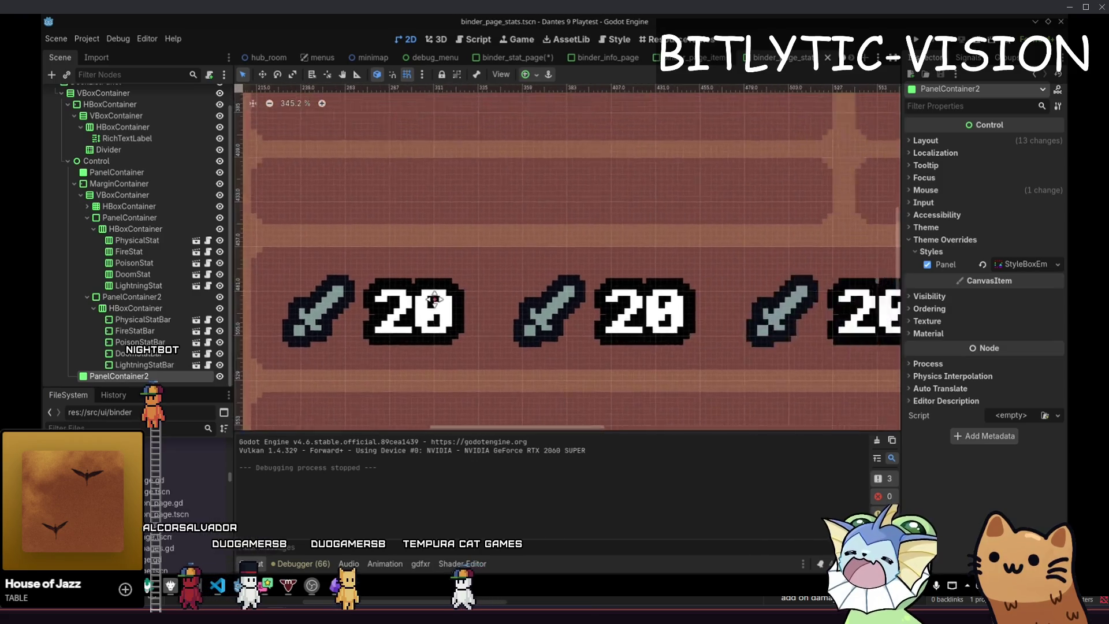
{"action": "scroll", "coordinate": [577, 288], "scroll_direction": "down", "scroll_amount": 2}
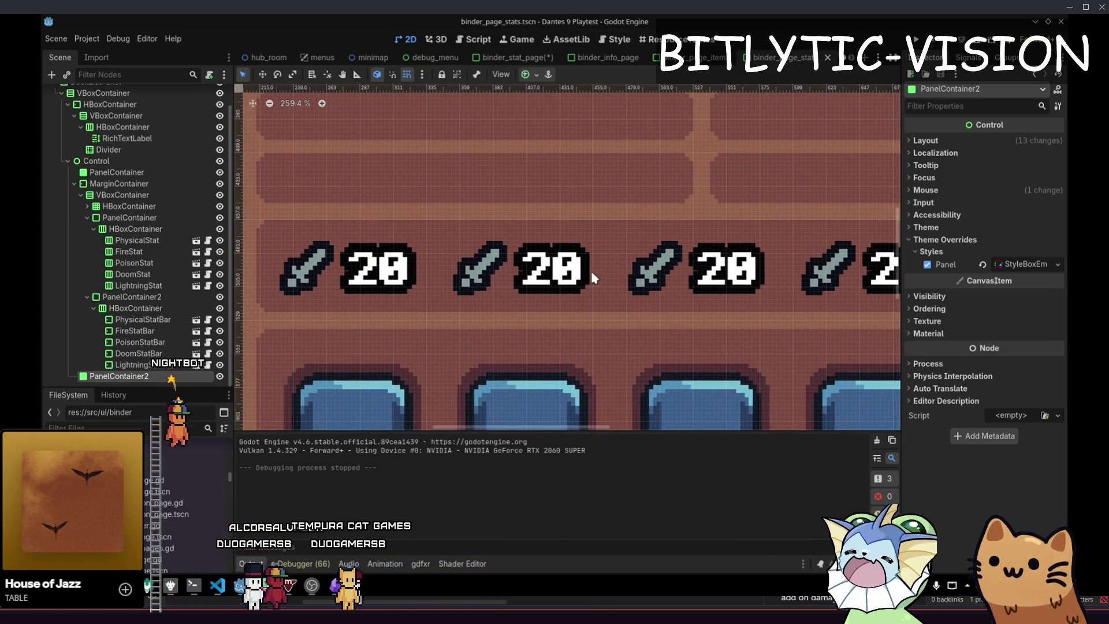
{"action": "scroll", "coordinate": [704, 290], "scroll_direction": "down", "scroll_amount": 2}
{"action": "scroll", "coordinate": [636, 272], "scroll_direction": "down", "scroll_amount": 3}
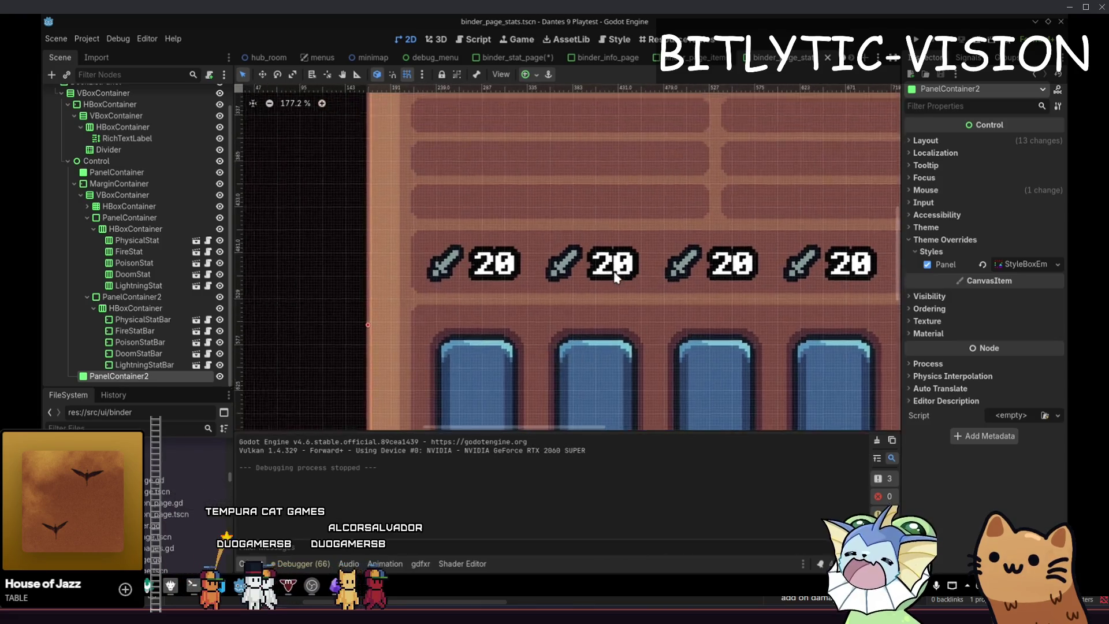
{"action": "scroll", "coordinate": [610, 274], "scroll_direction": "up", "scroll_amount": 4}
{"action": "scroll", "coordinate": [544, 274], "scroll_direction": "up", "scroll_amount": 6}
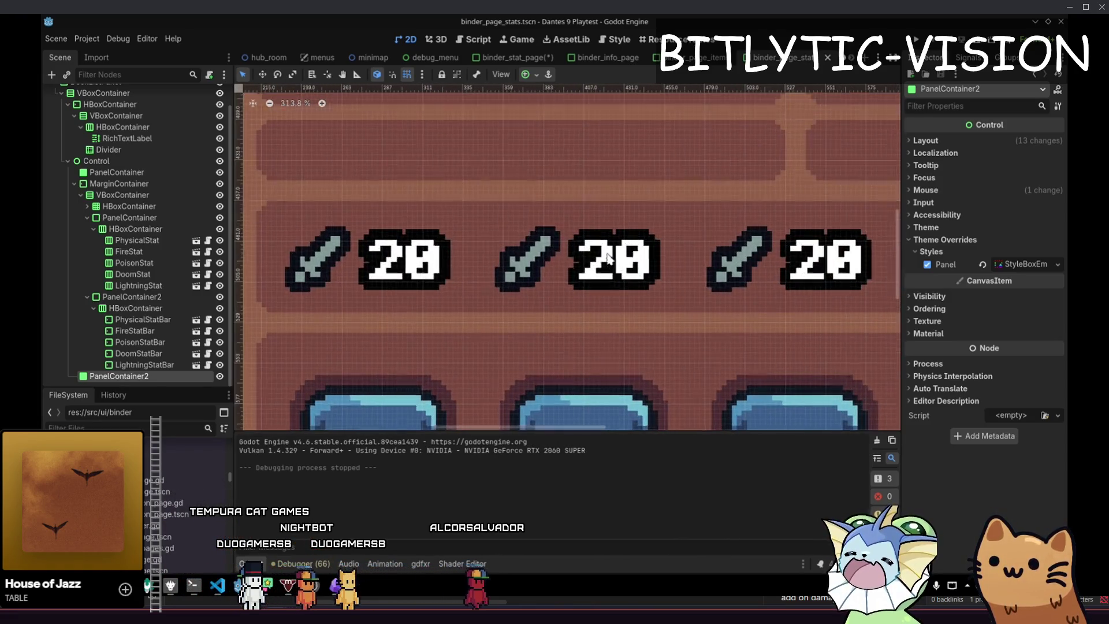
{"action": "scroll", "coordinate": [685, 265], "scroll_direction": "down", "scroll_amount": 5}
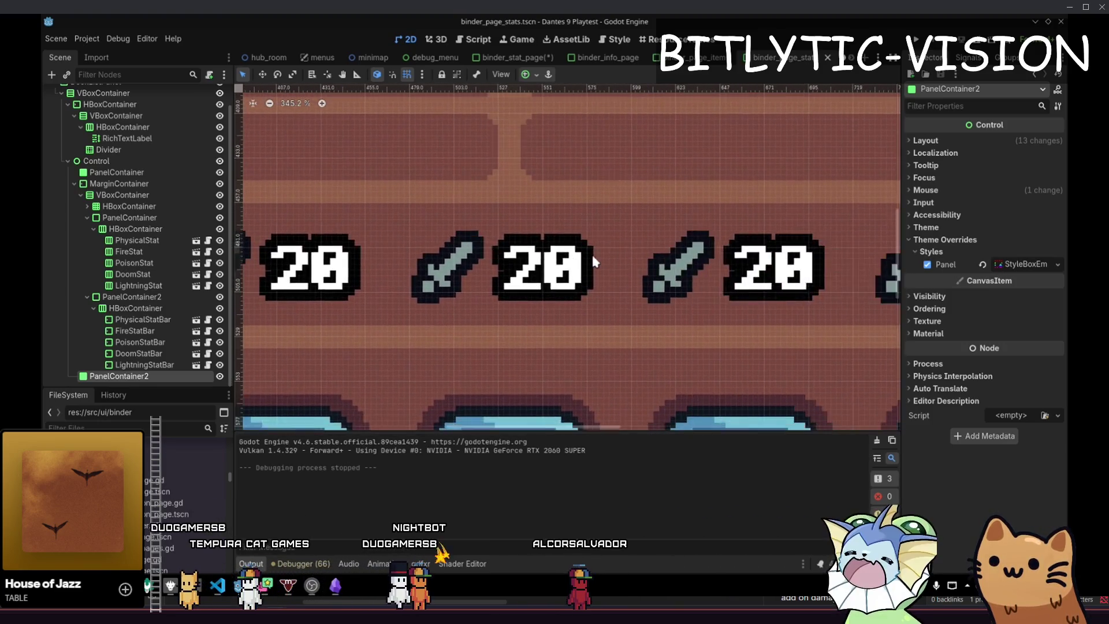
{"action": "scroll", "coordinate": [583, 254], "scroll_direction": "down", "scroll_amount": 7}
{"action": "scroll", "coordinate": [611, 257], "scroll_direction": "up", "scroll_amount": 3}
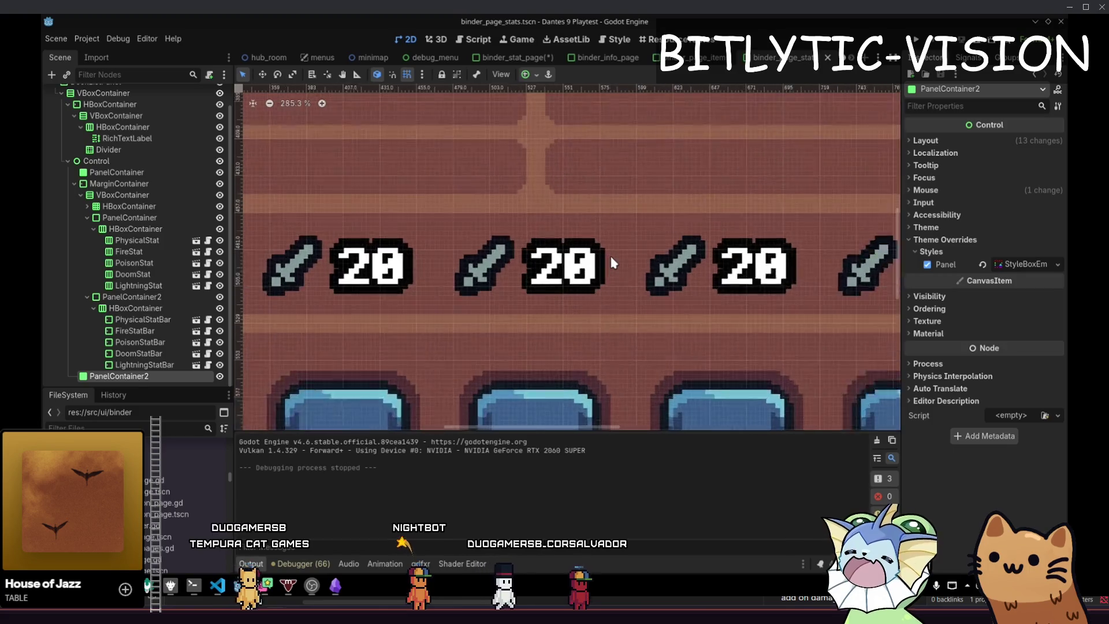
{"action": "scroll", "coordinate": [612, 260], "scroll_direction": "down", "scroll_amount": 3}
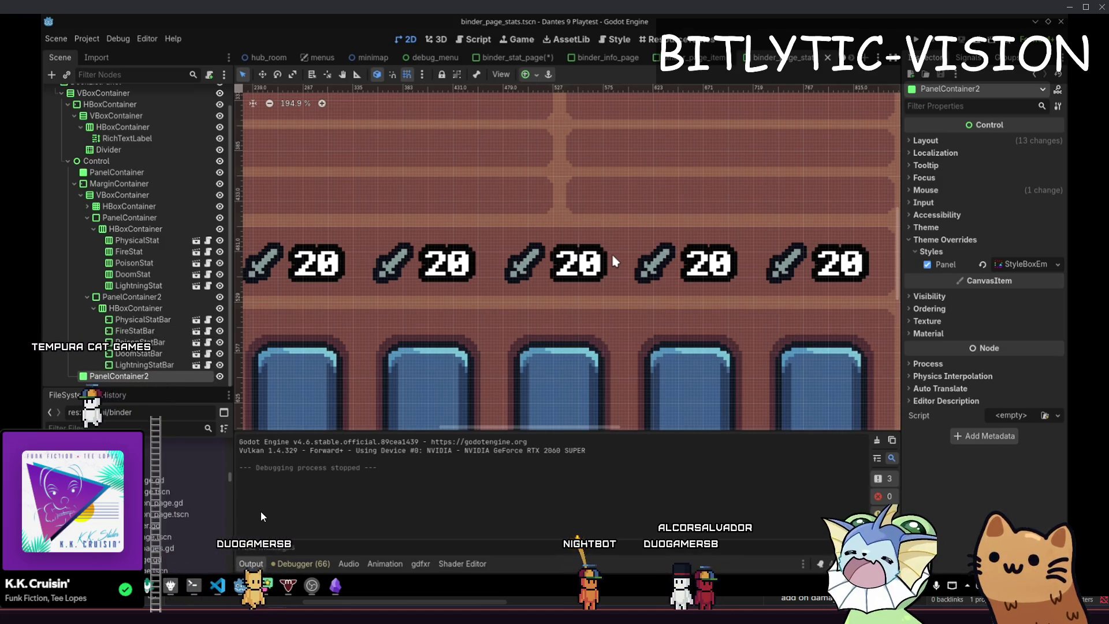
{"action": "scroll", "coordinate": [576, 260], "scroll_direction": "down", "scroll_amount": 10}
{"action": "left_click", "coordinate": [440, 271]}
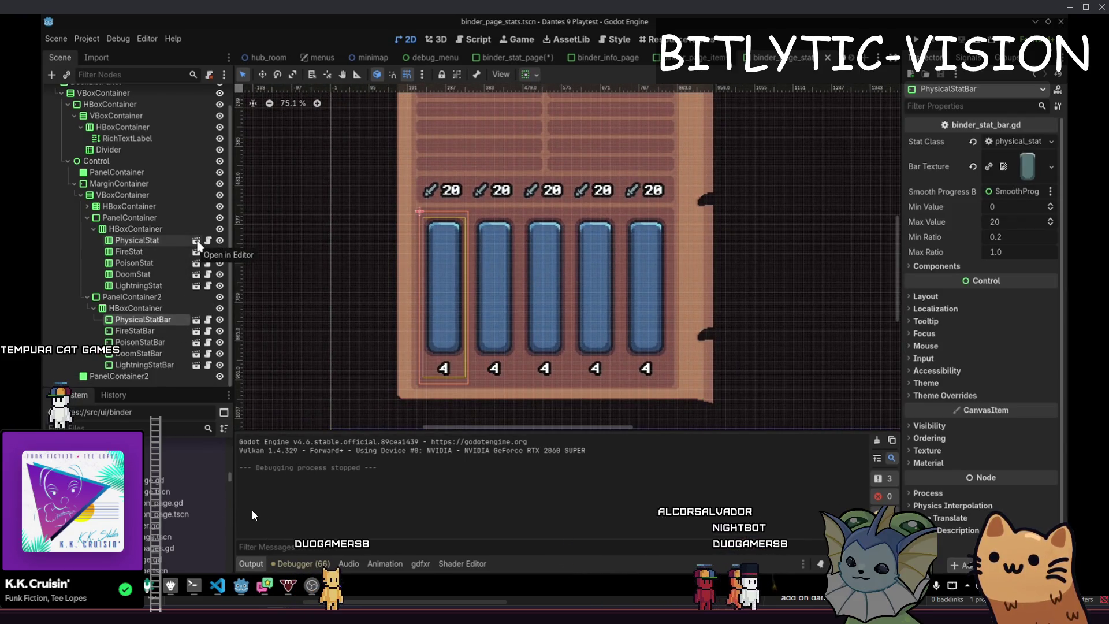
{"action": "scroll", "coordinate": [197, 245], "scroll_direction": "up", "scroll_amount": 2}
{"action": "scroll", "coordinate": [509, 163], "scroll_direction": "up", "scroll_amount": 2}
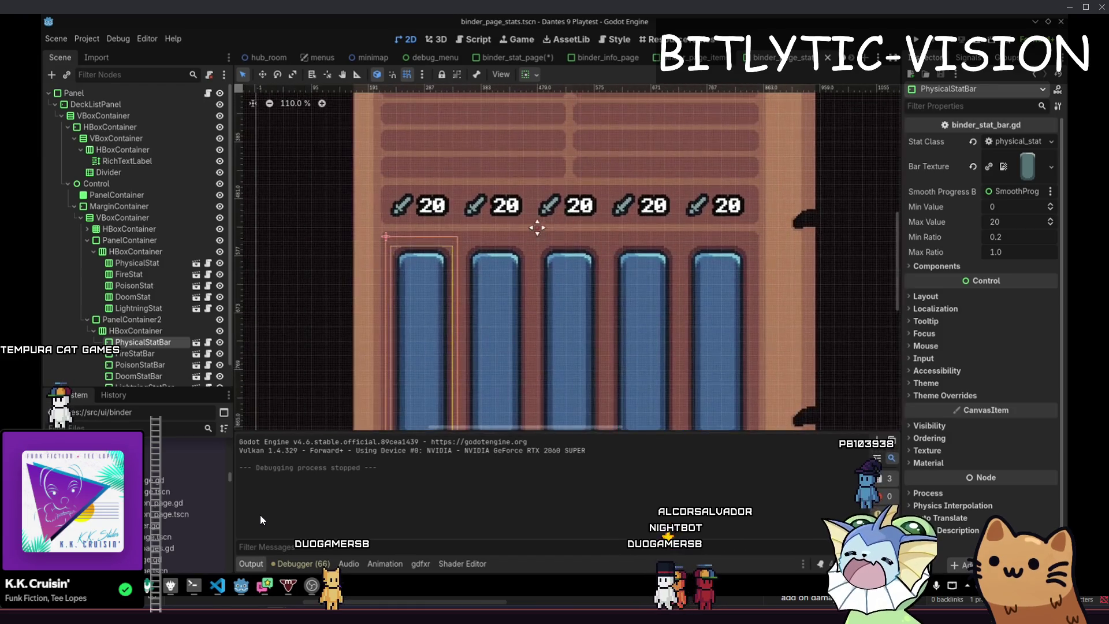
- Check the stats book in the running playtest, then close the game window
{"action": "key", "text": "alt+Tab"}
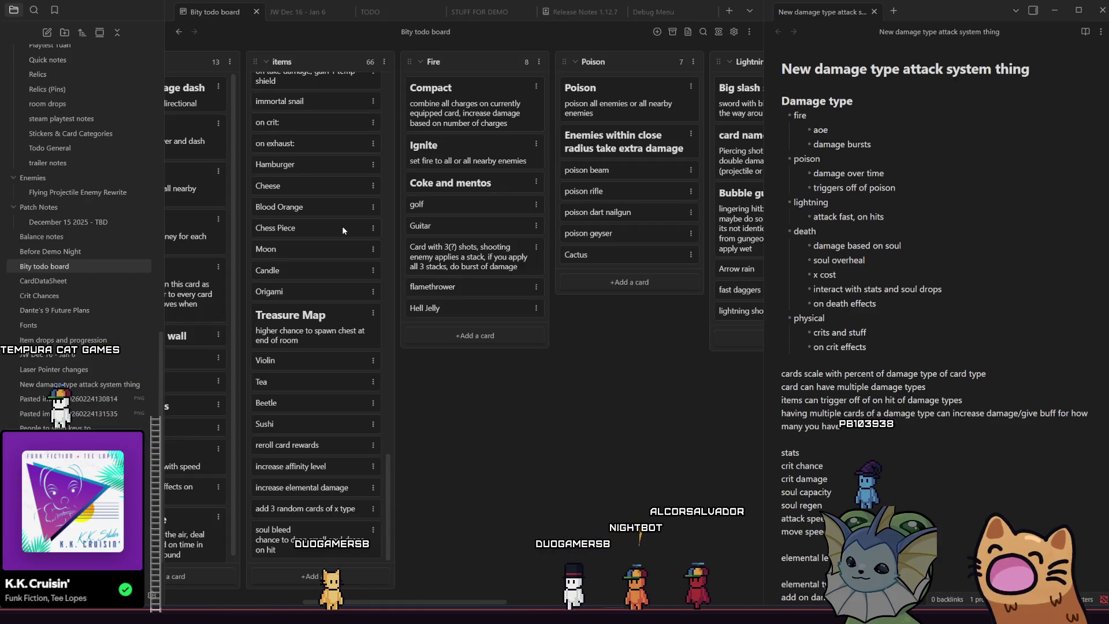
{"action": "key", "text": "alt+Tab"}
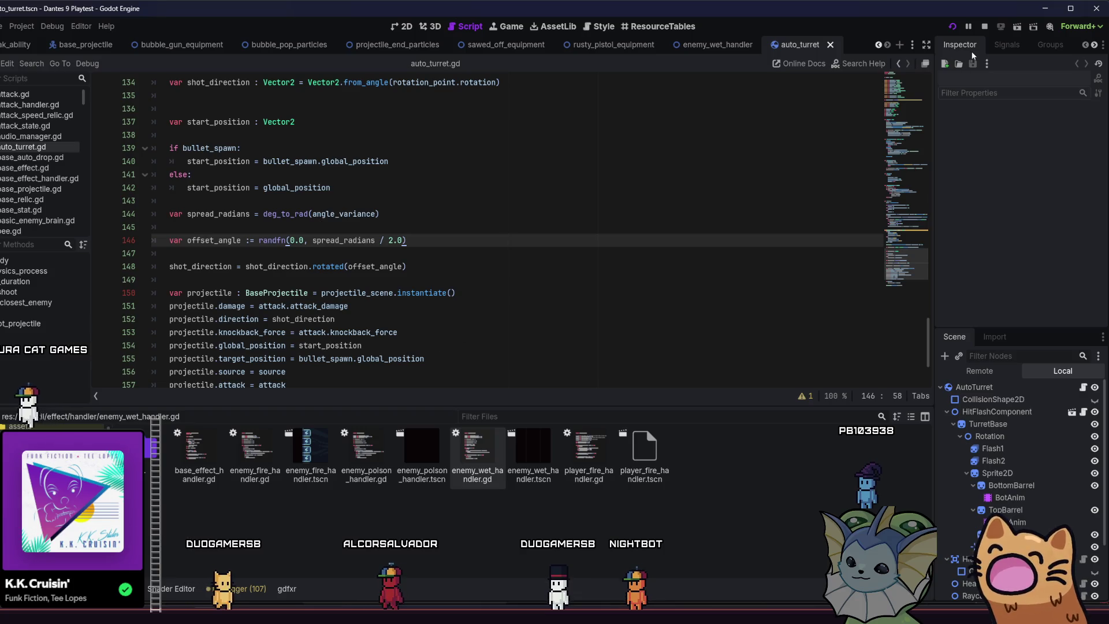
{"action": "key", "text": "alt+Tab"}
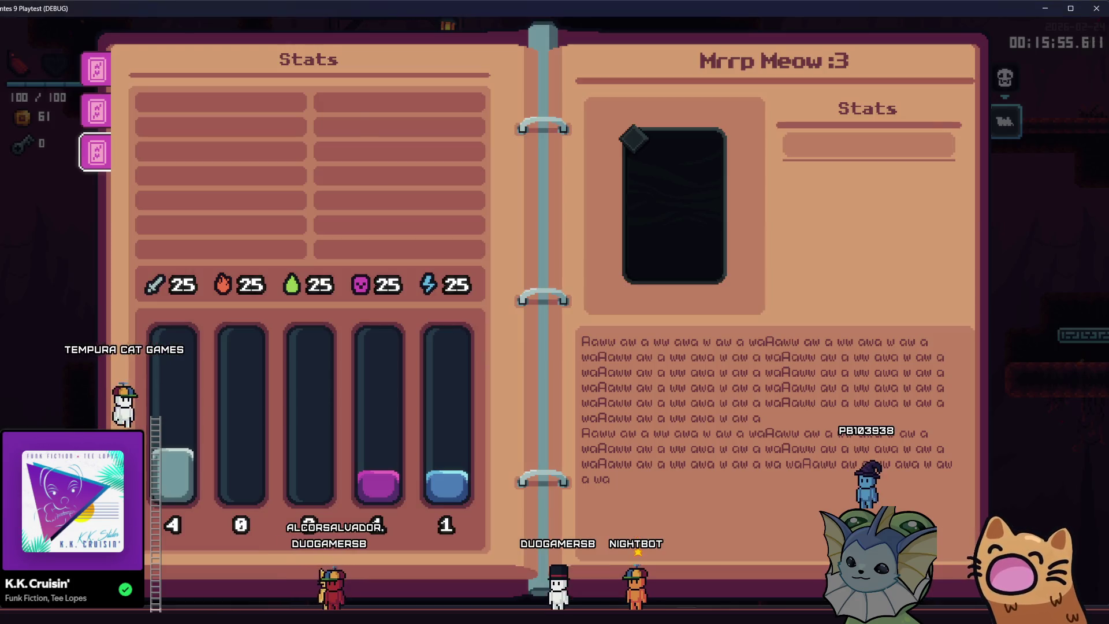
{"action": "key", "text": "Escape"}
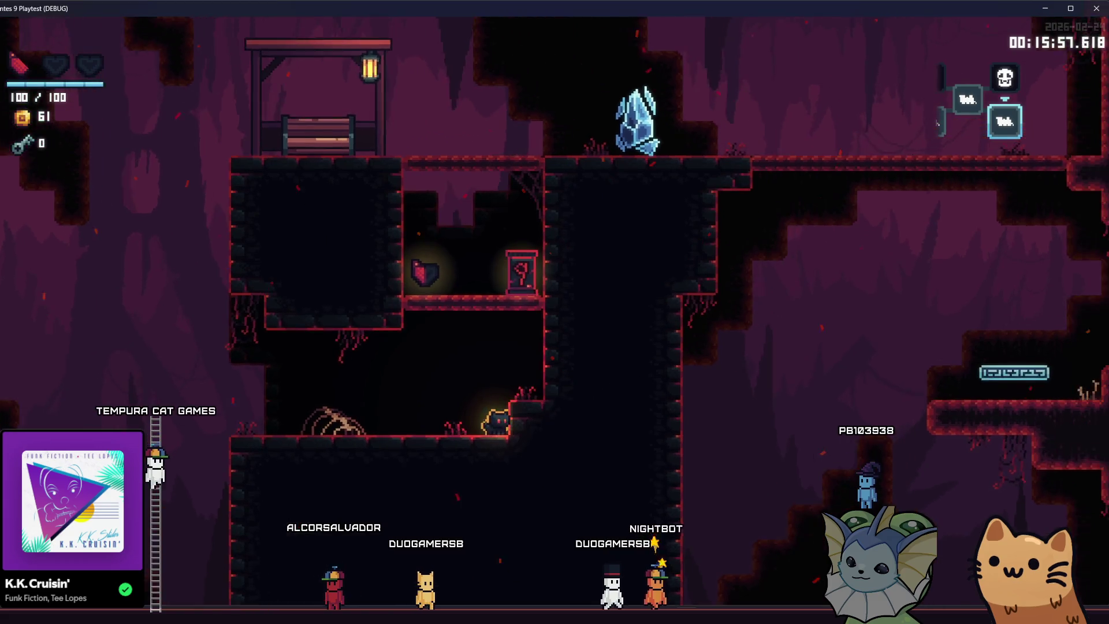
{"action": "left_click", "coordinate": [1105, 13]}
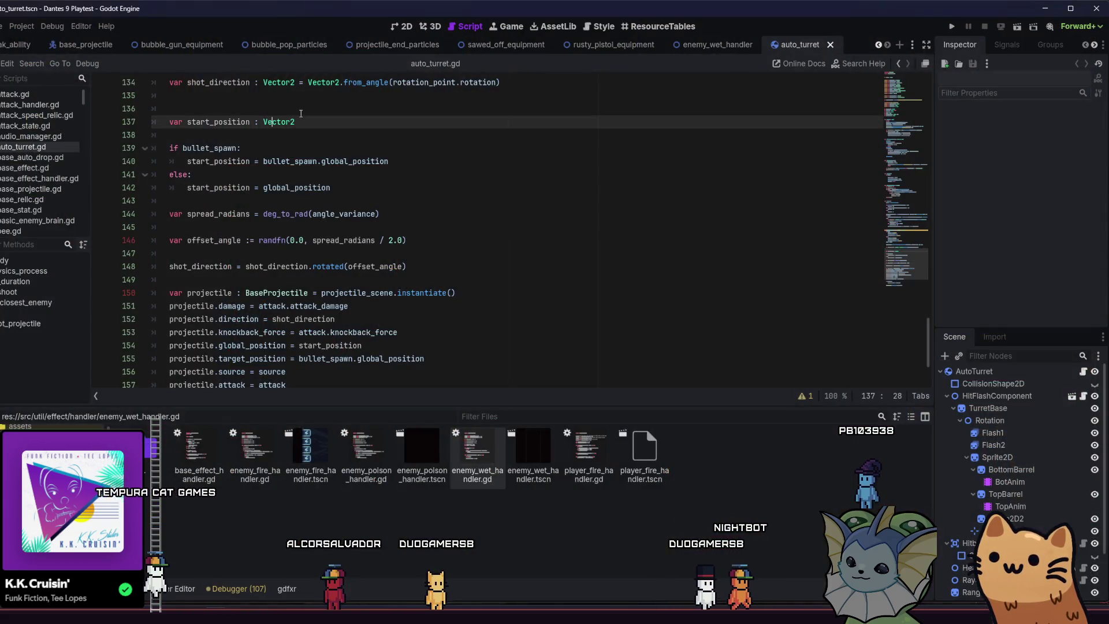
{"action": "key", "text": "alt+shift+o"}
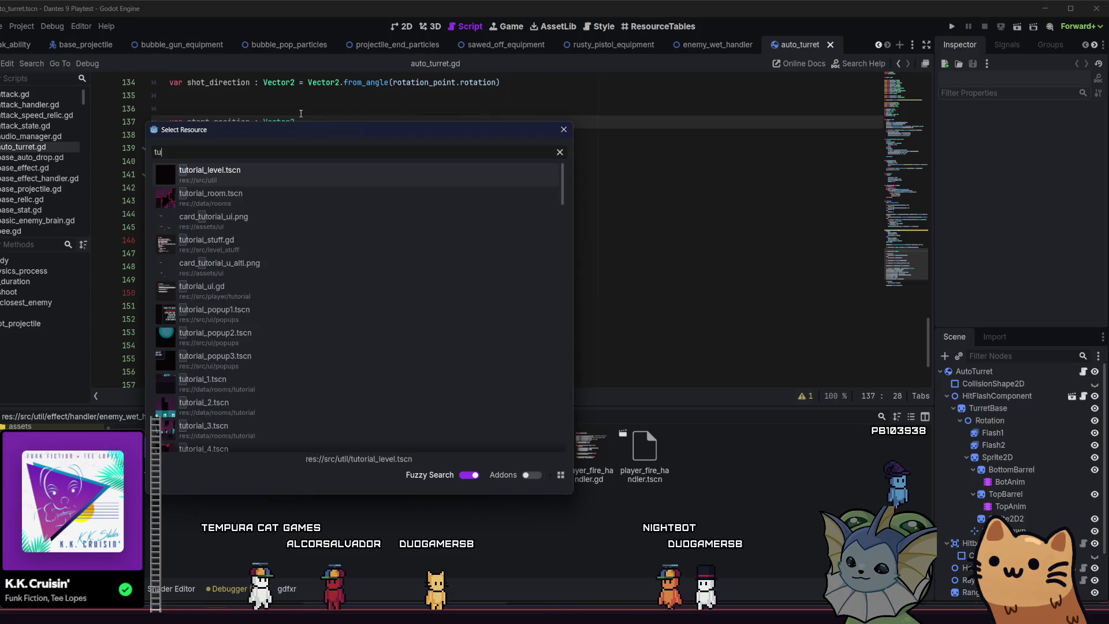
{"action": "key", "text": "Escape"}
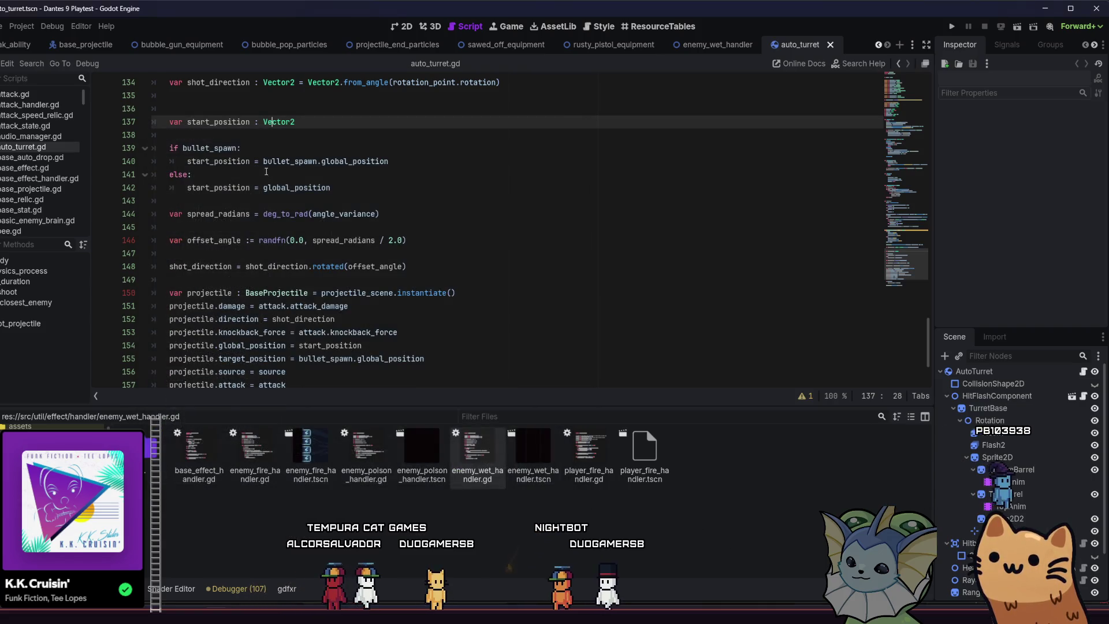
{"action": "left_click_drag", "start_coordinate": [918, 277], "coordinate": [911, 239]}
{"action": "left_click_drag", "start_coordinate": [973, 371], "coordinate": [479, 39]}
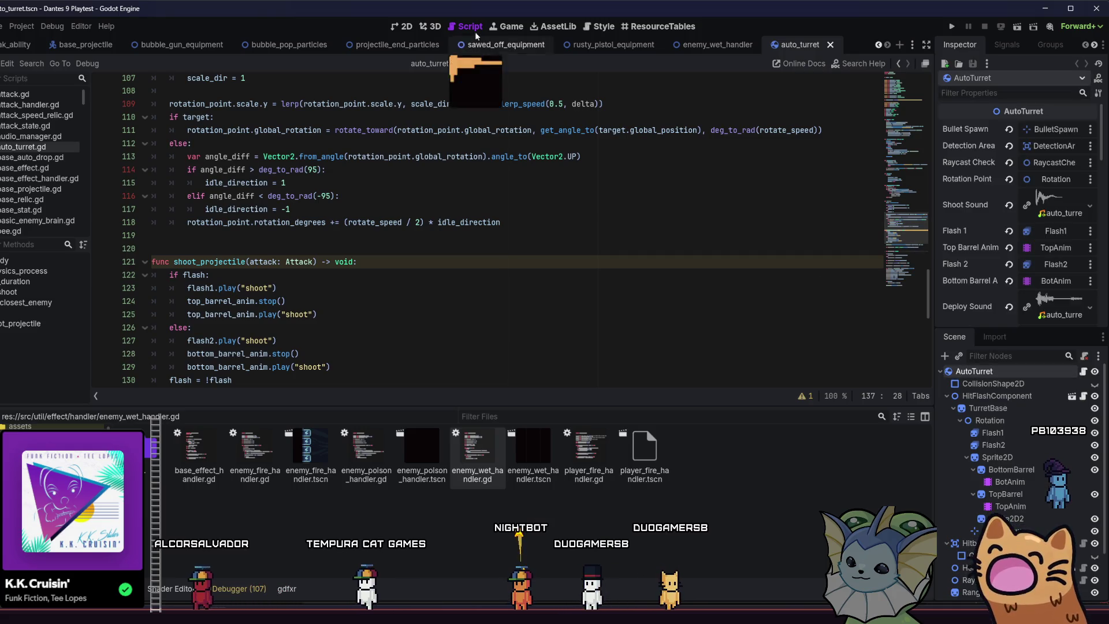
{"action": "left_click", "coordinate": [403, 26]}
{"action": "scroll", "coordinate": [225, 167], "scroll_direction": "up", "scroll_amount": 4}
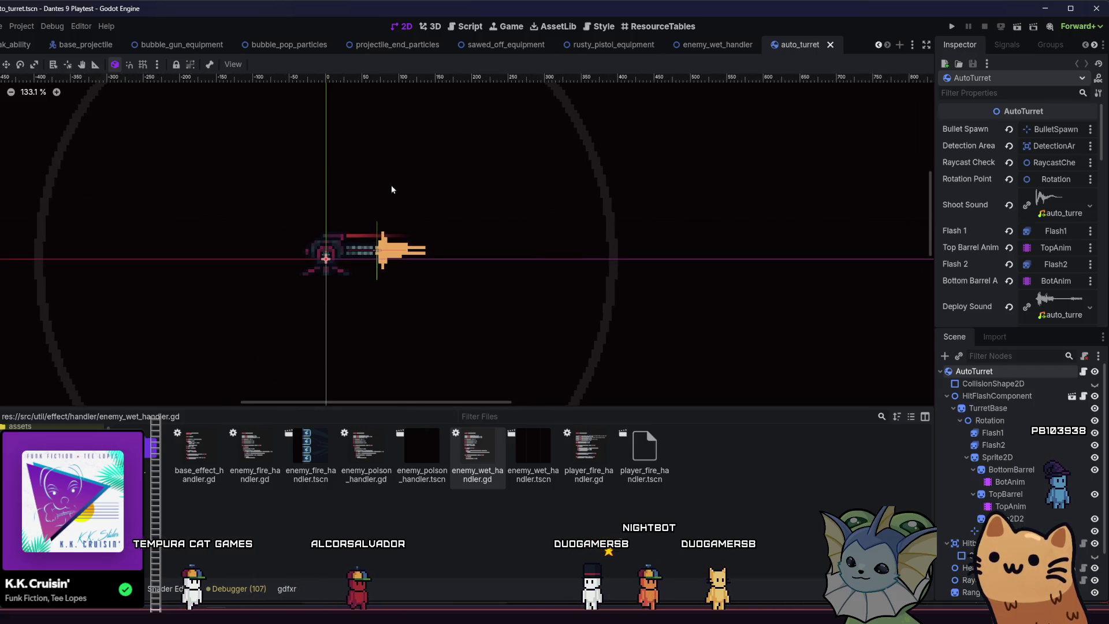
{"action": "left_click", "coordinate": [1024, 384]}
{"action": "left_click", "coordinate": [974, 372]}
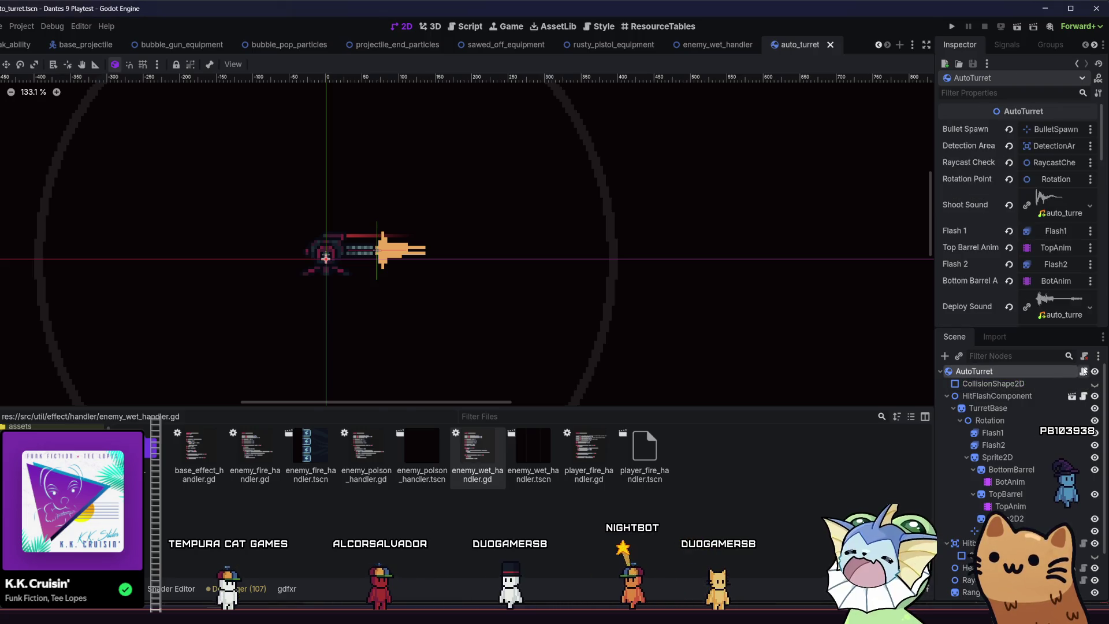
{"action": "left_click", "coordinate": [1083, 371]}
{"action": "left_click_drag", "start_coordinate": [922, 241], "coordinate": [890, 98]}
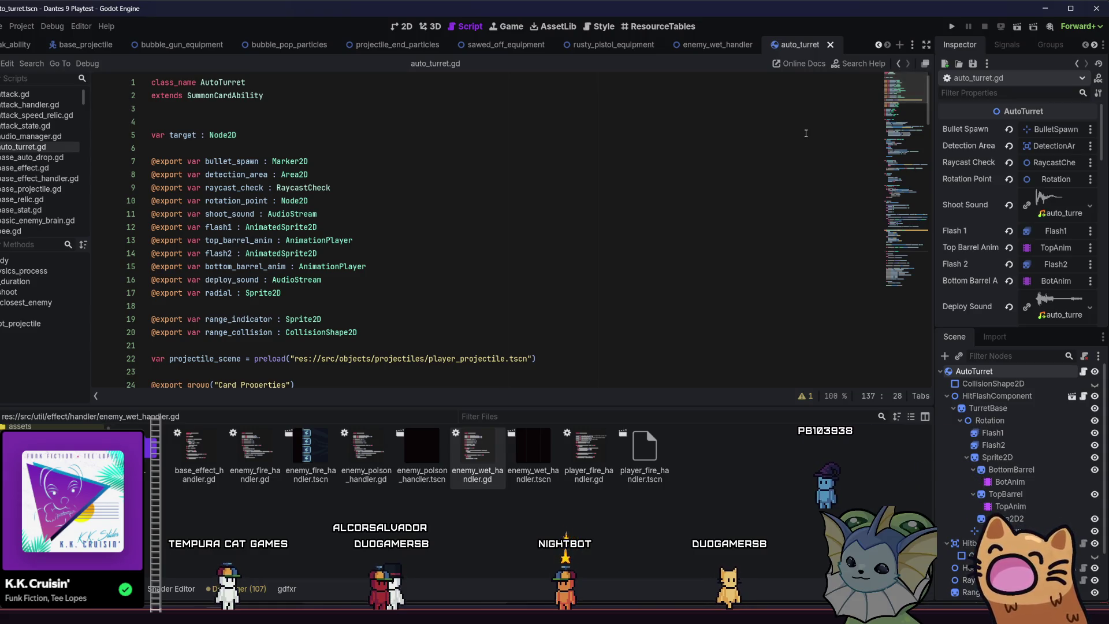
{"action": "right_click", "coordinate": [547, 293]}
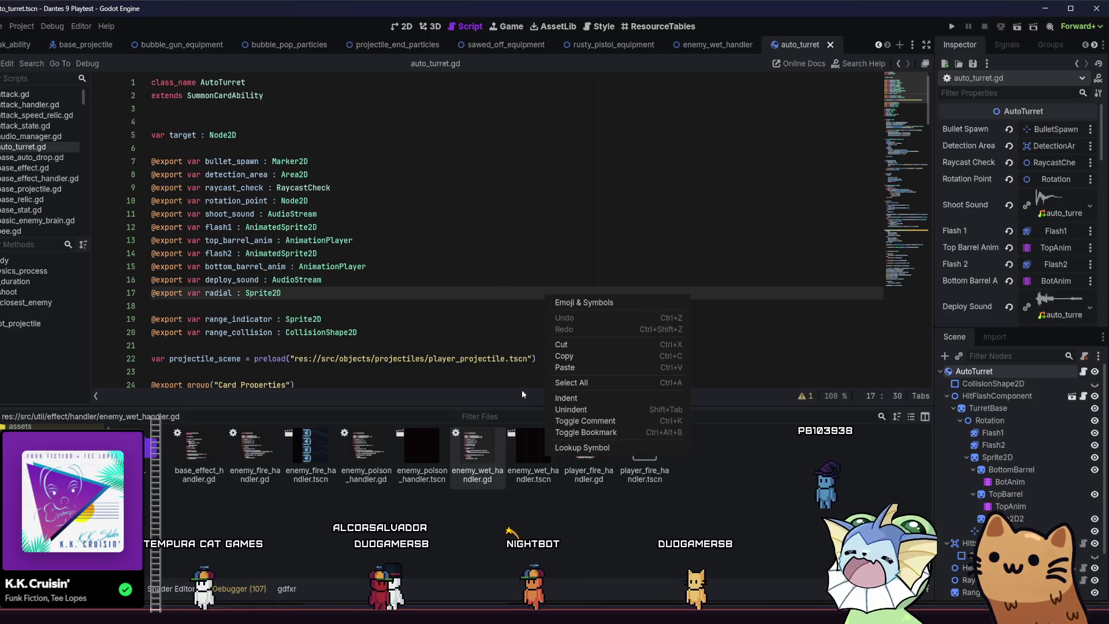
{"action": "key", "text": "Escape"}
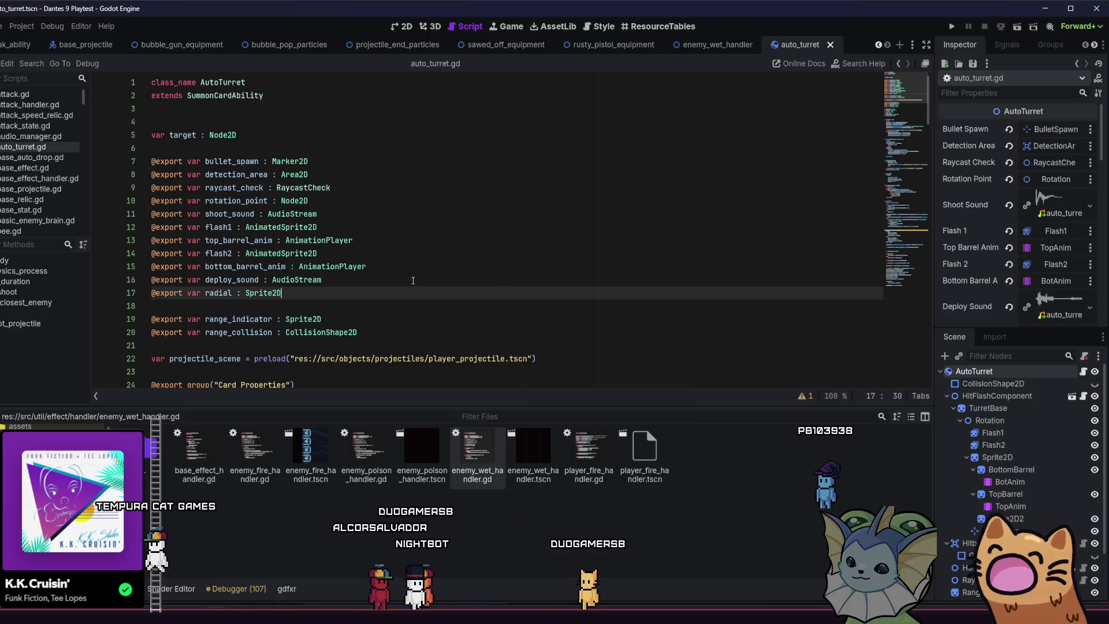
{"action": "left_click", "coordinate": [439, 306]}
{"action": "left_click", "coordinate": [449, 319]}
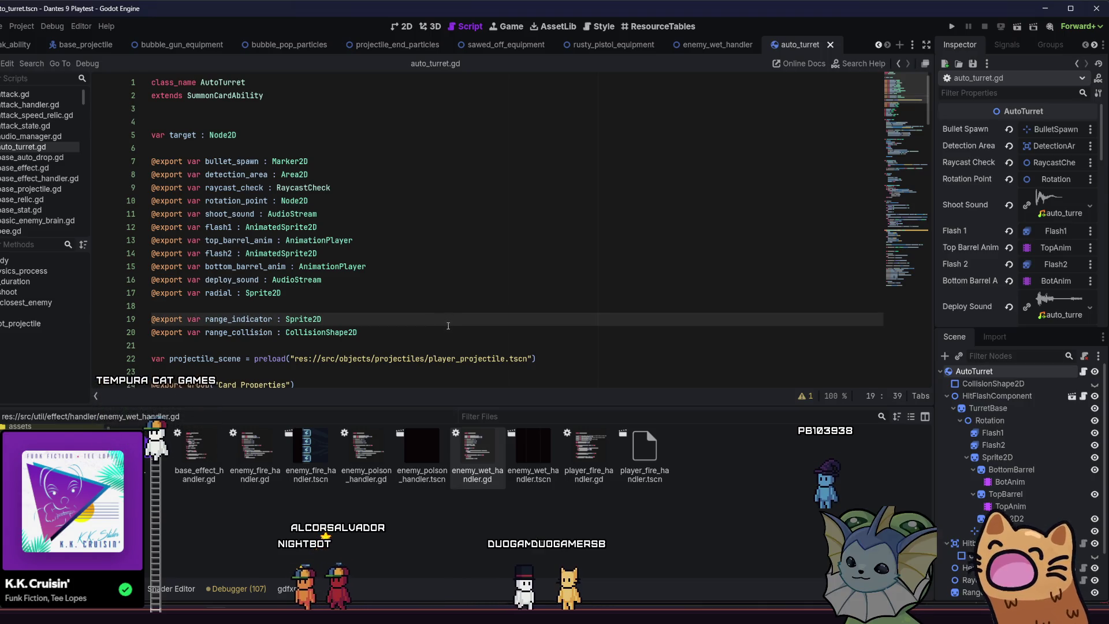
{"action": "left_click", "coordinate": [455, 332]}
{"action": "key", "text": "Return"}
{"action": "key", "text": "Return"}
{"action": "type", "text": "@abstr"}
{"action": "key", "text": "BackSpace"}
{"action": "key", "text": "BackSpace"}
{"action": "key", "text": "BackSpace"}
{"action": "type", "text": "expo"}
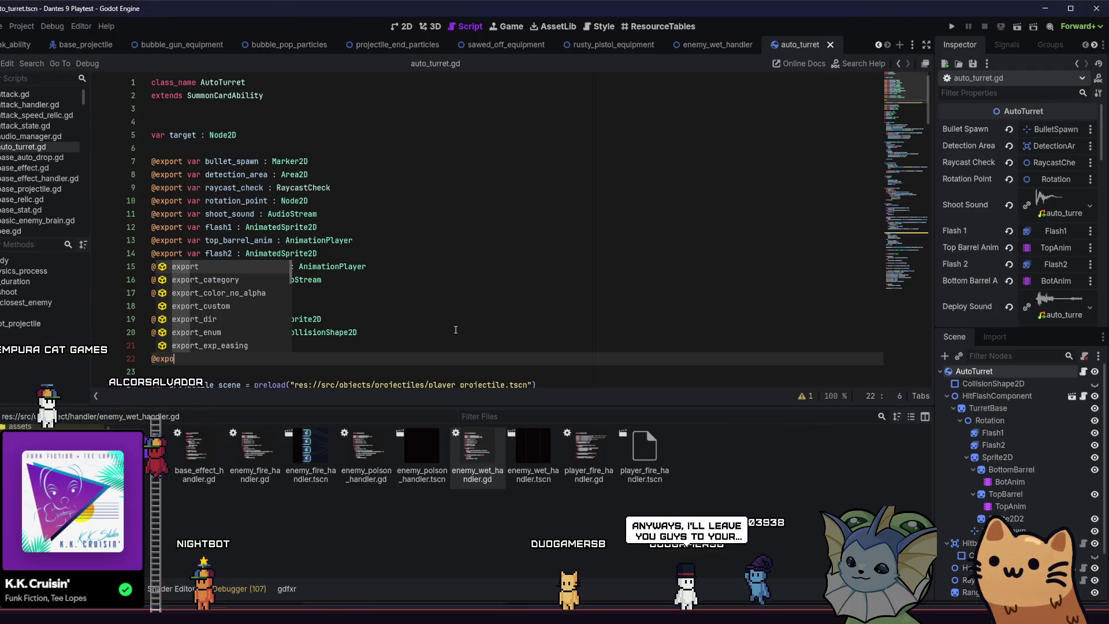
{"action": "key", "text": "Return"}
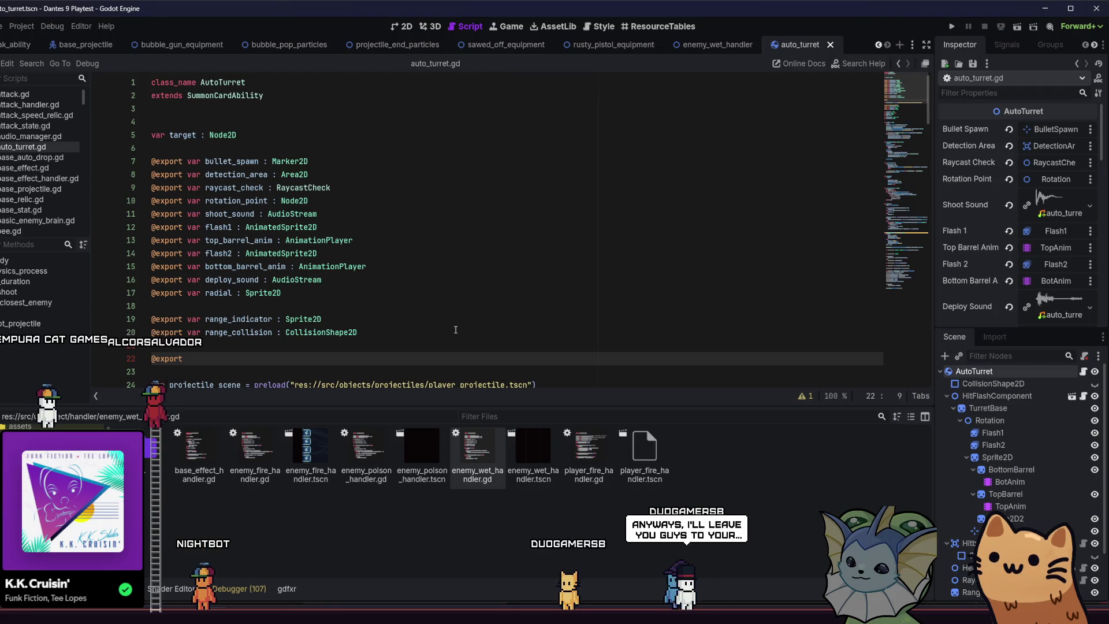
{"action": "type", "text": "var projectile_I"}
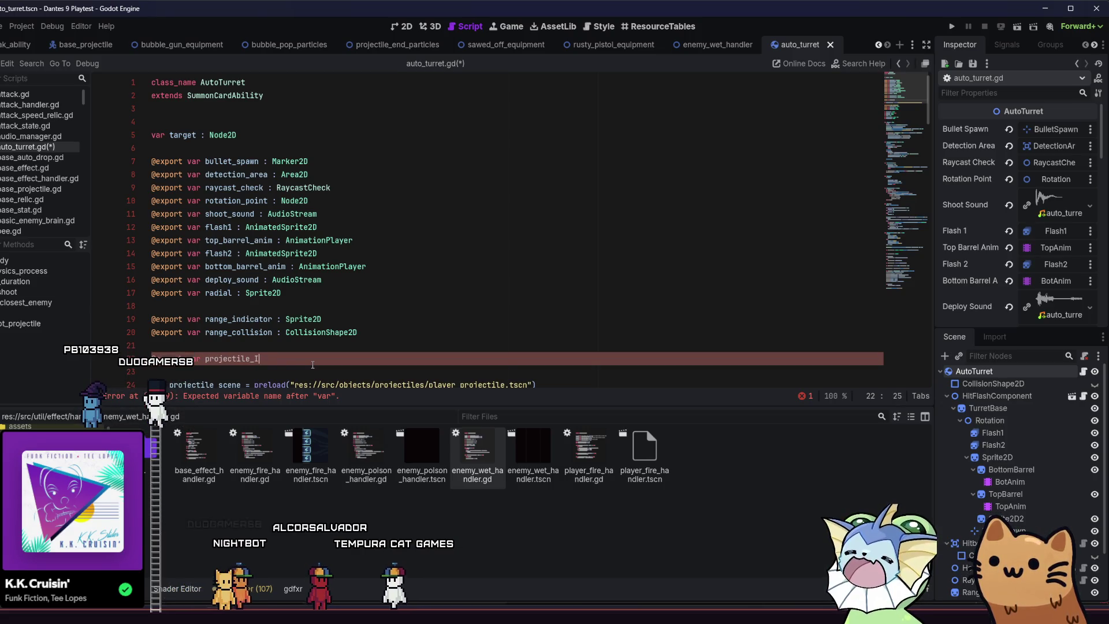
{"action": "key", "text": "BackSpace"}
{"action": "key", "text": "BackSpace"}
{"action": "key", "text": "BackSpace"}
{"action": "key", "text": "BackSpace"}
{"action": "key", "text": "BackSpace"}
{"action": "key", "text": "BackSpace"}
{"action": "type", "text": "info :"}
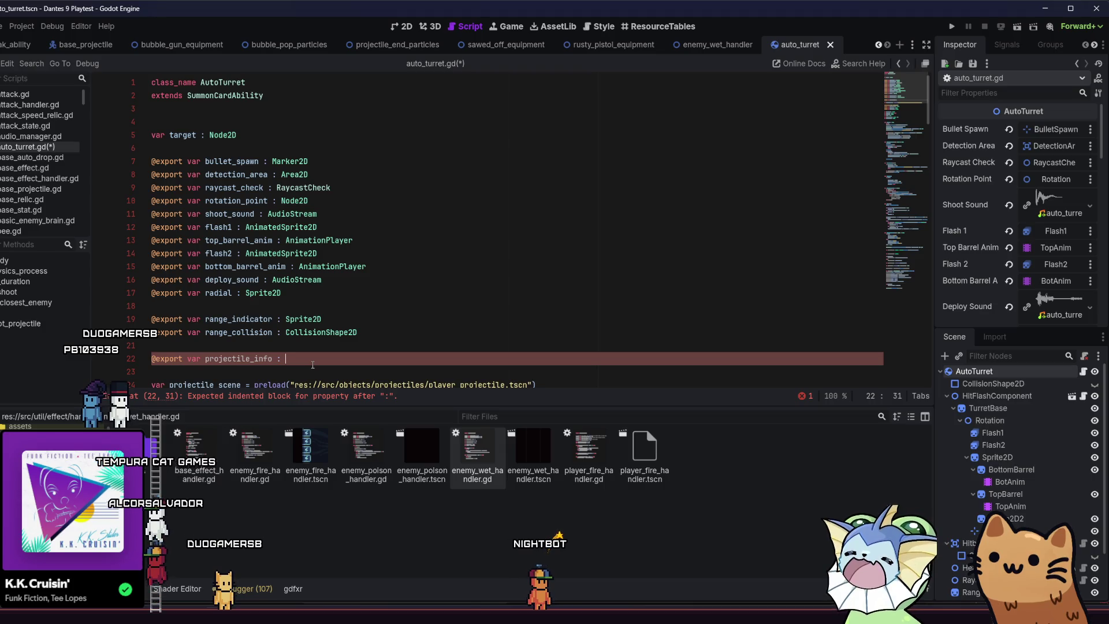
{"action": "type", "text": " Pro"}
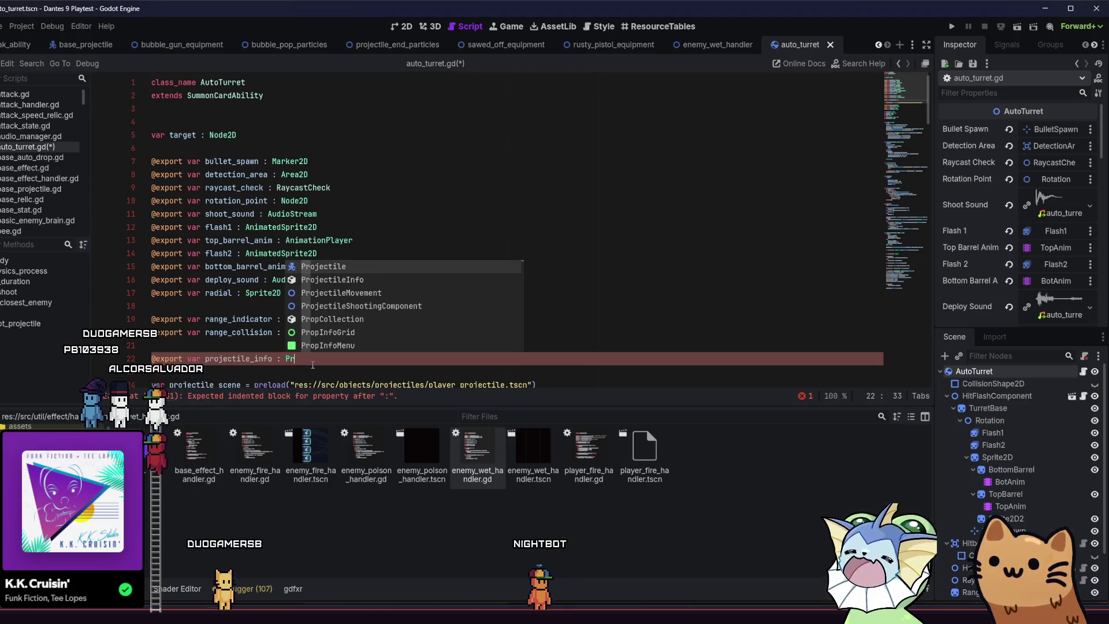
{"action": "type", "text": "jectile"}
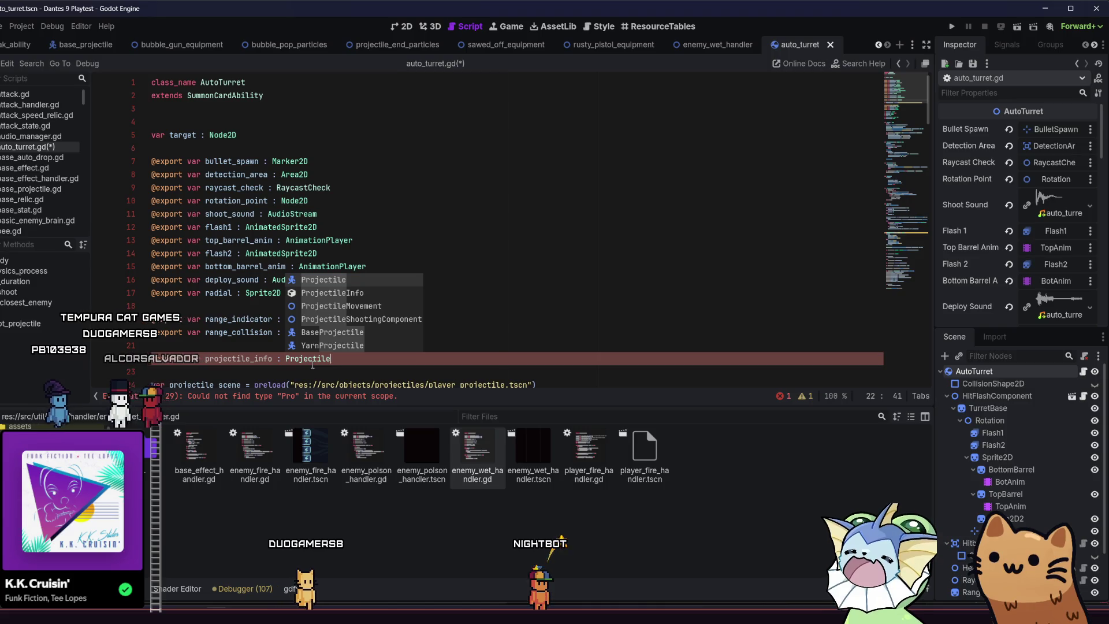
{"action": "type", "text": "In"}
{"action": "key", "text": "Return"}
- Save, then assign pistol_bullet.tres to the AutoTurret's Projectile Info in the Inspector
{"action": "key", "text": "ctrl+s"}
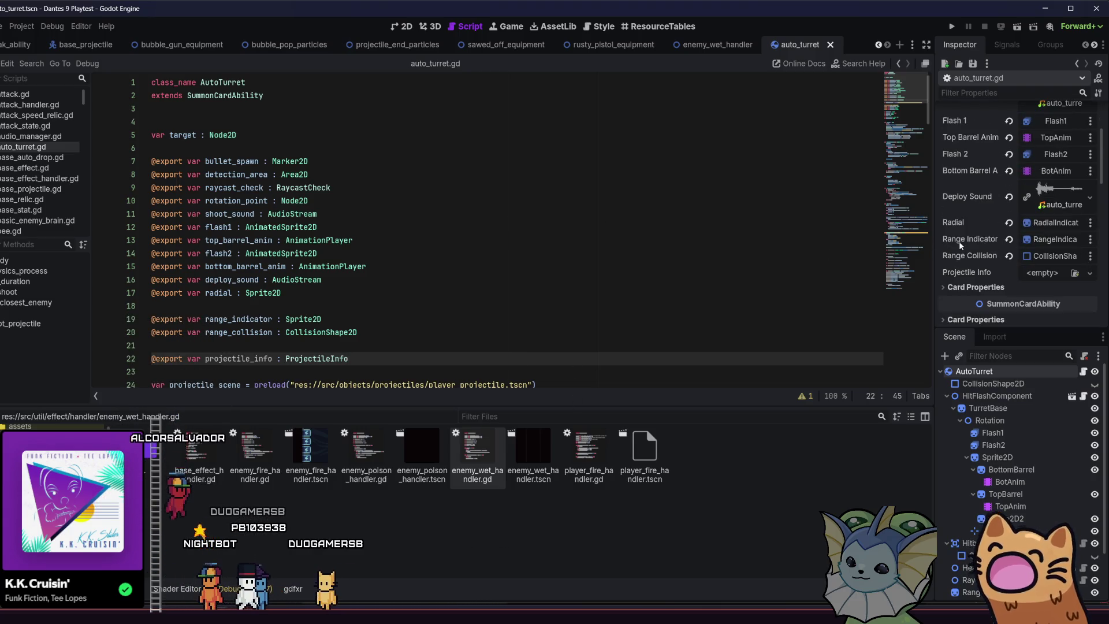
{"action": "left_click", "coordinate": [1074, 273]}
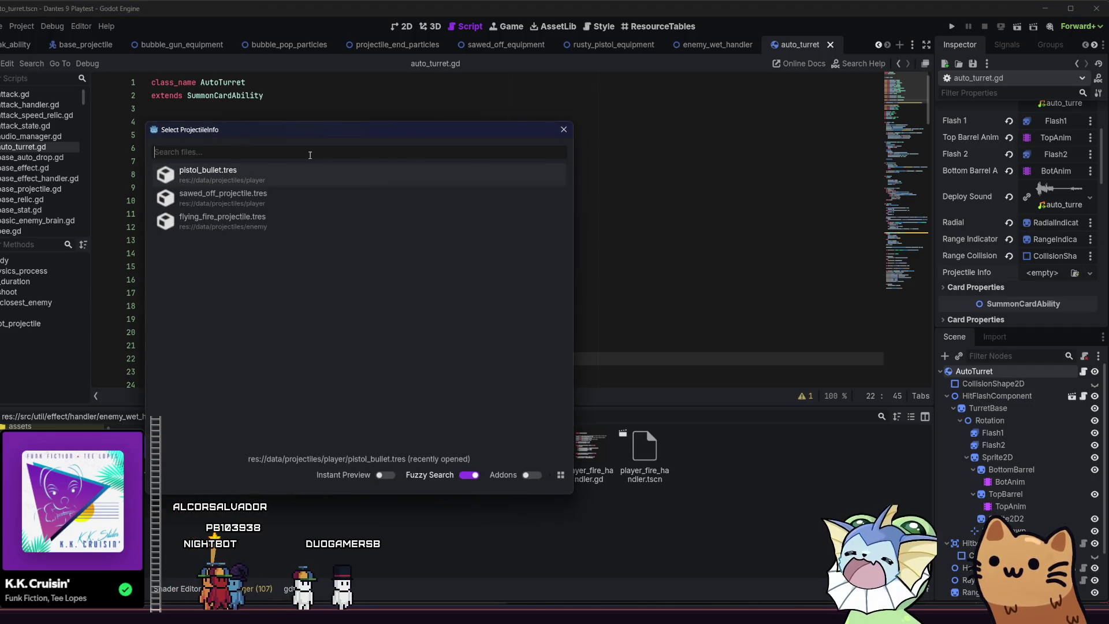
{"action": "left_click", "coordinate": [292, 171]}
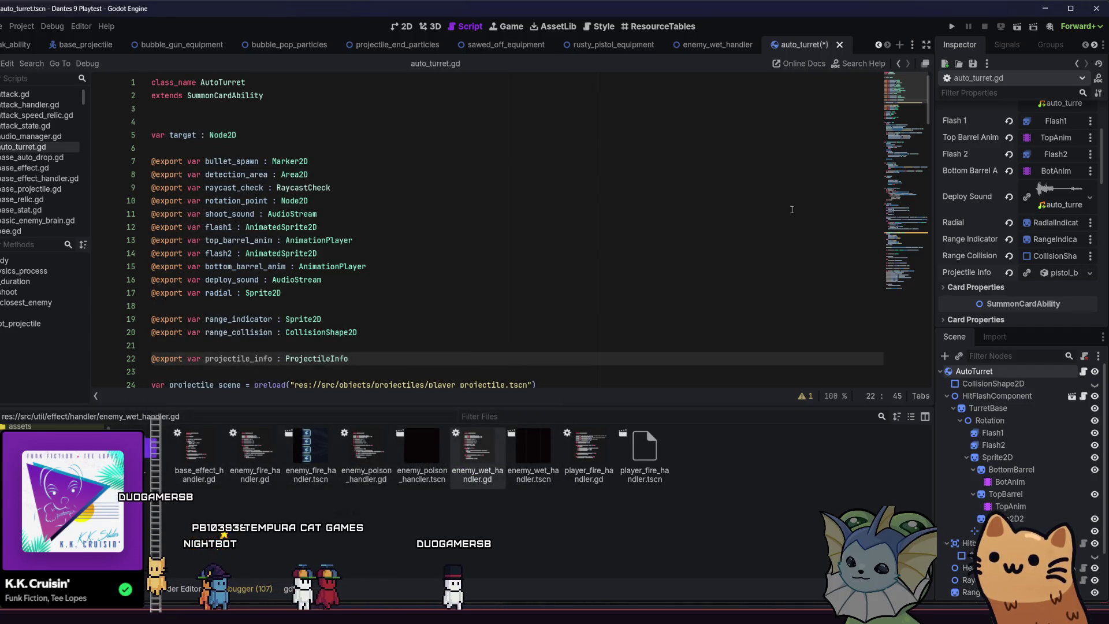
{"action": "scroll", "coordinate": [649, 248], "scroll_direction": "down", "scroll_amount": 2}
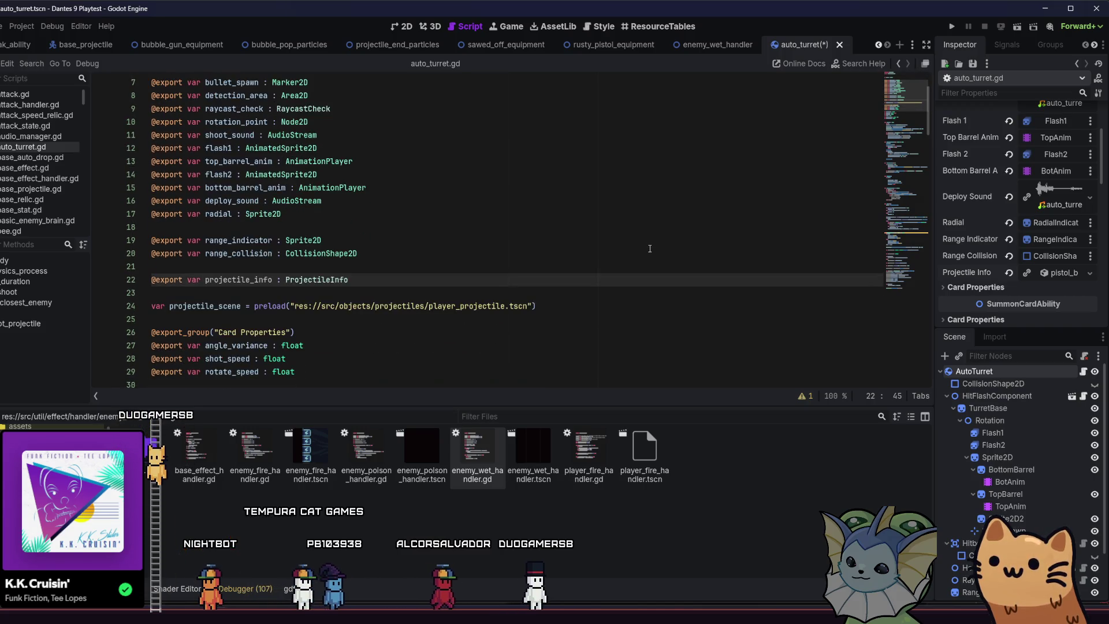
{"action": "scroll", "coordinate": [649, 248], "scroll_direction": "down", "scroll_amount": 7}
{"action": "scroll", "coordinate": [646, 255], "scroll_direction": "down", "scroll_amount": 3}
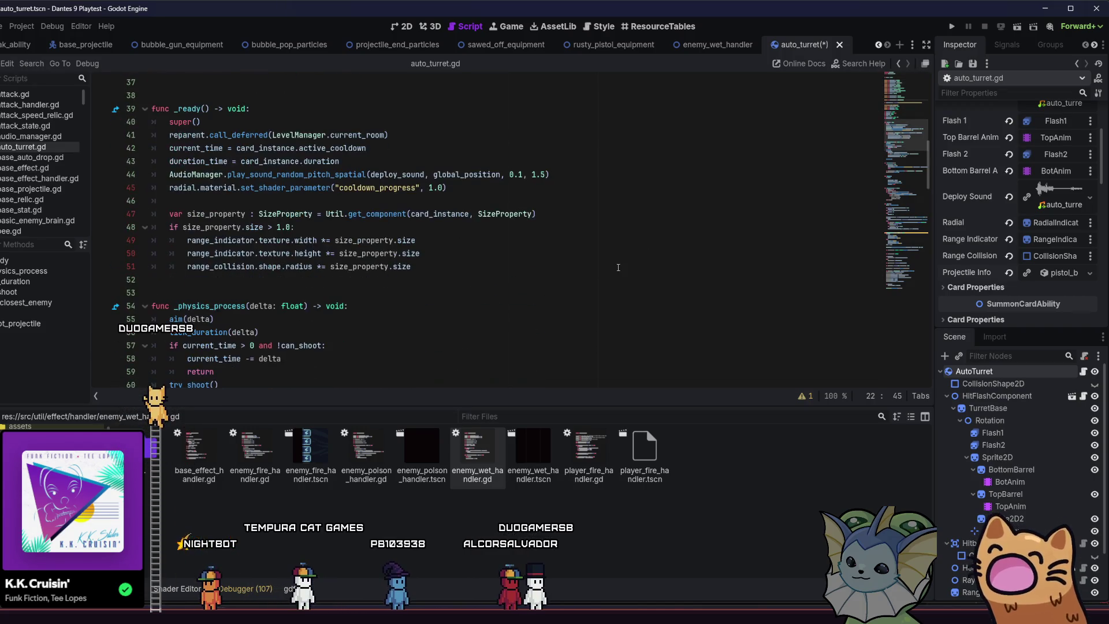
{"action": "scroll", "coordinate": [617, 268], "scroll_direction": "down", "scroll_amount": 7}
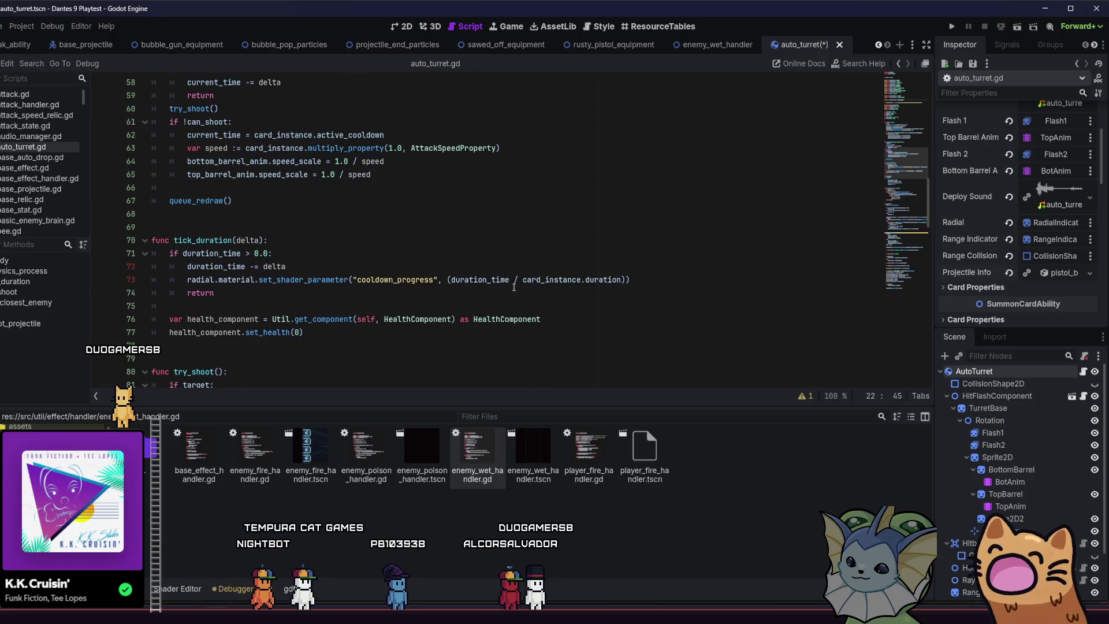
{"action": "scroll", "coordinate": [514, 287], "scroll_direction": "down", "scroll_amount": 17}
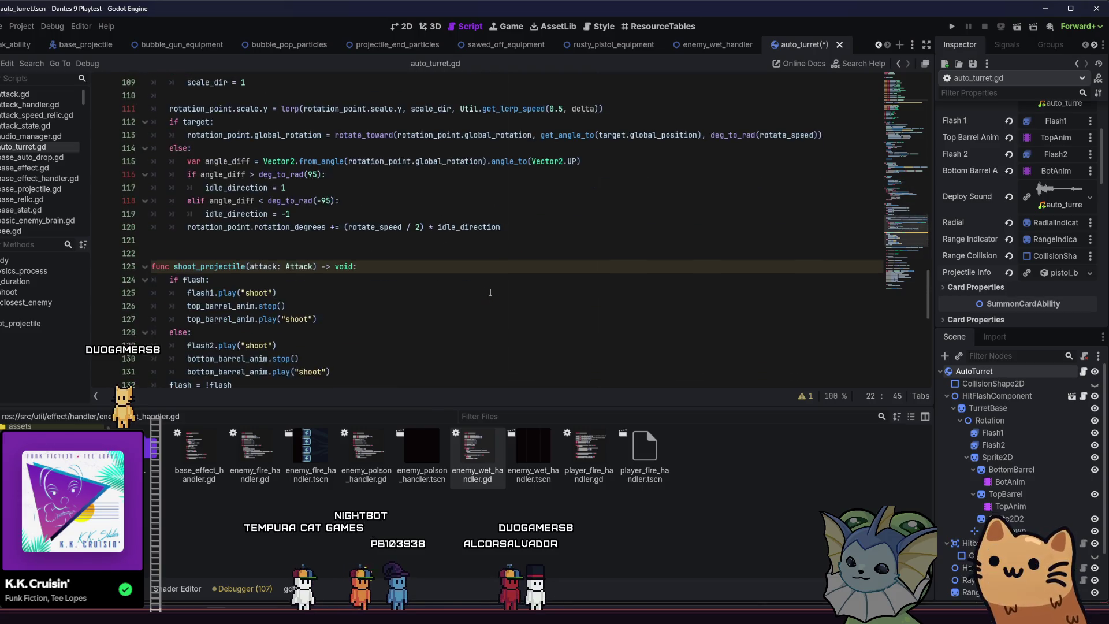
{"action": "scroll", "coordinate": [490, 293], "scroll_direction": "down", "scroll_amount": 1}
{"action": "scroll", "coordinate": [499, 281], "scroll_direction": "up", "scroll_amount": 1}
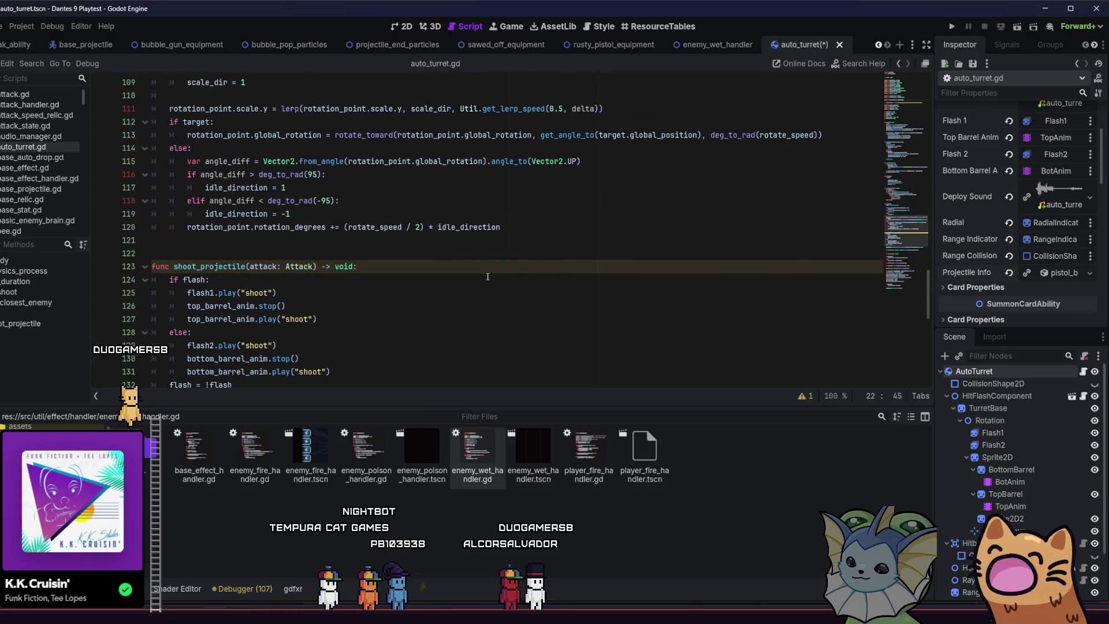
{"action": "scroll", "coordinate": [487, 277], "scroll_direction": "down", "scroll_amount": 3}
{"action": "scroll", "coordinate": [440, 282], "scroll_direction": "down", "scroll_amount": 5}
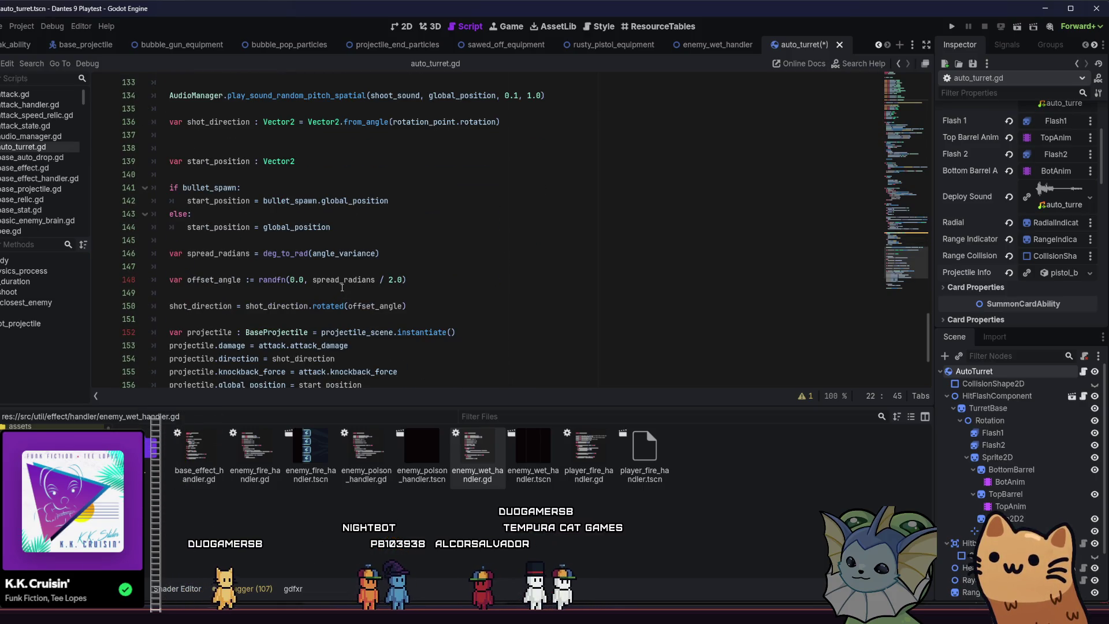
{"action": "mouse_move", "coordinate": [341, 285]}
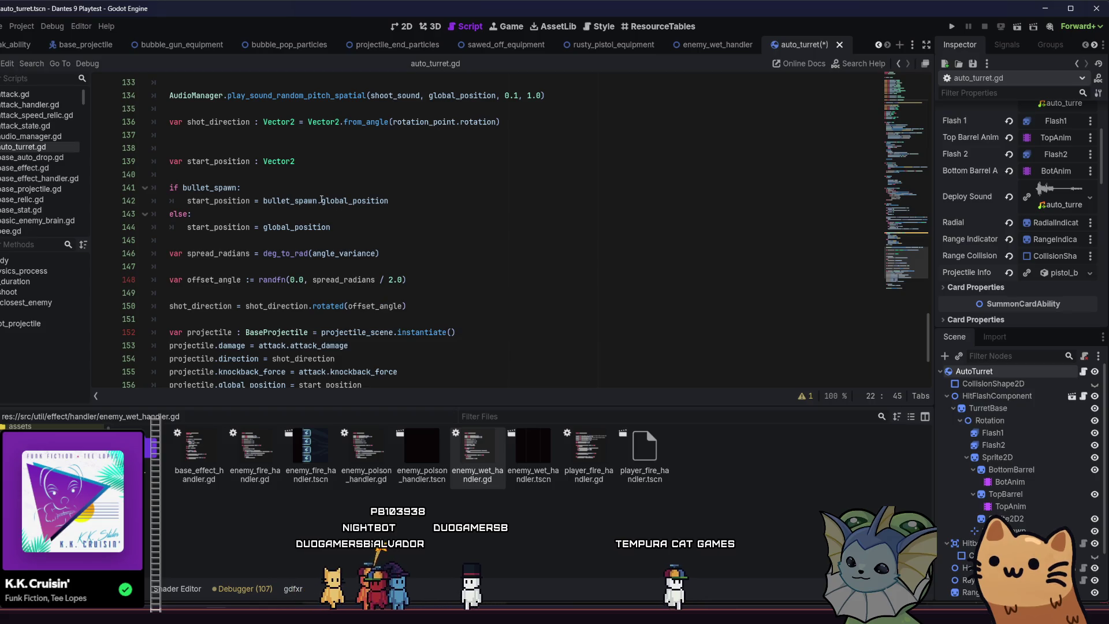
{"action": "double_click", "coordinate": [290, 201]}
{"action": "scroll", "coordinate": [298, 207], "scroll_direction": "up", "scroll_amount": 4}
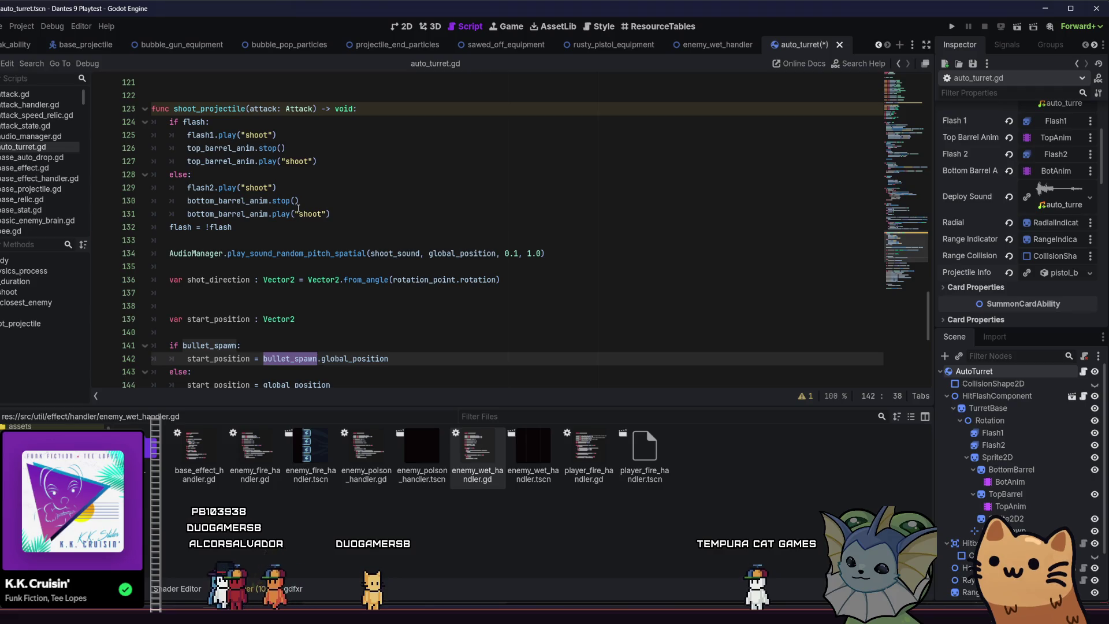
{"action": "scroll", "coordinate": [298, 208], "scroll_direction": "down", "scroll_amount": 6}
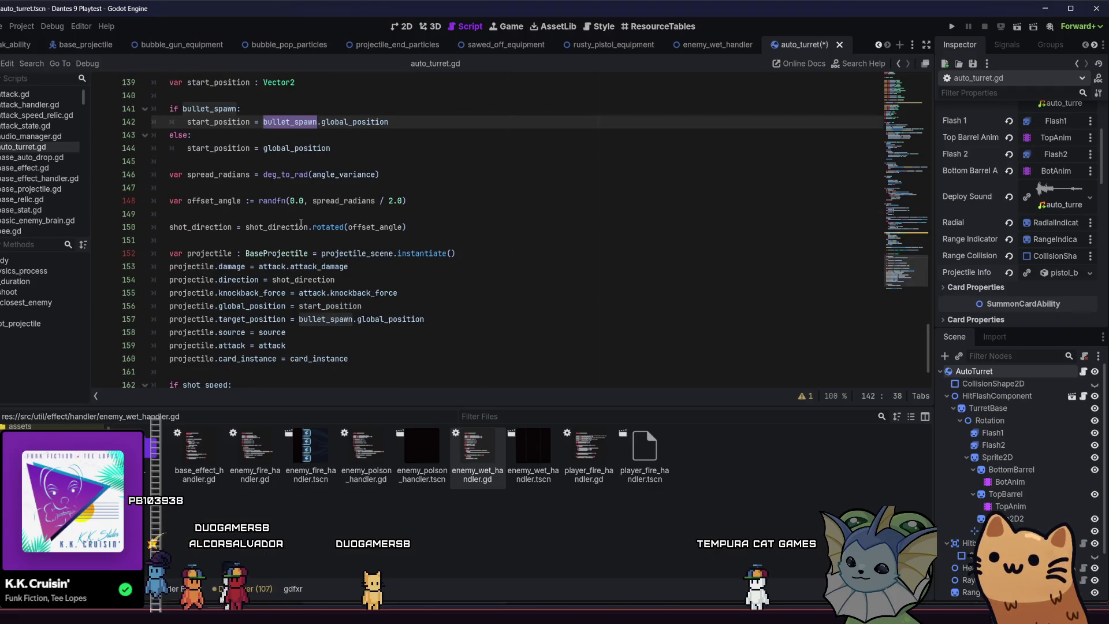
{"action": "scroll", "coordinate": [316, 255], "scroll_direction": "down", "scroll_amount": 2}
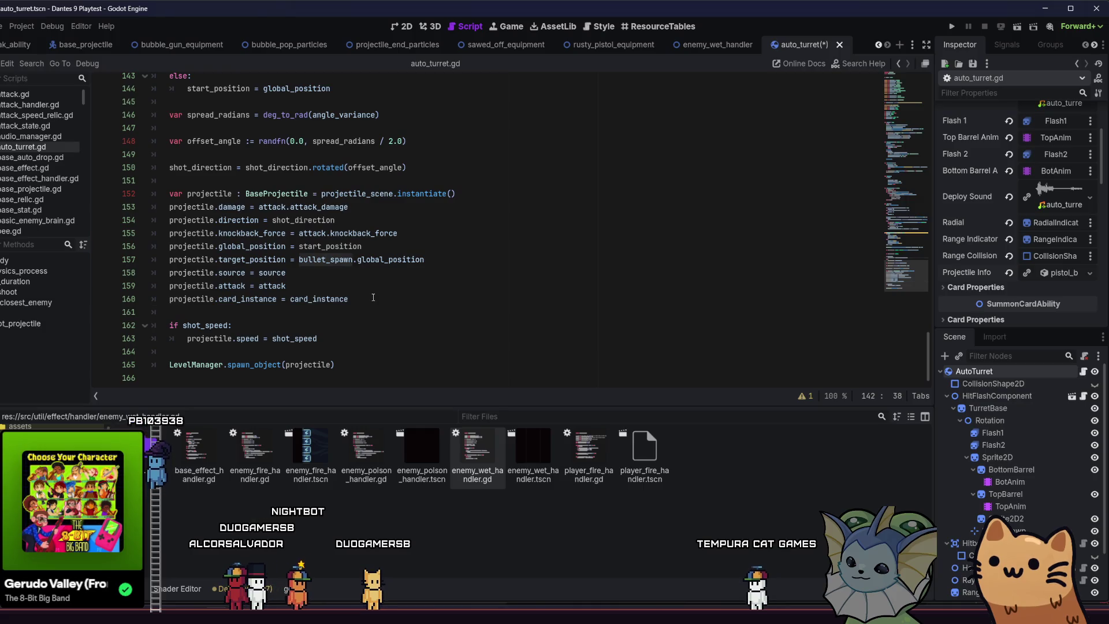
{"action": "left_click", "coordinate": [373, 297]}
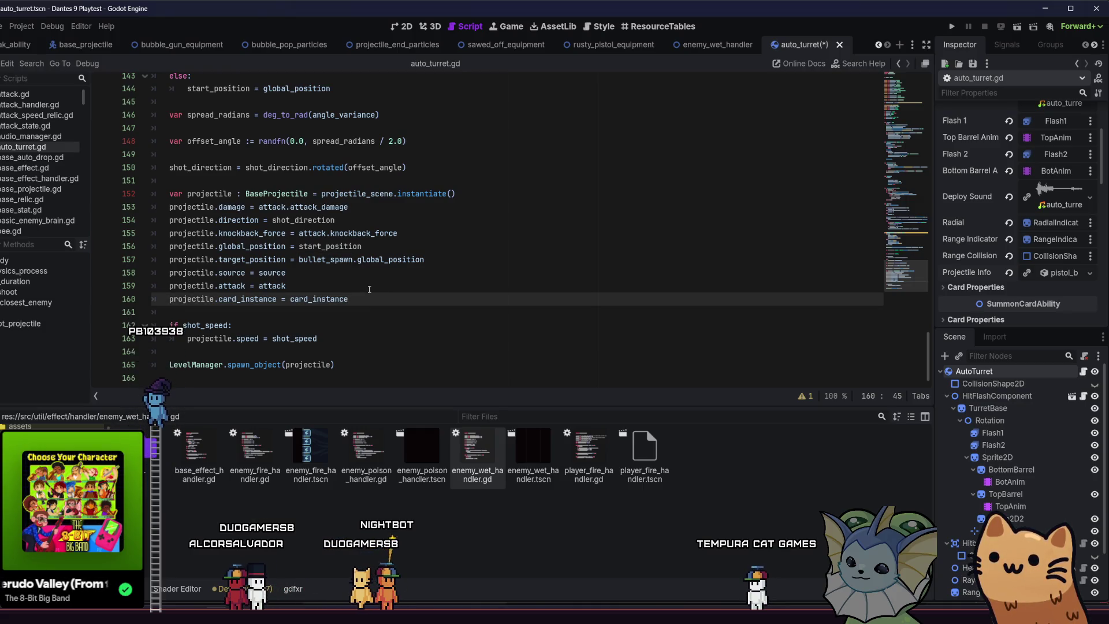
- Add 'projectile.projectile_info = projectile_info' on line 161, save, and run the game
{"action": "key", "text": "Return"}
{"action": "key", "text": "BackSpace"}
{"action": "type", "text": "ojectile."}
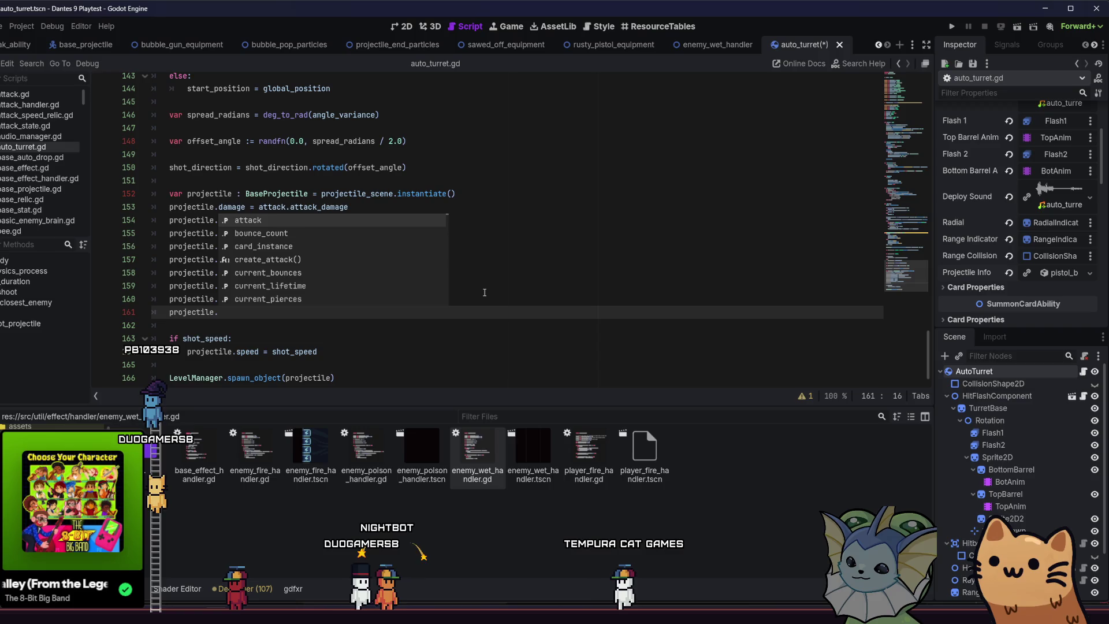
{"action": "type", "text": "pr"}
{"action": "key", "text": "Return"}
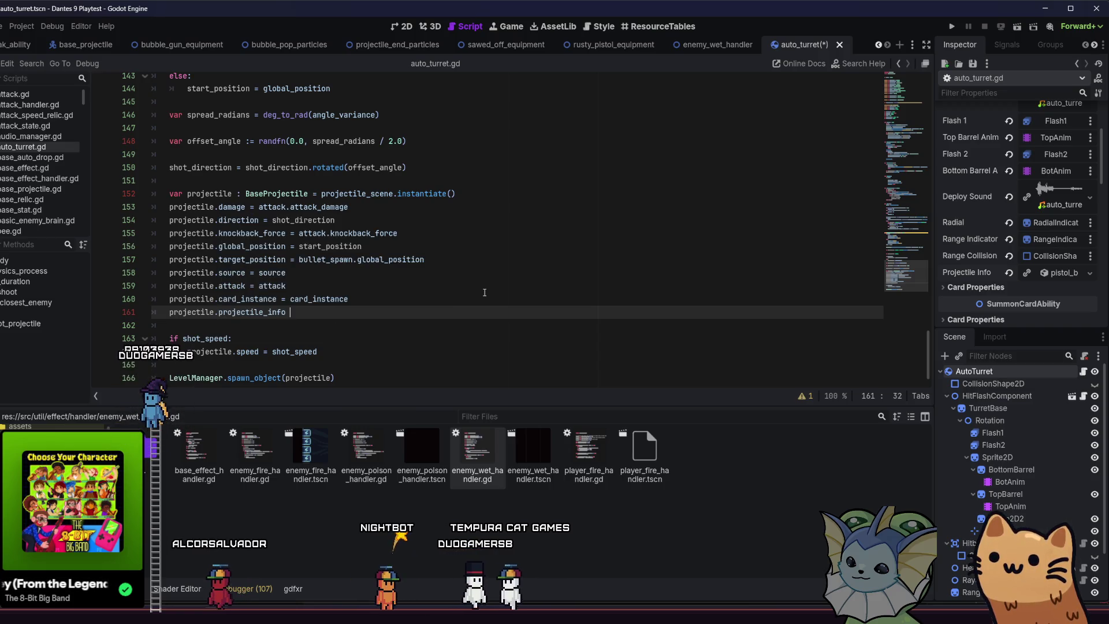
{"action": "type", "text": "= pr"}
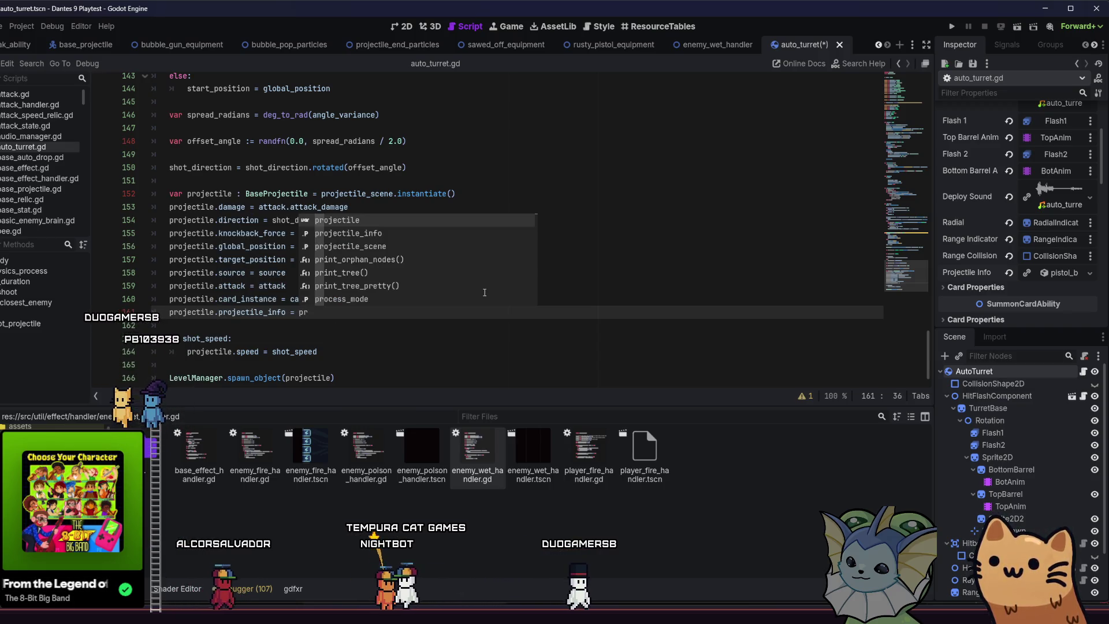
{"action": "key", "text": "Down"}
{"action": "key", "text": "Return"}
{"action": "left_click", "coordinate": [476, 303]}
{"action": "key", "text": "ctrl+s"}
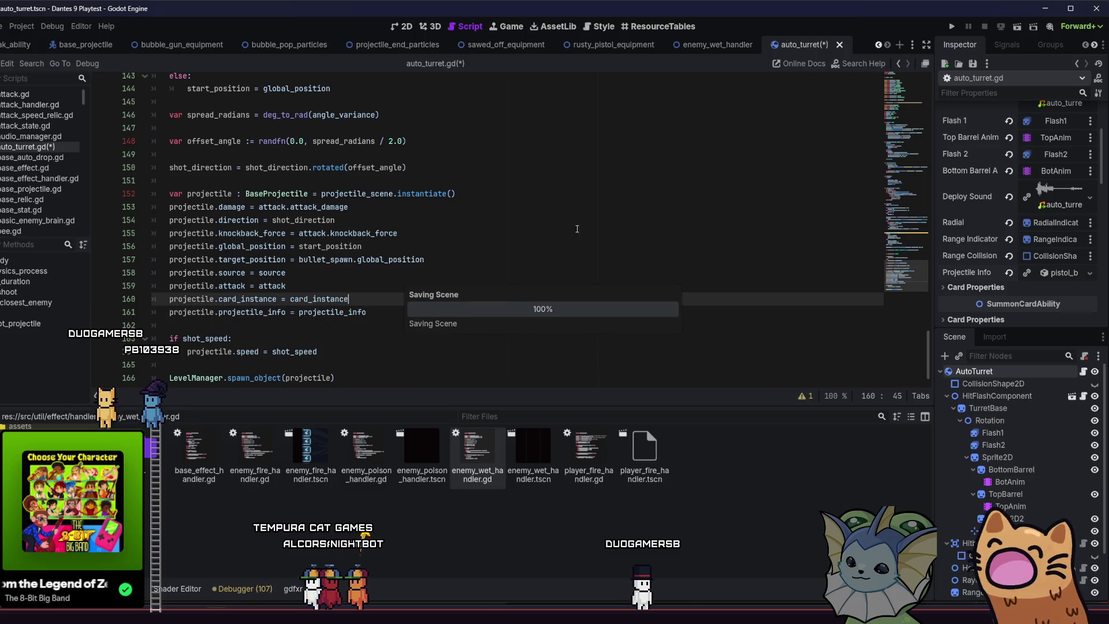
{"action": "key", "text": "F5"}
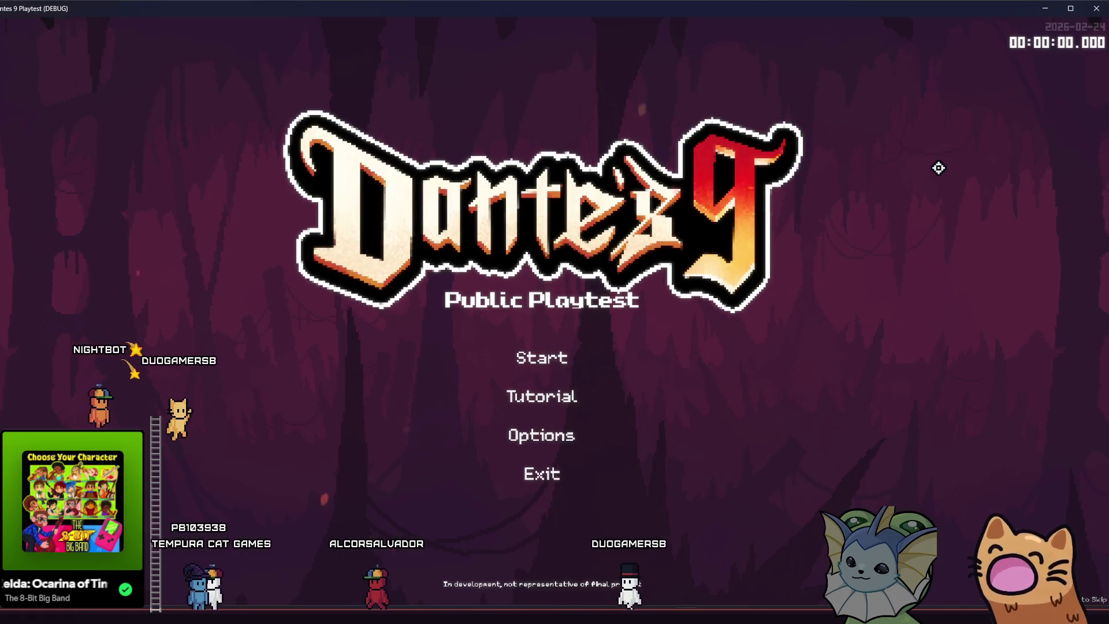
- Start a run and add an AK47 card via the debug panel's Cards > Add Cards
{"action": "left_click", "coordinate": [579, 350]}
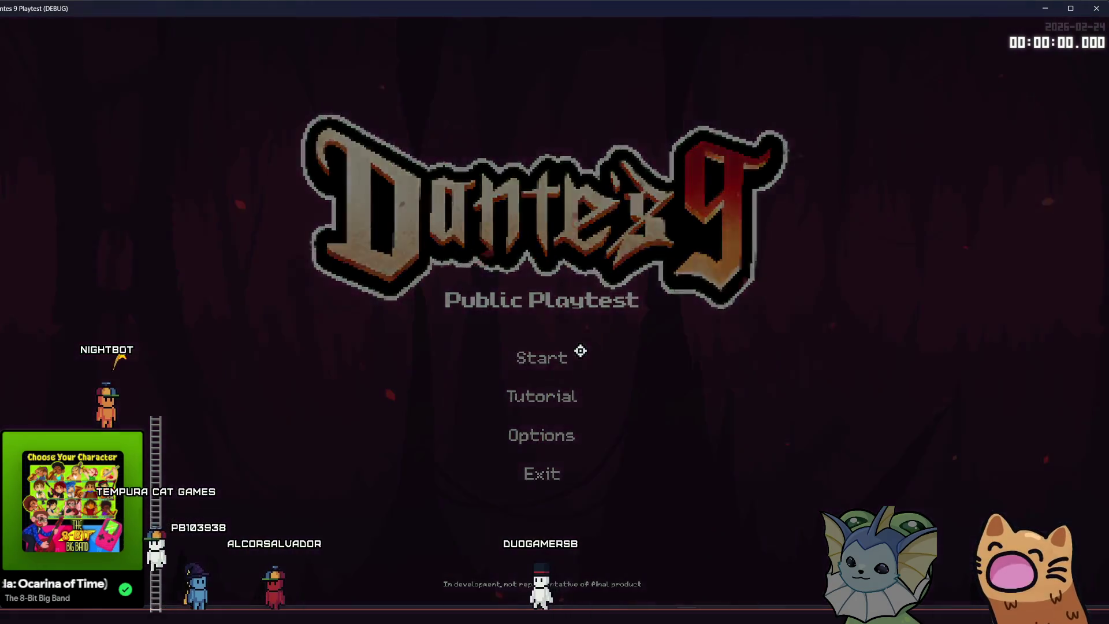
{"action": "key", "text": "grave"}
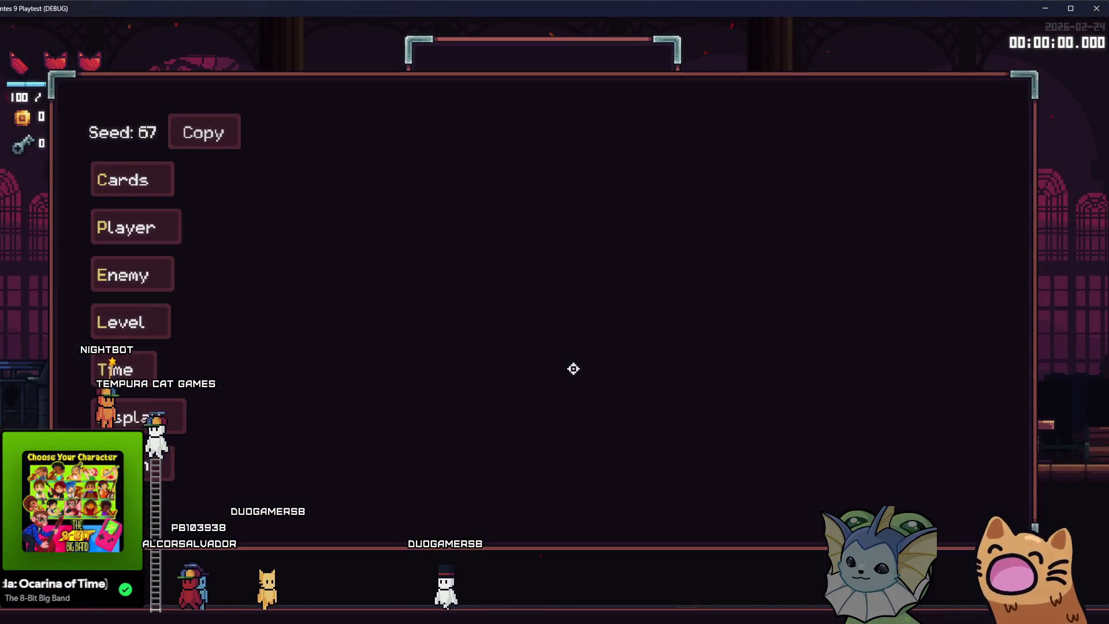
{"action": "left_click", "coordinate": [164, 183]}
{"action": "left_click", "coordinate": [352, 133]}
{"action": "left_click", "coordinate": [637, 186]}
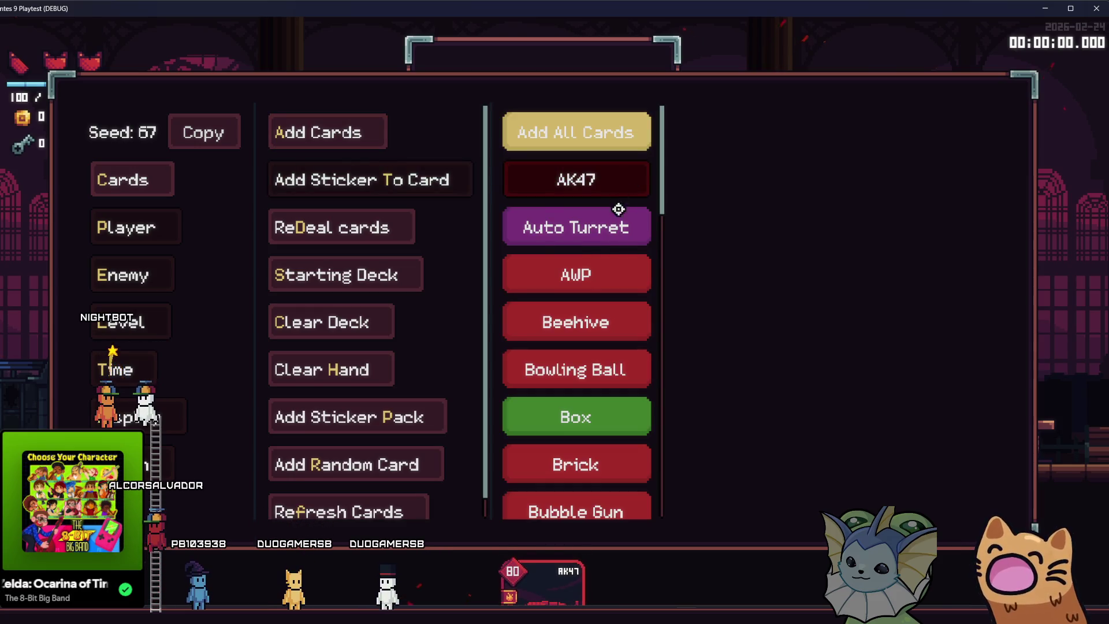
- Add an Auto Turret card to the hand from the card list and close the debug panel
{"action": "scroll", "coordinate": [622, 279], "scroll_direction": "down", "scroll_amount": 3}
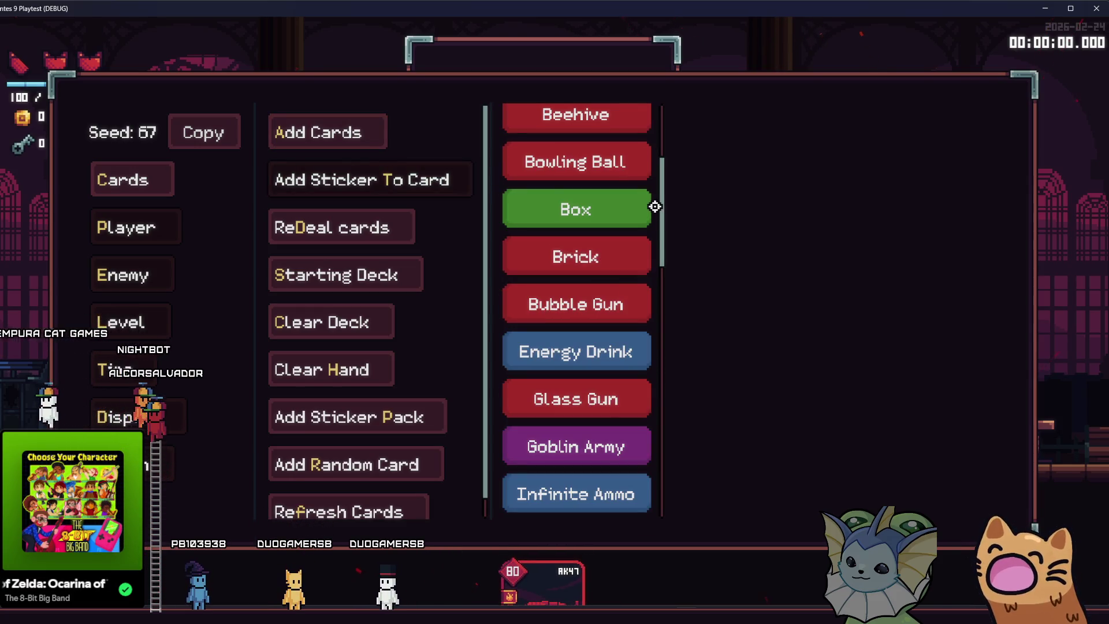
{"action": "scroll", "coordinate": [578, 249], "scroll_direction": "up", "scroll_amount": 3}
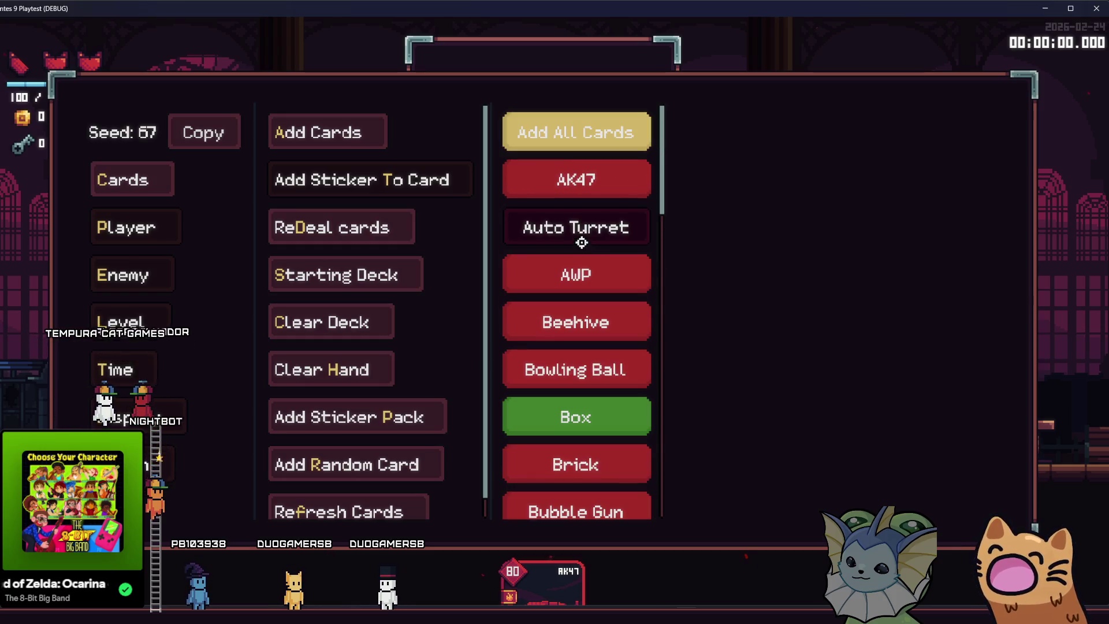
{"action": "scroll", "coordinate": [575, 251], "scroll_direction": "down", "scroll_amount": 3}
{"action": "scroll", "coordinate": [563, 430], "scroll_direction": "down", "scroll_amount": 5}
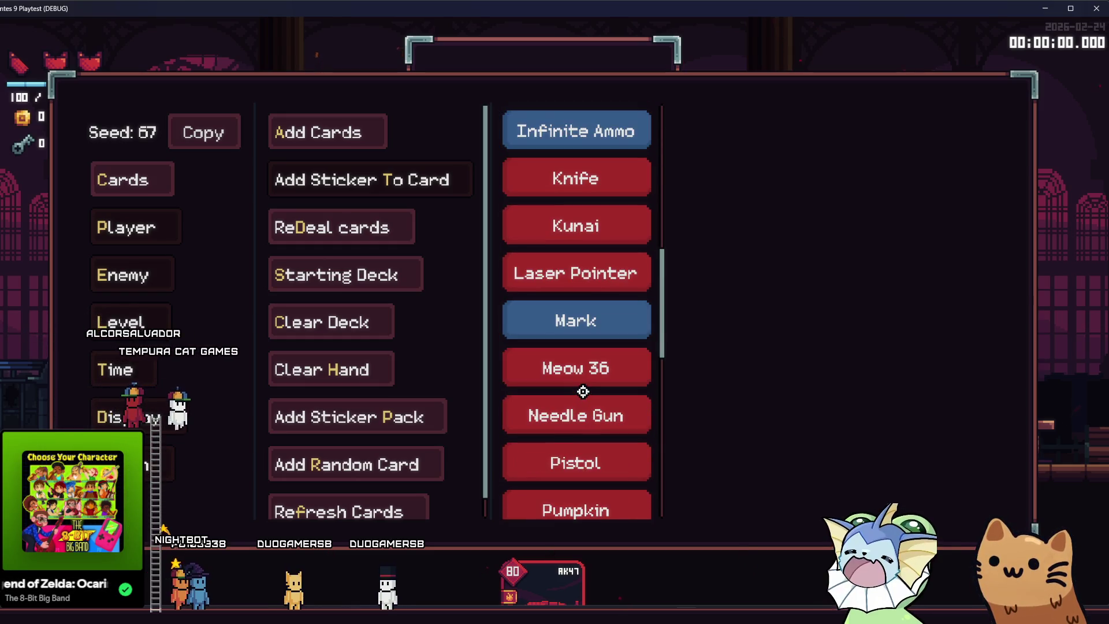
{"action": "scroll", "coordinate": [584, 384], "scroll_direction": "up", "scroll_amount": 2}
{"action": "left_click_drag", "start_coordinate": [662, 281], "coordinate": [668, 386]}
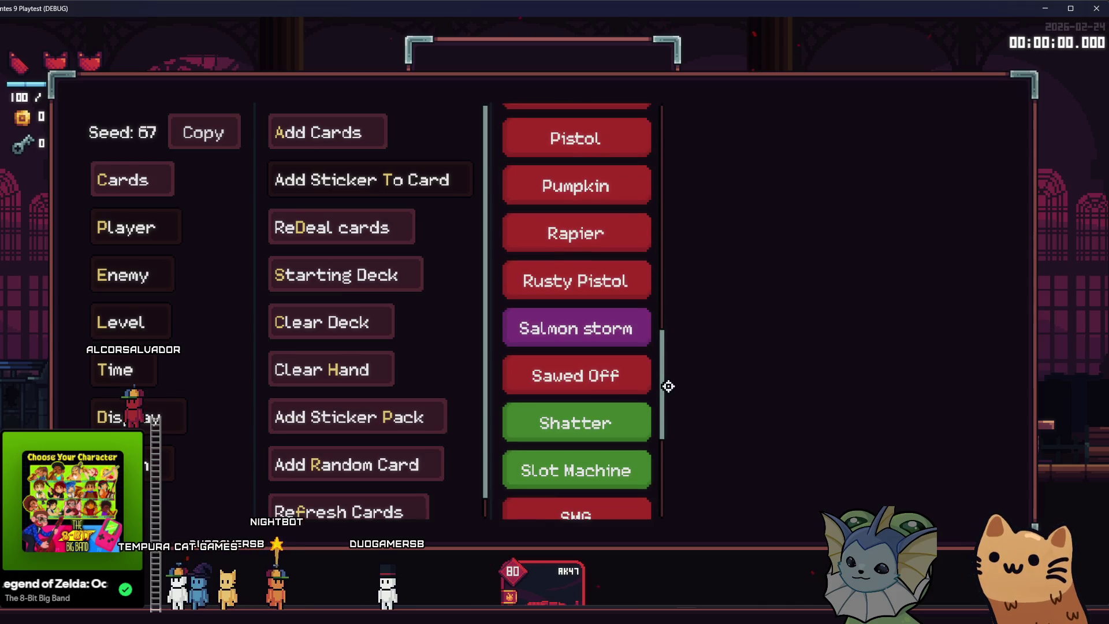
{"action": "scroll", "coordinate": [635, 364], "scroll_direction": "down", "scroll_amount": 5}
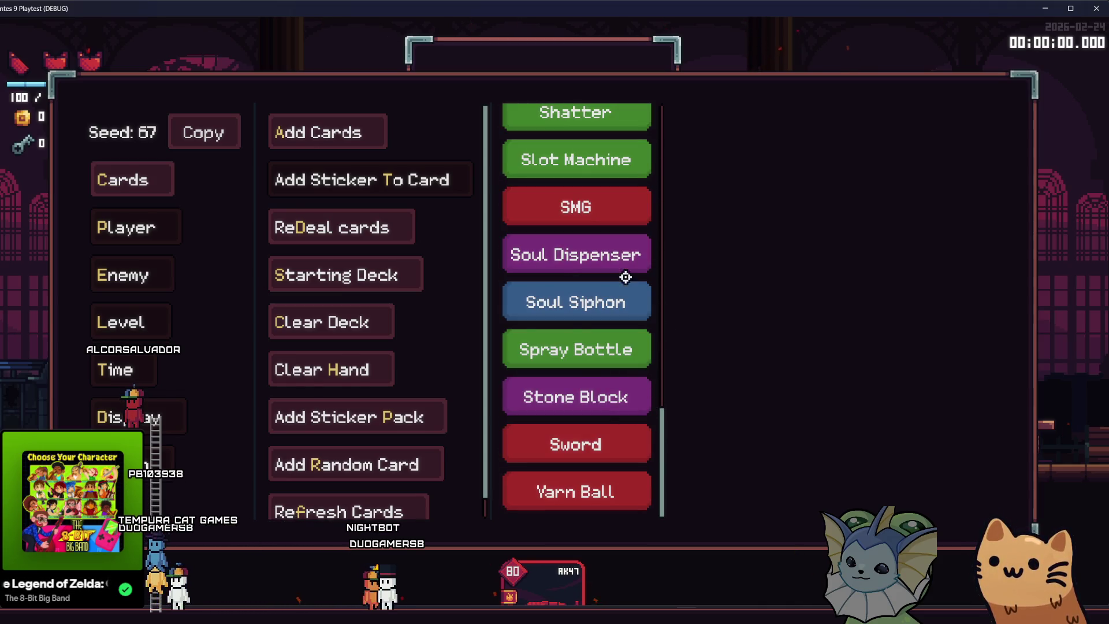
{"action": "mouse_move", "coordinate": [665, 425]}
{"action": "left_mouse_down"}
{"action": "mouse_move", "coordinate": [648, 119]}
{"action": "mouse_move", "coordinate": [642, 131]}
{"action": "left_mouse_up"}
{"action": "left_click", "coordinate": [641, 132]}
{"action": "key", "text": "Escape"}
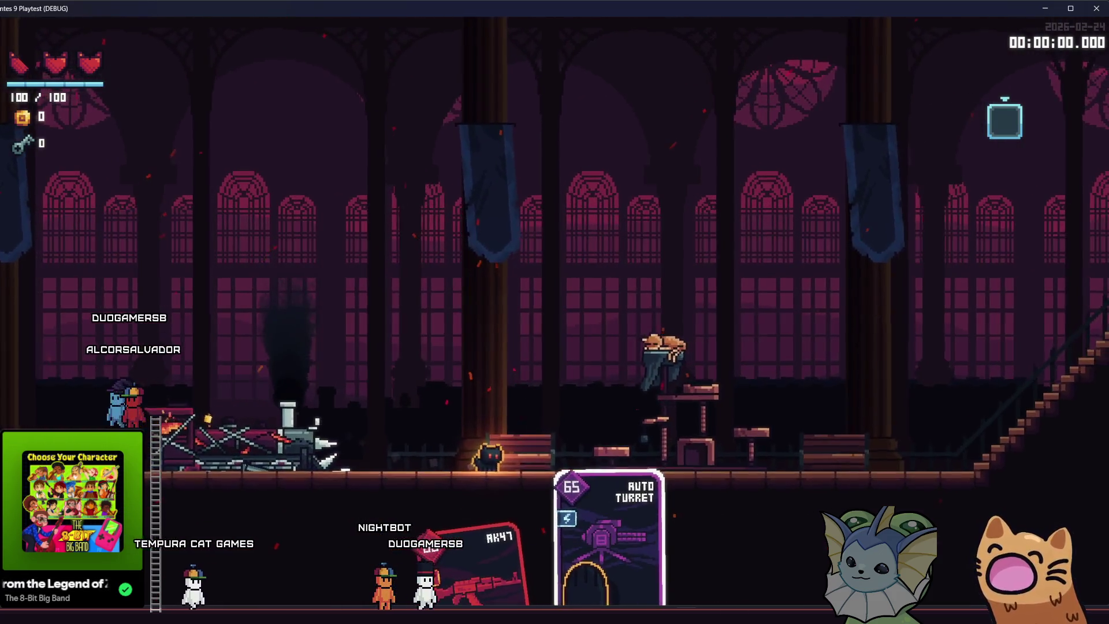
- Place an Auto Turret from its card and walk the cat right while it fires yellow bullets
{"action": "left_click", "coordinate": [656, 317]}
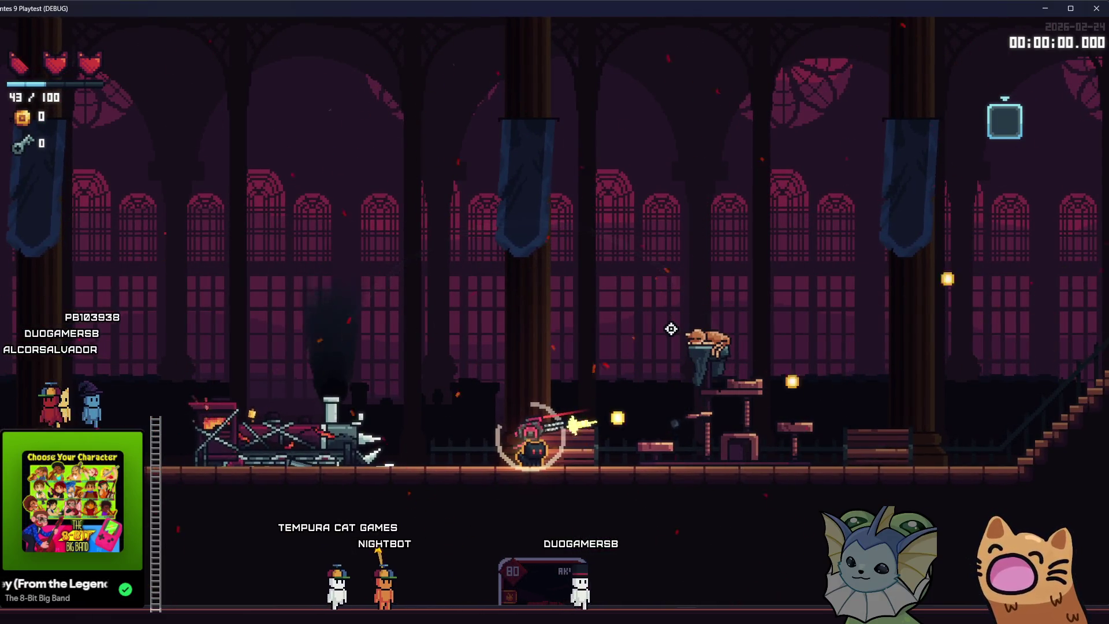
{"action": "key", "text": "d"}
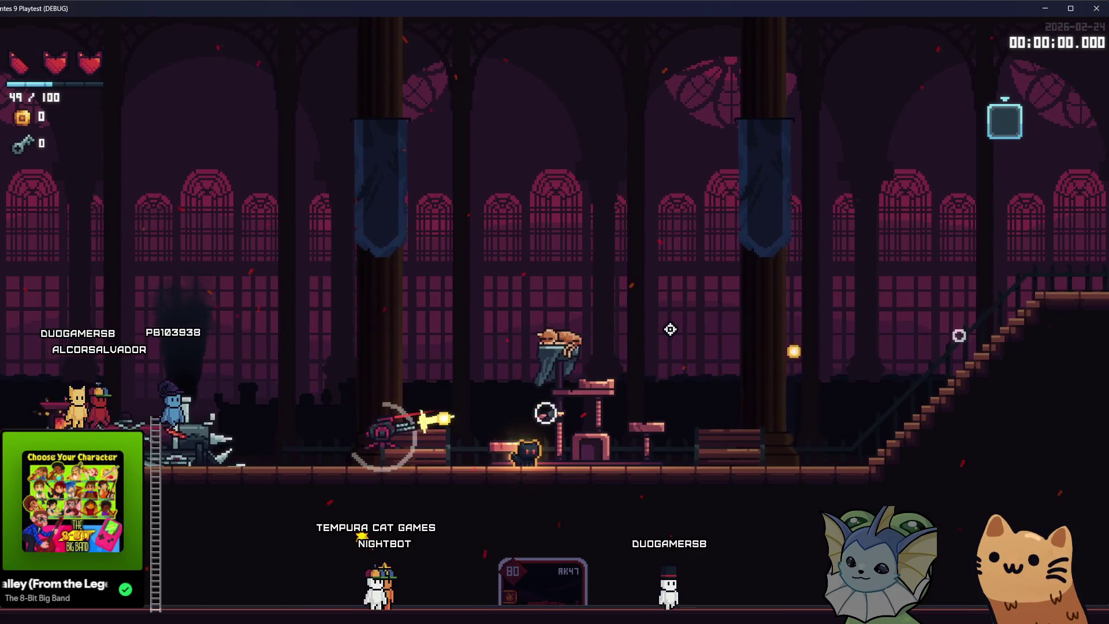
{"action": "key", "text": "d"}
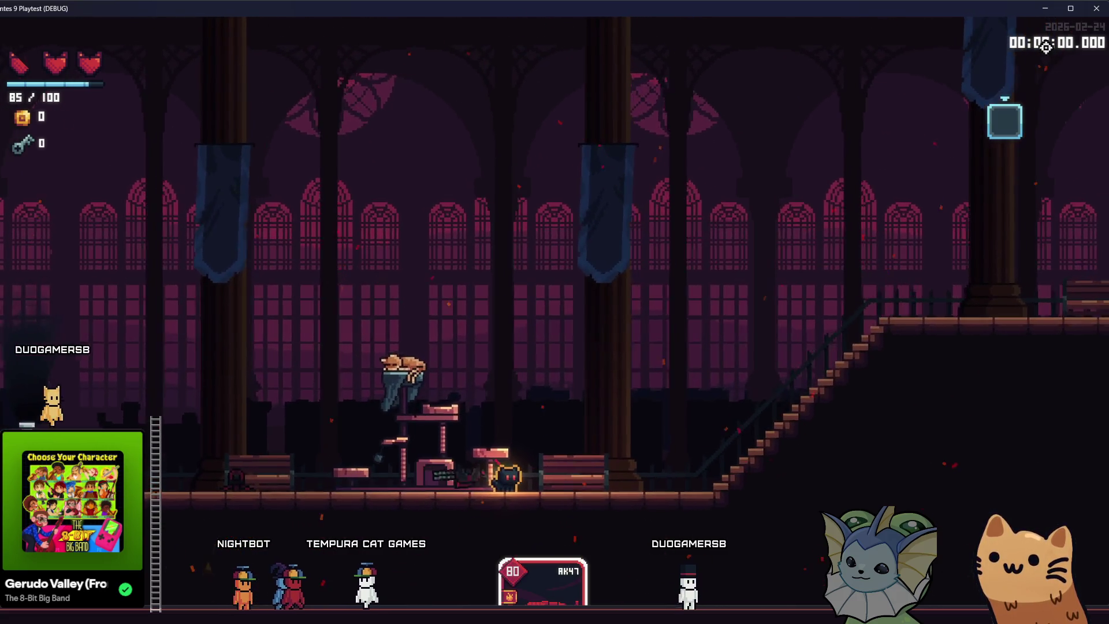
- Stop the playtest with F8 and review auto_turret.gd around line 149
{"action": "key", "text": "F8"}
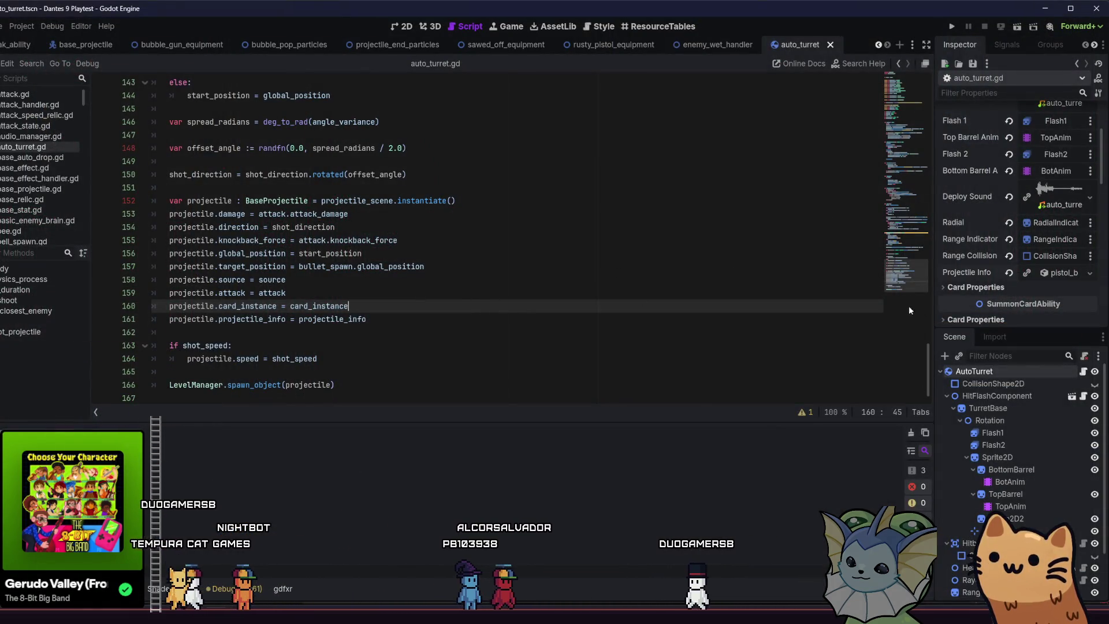
{"action": "scroll", "coordinate": [930, 370], "scroll_direction": "down", "scroll_amount": 1}
{"action": "mouse_move", "coordinate": [930, 370]}
{"action": "left_mouse_down"}
{"action": "mouse_move", "coordinate": [915, 293]}
{"action": "mouse_move", "coordinate": [919, 334]}
{"action": "left_mouse_up"}
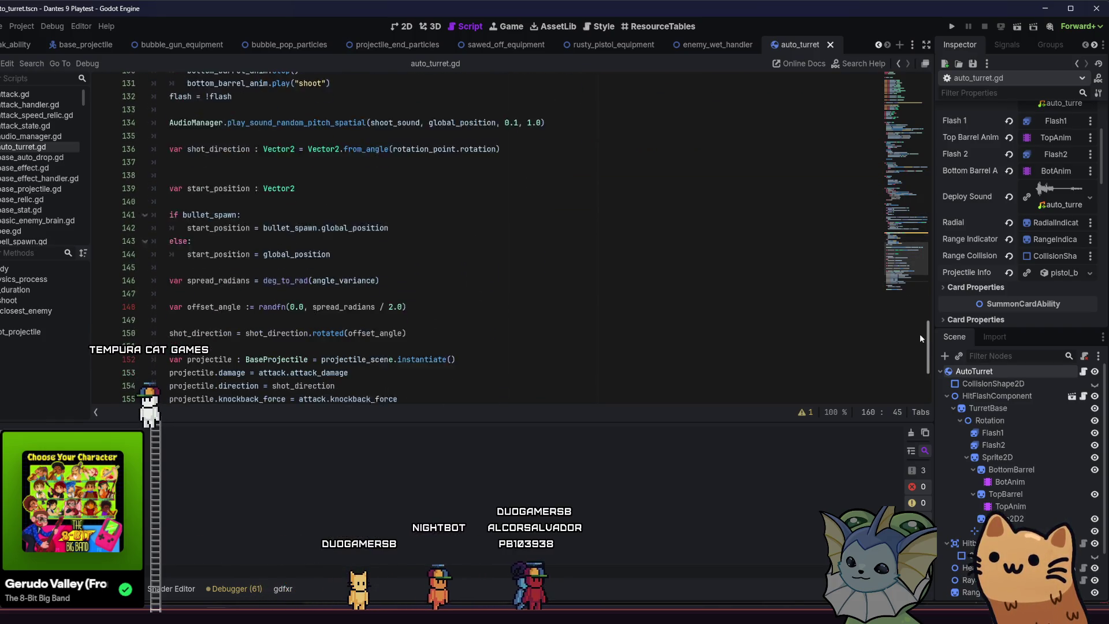
{"action": "scroll", "coordinate": [901, 322], "scroll_direction": "down", "scroll_amount": 2}
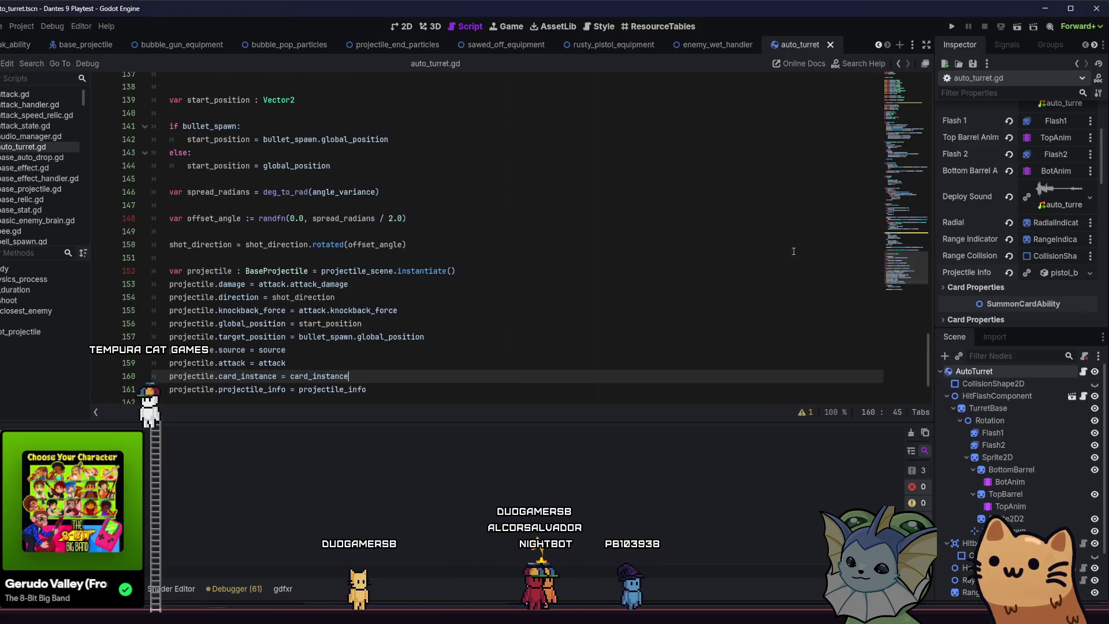
{"action": "left_click", "coordinate": [755, 232]}
- Open pistol_ability.gd via quick search and scroll to its shoot() function
{"action": "key", "text": "shift+alt+o"}
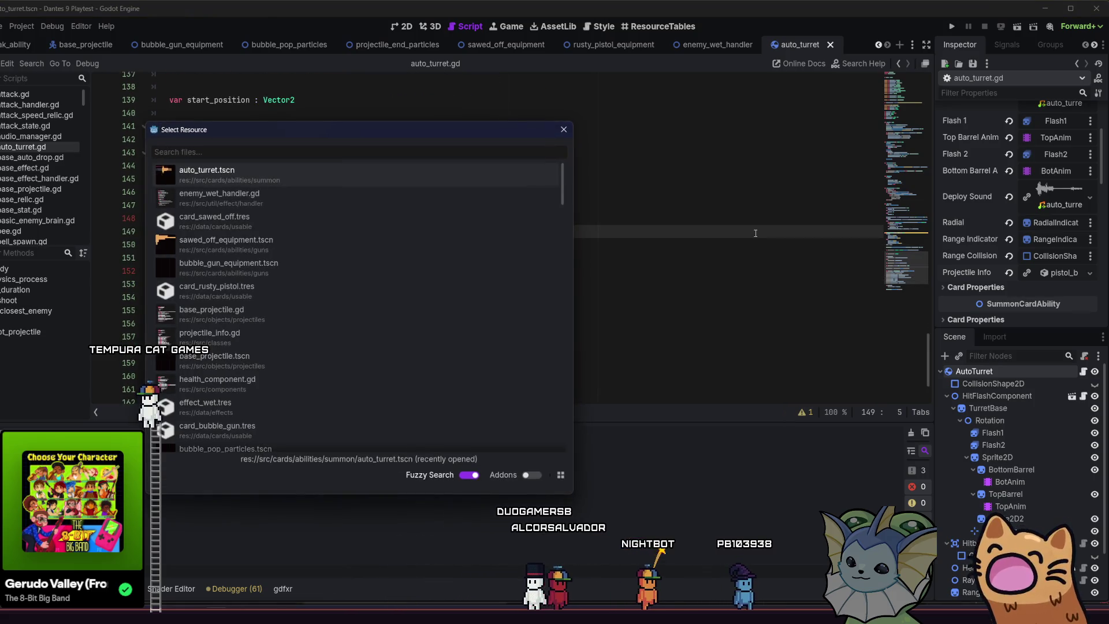
{"action": "type", "text": "pl"}
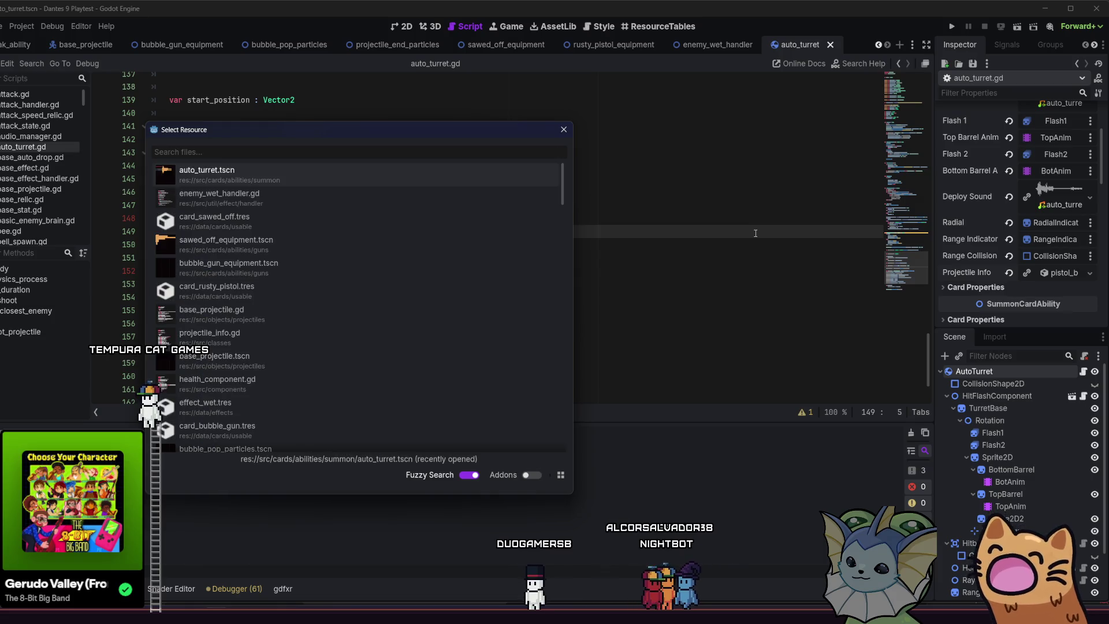
{"action": "key", "text": "BackSpace"}
{"action": "type", "text": "istol_ab"}
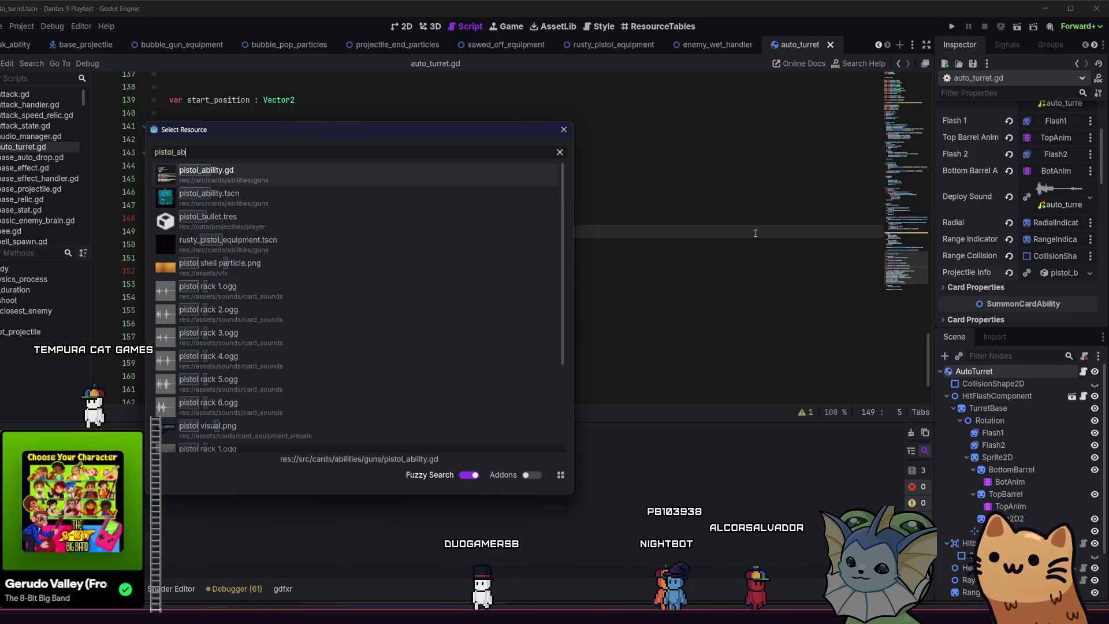
{"action": "left_click", "coordinate": [262, 175]}
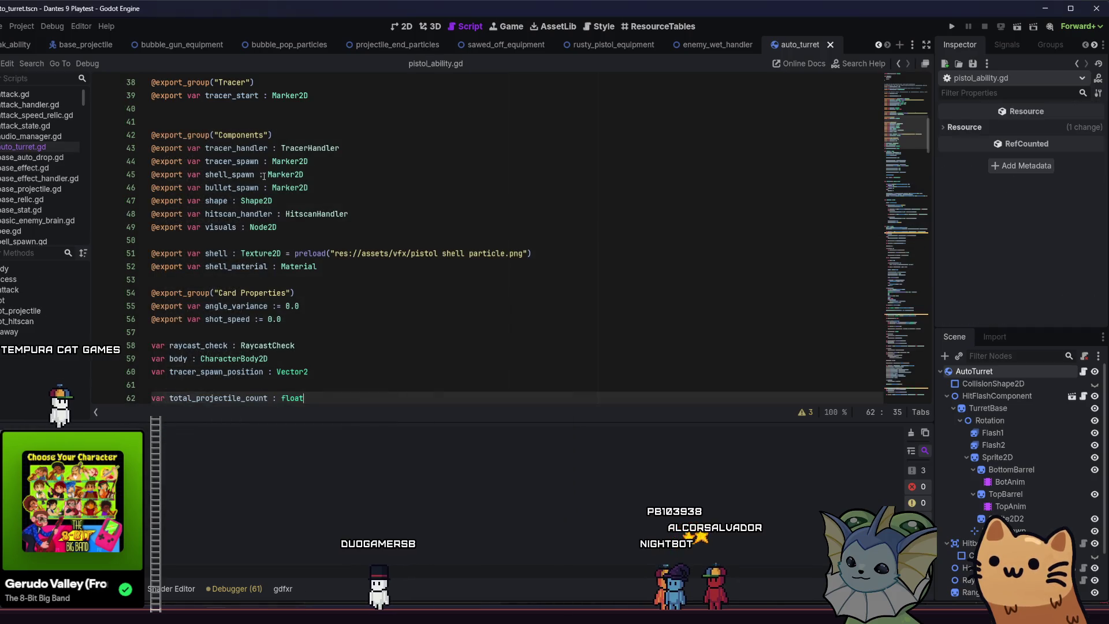
{"action": "mouse_move", "coordinate": [910, 152]}
{"action": "left_mouse_down"}
{"action": "mouse_move", "coordinate": [898, 91]}
{"action": "mouse_move", "coordinate": [909, 386]}
{"action": "mouse_move", "coordinate": [888, 92]}
{"action": "mouse_move", "coordinate": [899, 398]}
{"action": "mouse_move", "coordinate": [902, 308]}
{"action": "mouse_move", "coordinate": [908, 355]}
{"action": "mouse_move", "coordinate": [909, 317]}
{"action": "left_mouse_up"}
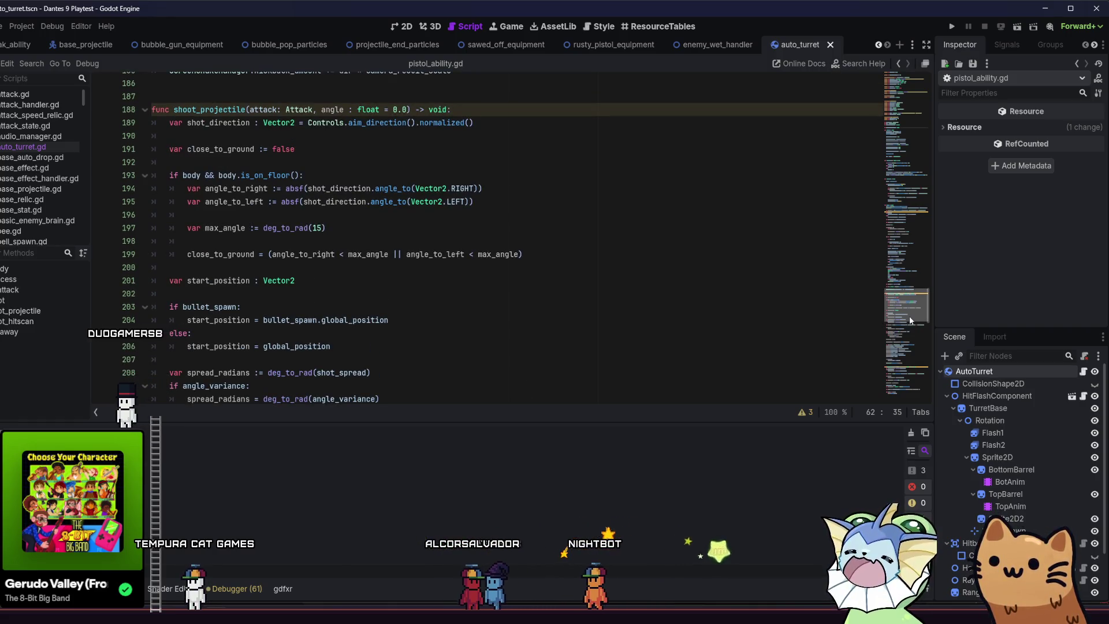
{"action": "left_click_drag", "start_coordinate": [909, 316], "coordinate": [910, 329]}
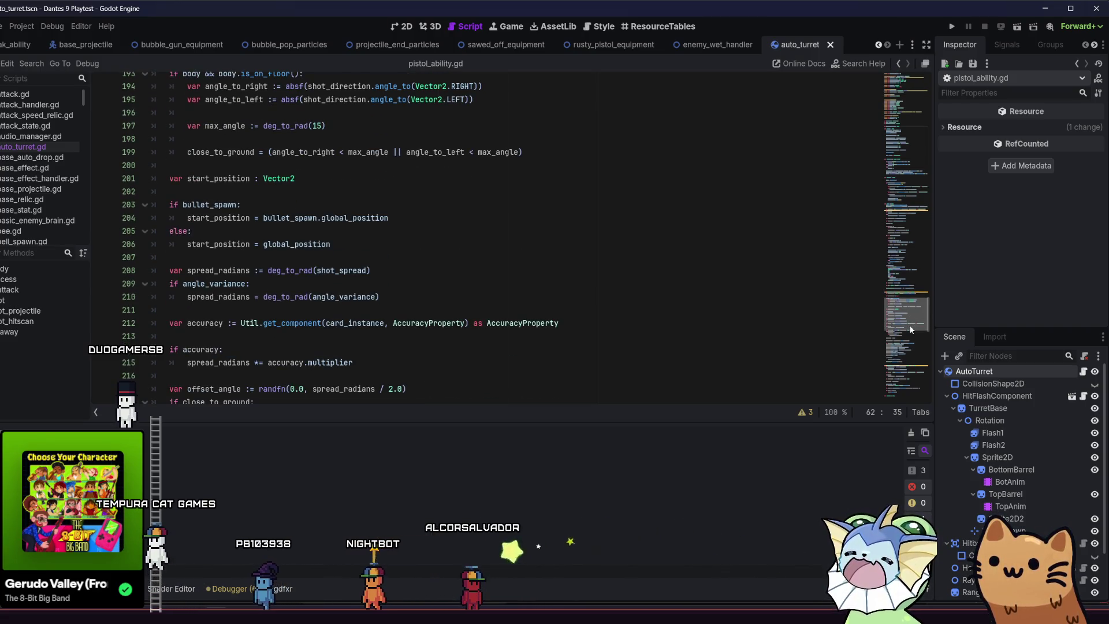
{"action": "mouse_move", "coordinate": [911, 330]}
{"action": "left_mouse_down"}
{"action": "mouse_move", "coordinate": [892, 230]}
{"action": "mouse_move", "coordinate": [892, 240]}
{"action": "left_mouse_up"}
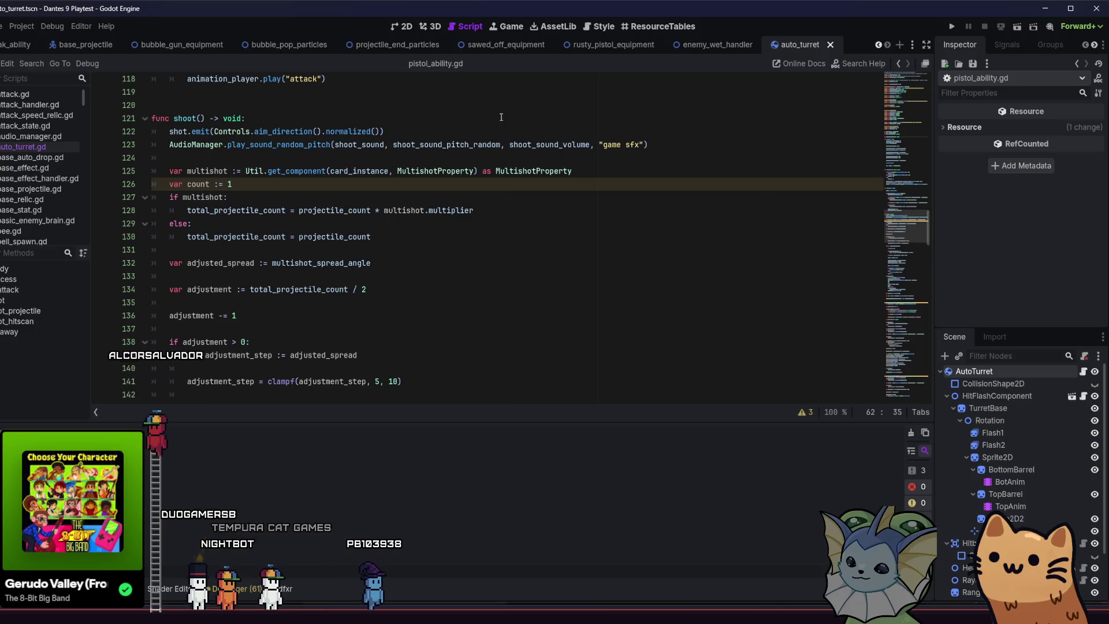
{"action": "mouse_move", "coordinate": [518, 206]}
{"action": "left_mouse_down"}
{"action": "mouse_move", "coordinate": [404, 208]}
{"action": "mouse_move", "coordinate": [245, 154]}
{"action": "mouse_move", "coordinate": [168, 167]}
{"action": "left_mouse_up"}
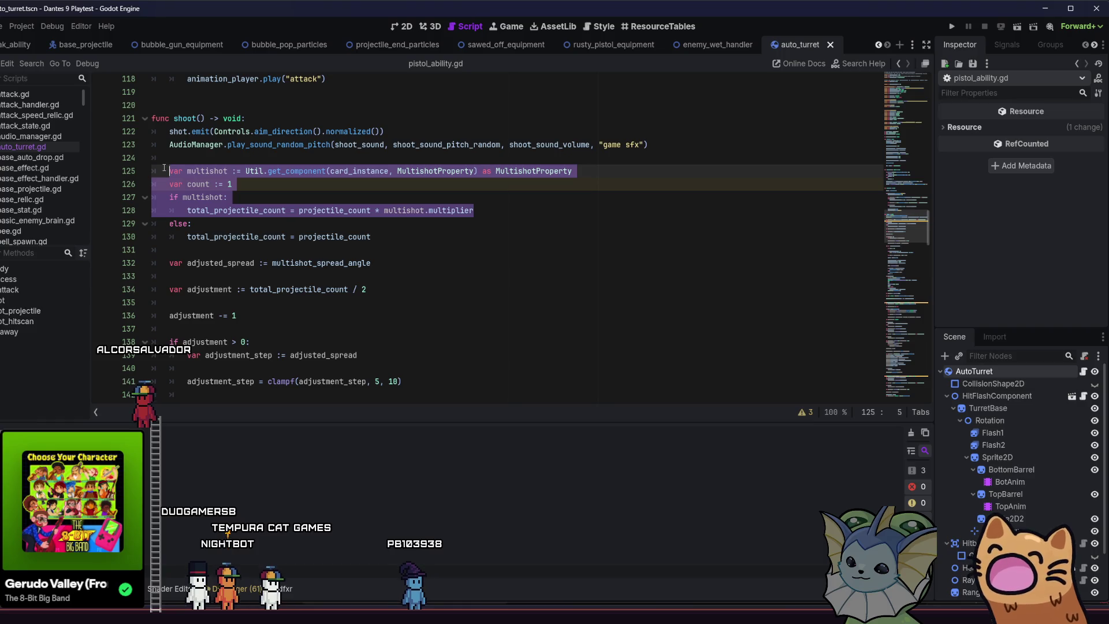
{"action": "left_click", "coordinate": [275, 195]}
{"action": "scroll", "coordinate": [346, 214], "scroll_direction": "down", "scroll_amount": 2}
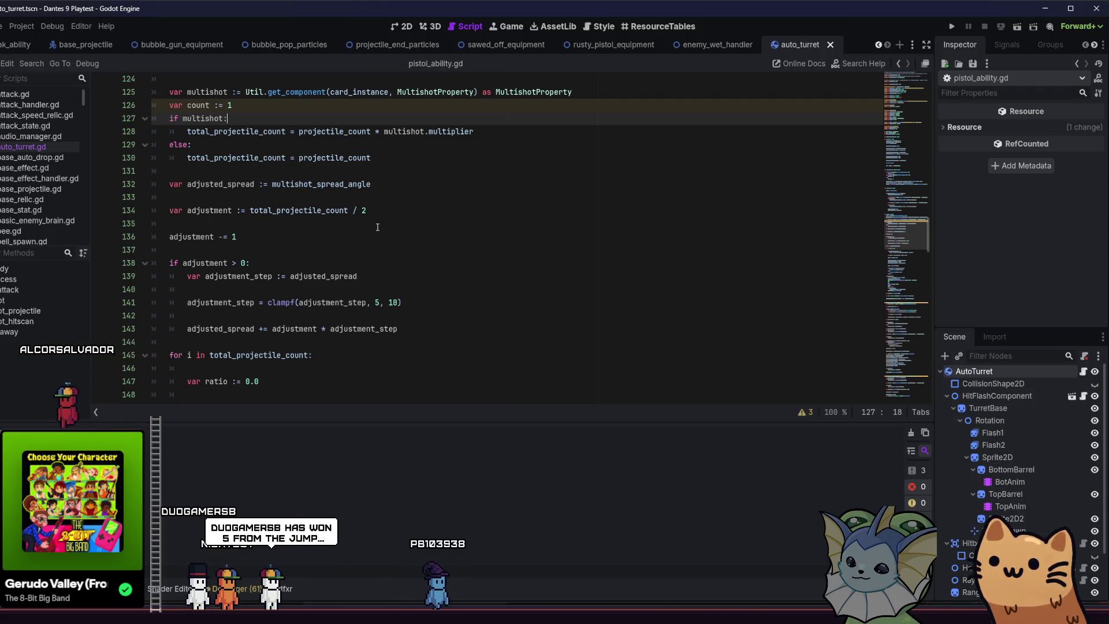
{"action": "scroll", "coordinate": [377, 227], "scroll_direction": "up", "scroll_amount": 1}
{"action": "scroll", "coordinate": [377, 228], "scroll_direction": "down", "scroll_amount": 3}
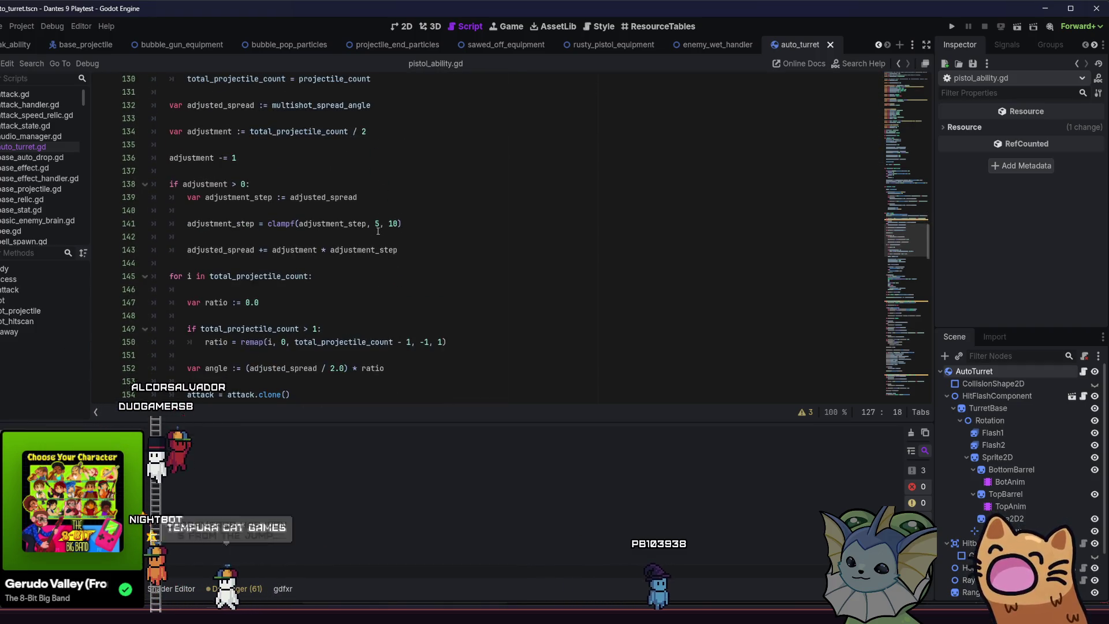
{"action": "scroll", "coordinate": [384, 233], "scroll_direction": "down", "scroll_amount": 3}
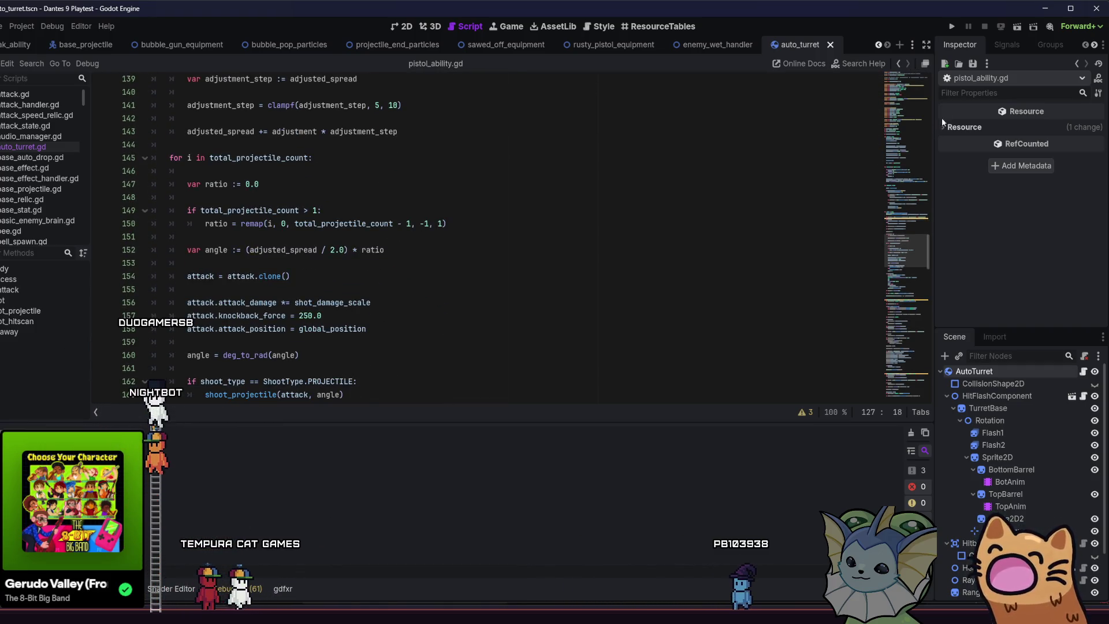
{"action": "left_click", "coordinate": [907, 64]}
{"action": "left_click", "coordinate": [907, 64]}
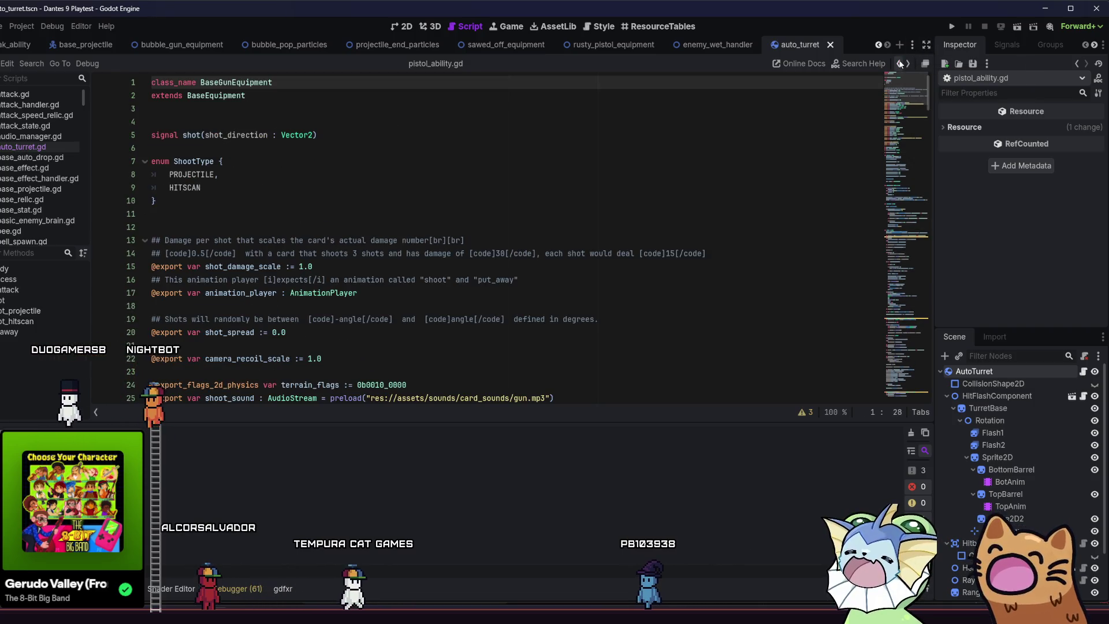
{"action": "left_click", "coordinate": [907, 64]}
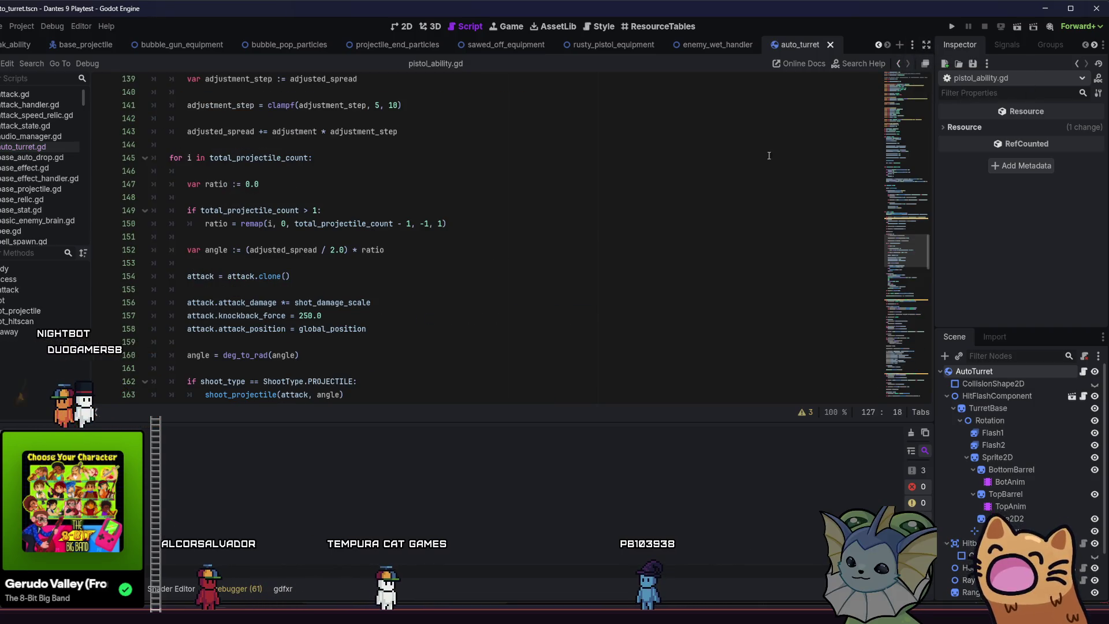
{"action": "scroll", "coordinate": [917, 80], "scroll_direction": "down", "scroll_amount": 2}
{"action": "scroll", "coordinate": [917, 80], "scroll_direction": "up", "scroll_amount": 2}
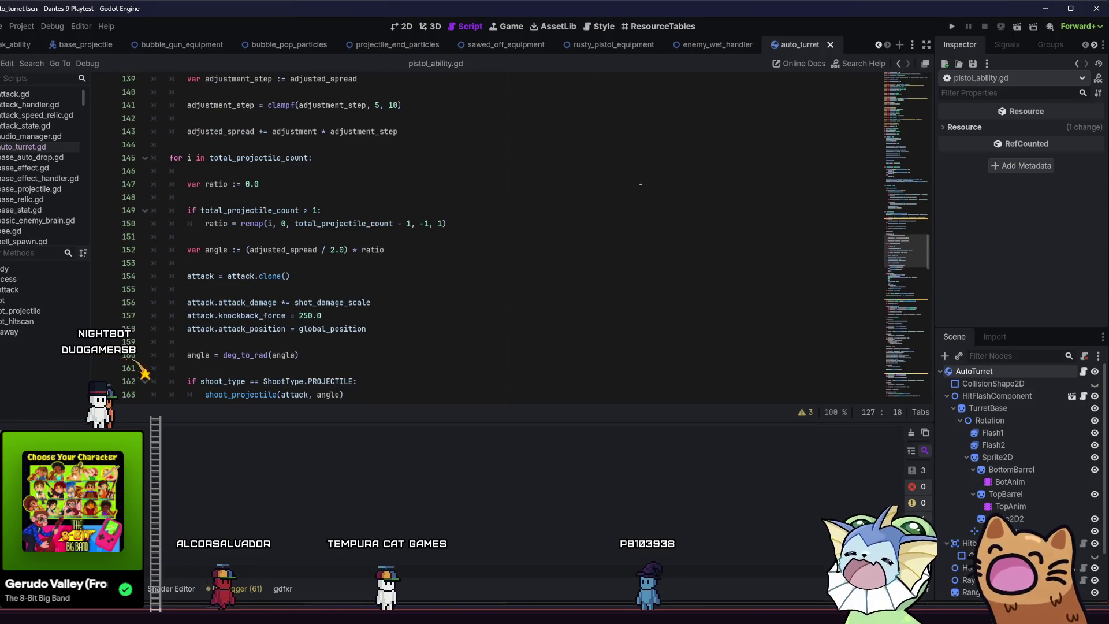
{"action": "scroll", "coordinate": [342, 214], "scroll_direction": "up", "scroll_amount": 4}
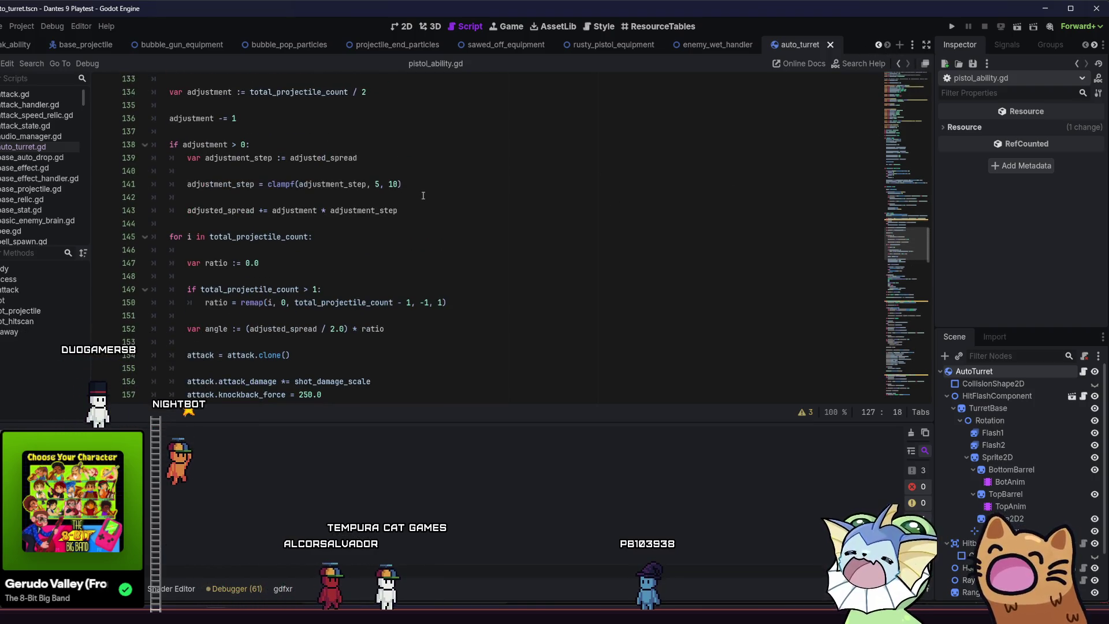
{"action": "left_click_drag", "start_coordinate": [201, 263], "coordinate": [268, 269]}
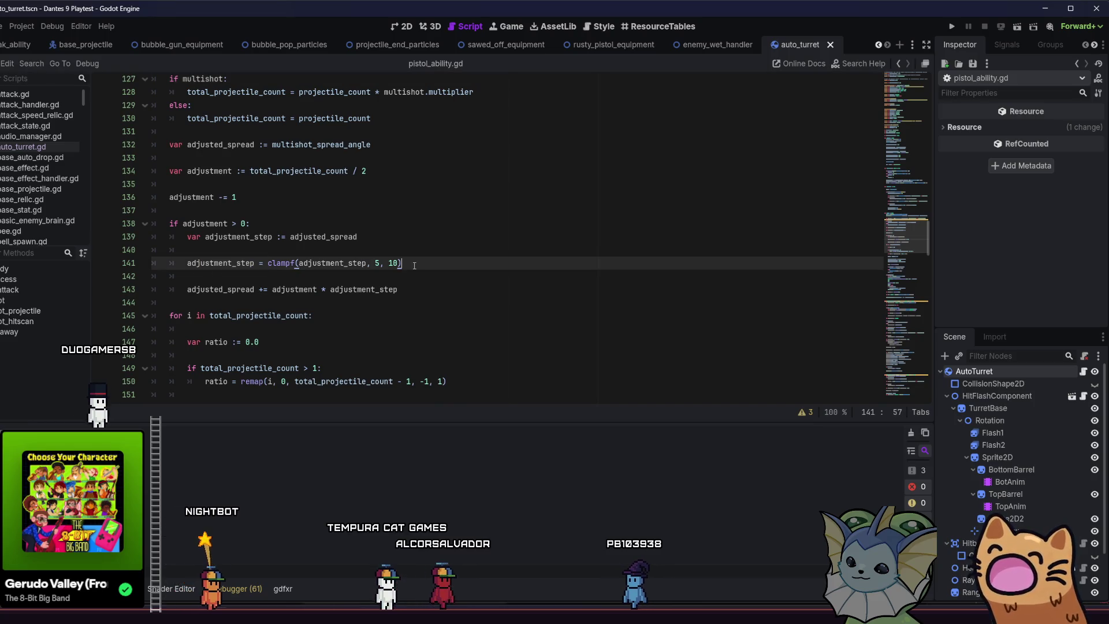
{"action": "triple_click", "coordinate": [341, 263]}
{"action": "left_click", "coordinate": [435, 265]}
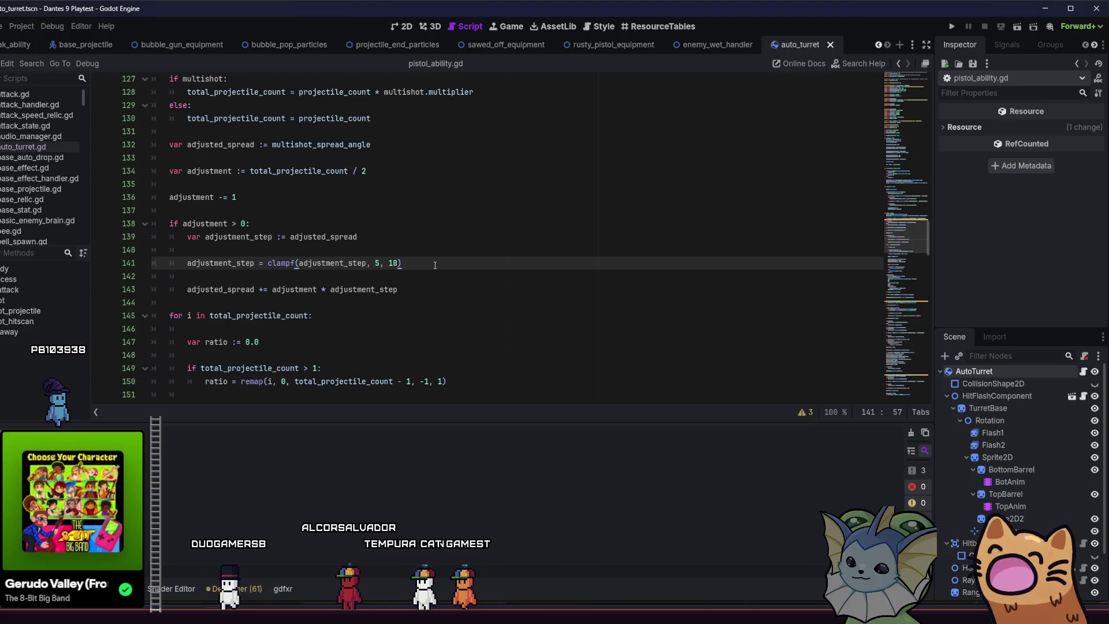
{"action": "scroll", "coordinate": [449, 252], "scroll_direction": "down", "scroll_amount": 2}
{"action": "scroll", "coordinate": [449, 259], "scroll_direction": "down", "scroll_amount": 1}
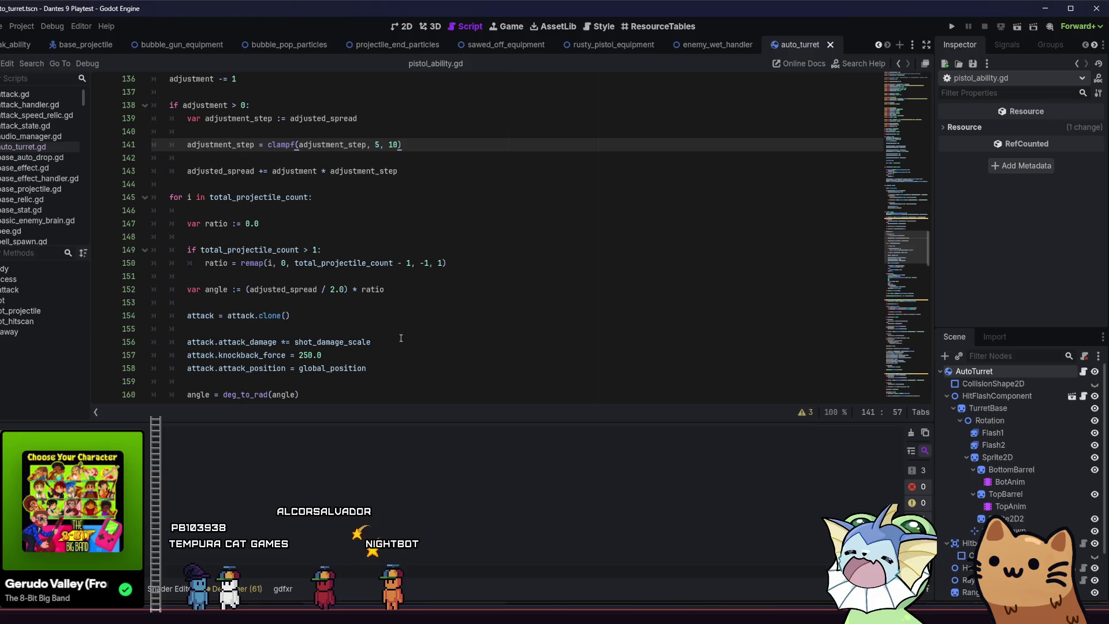
{"action": "scroll", "coordinate": [401, 288], "scroll_direction": "down", "scroll_amount": 2}
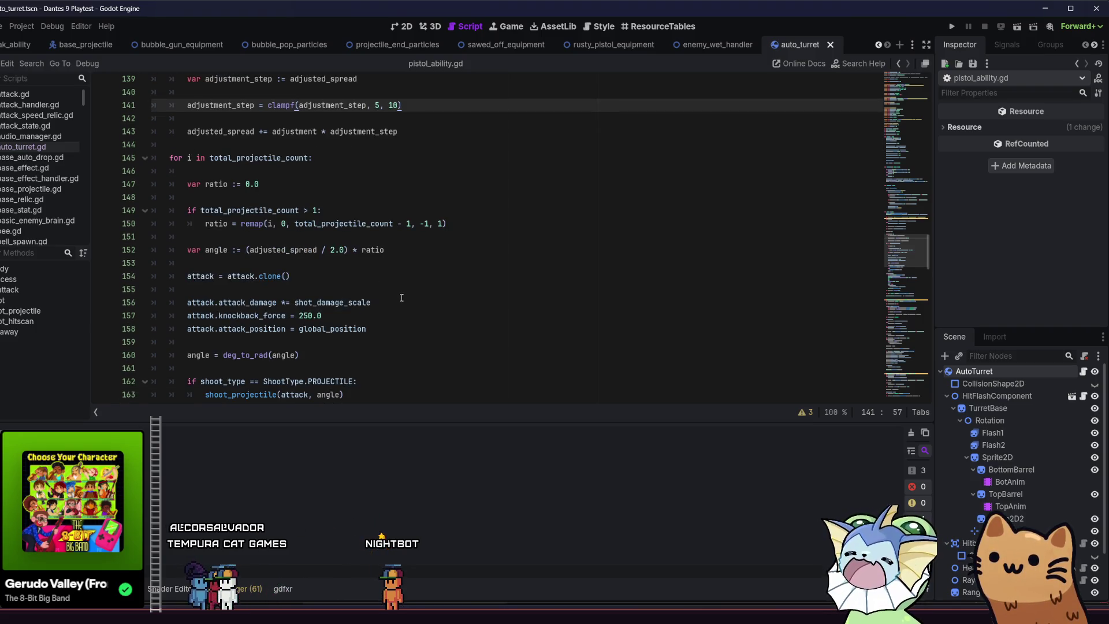
{"action": "scroll", "coordinate": [402, 299], "scroll_direction": "down", "scroll_amount": 1}
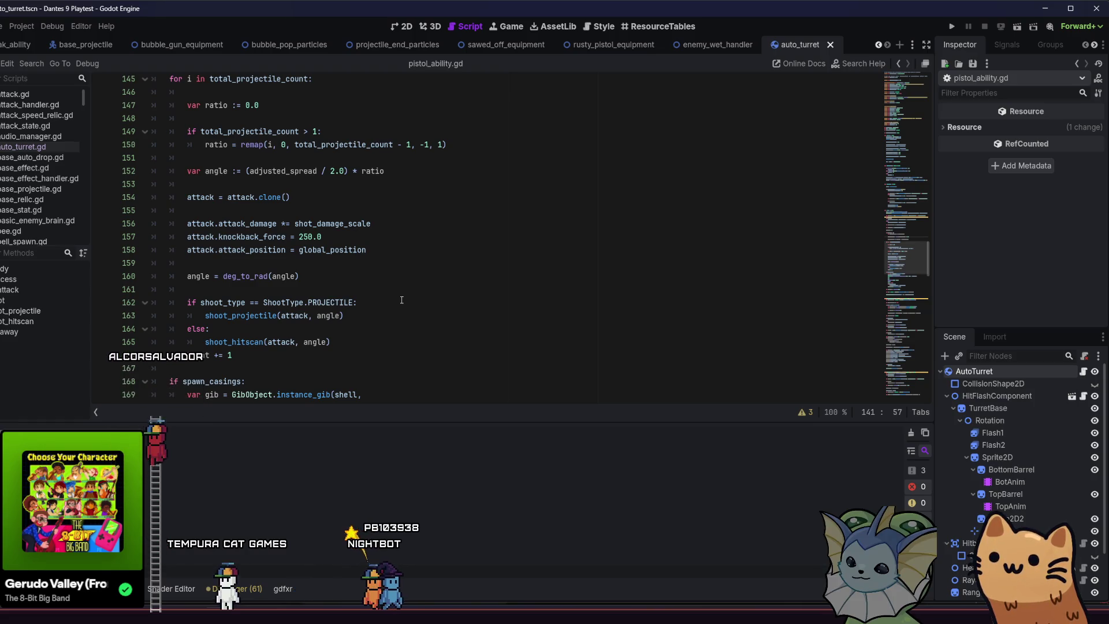
{"action": "mouse_move", "coordinate": [305, 357]}
{"action": "left_mouse_down"}
{"action": "mouse_move", "coordinate": [259, 359]}
{"action": "mouse_move", "coordinate": [205, 316]}
{"action": "mouse_move", "coordinate": [203, 80]}
{"action": "mouse_move", "coordinate": [201, 263]}
{"action": "mouse_move", "coordinate": [170, 214]}
{"action": "mouse_move", "coordinate": [173, 276]}
{"action": "mouse_move", "coordinate": [171, 97]}
{"action": "left_mouse_up"}
{"action": "left_click", "coordinate": [899, 63]}
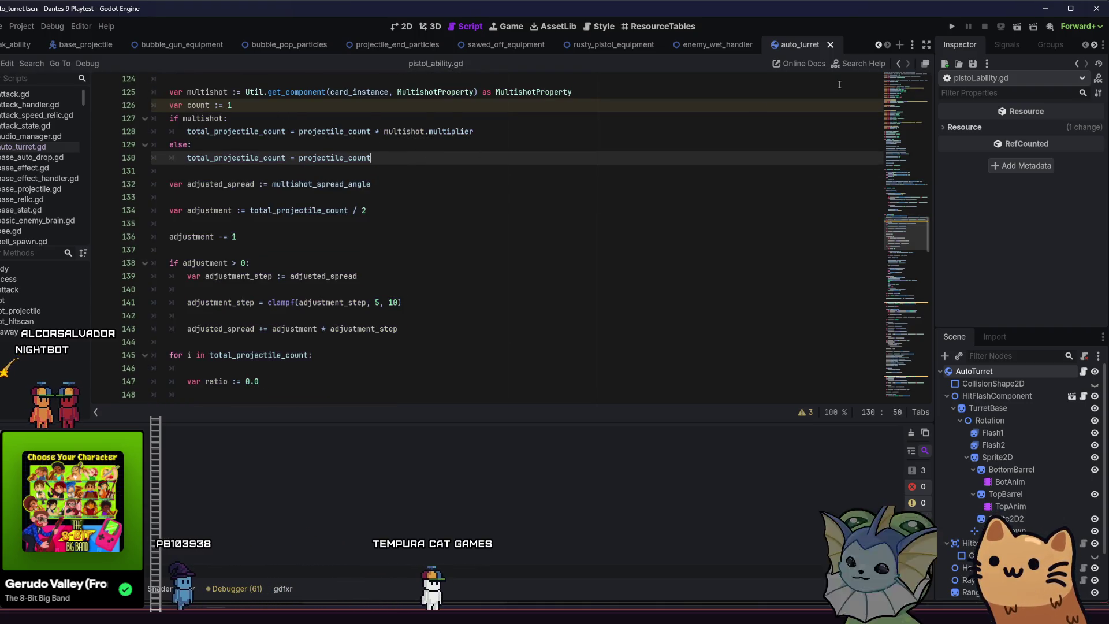
- Step back through the script edit history to the earlier edit at line 62
{"action": "left_click", "coordinate": [899, 62]}
{"action": "left_click", "coordinate": [899, 62]}
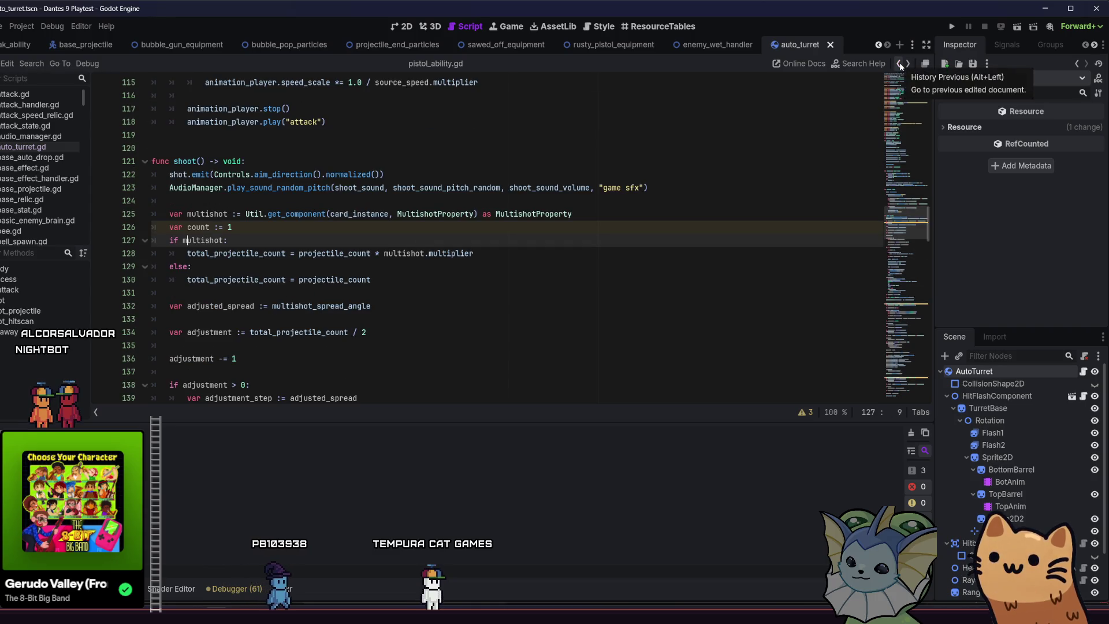
{"action": "left_click", "coordinate": [558, 198]}
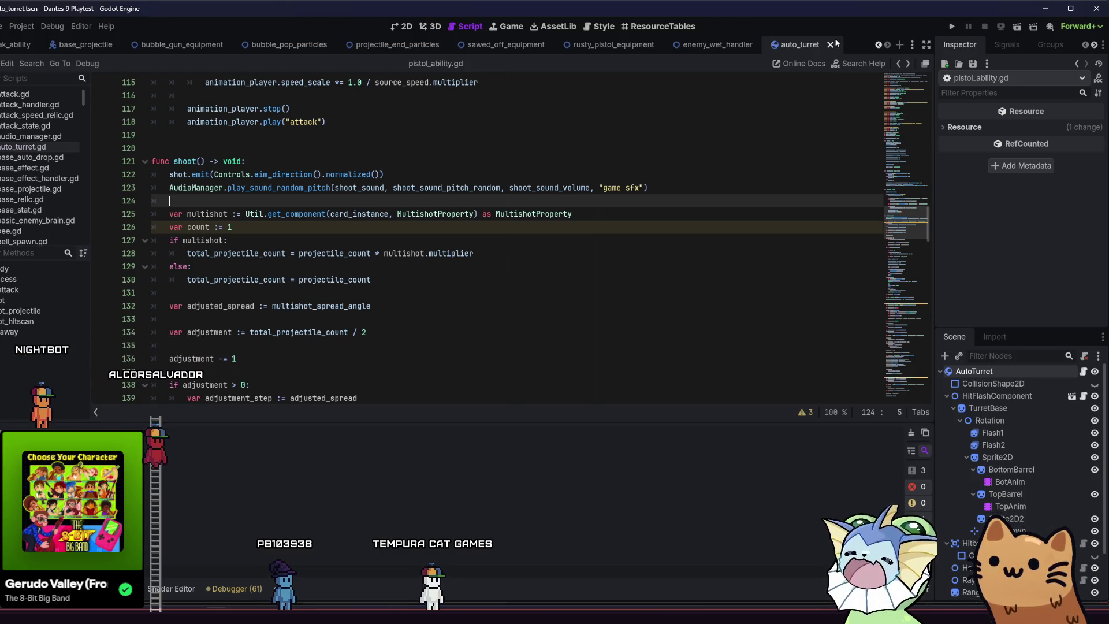
{"action": "left_click", "coordinate": [899, 62]}
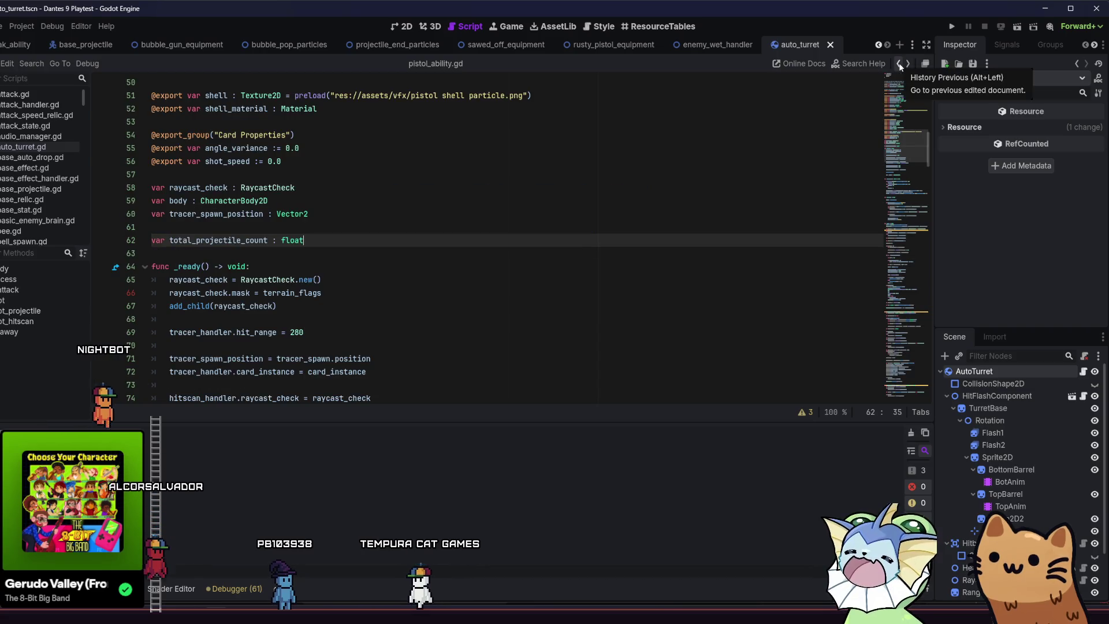
{"action": "scroll", "coordinate": [524, 198], "scroll_direction": "down", "scroll_amount": 8}
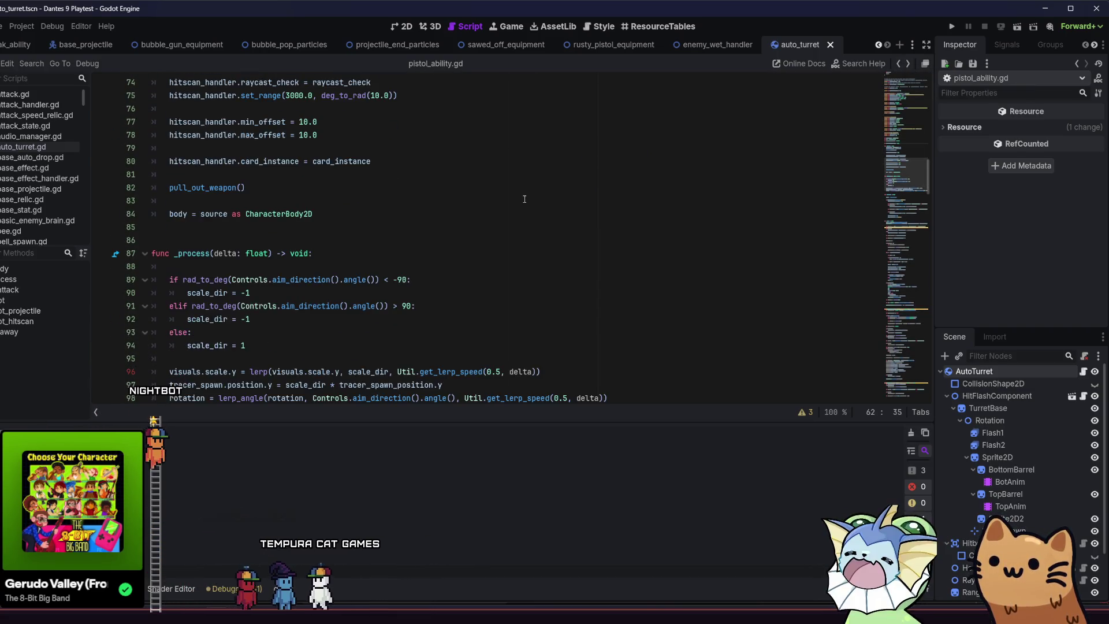
{"action": "scroll", "coordinate": [525, 199], "scroll_direction": "down", "scroll_amount": 7}
- Return to auto_turret.gd and place the caret on blank line 121 below aim()
{"action": "left_click", "coordinate": [899, 64]}
{"action": "scroll", "coordinate": [607, 240], "scroll_direction": "up", "scroll_amount": 4}
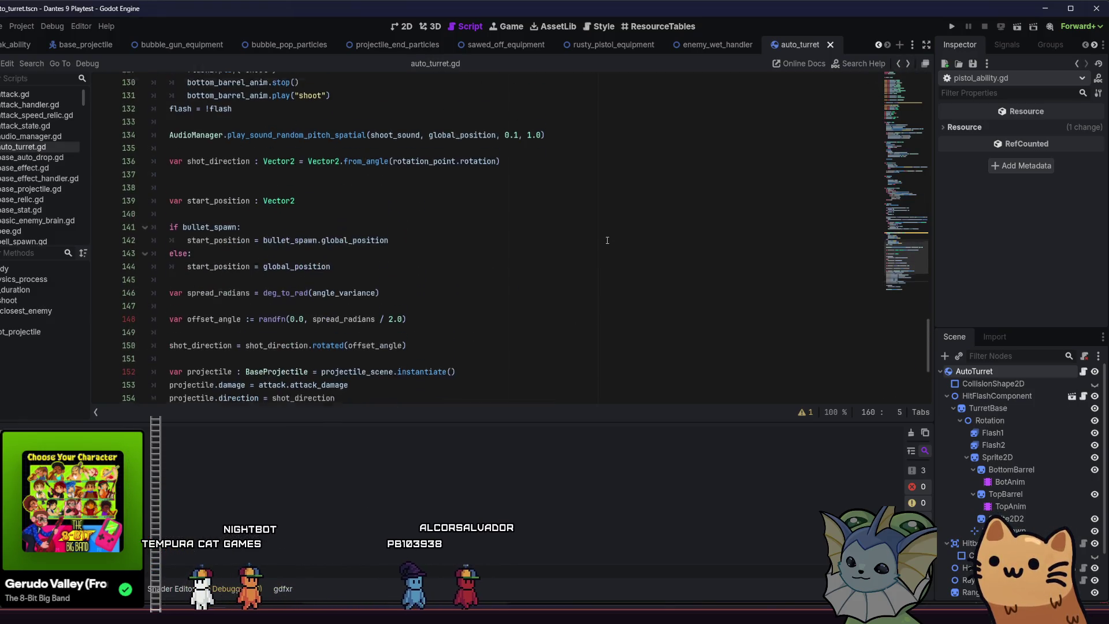
{"action": "scroll", "coordinate": [607, 240], "scroll_direction": "up", "scroll_amount": 7}
{"action": "scroll", "coordinate": [607, 245], "scroll_direction": "down", "scroll_amount": 4}
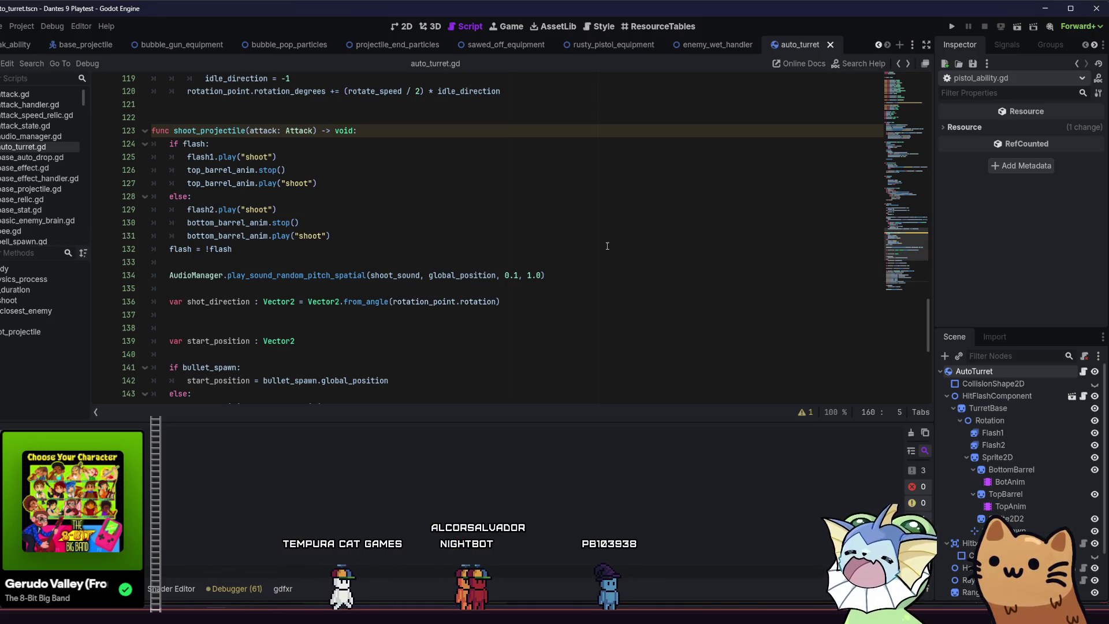
{"action": "scroll", "coordinate": [607, 246], "scroll_direction": "up", "scroll_amount": 7}
{"action": "left_click", "coordinate": [606, 223]}
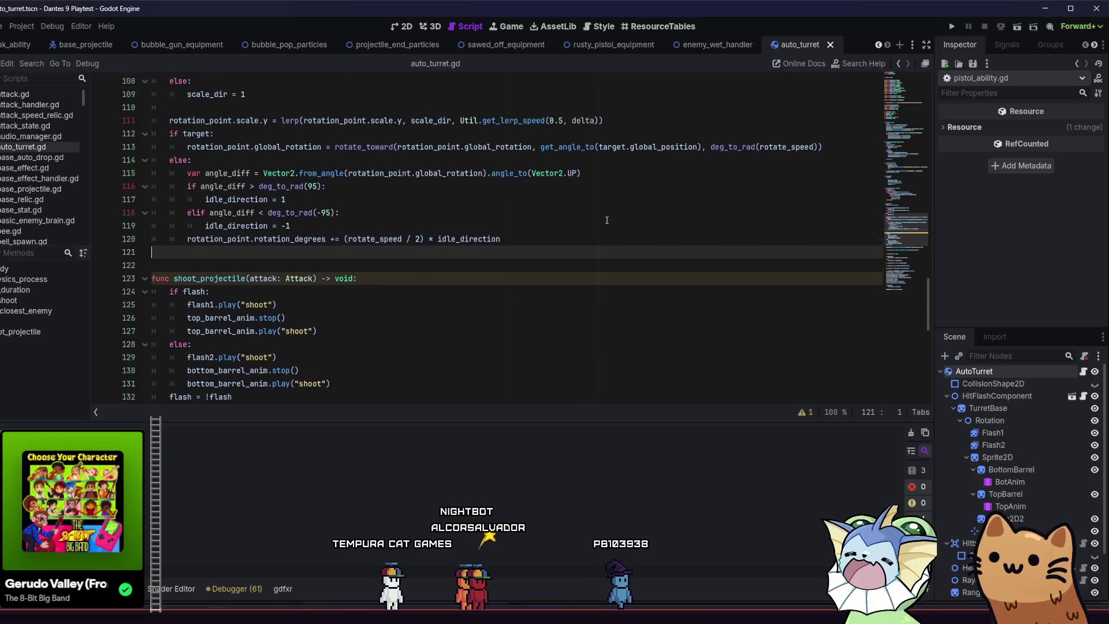
{"action": "scroll", "coordinate": [607, 236], "scroll_direction": "down", "scroll_amount": 1}
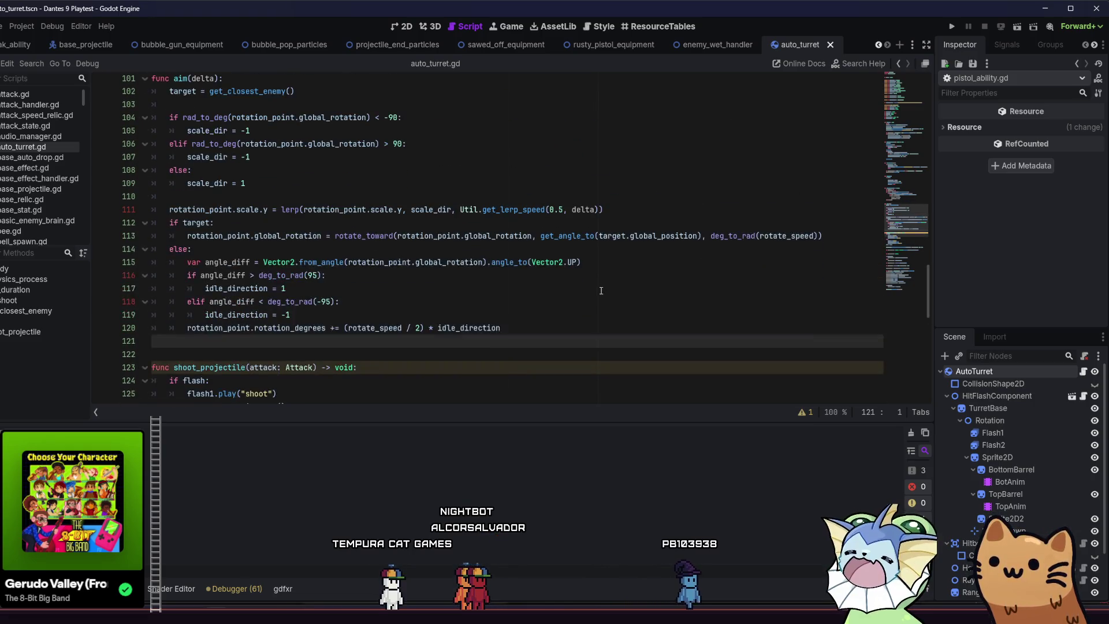
- Below aim() in auto_turret.gd, add func shoot(): containing the pasted pistol multishot spread code
{"action": "left_click", "coordinate": [589, 328]}
{"action": "key", "text": "Return"}
{"action": "key", "text": "Return"}
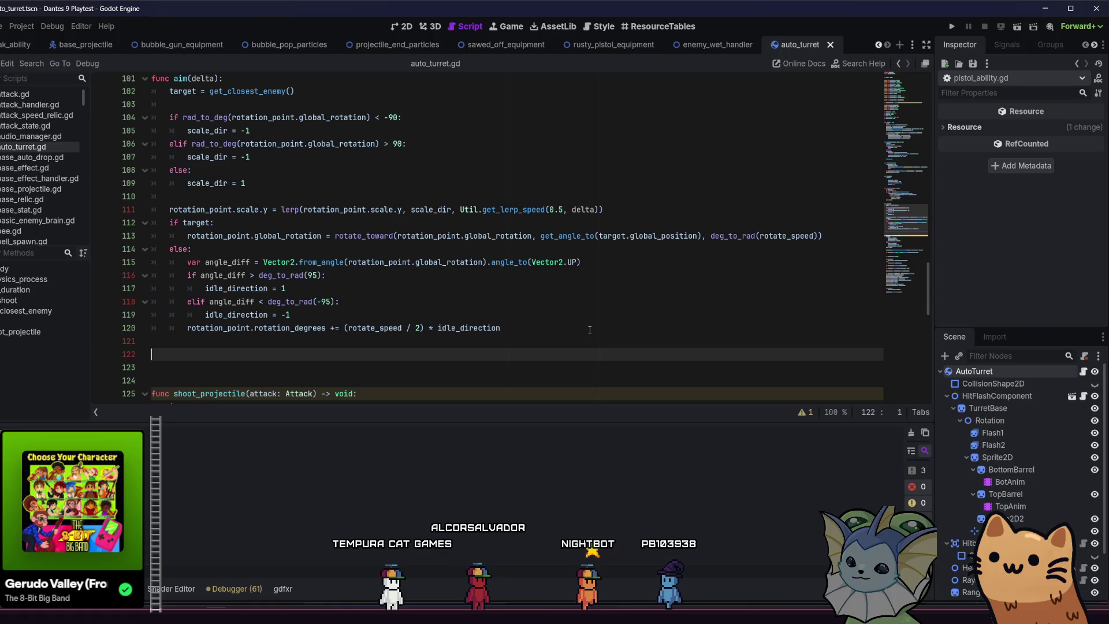
{"action": "key", "text": "Return"}
{"action": "type", "text": "func shoo"}
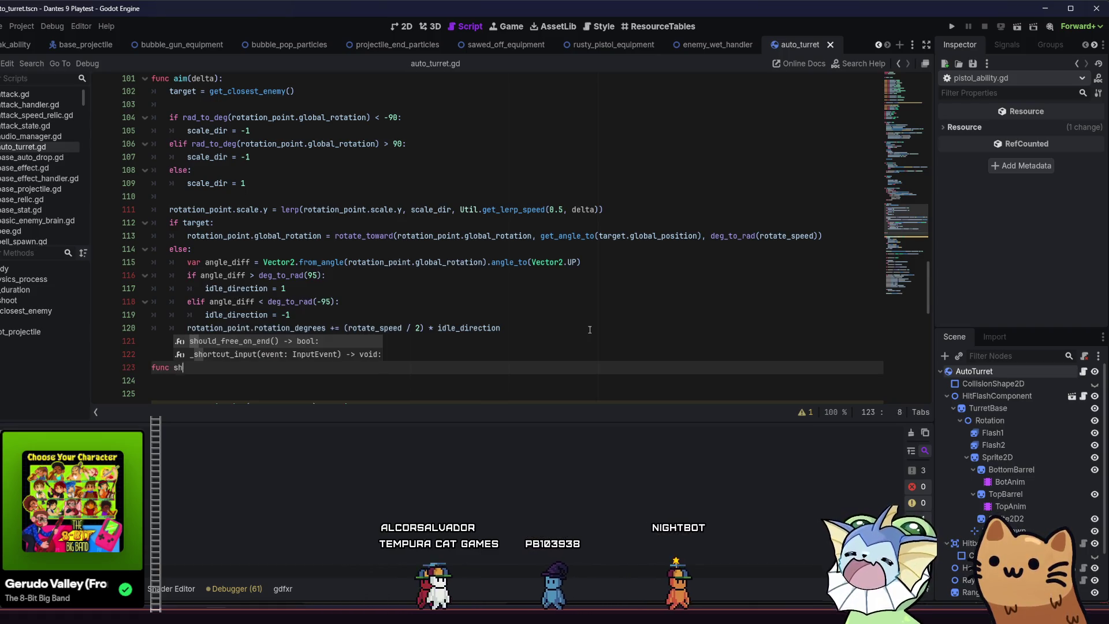
{"action": "type", "text": "t(:"}
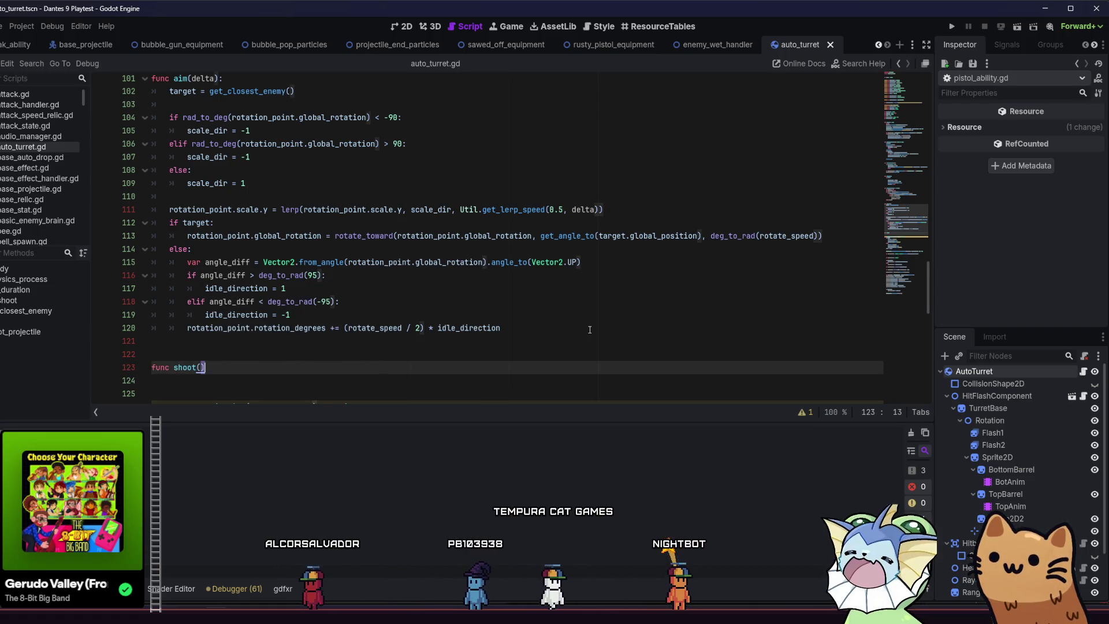
{"action": "key", "text": "Return"}
{"action": "key", "text": "BackSpace"}
{"action": "key", "text": "BackSpace"}
{"action": "key", "text": "BackSpace"}
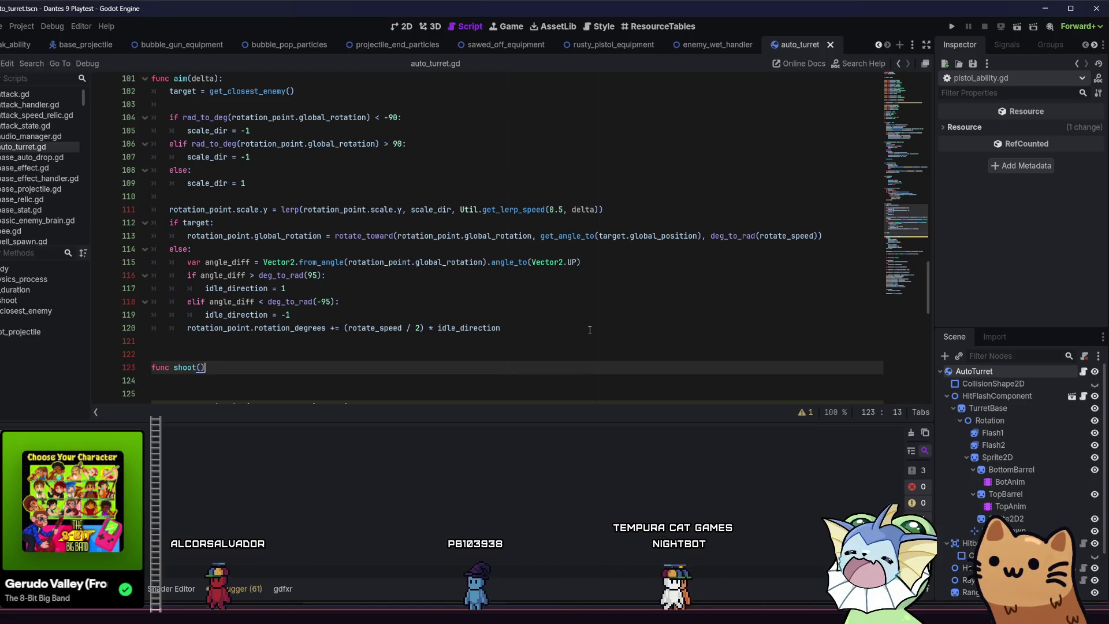
{"action": "key", "text": "Return"}
{"action": "key", "text": "ctrl+v"}
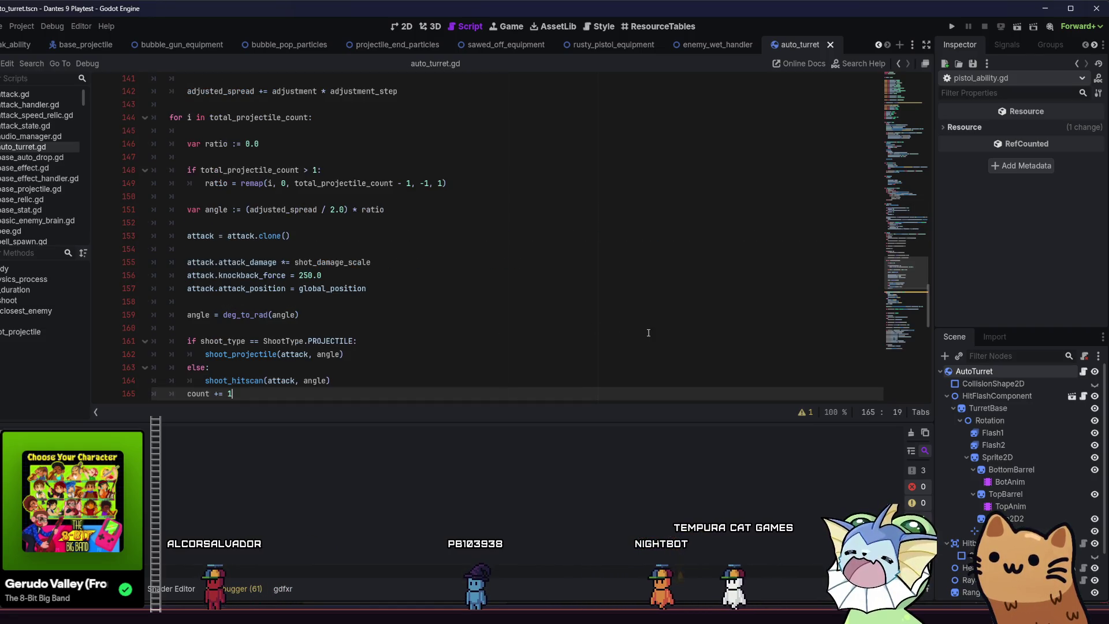
{"action": "scroll", "coordinate": [566, 300], "scroll_direction": "up", "scroll_amount": 3}
{"action": "scroll", "coordinate": [552, 286], "scroll_direction": "up", "scroll_amount": 3}
{"action": "scroll", "coordinate": [552, 286], "scroll_direction": "up", "scroll_amount": 4}
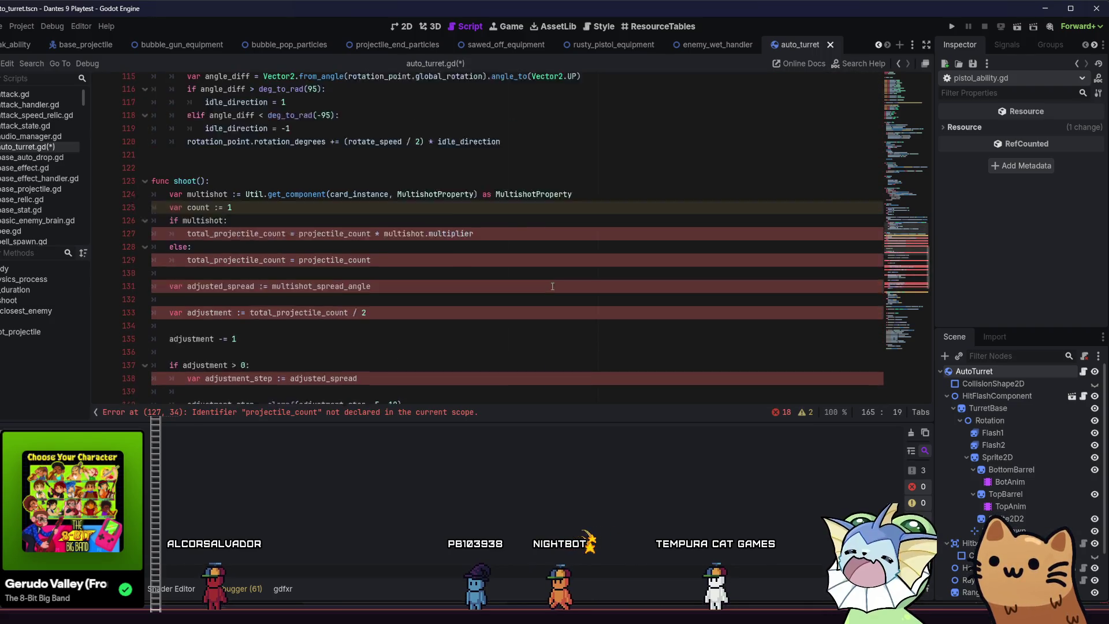
{"action": "scroll", "coordinate": [552, 287], "scroll_direction": "up", "scroll_amount": 2}
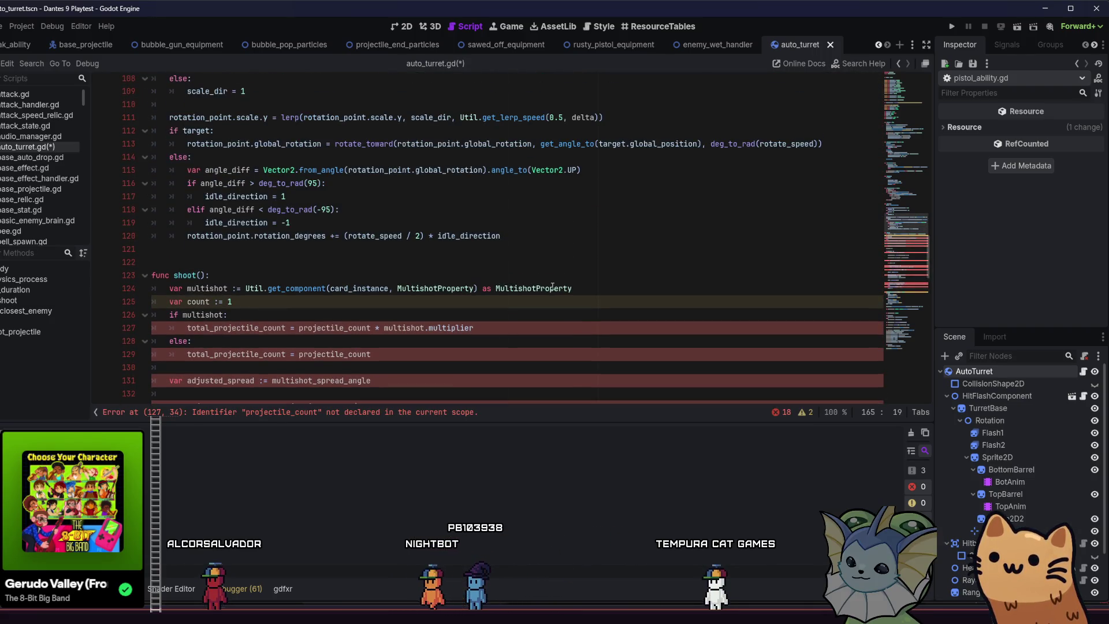
- Rename total_projectile_count to projectile_count throughout shoot() by deleting the total_ prefix
{"action": "left_click", "coordinate": [257, 327]}
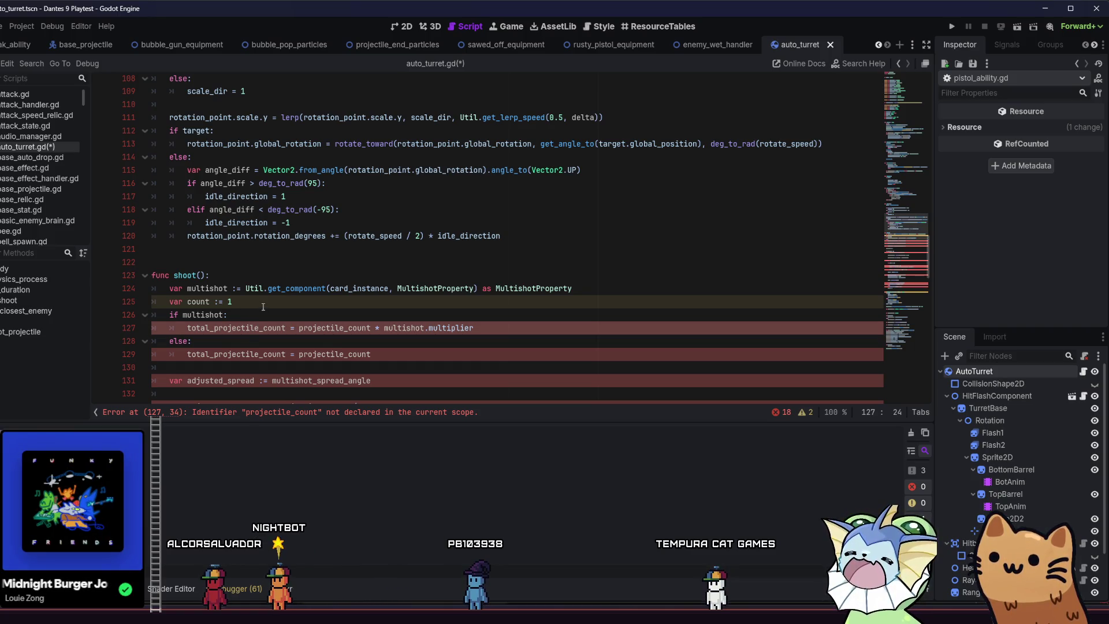
{"action": "double_click", "coordinate": [329, 327]}
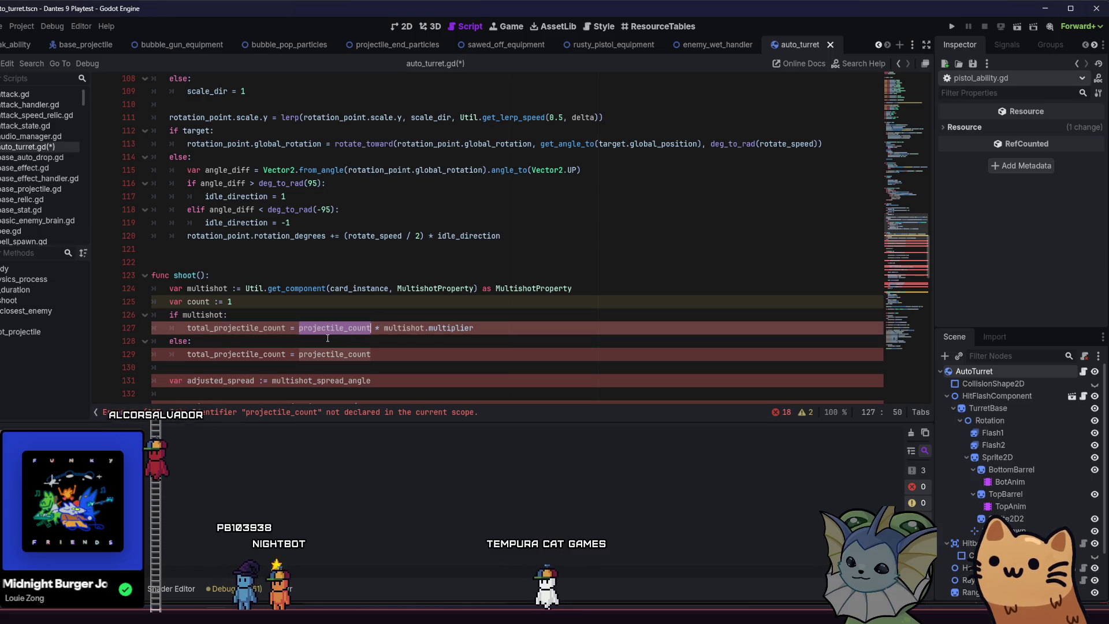
{"action": "type", "text": "1"}
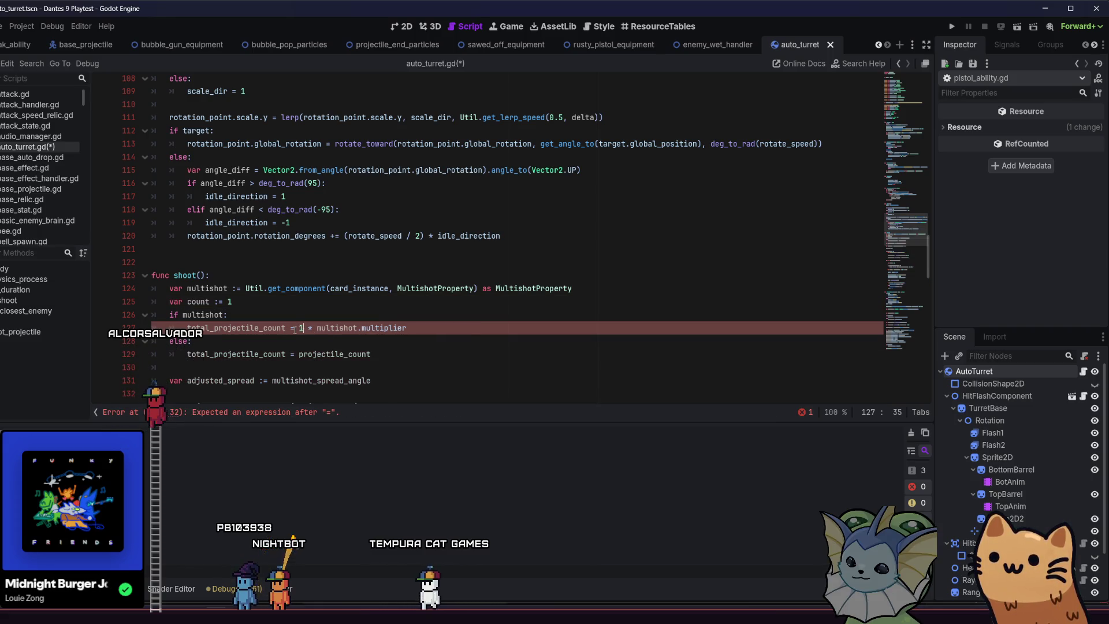
{"action": "double_click", "coordinate": [283, 328]}
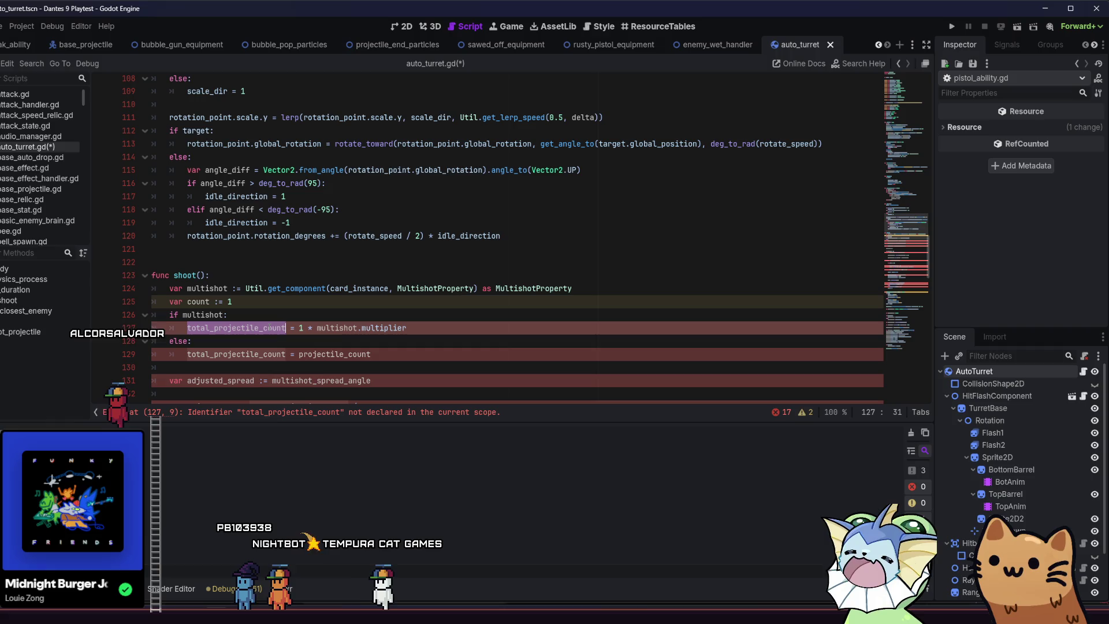
{"action": "left_click", "coordinate": [227, 328]}
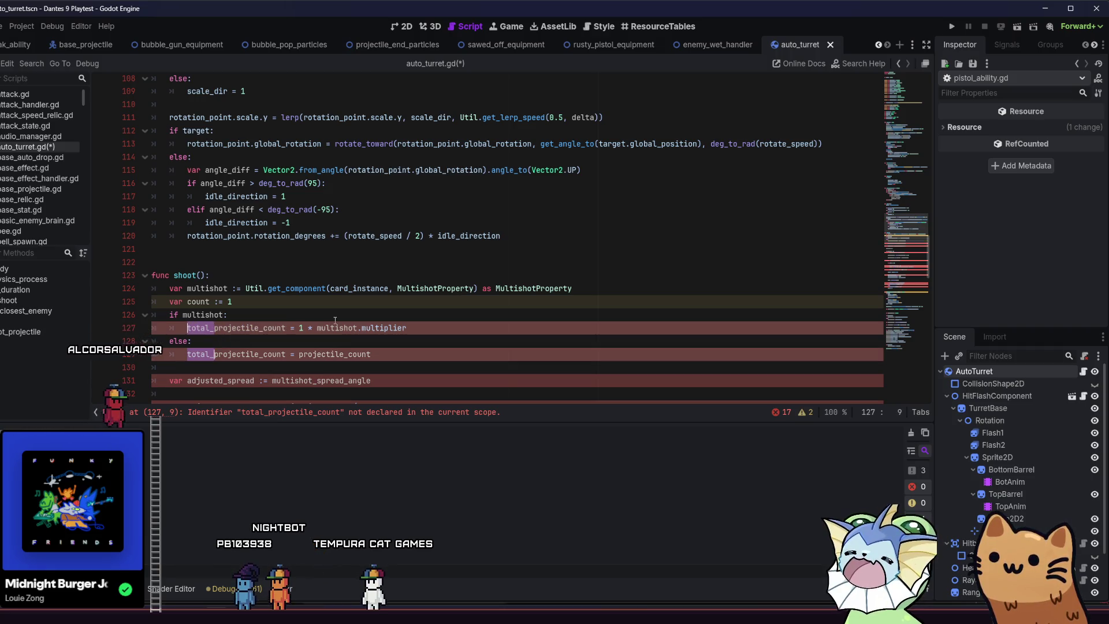
{"action": "key", "text": "BackSpace"}
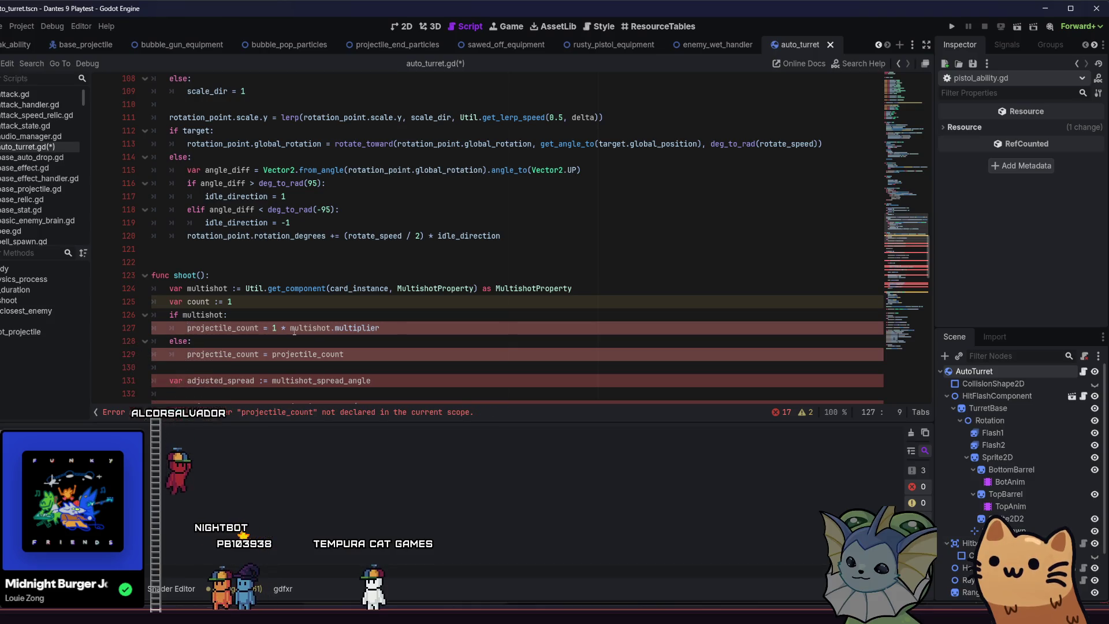
{"action": "scroll", "coordinate": [306, 313], "scroll_direction": "down", "scroll_amount": 3}
{"action": "left_click", "coordinate": [276, 289]}
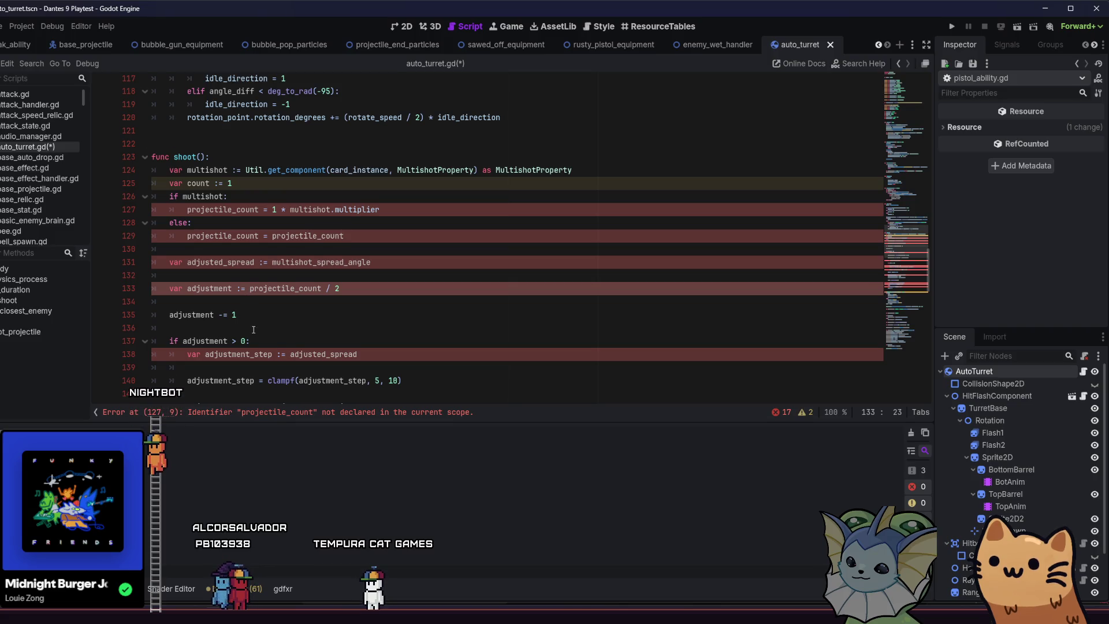
{"action": "scroll", "coordinate": [253, 329], "scroll_direction": "down", "scroll_amount": 4}
{"action": "left_click_drag", "start_coordinate": [235, 277], "coordinate": [209, 276]}
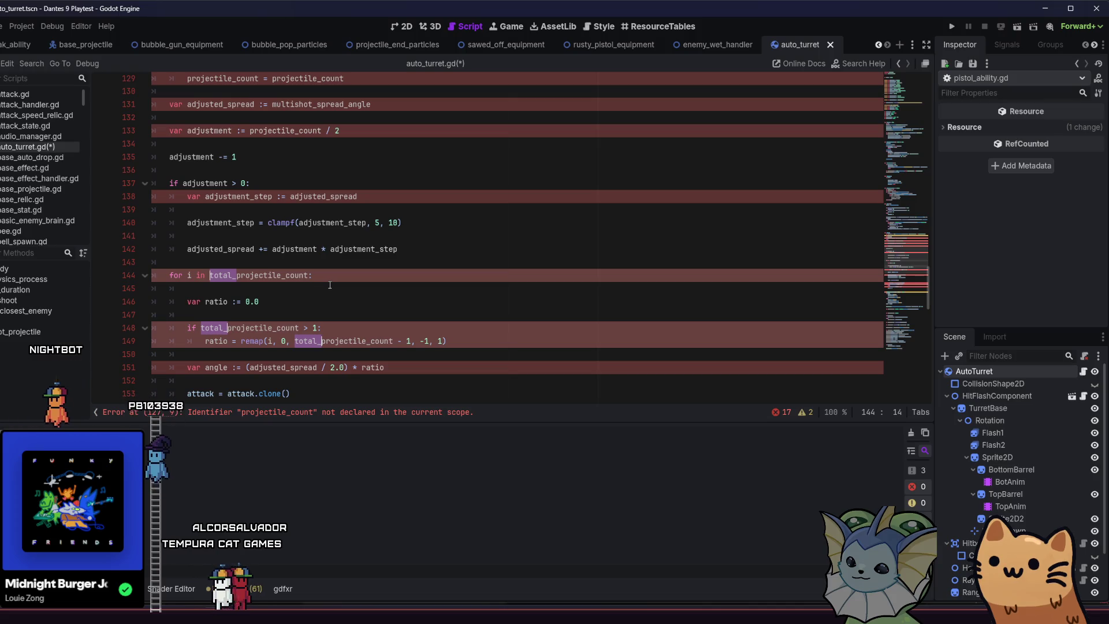
{"action": "scroll", "coordinate": [330, 285], "scroll_direction": "down", "scroll_amount": 2}
{"action": "key", "text": "BackSpace"}
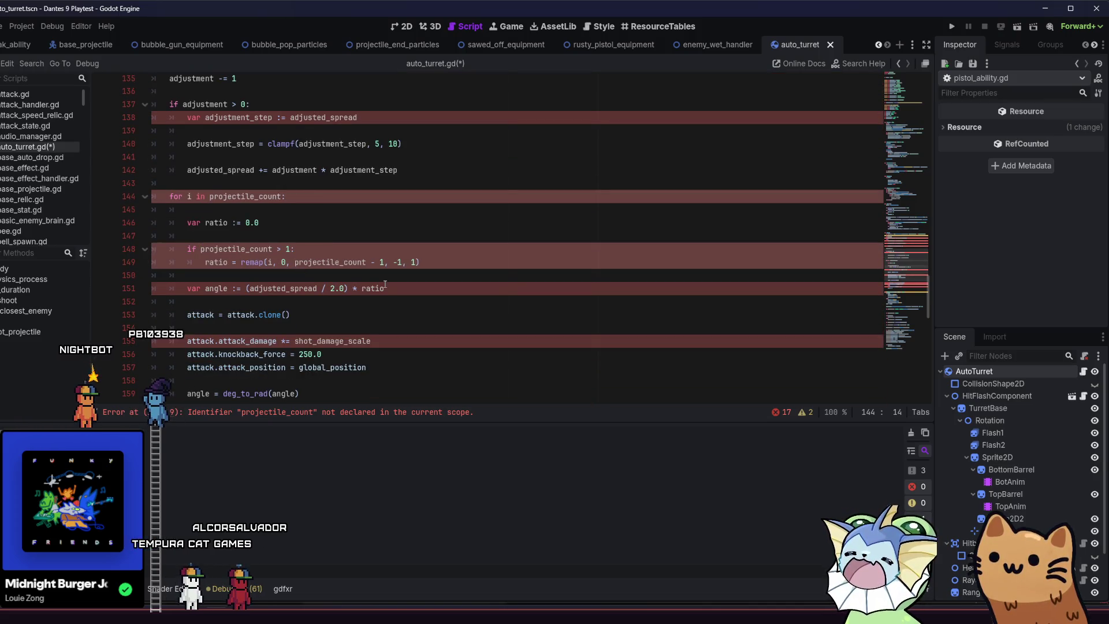
{"action": "left_click", "coordinate": [385, 284]}
{"action": "scroll", "coordinate": [399, 310], "scroll_direction": "up", "scroll_amount": 20}
{"action": "scroll", "coordinate": [399, 311], "scroll_direction": "down", "scroll_amount": 1}
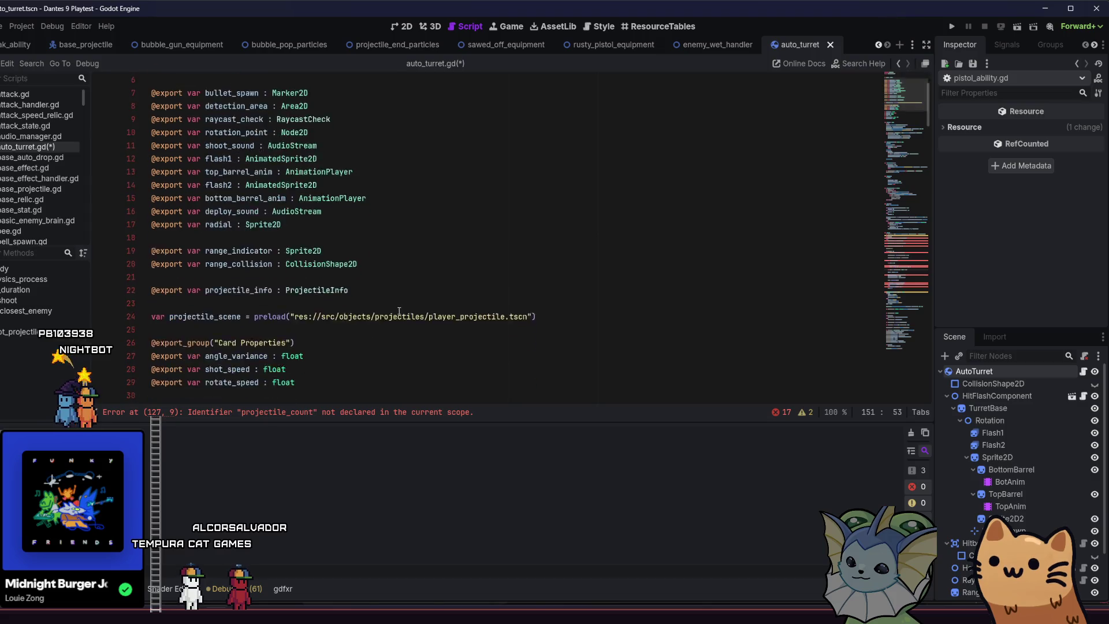
{"action": "scroll", "coordinate": [399, 310], "scroll_direction": "down", "scroll_amount": 2}
- Declare 'var projectile_count : int' below the variable declarations and save the script
{"action": "left_click", "coordinate": [370, 314]}
{"action": "scroll", "coordinate": [368, 300], "scroll_direction": "down", "scroll_amount": 3}
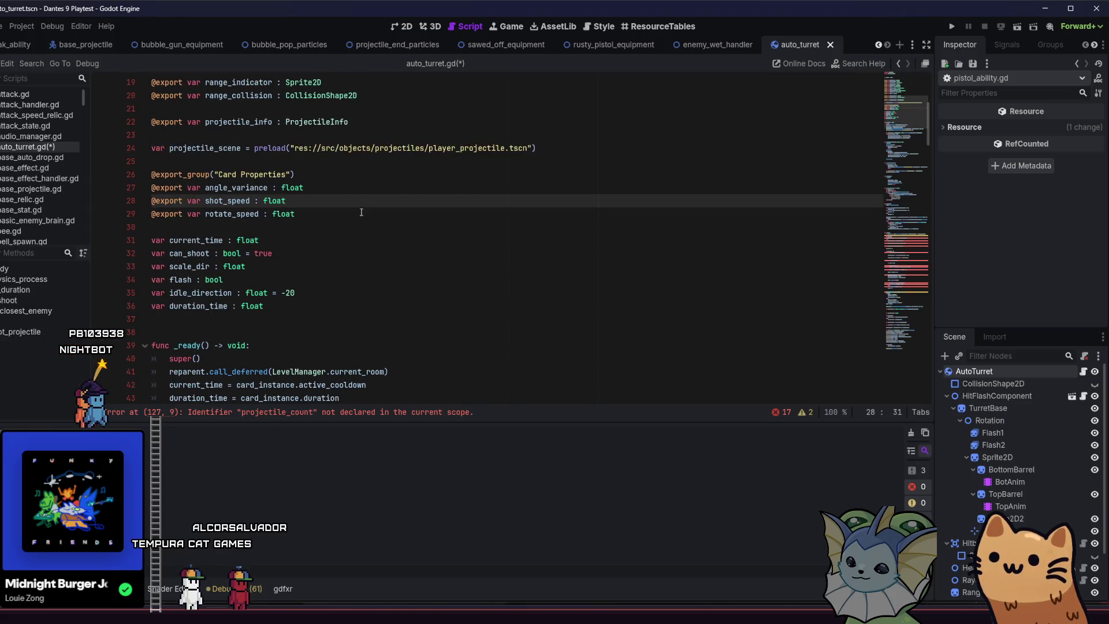
{"action": "left_click", "coordinate": [339, 333]}
{"action": "left_click", "coordinate": [341, 311]}
{"action": "key", "text": "Return"}
{"action": "key", "text": "Return"}
{"action": "type", "text": "var pro"}
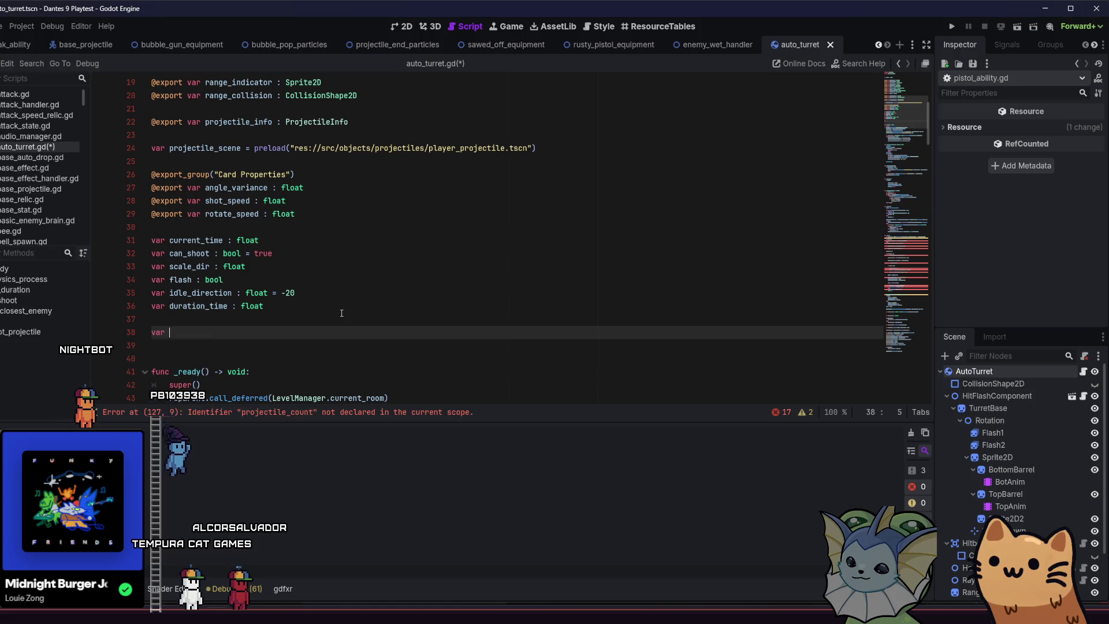
{"action": "type", "text": "jecti"}
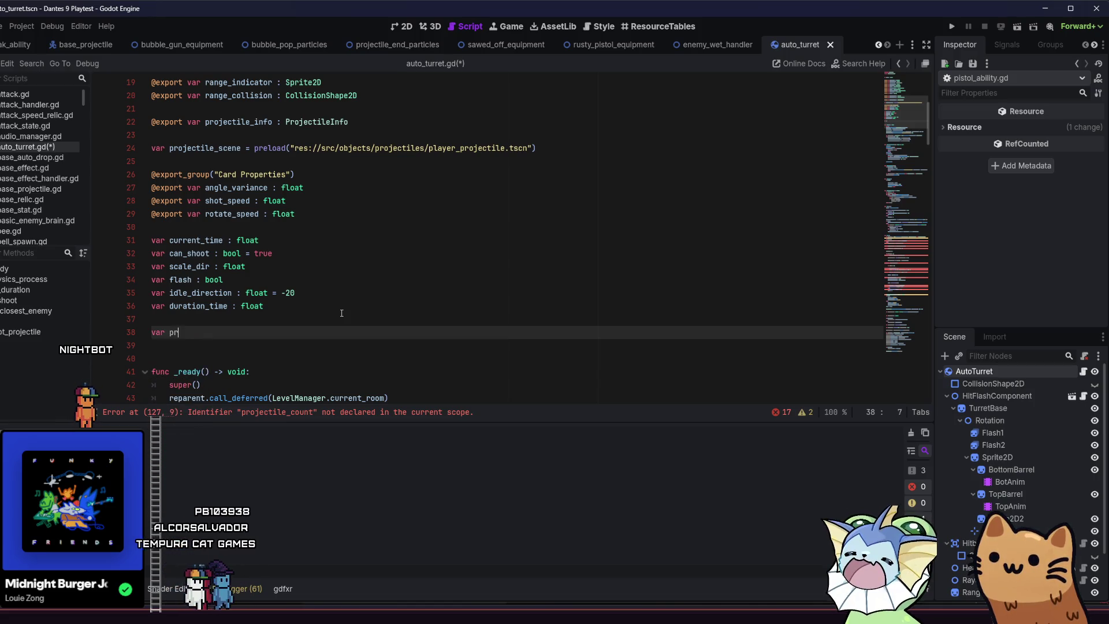
{"action": "type", "text": "le_count : nt"}
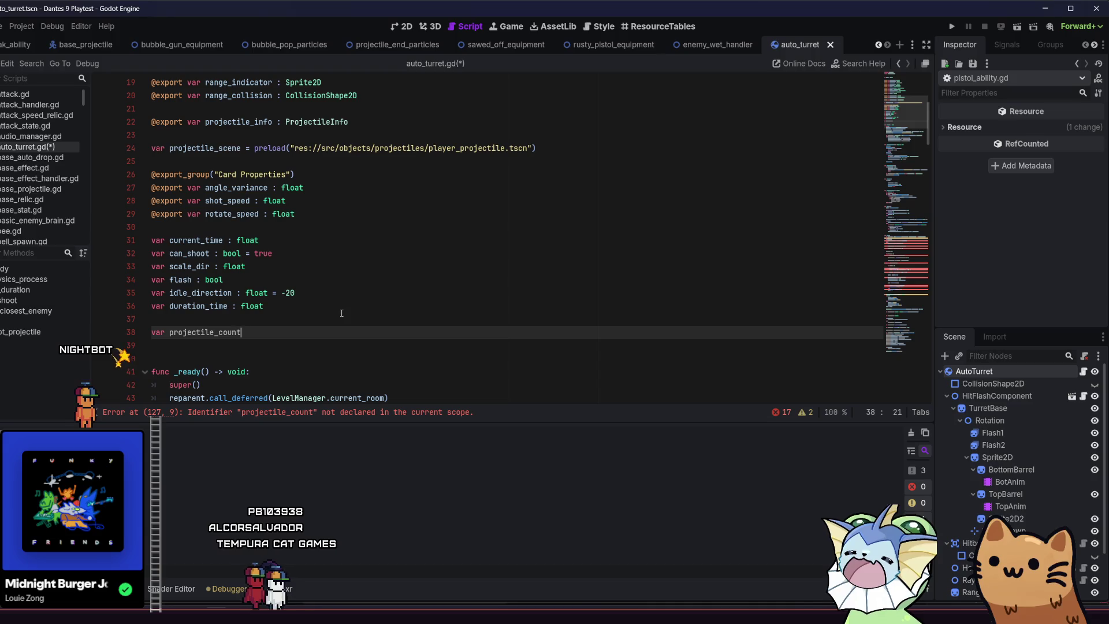
{"action": "key", "text": "BackSpace"}
{"action": "key", "text": "BackSpace"}
{"action": "type", "text": "int"}
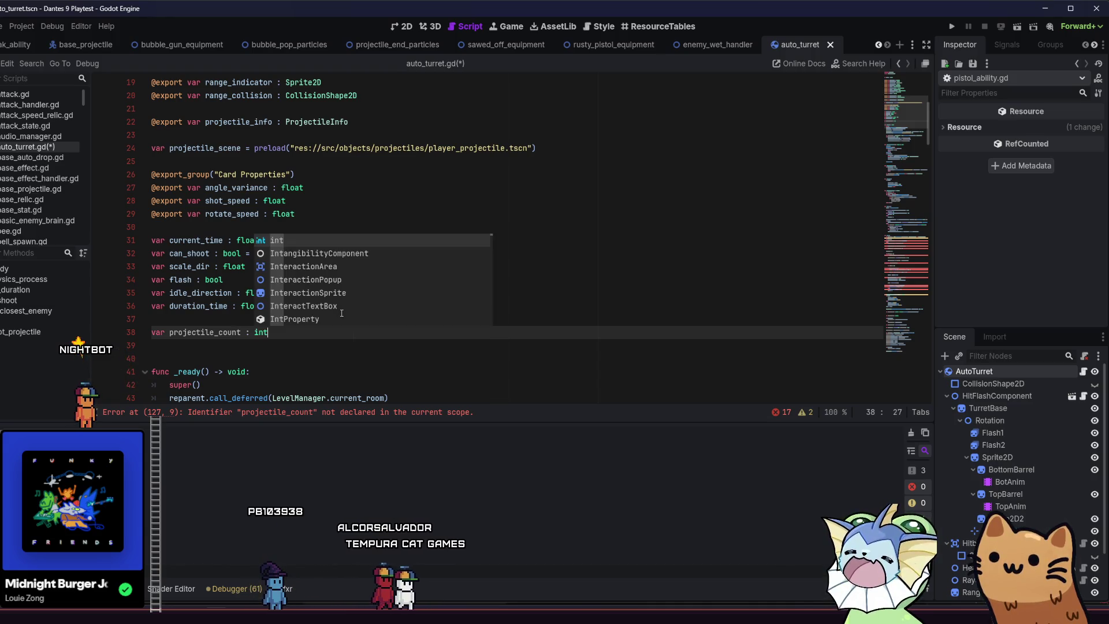
{"action": "left_click", "coordinate": [341, 311]}
{"action": "scroll", "coordinate": [606, 299], "scroll_direction": "down", "scroll_amount": 2}
{"action": "scroll", "coordinate": [606, 299], "scroll_direction": "down", "scroll_amount": 3}
{"action": "key", "text": "ctrl+s"}
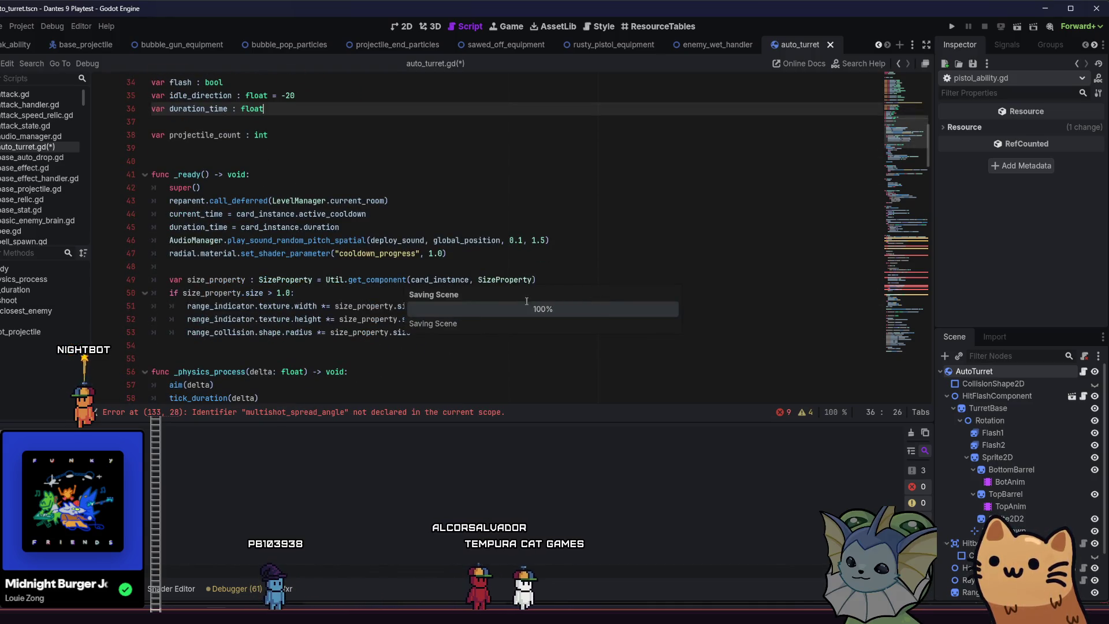
{"action": "scroll", "coordinate": [327, 304], "scroll_direction": "down", "scroll_amount": 10}
{"action": "scroll", "coordinate": [327, 304], "scroll_direction": "down", "scroll_amount": 8}
{"action": "left_click_drag", "start_coordinate": [906, 267], "coordinate": [911, 303]}
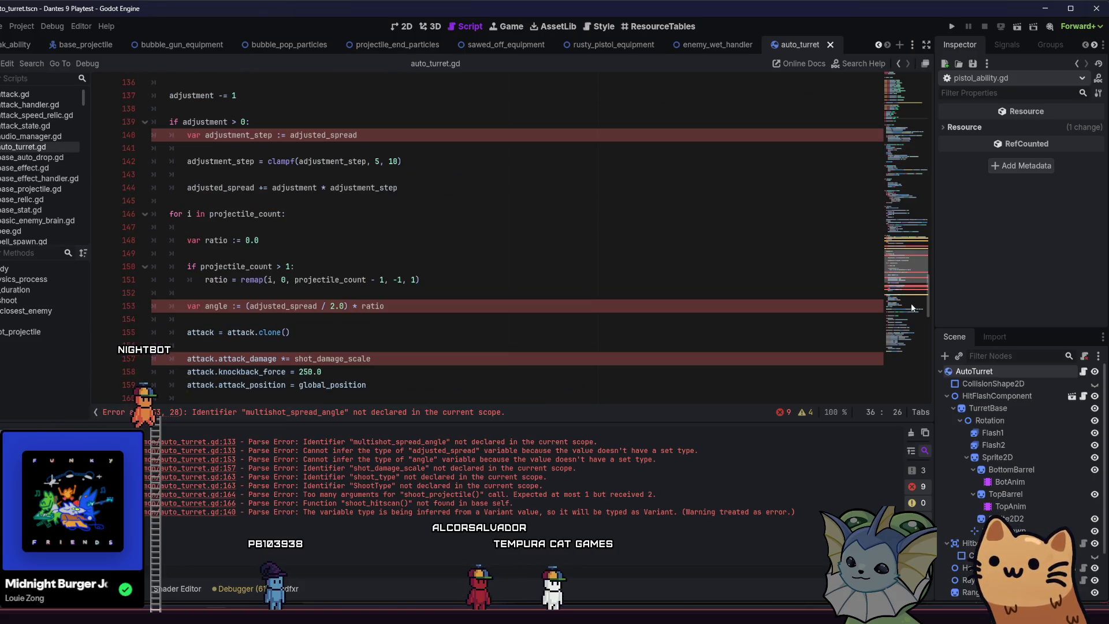
- Select the undeclared multishot_spread_angle name in shoot() and scroll up to the exports
{"action": "scroll", "coordinate": [909, 252], "scroll_direction": "up", "scroll_amount": 5}
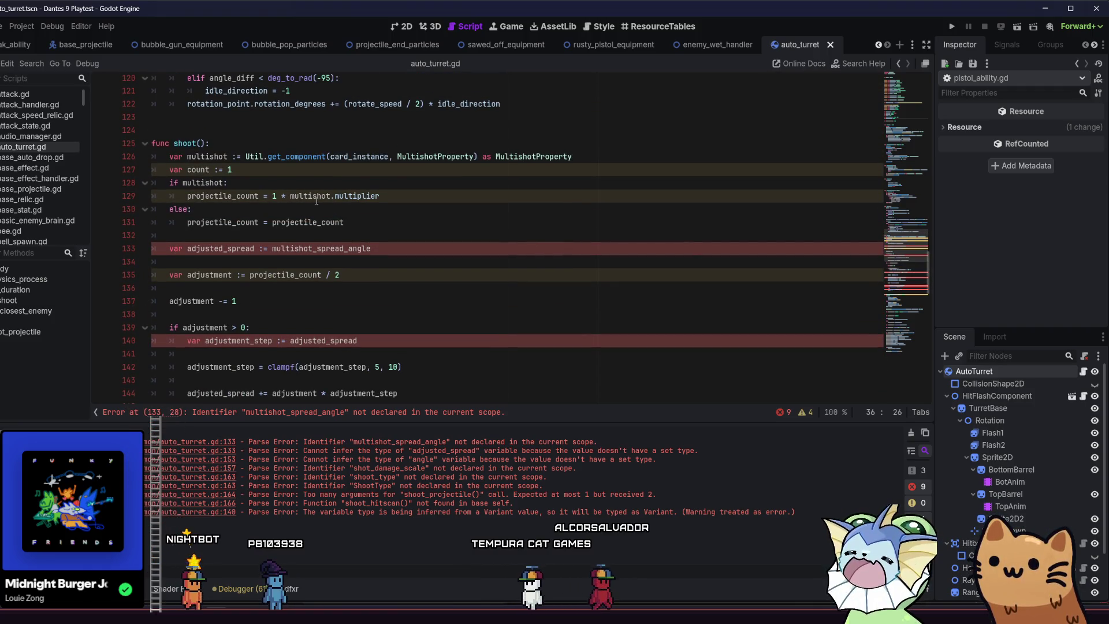
{"action": "double_click", "coordinate": [293, 247]}
{"action": "key", "text": "ctrl+c"}
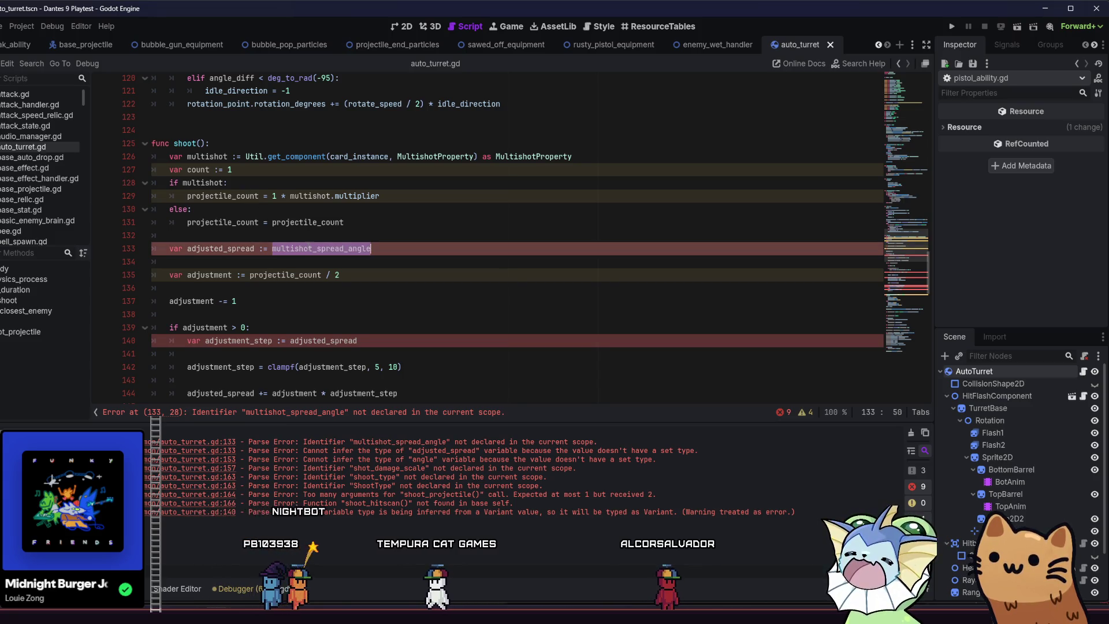
{"action": "scroll", "coordinate": [892, 234], "scroll_direction": "up", "scroll_amount": 1}
{"action": "mouse_move", "coordinate": [892, 234]}
{"action": "left_mouse_down"}
{"action": "mouse_move", "coordinate": [877, 193]}
{"action": "mouse_move", "coordinate": [884, 111]}
{"action": "left_mouse_up"}
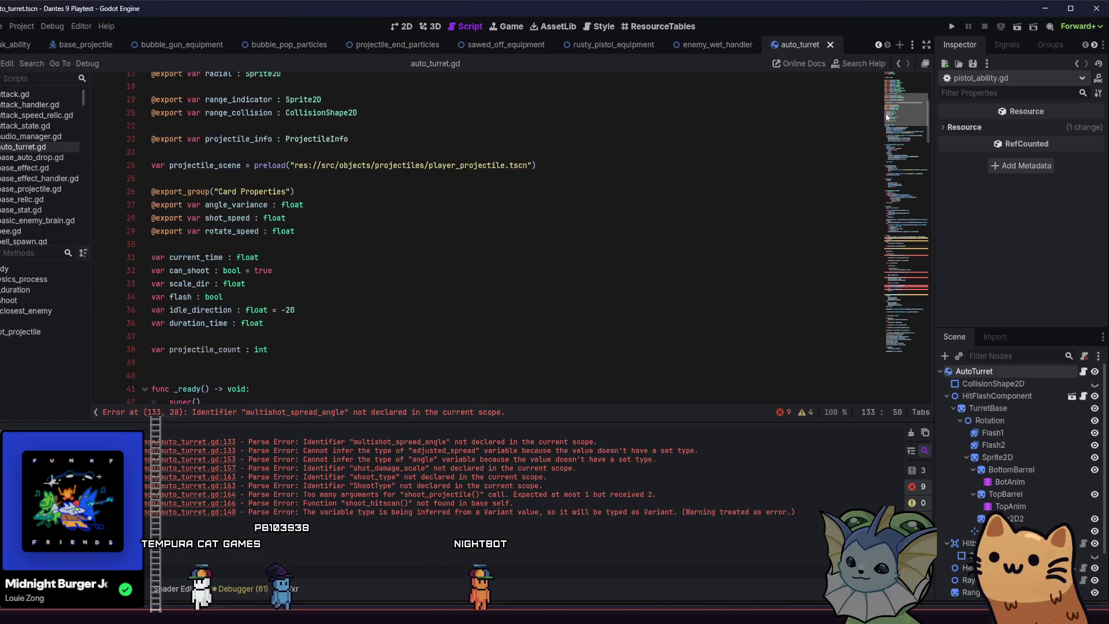
{"action": "scroll", "coordinate": [422, 240], "scroll_direction": "up", "scroll_amount": 2}
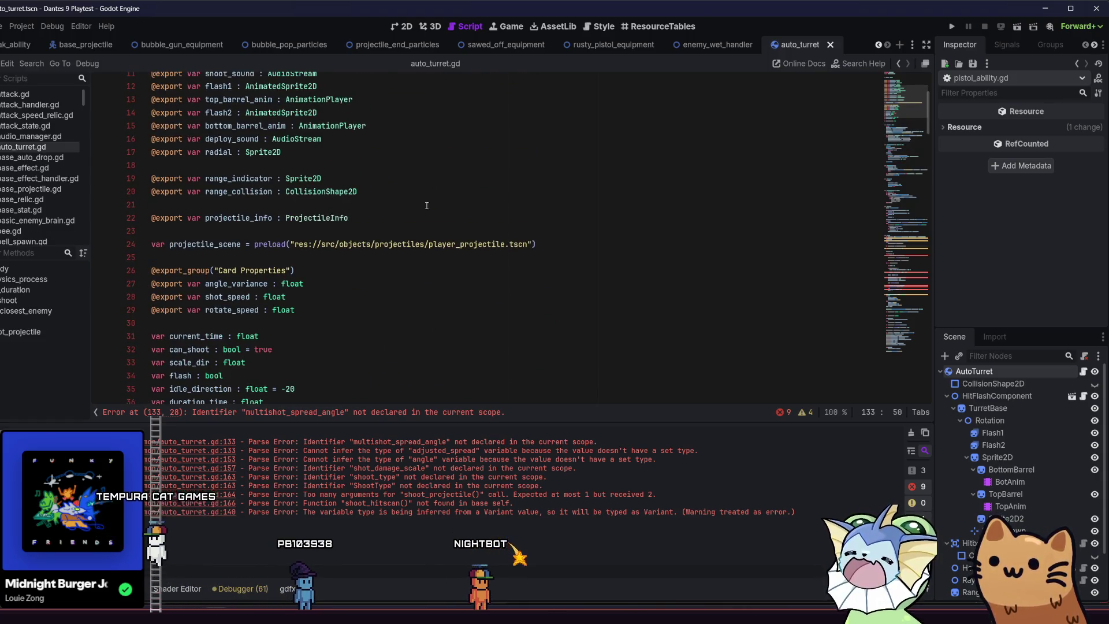
{"action": "scroll", "coordinate": [387, 317], "scroll_direction": "up", "scroll_amount": 1}
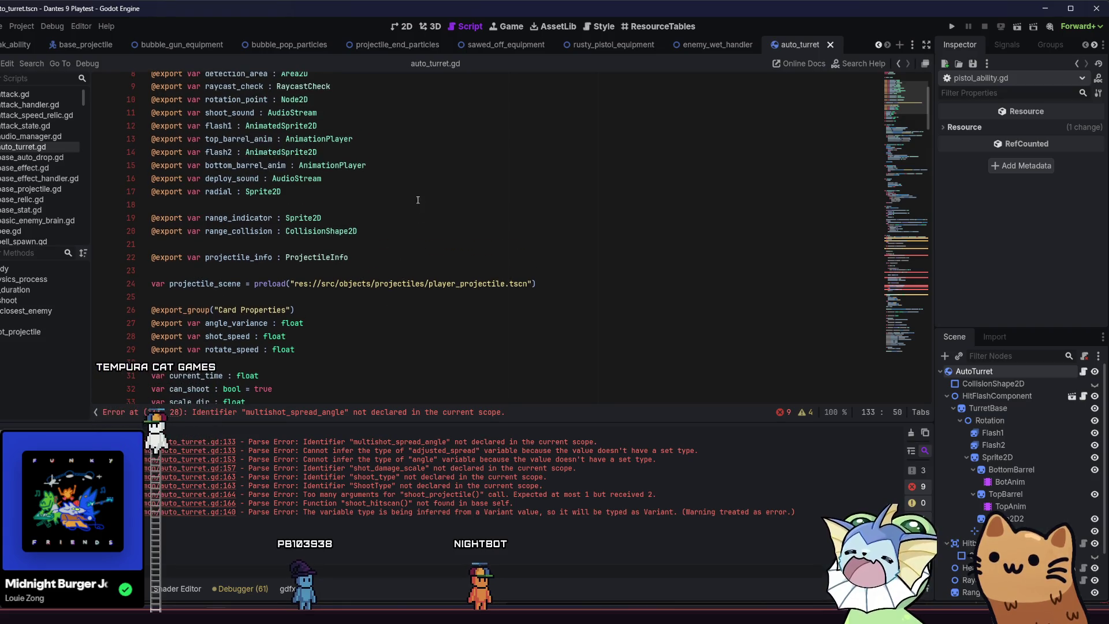
{"action": "left_click", "coordinate": [413, 259]}
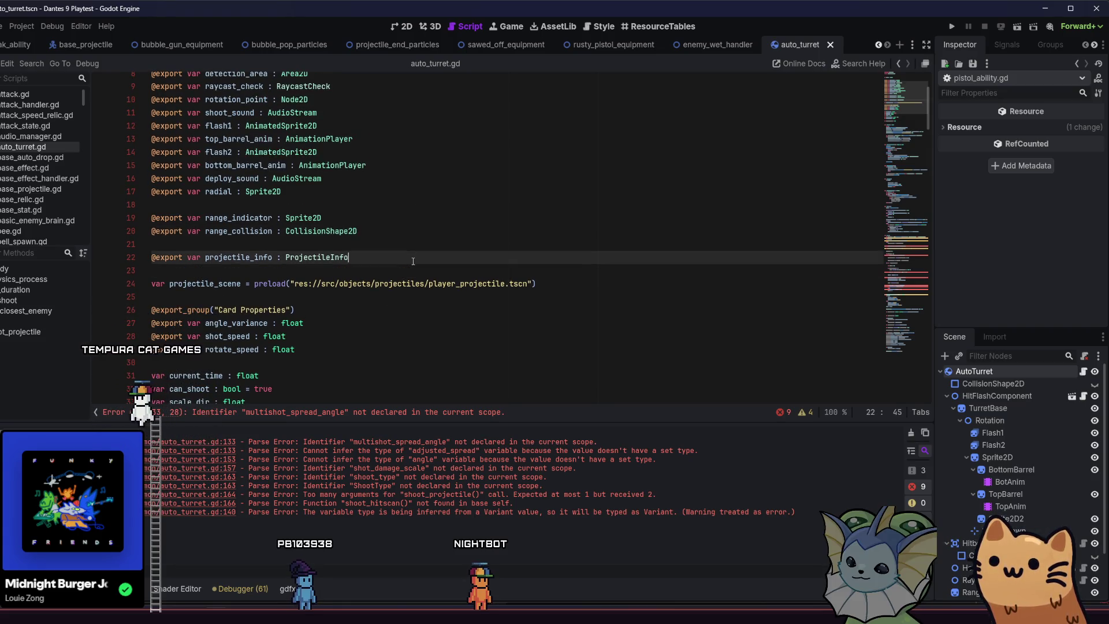
{"action": "key", "text": "Return"}
{"action": "key", "text": "Return"}
{"action": "type", "text": "@export var"}
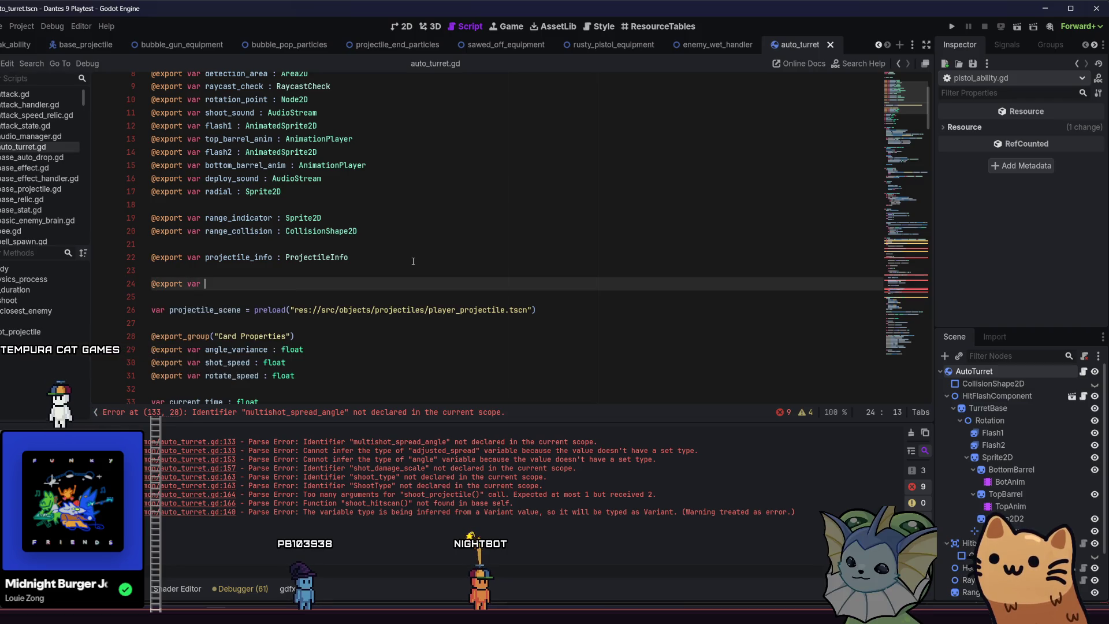
{"action": "key", "text": "ctrl+v"}
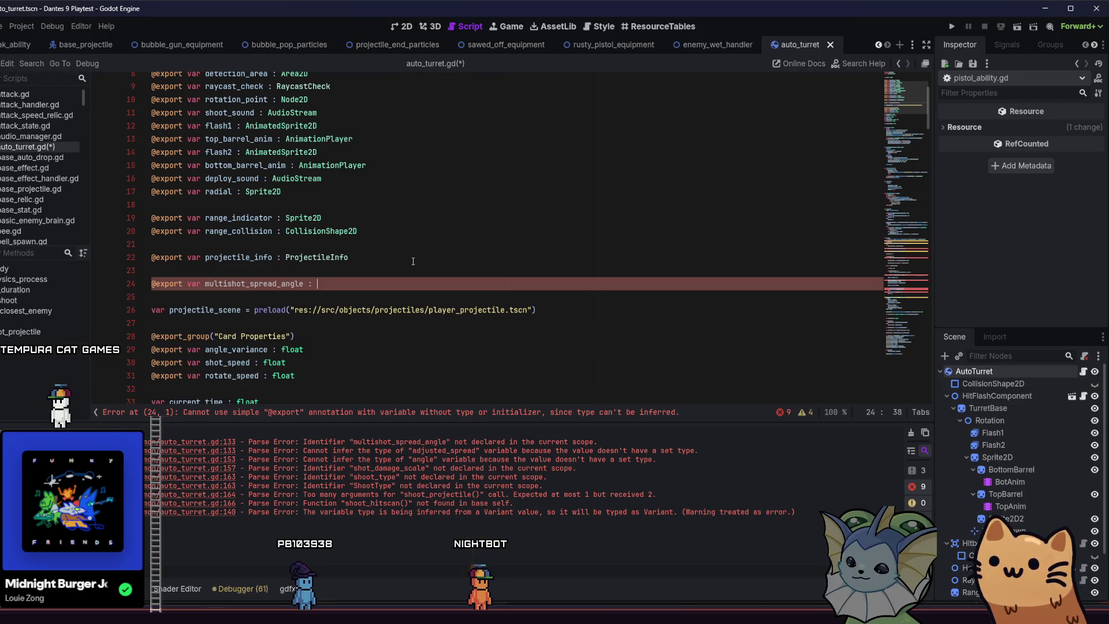
{"action": "type", "text": "at = 3"}
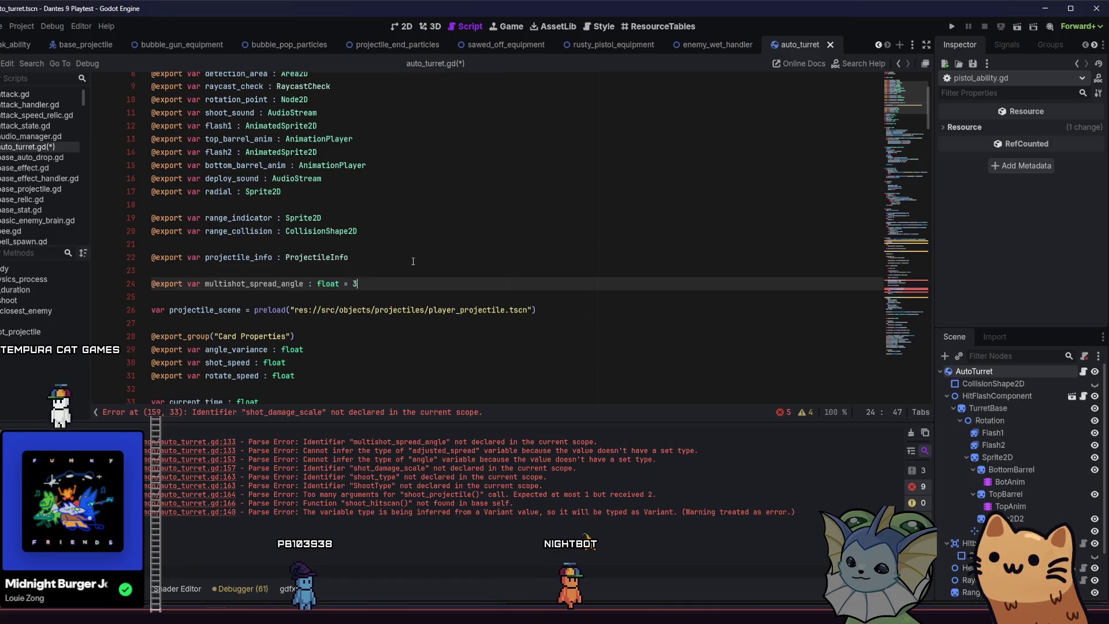
{"action": "left_click", "coordinate": [413, 261]}
{"action": "scroll", "coordinate": [404, 277], "scroll_direction": "down", "scroll_amount": 4}
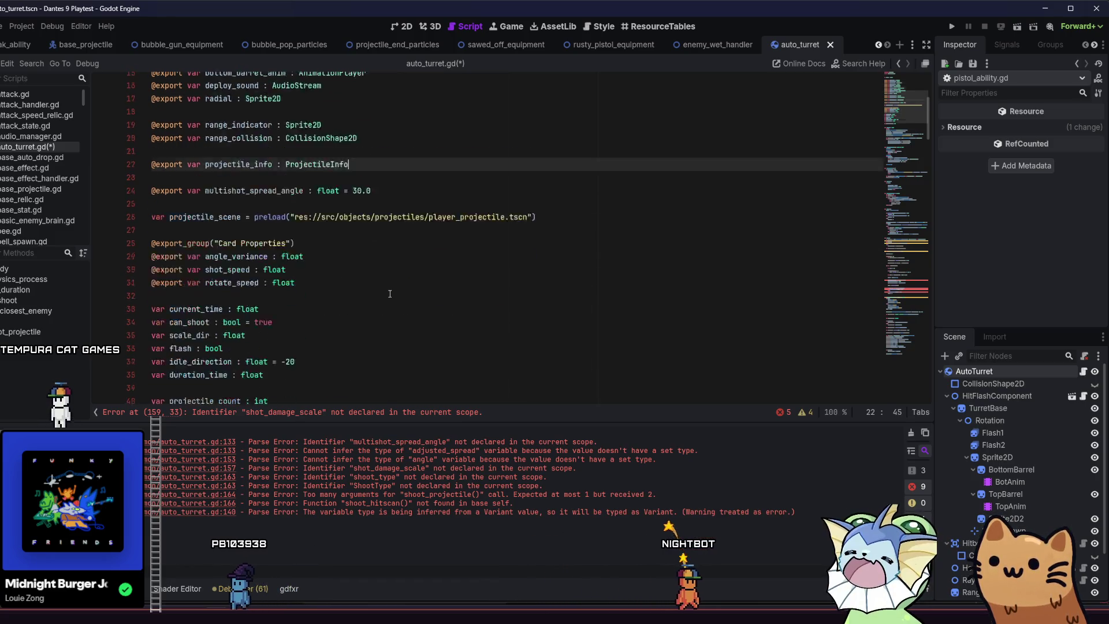
{"action": "key", "text": "ctrl+s"}
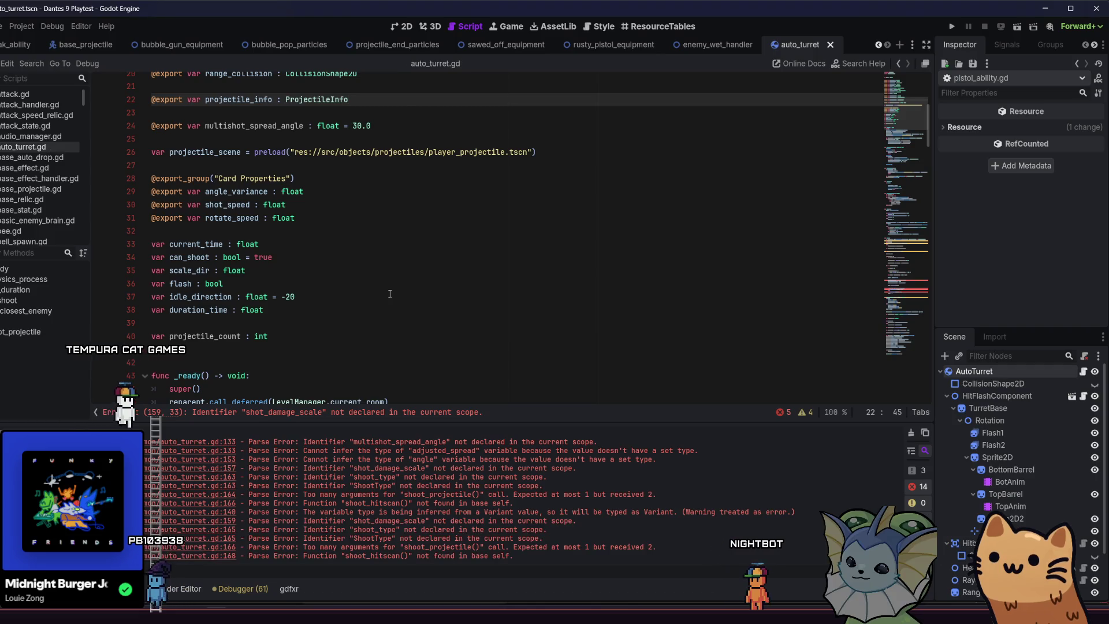
{"action": "scroll", "coordinate": [397, 305], "scroll_direction": "down", "scroll_amount": 1}
{"action": "scroll", "coordinate": [398, 305], "scroll_direction": "down", "scroll_amount": 16}
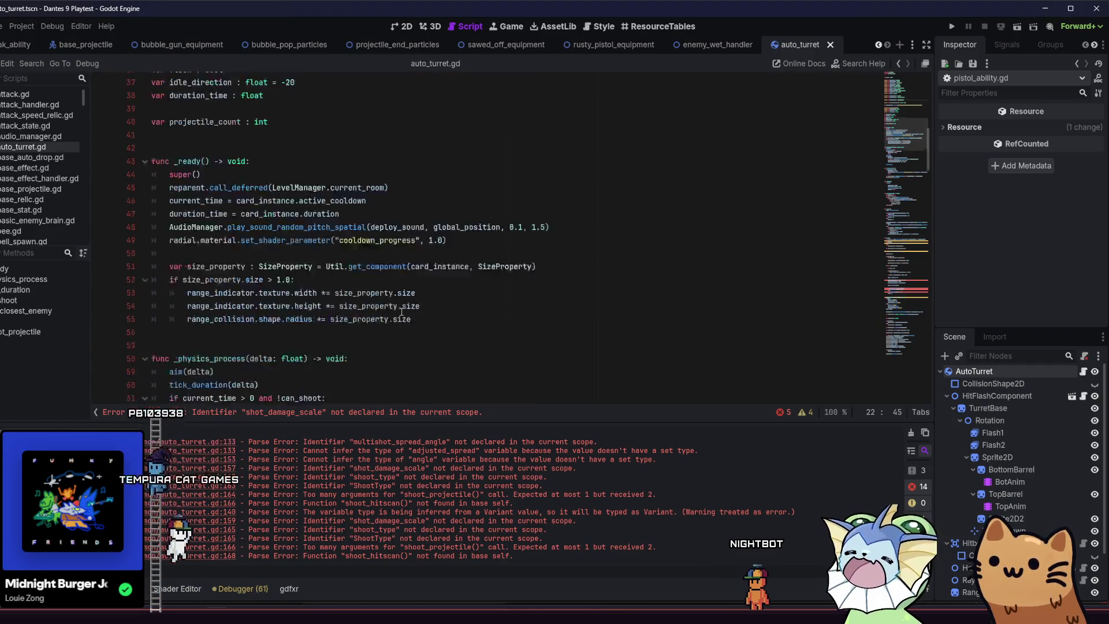
- Delete the shot_damage_scale damage line from shoot()
{"action": "scroll", "coordinate": [411, 309], "scroll_direction": "down", "scroll_amount": 18}
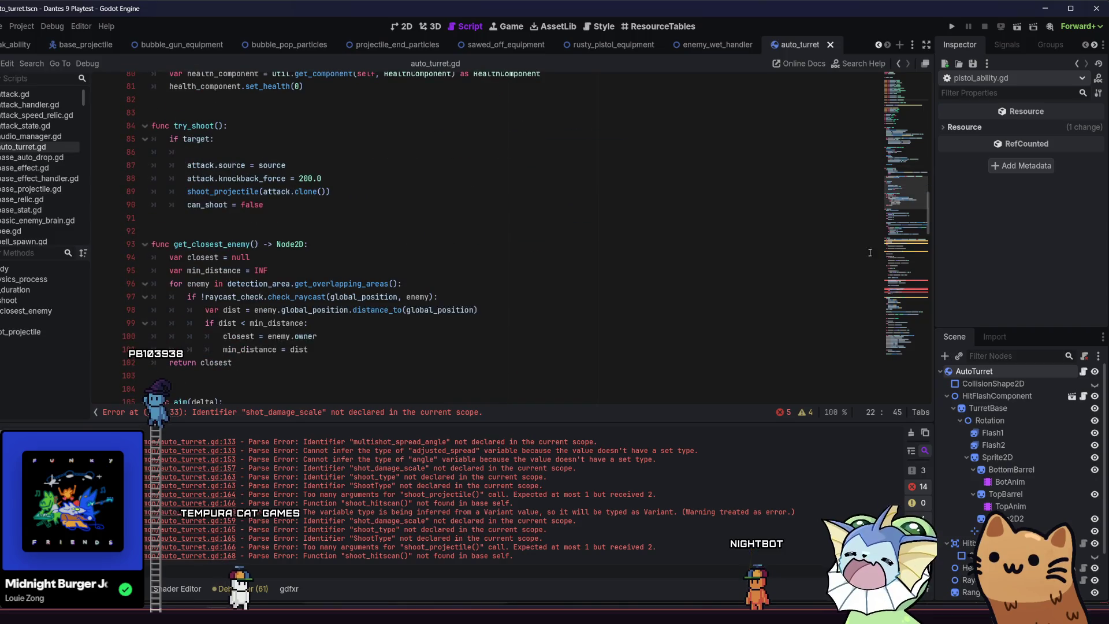
{"action": "scroll", "coordinate": [918, 265], "scroll_direction": "down", "scroll_amount": 10}
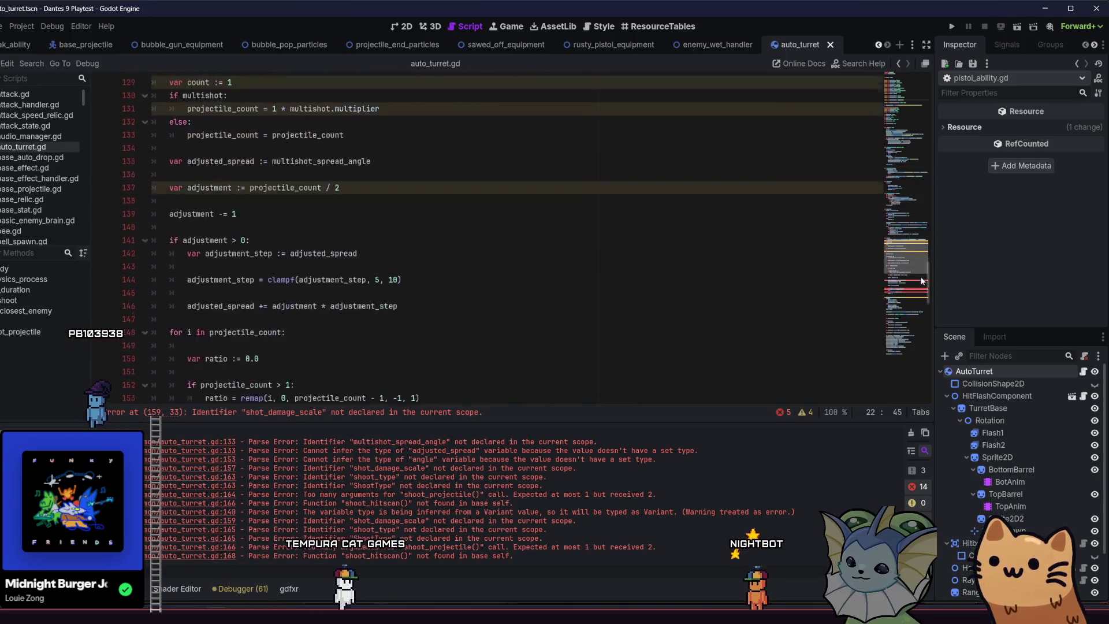
{"action": "left_click", "coordinate": [404, 196]}
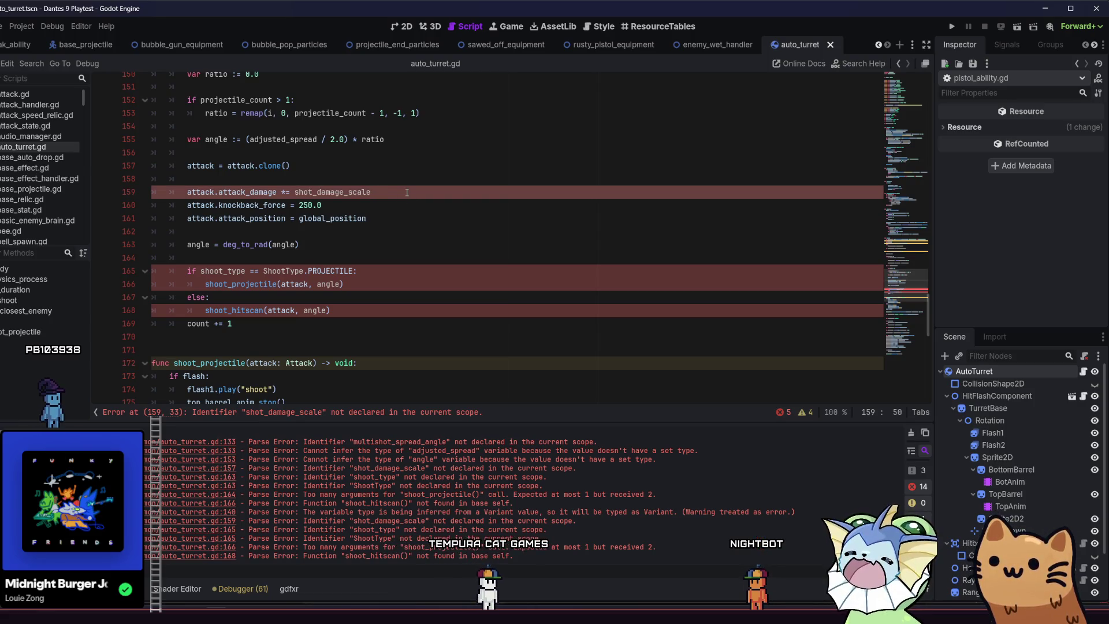
{"action": "left_click", "coordinate": [111, 204]}
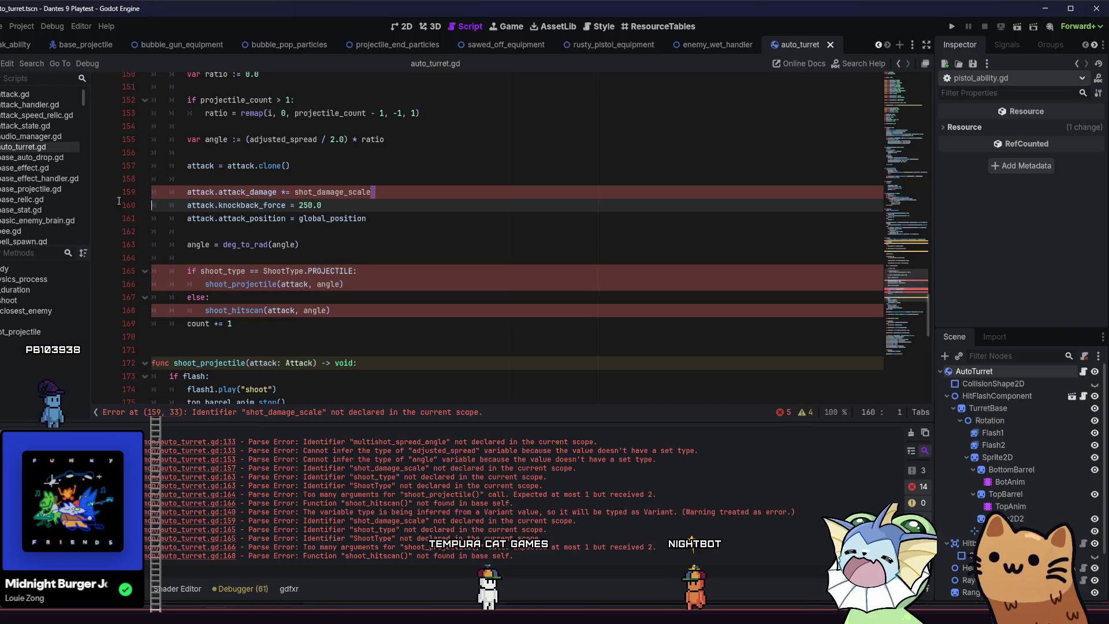
{"action": "key", "text": "Up"}
{"action": "key", "text": "ctrl+shift+k"}
- Remove the else branch with its shoot_hitscan call
{"action": "left_click", "coordinate": [356, 271]}
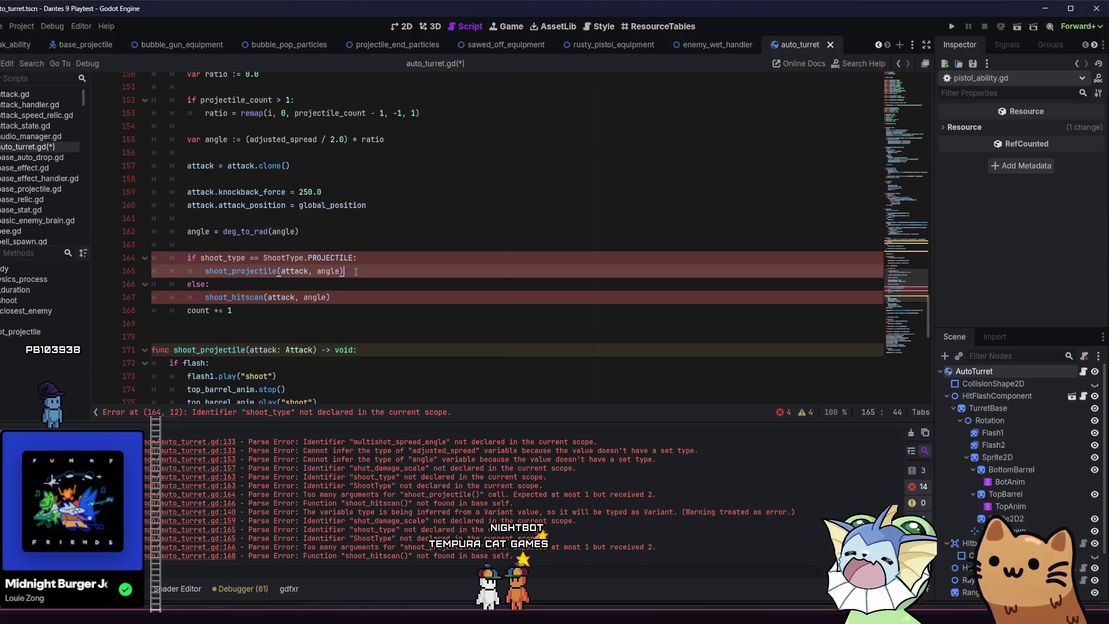
{"action": "triple_click", "coordinate": [356, 299]}
{"action": "key", "text": "BackSpace"}
{"action": "key", "text": "BackSpace"}
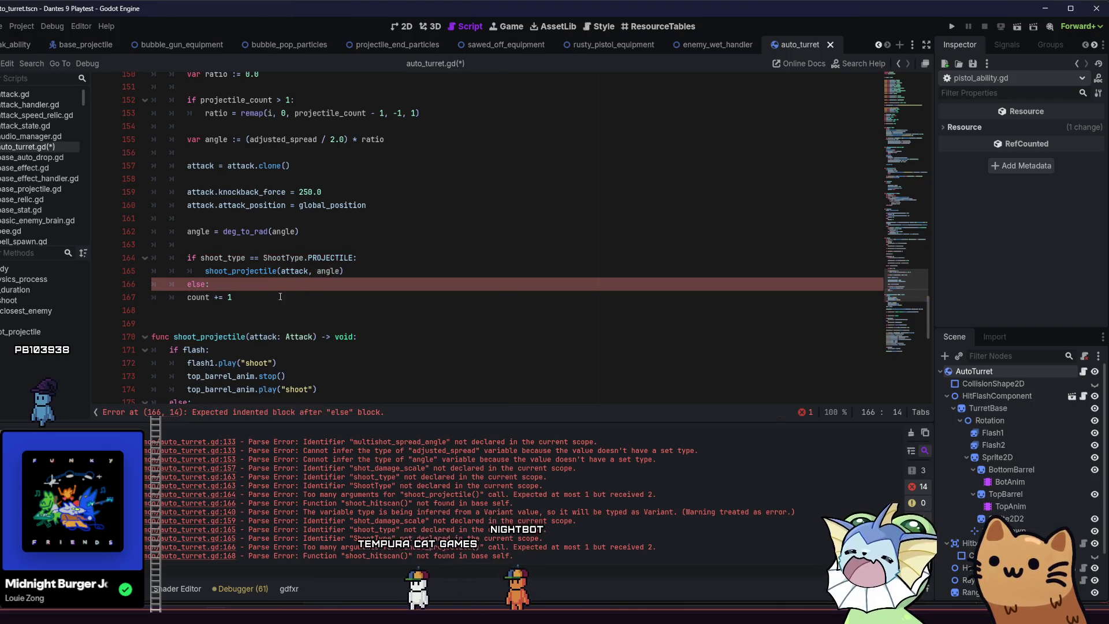
{"action": "left_click", "coordinate": [280, 297]}
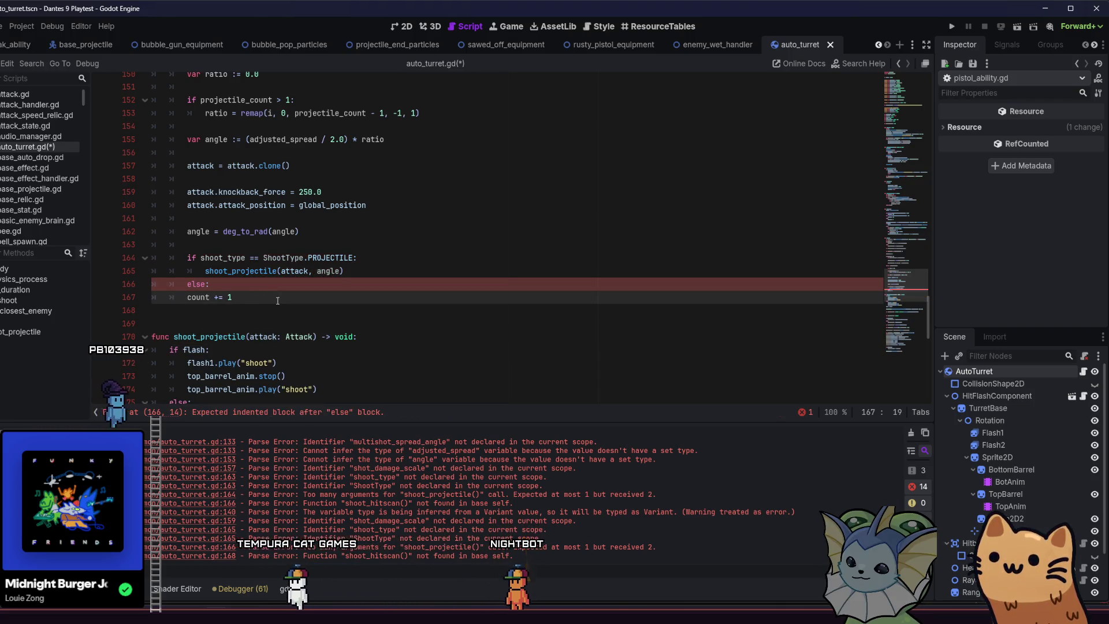
{"action": "triple_click", "coordinate": [294, 289]}
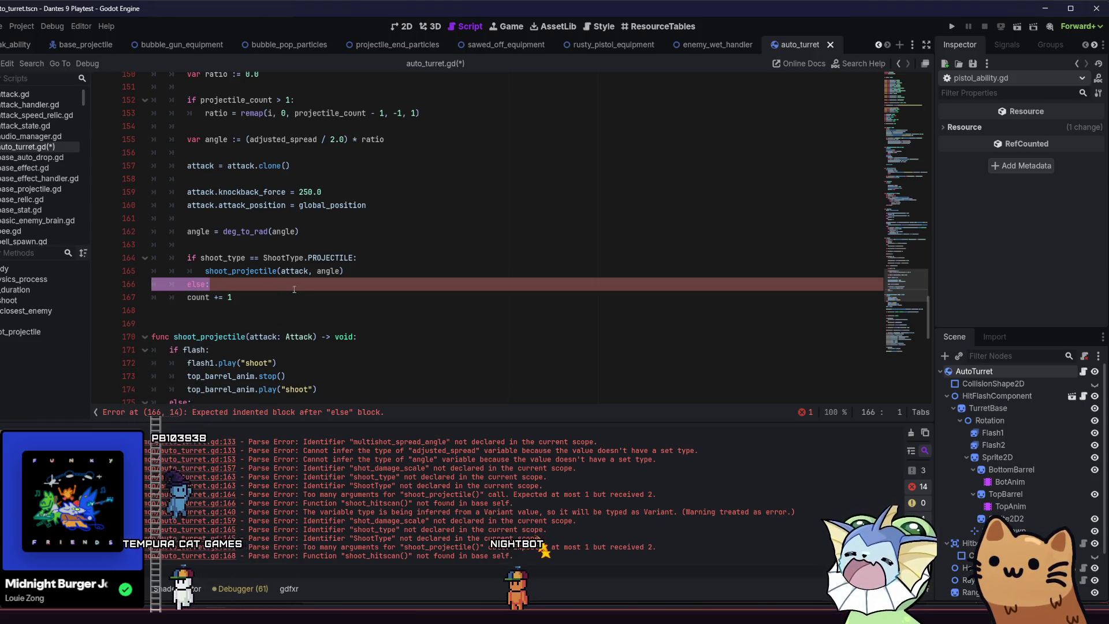
{"action": "key", "text": "ctrl+v"}
{"action": "left_click_drag", "start_coordinate": [330, 297], "coordinate": [165, 283]}
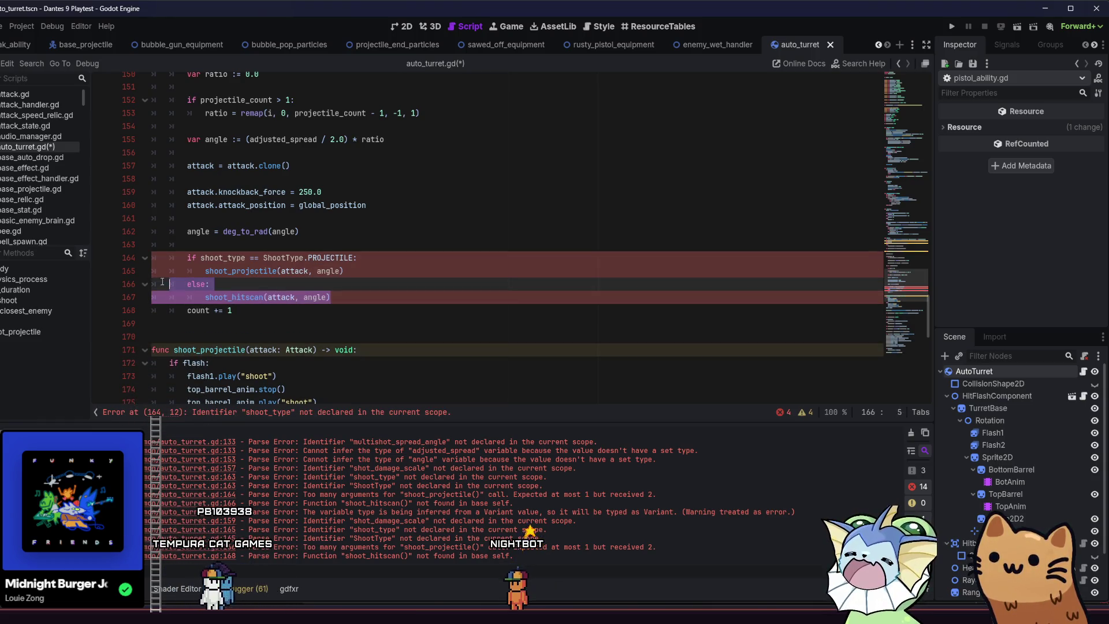
{"action": "key", "text": "BackSpace"}
{"action": "key", "text": "BackSpace"}
{"action": "left_click", "coordinate": [285, 272]}
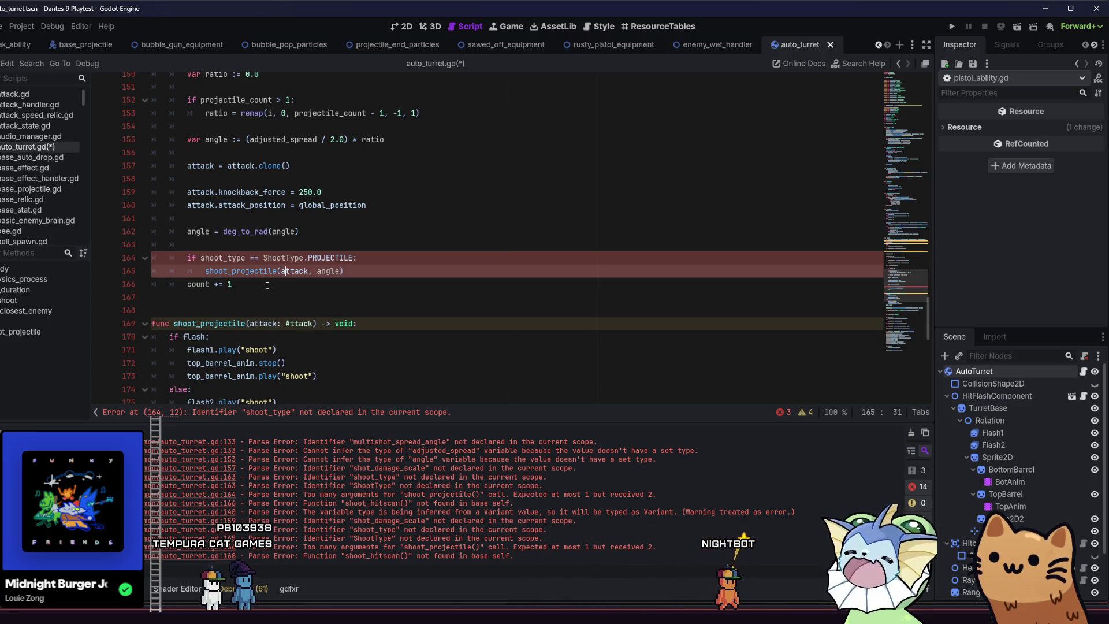
- Remove the if shoot_type condition and dedent shoot_projectile(attack, angle) one level
{"action": "left_click_drag", "start_coordinate": [353, 258], "coordinate": [263, 257]}
{"action": "triple_click", "coordinate": [342, 260]}
{"action": "key", "text": "BackSpace"}
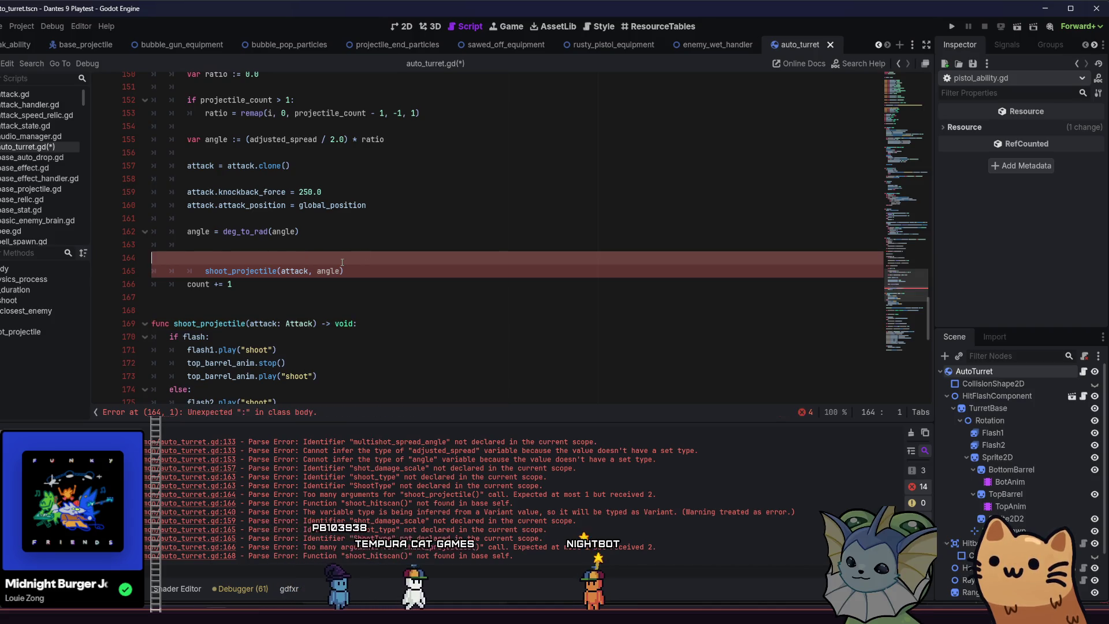
{"action": "key", "text": "Delete"}
{"action": "key", "text": "shift+Tab"}
{"action": "key", "text": "End"}
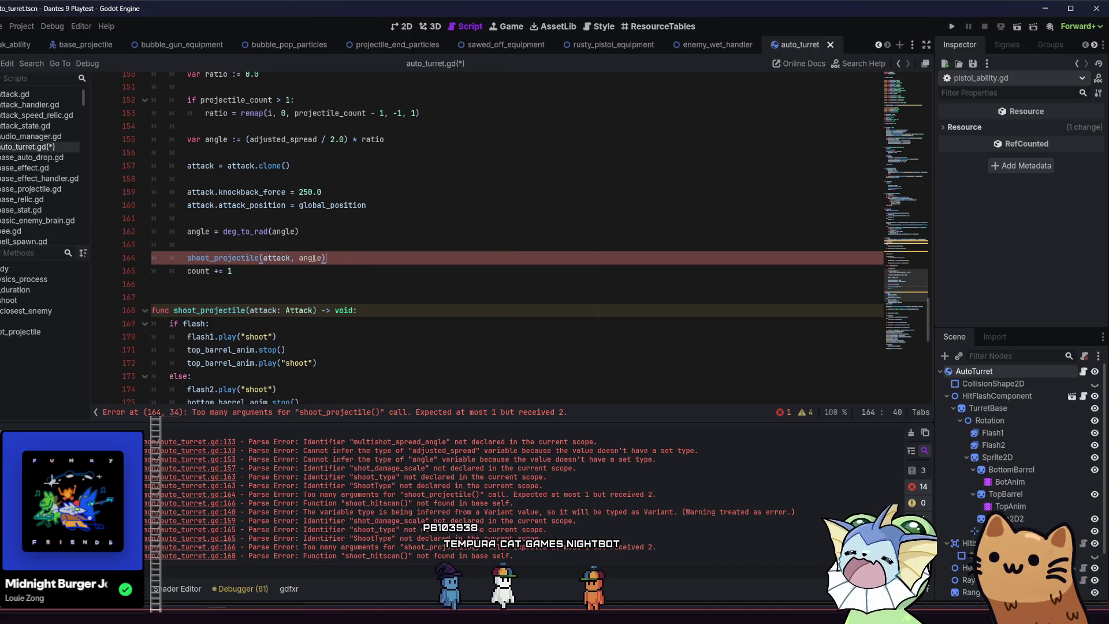
- Add an 'angle : float' parameter to shoot_projectile and save auto_turret.gd
{"action": "left_click", "coordinate": [312, 258]}
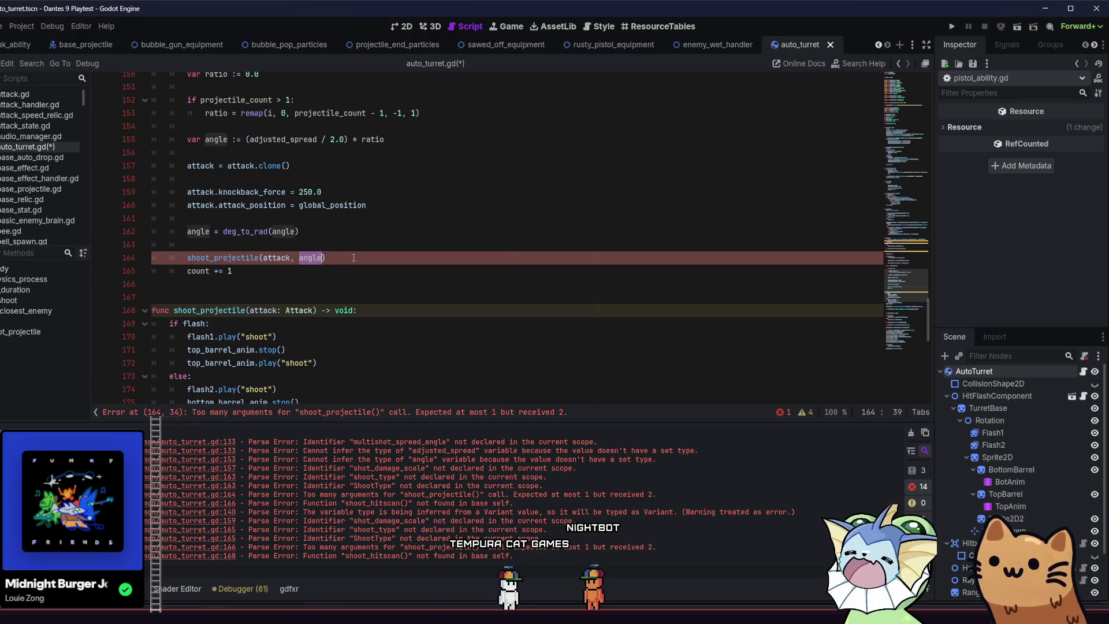
{"action": "left_click", "coordinate": [315, 310]}
{"action": "type", "text": ", ag"}
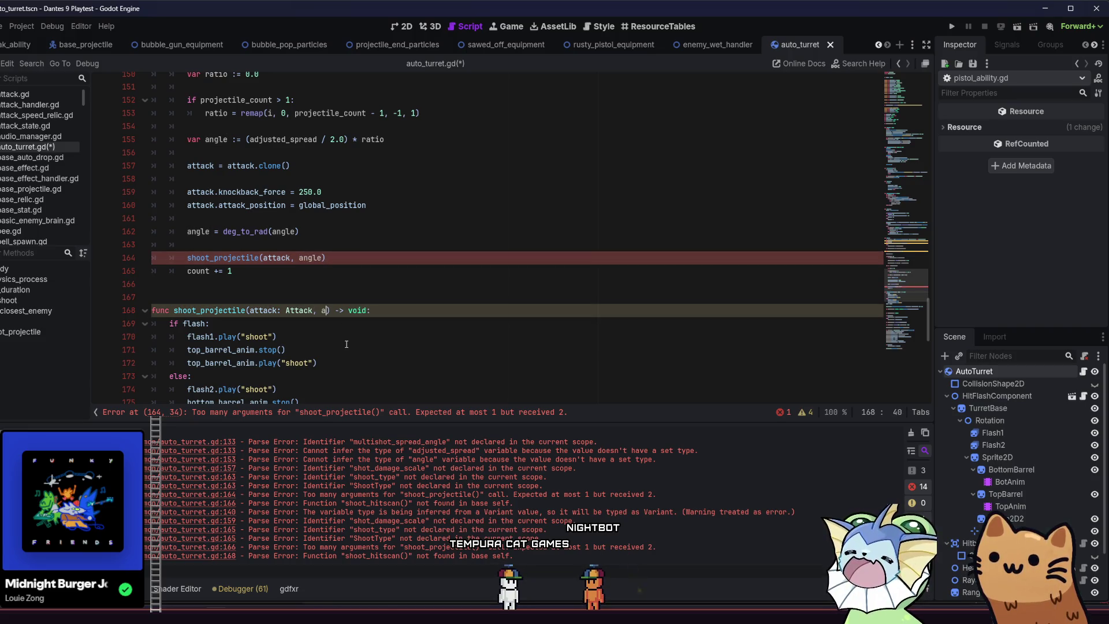
{"action": "key", "text": "BackSpace"}
{"action": "type", "text": "ngle : float"}
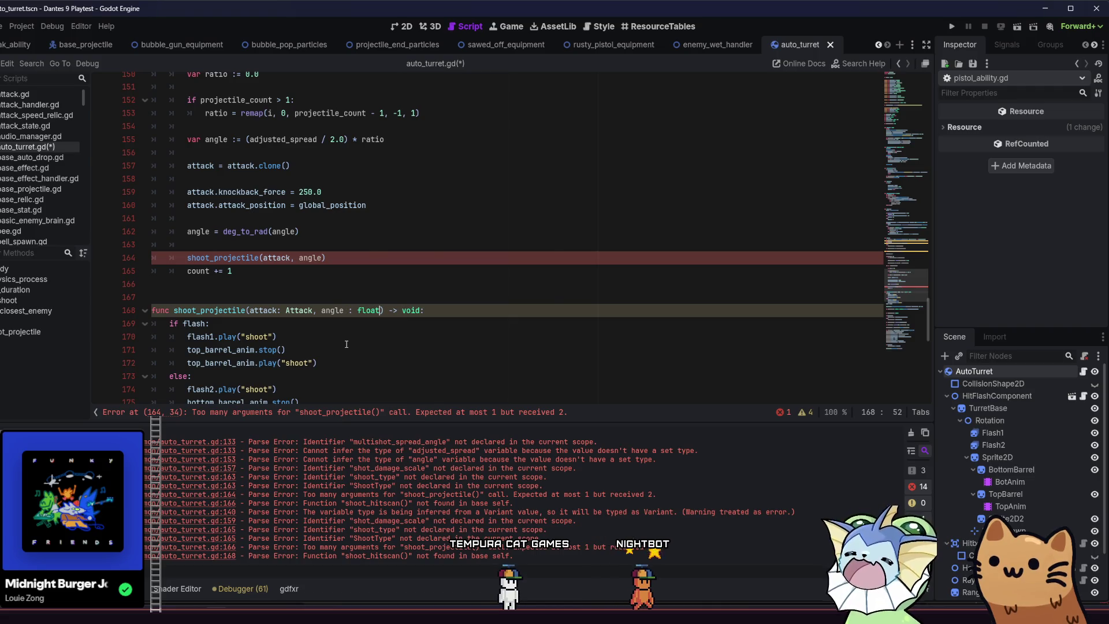
{"action": "left_click", "coordinate": [334, 324]}
{"action": "scroll", "coordinate": [334, 328], "scroll_direction": "down", "scroll_amount": 2}
{"action": "key", "text": "ctrl+s"}
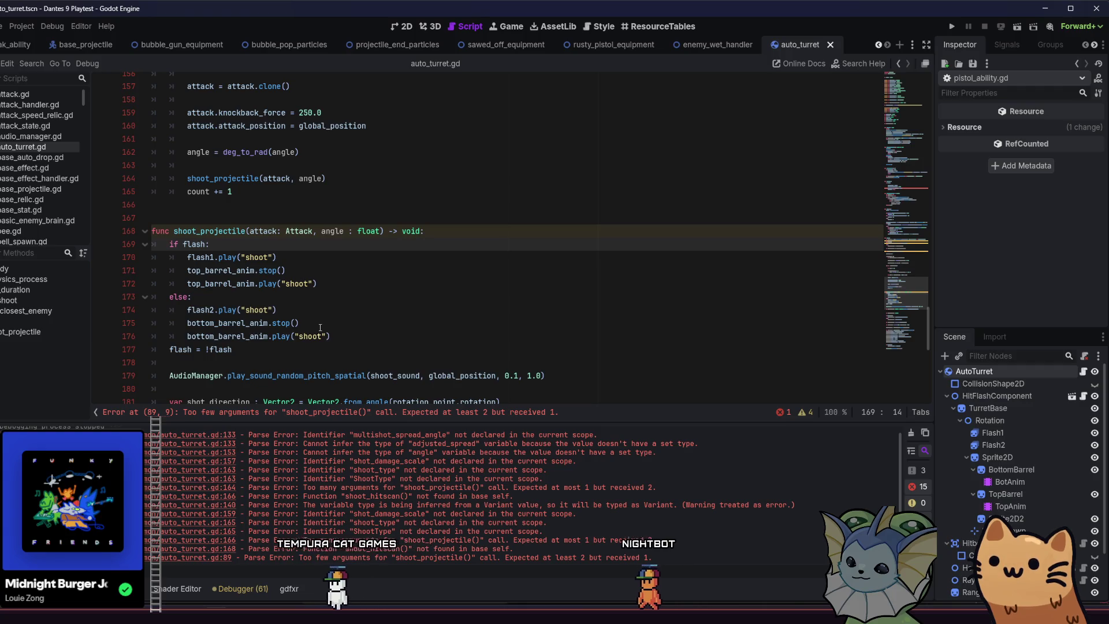
{"action": "scroll", "coordinate": [283, 247], "scroll_direction": "down", "scroll_amount": 10}
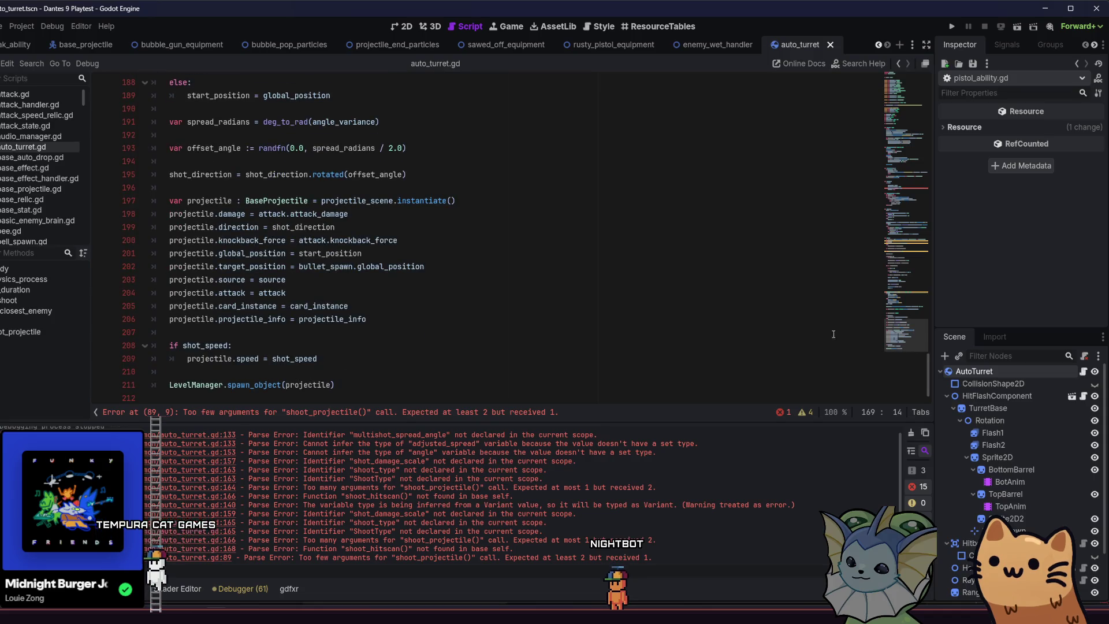
{"action": "left_click_drag", "start_coordinate": [898, 330], "coordinate": [888, 190]}
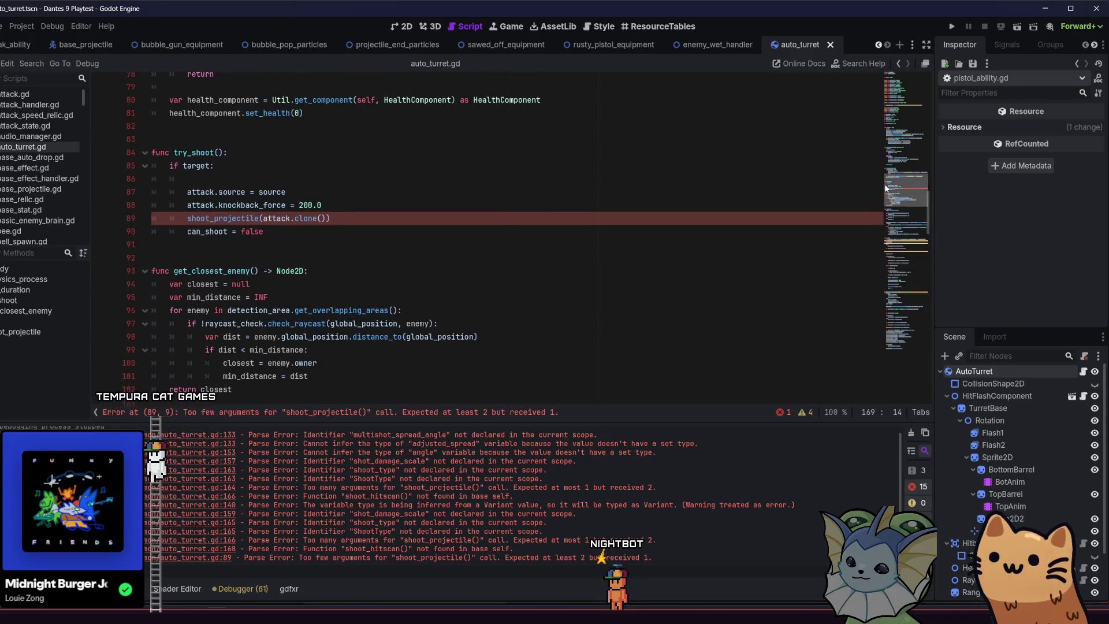
- Change line 89's shoot_projectile(attack.clone()) call to shoot() and begin typing shoot's attack parameter
{"action": "double_click", "coordinate": [238, 217]}
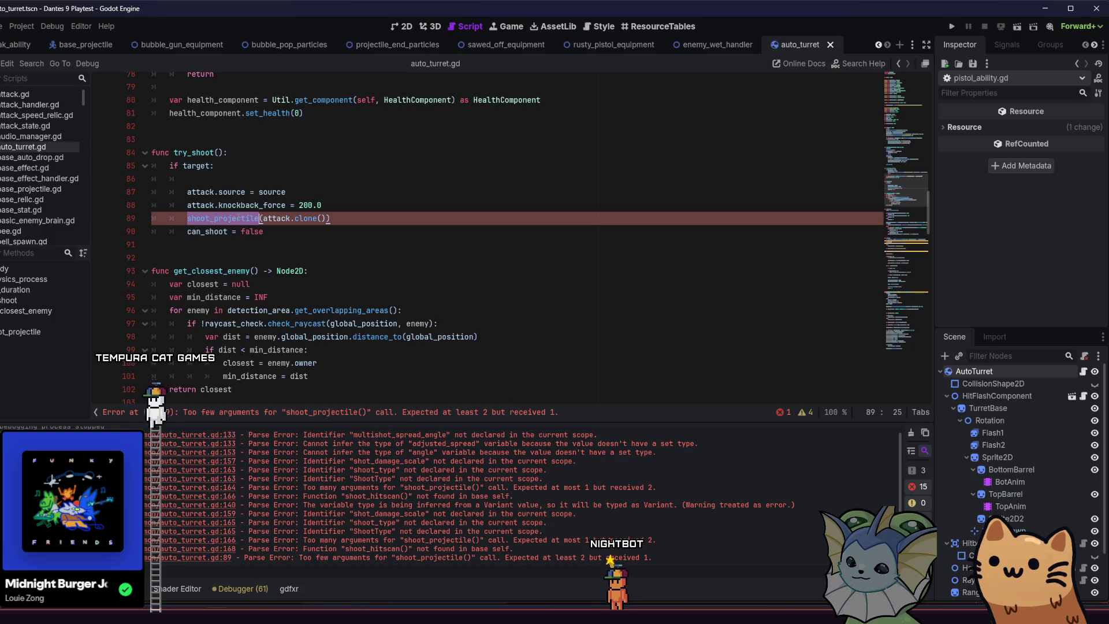
{"action": "type", "text": "shoot"}
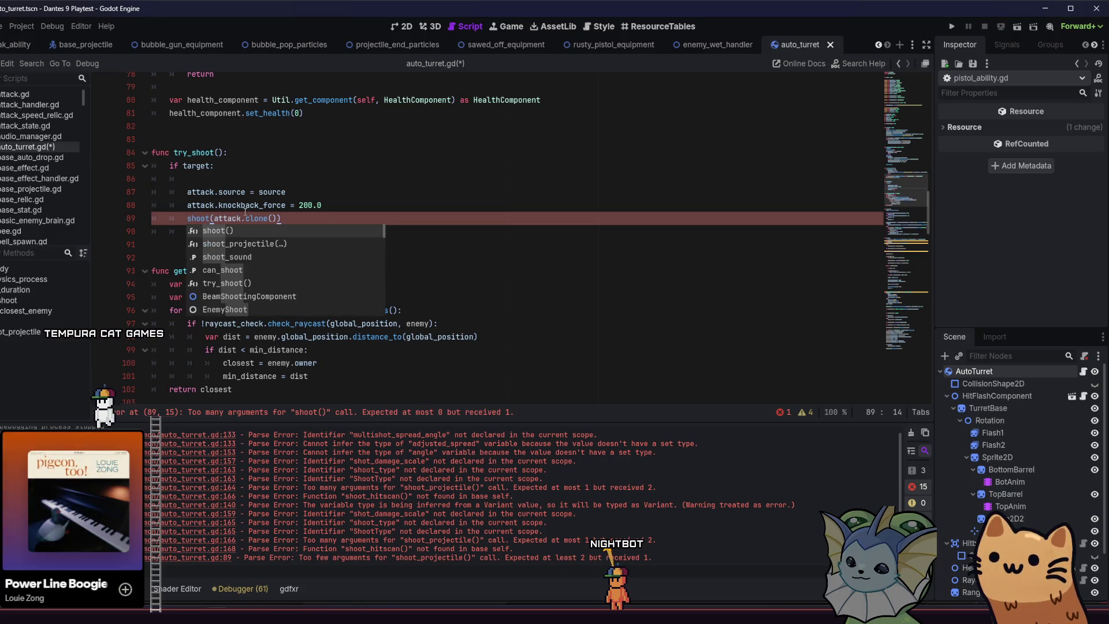
{"action": "left_click", "coordinate": [244, 205]}
{"action": "double_click", "coordinate": [204, 218]}
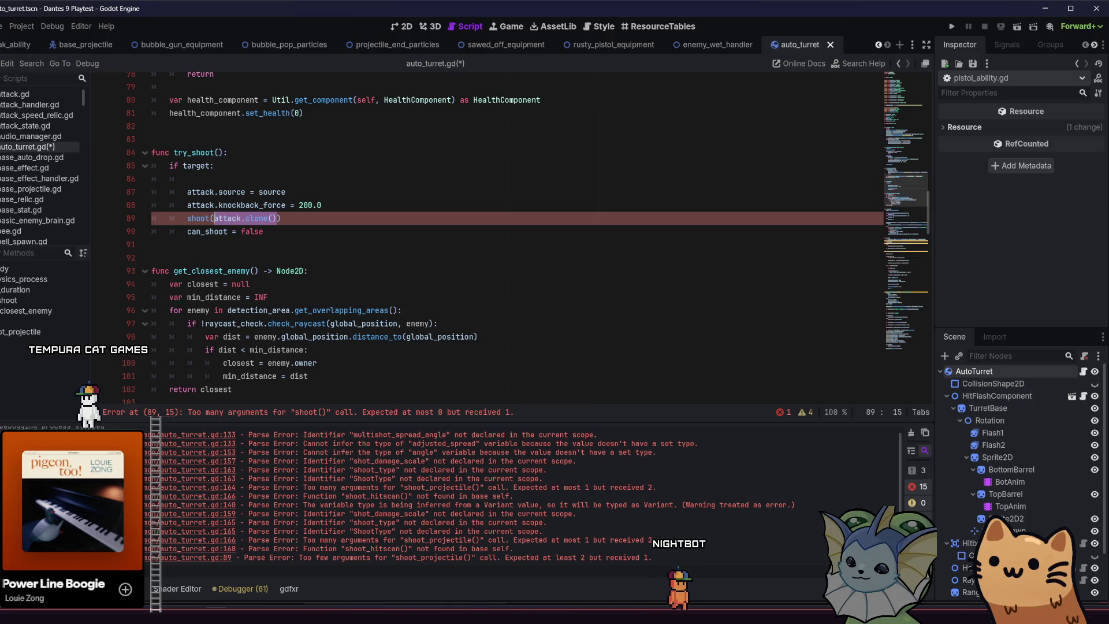
{"action": "key", "text": "Delete"}
{"action": "scroll", "coordinate": [212, 162], "scroll_direction": "down", "scroll_amount": 9}
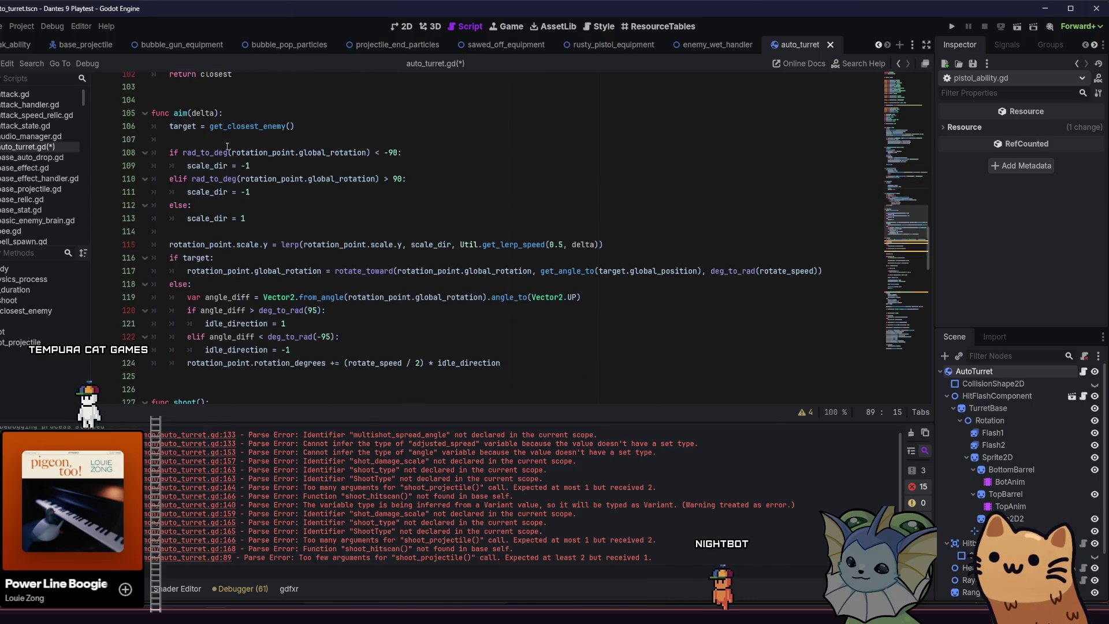
{"action": "scroll", "coordinate": [211, 162], "scroll_direction": "down", "scroll_amount": 2}
{"action": "left_click", "coordinate": [203, 283]}
{"action": "type", "text": "ack : Attac"}
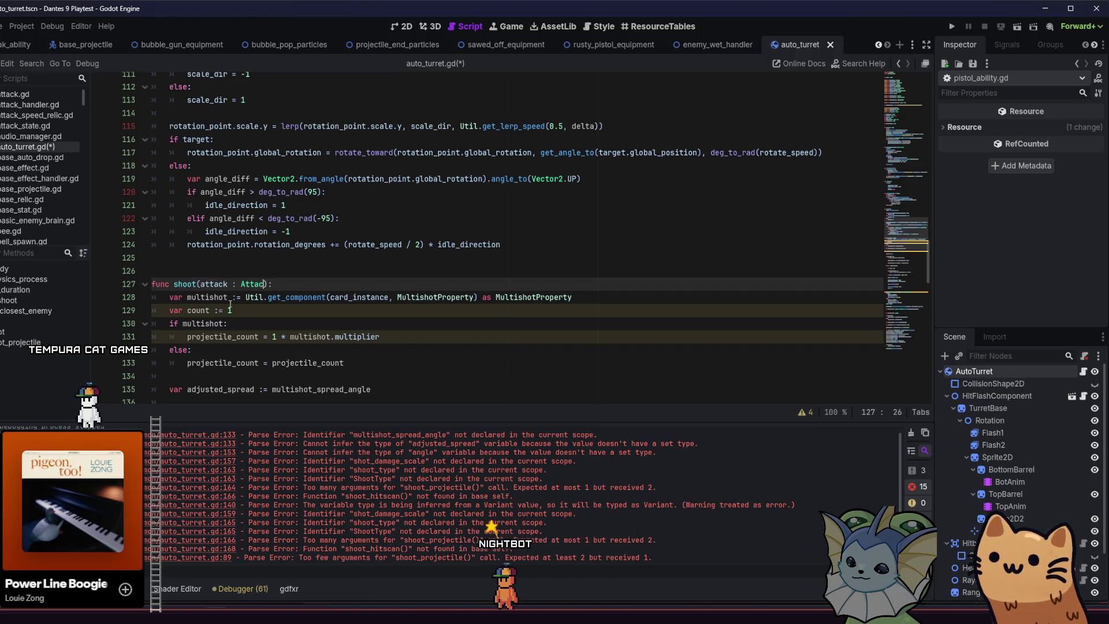
{"action": "type", "text": "k"}
- Pass attack.clone() into the shoot() call on line 89 and save the script
{"action": "left_click", "coordinate": [282, 231]}
{"action": "scroll", "coordinate": [283, 241], "scroll_direction": "up", "scroll_amount": 8}
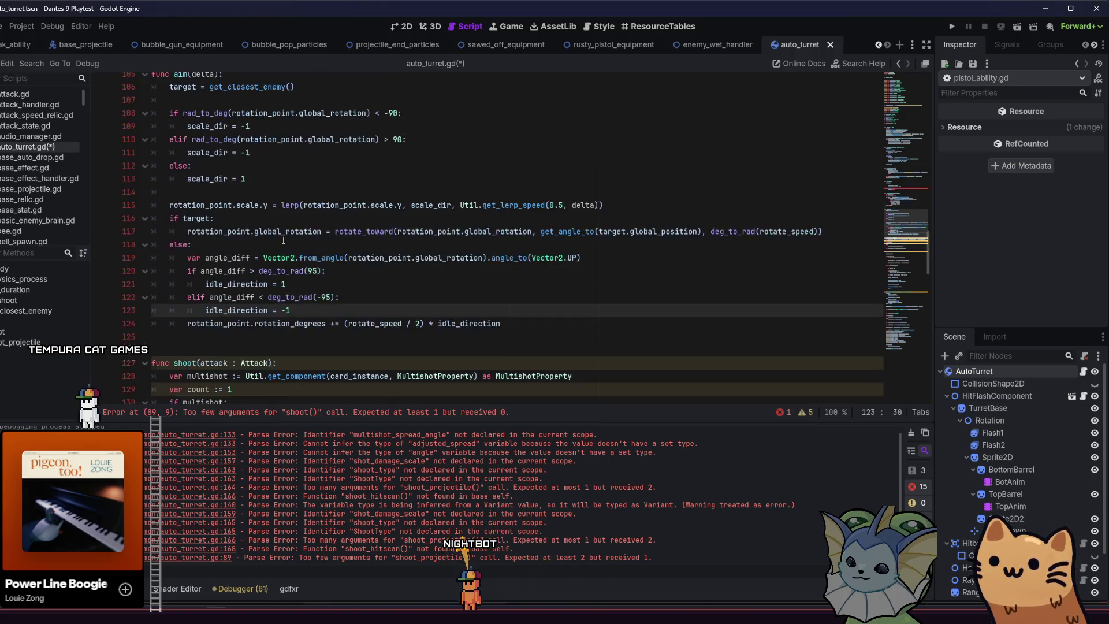
{"action": "left_click", "coordinate": [215, 100]}
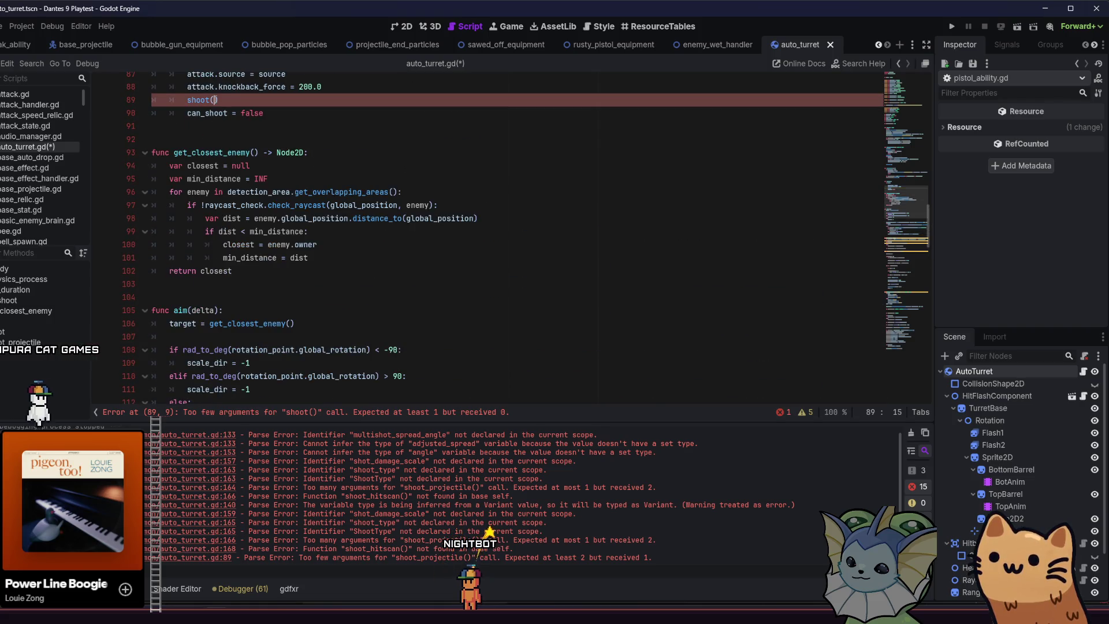
{"action": "type", "text": "attack.cl"}
{"action": "type", "text": "one()"}
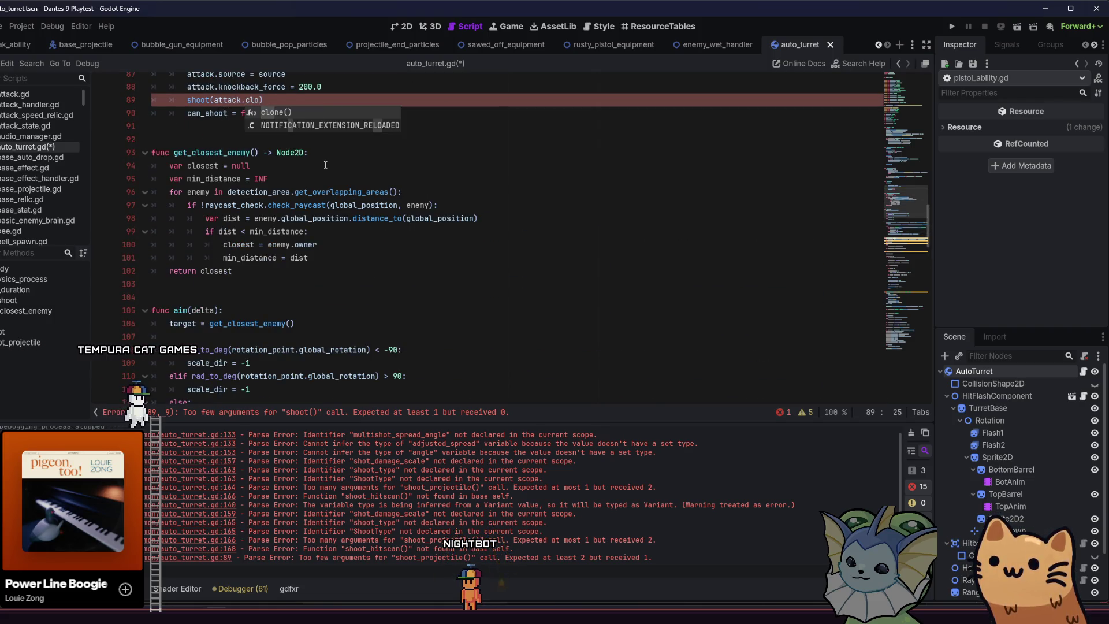
{"action": "scroll", "coordinate": [351, 172], "scroll_direction": "down", "scroll_amount": 6}
{"action": "scroll", "coordinate": [352, 171], "scroll_direction": "down", "scroll_amount": 2}
{"action": "left_click", "coordinate": [298, 258]}
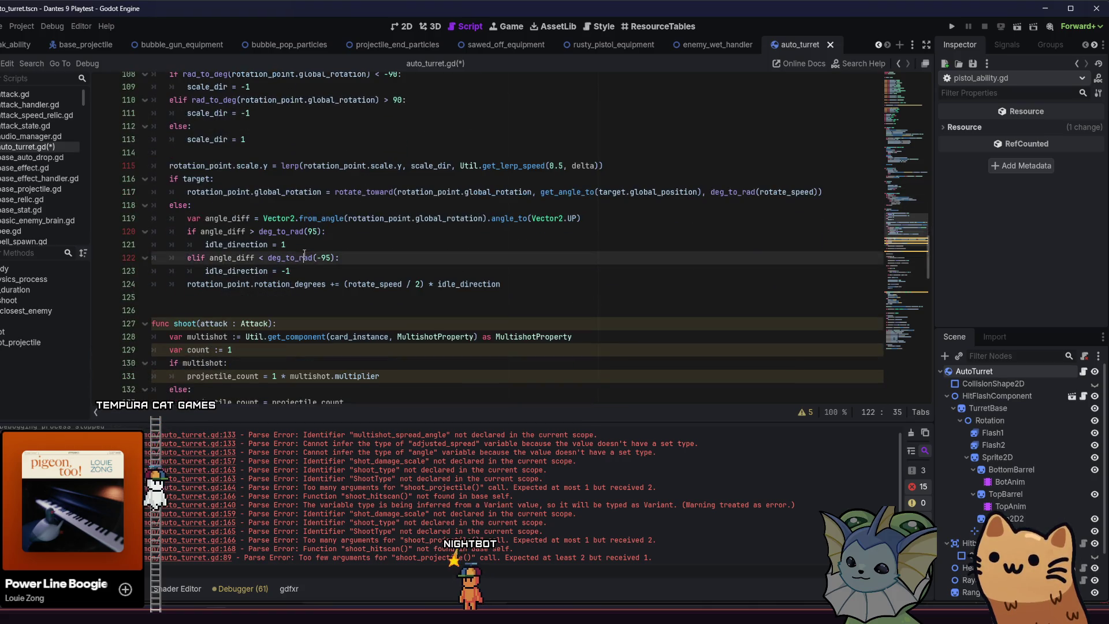
{"action": "scroll", "coordinate": [299, 258], "scroll_direction": "down", "scroll_amount": 3}
{"action": "key", "text": "ctrl+s"}
- Select the redundant attack = attack.clone() line inside shoot()'s loop
{"action": "double_click", "coordinate": [216, 206]}
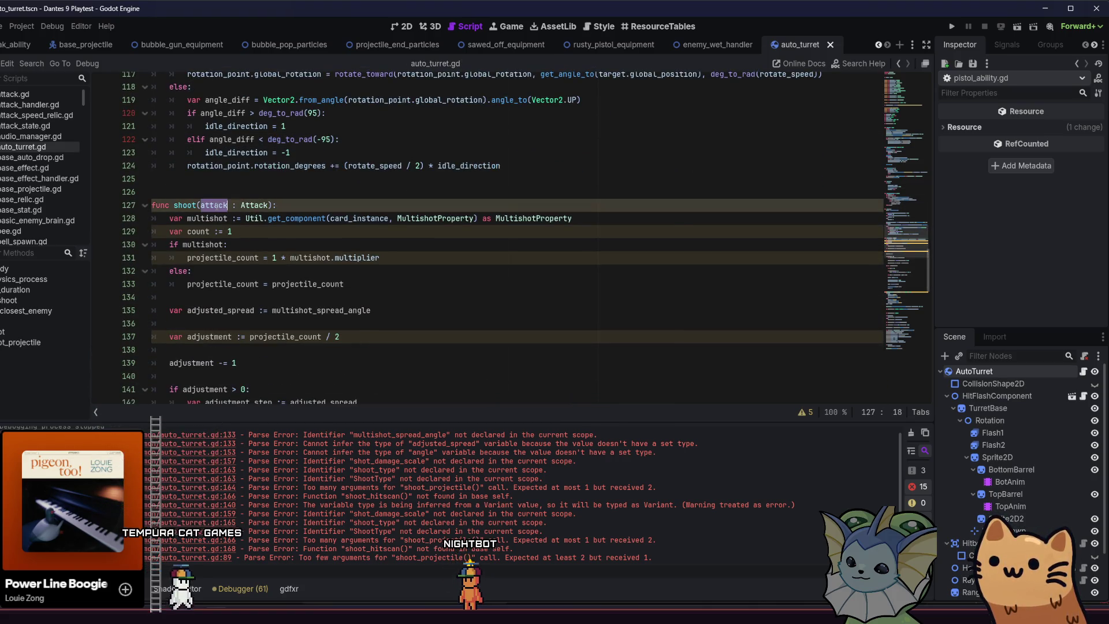
{"action": "scroll", "coordinate": [256, 277], "scroll_direction": "down", "scroll_amount": 6}
{"action": "scroll", "coordinate": [256, 276], "scroll_direction": "down", "scroll_amount": 3}
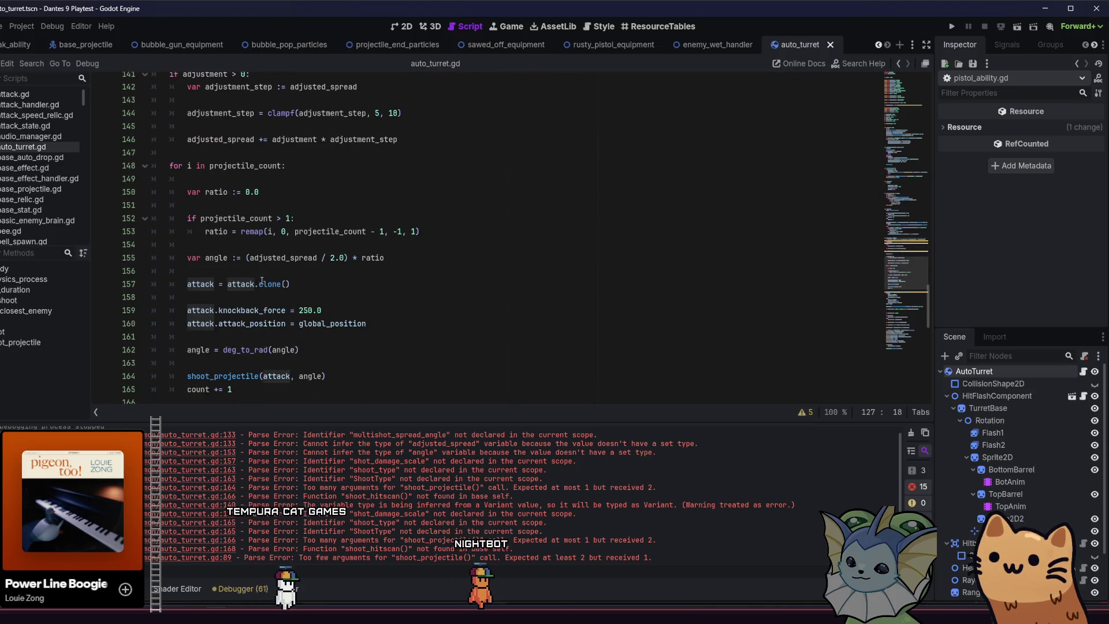
{"action": "scroll", "coordinate": [336, 277], "scroll_direction": "down", "scroll_amount": 2}
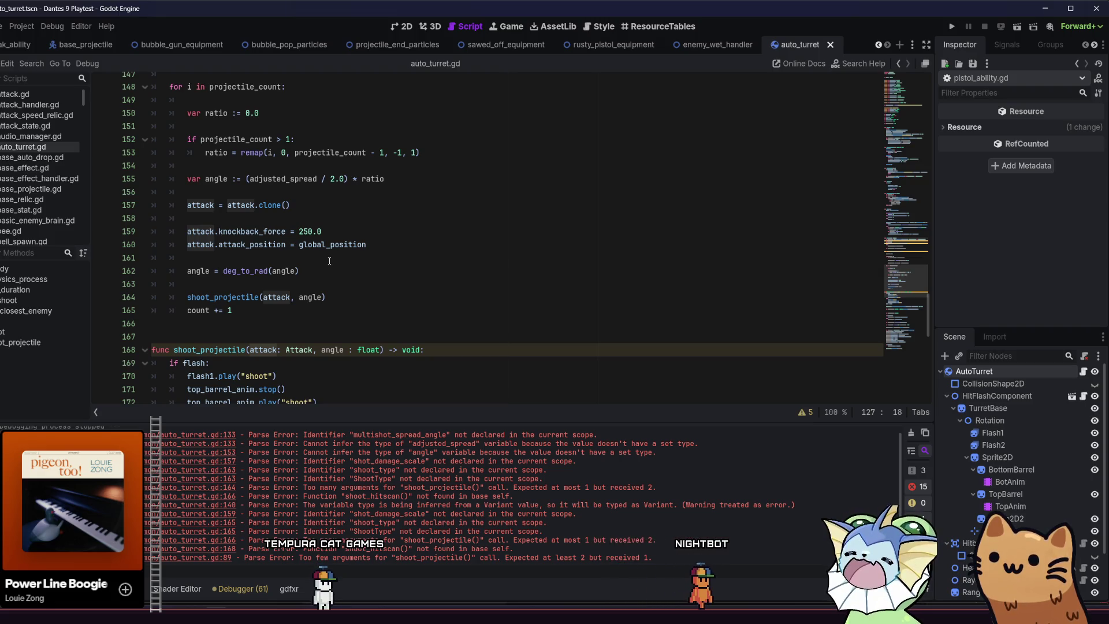
{"action": "left_click_drag", "start_coordinate": [291, 206], "coordinate": [102, 202]}
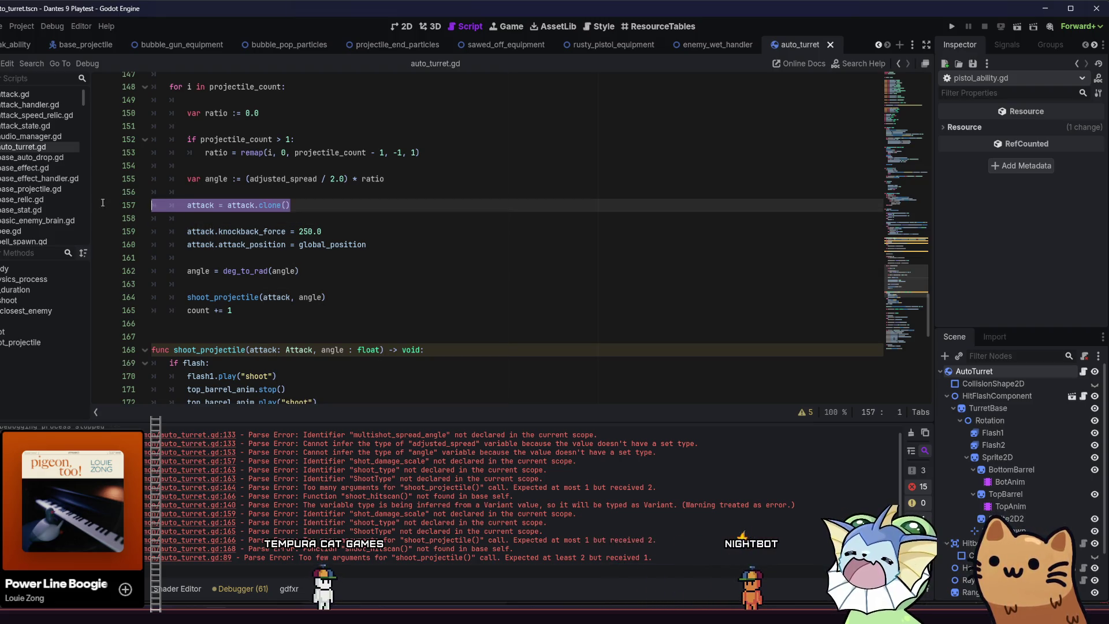
- Delete line 157 'attack = attack.clone()' from shoot()'s projectile loop
{"action": "key", "text": "BackSpace"}
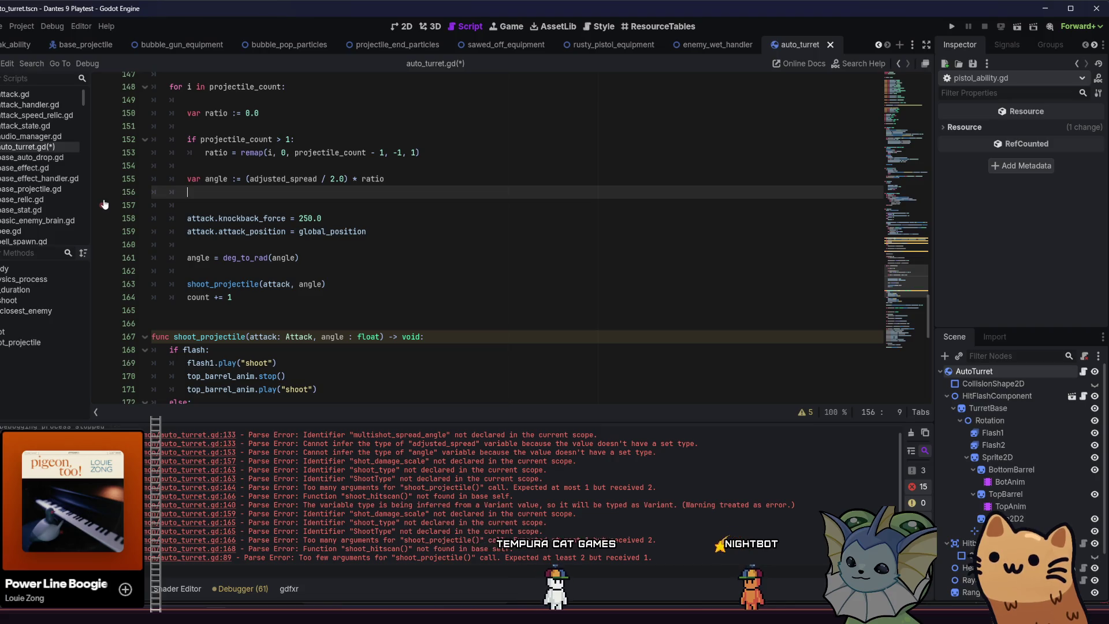
{"action": "scroll", "coordinate": [342, 227], "scroll_direction": "down", "scroll_amount": 10}
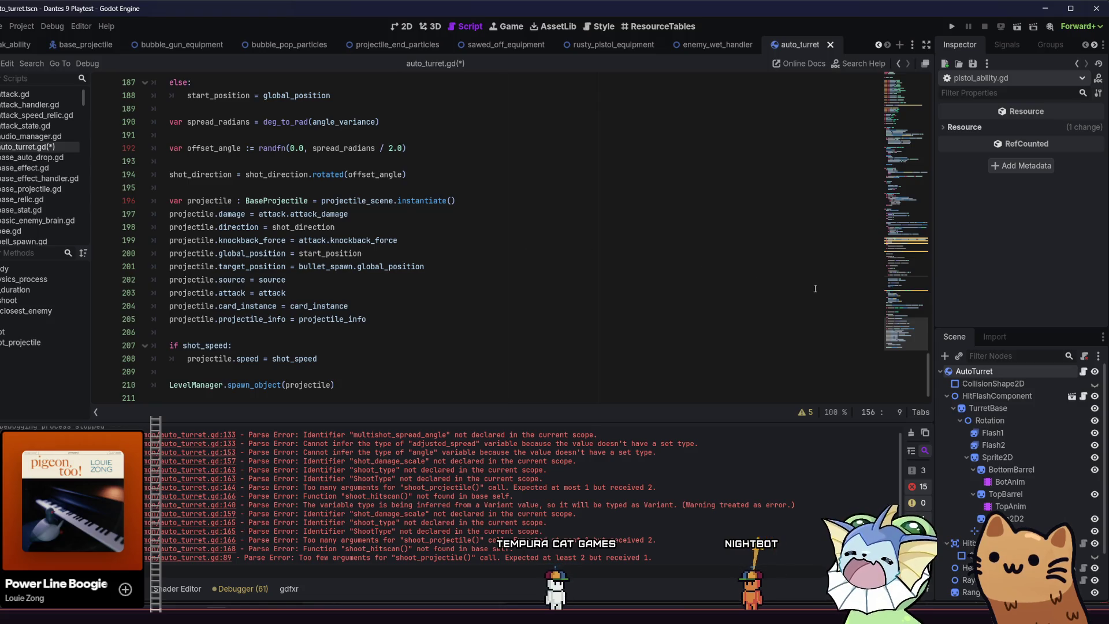
{"action": "left_click_drag", "start_coordinate": [887, 321], "coordinate": [888, 279]}
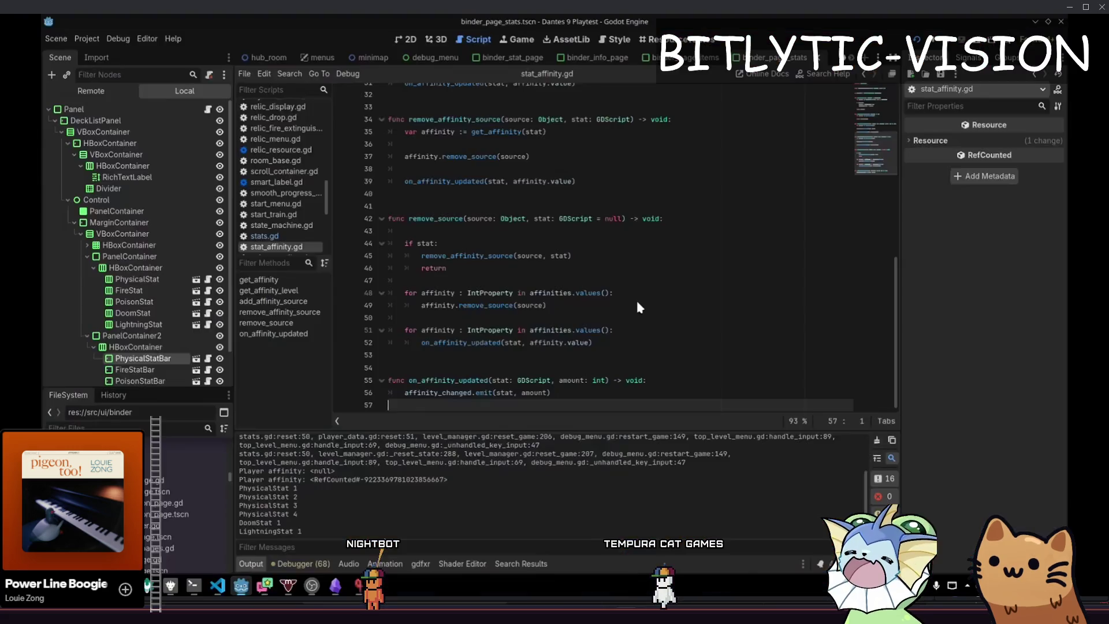
- Show binder_page_stats in 2D and set PhysicalStatBar's Max Value to 60
{"action": "left_click", "coordinate": [520, 58]}
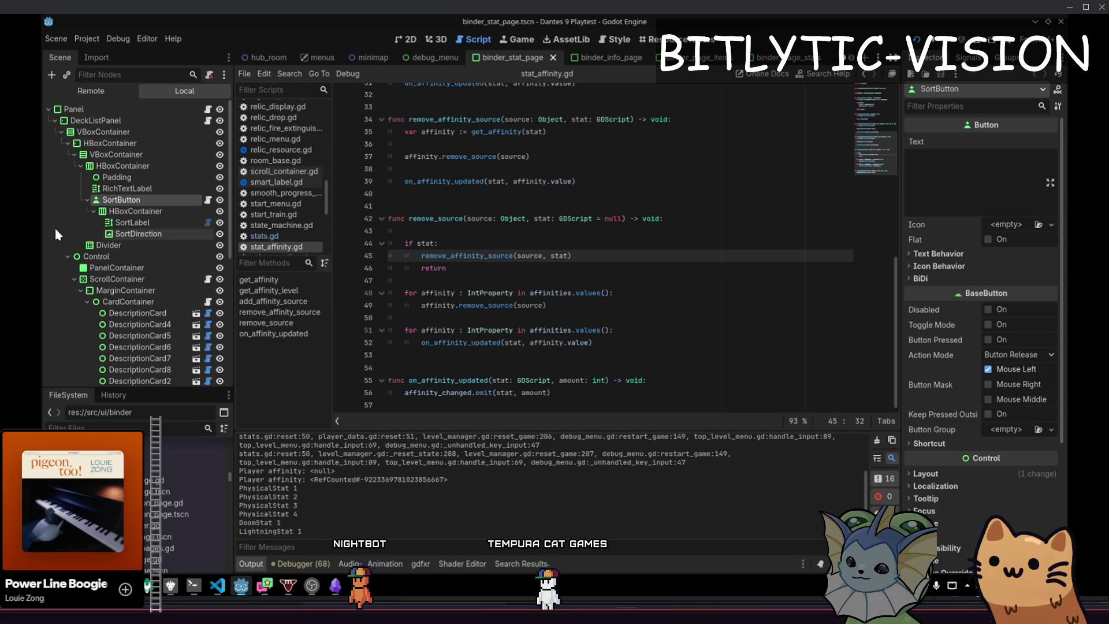
{"action": "left_click", "coordinate": [593, 56]}
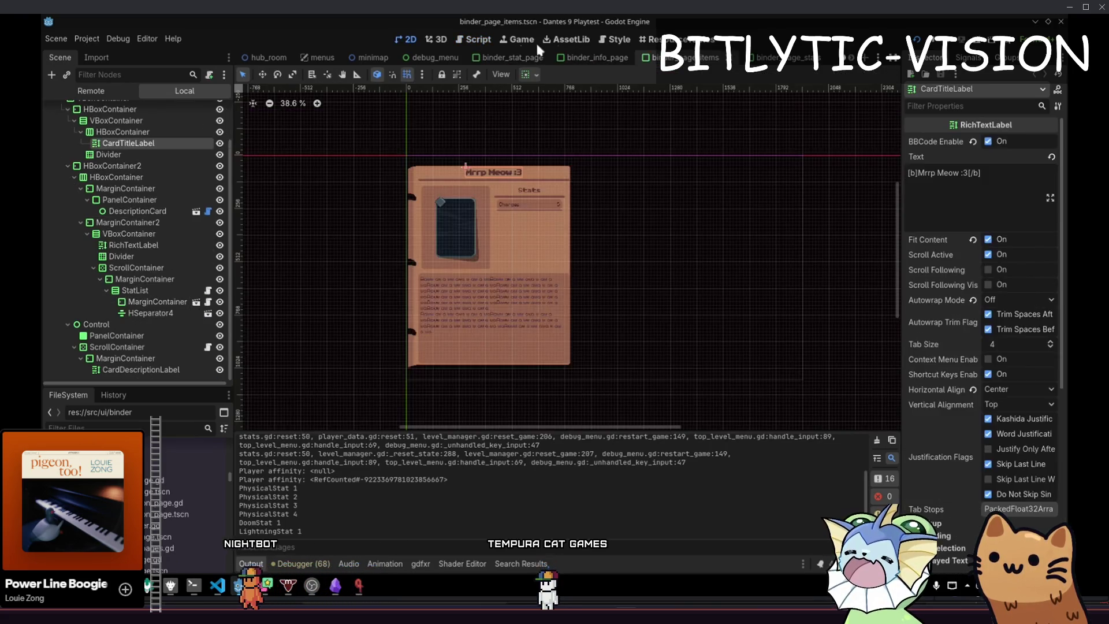
{"action": "left_click", "coordinate": [505, 56]}
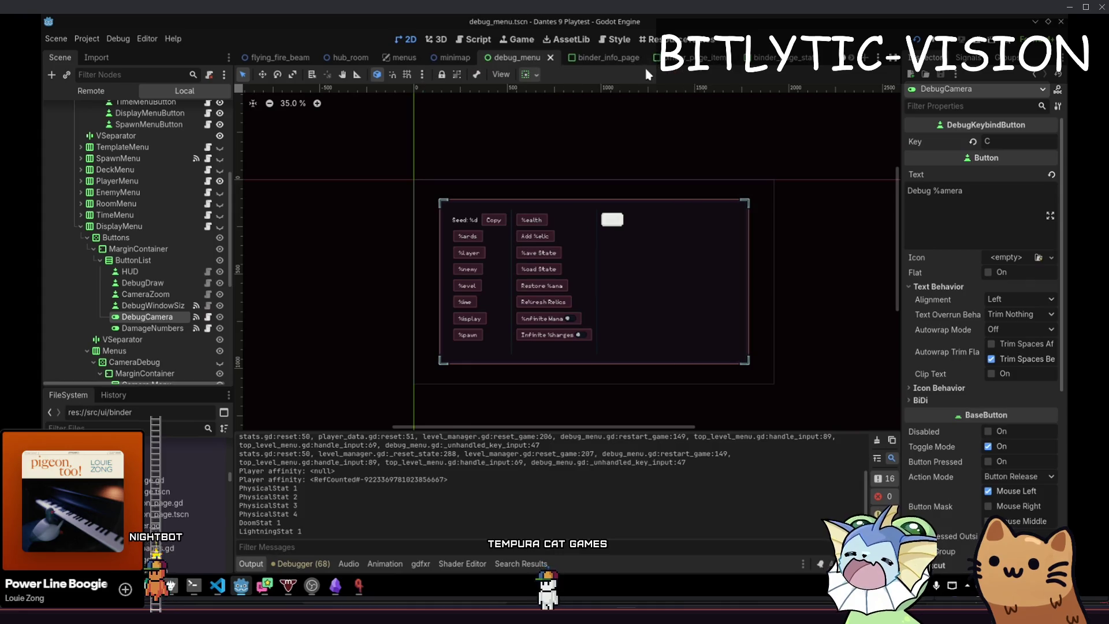
{"action": "scroll", "coordinate": [167, 257], "scroll_direction": "down", "scroll_amount": 2}
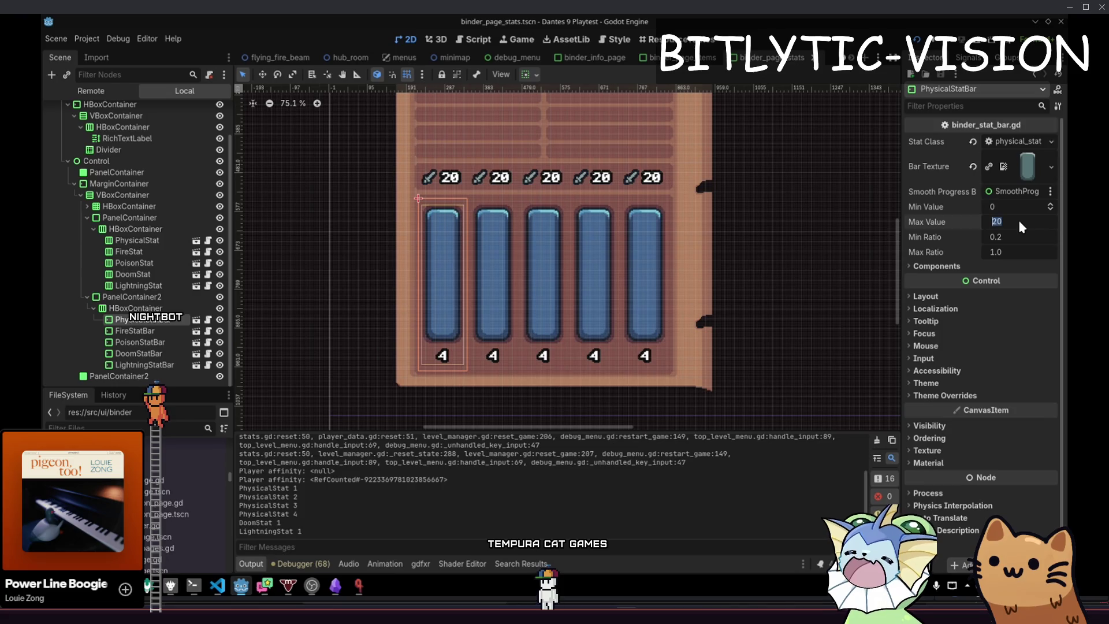
{"action": "type", "text": "60"}
{"action": "key", "text": "Return"}
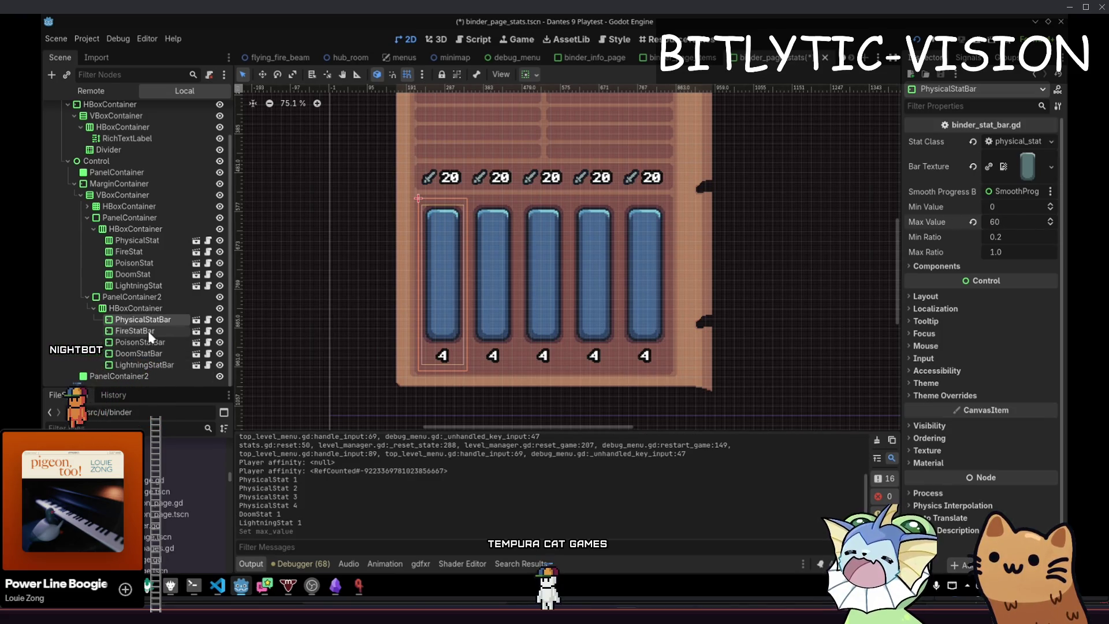
- Select FireStatBar, then run the game with F5
{"action": "left_click", "coordinate": [150, 334]}
{"action": "key", "text": "F5"}
{"action": "key", "text": "Tab"}
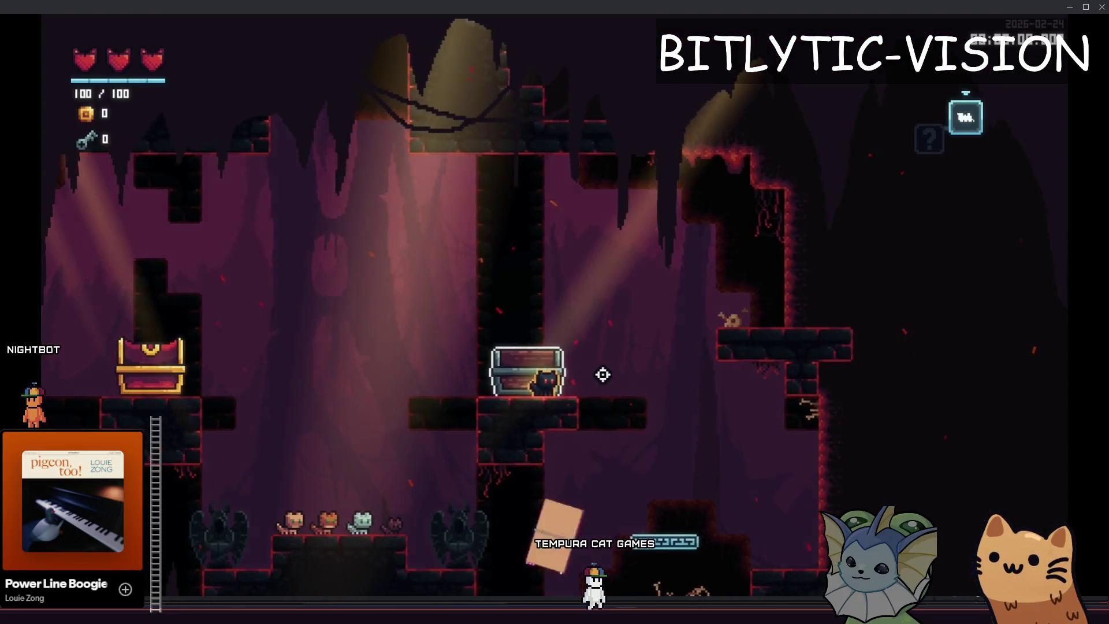
- Open the game's Stats binder page to inspect the affinity bars, then stop the game with F8
{"action": "key", "text": "Escape"}
{"action": "key", "text": "Tab"}
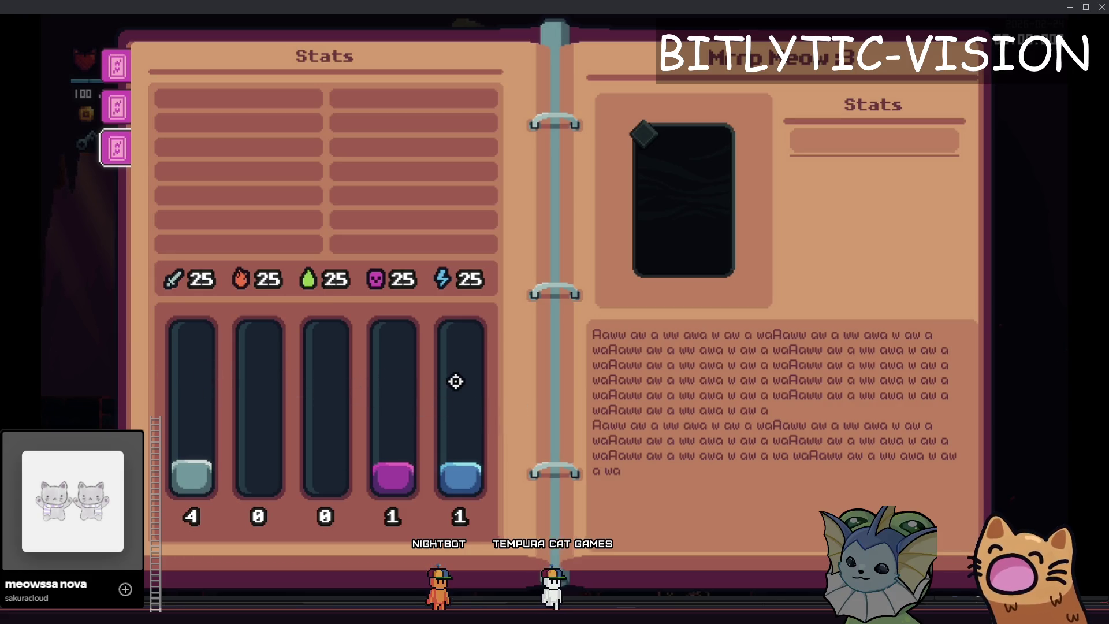
{"action": "key", "text": "F8"}
{"action": "scroll", "coordinate": [578, 289], "scroll_direction": "up", "scroll_amount": 3}
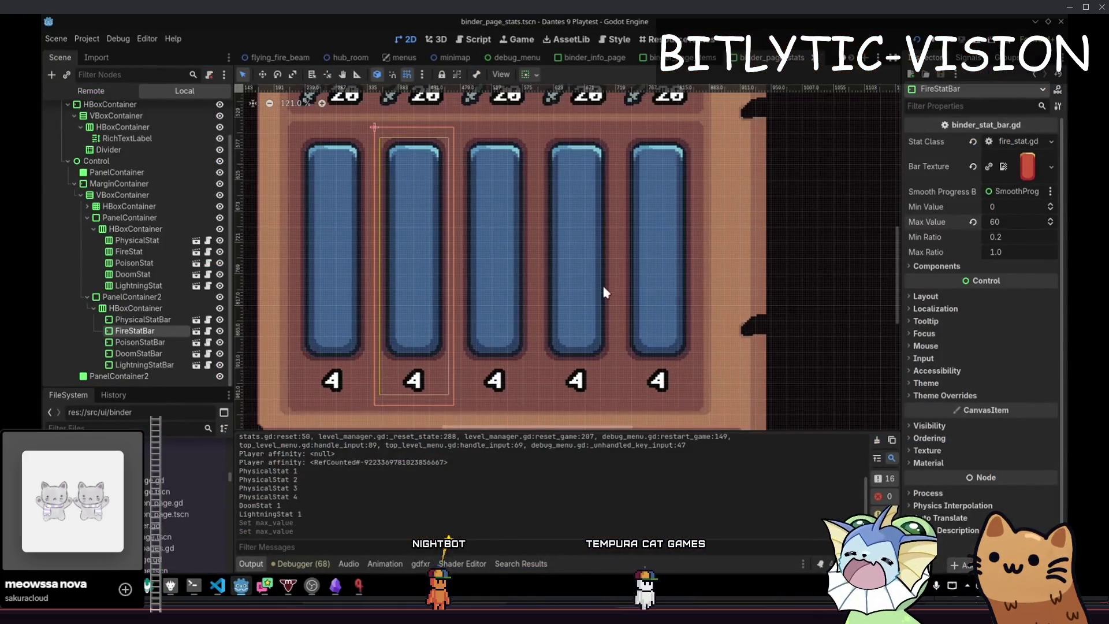
- Select the PanelContainer2 node, run the game briefly, and stop it
{"action": "left_click", "coordinate": [587, 290]}
{"action": "scroll", "coordinate": [587, 289], "scroll_direction": "down", "scroll_amount": 5}
{"action": "scroll", "coordinate": [573, 286], "scroll_direction": "up", "scroll_amount": 3}
{"action": "key", "text": "F5"}
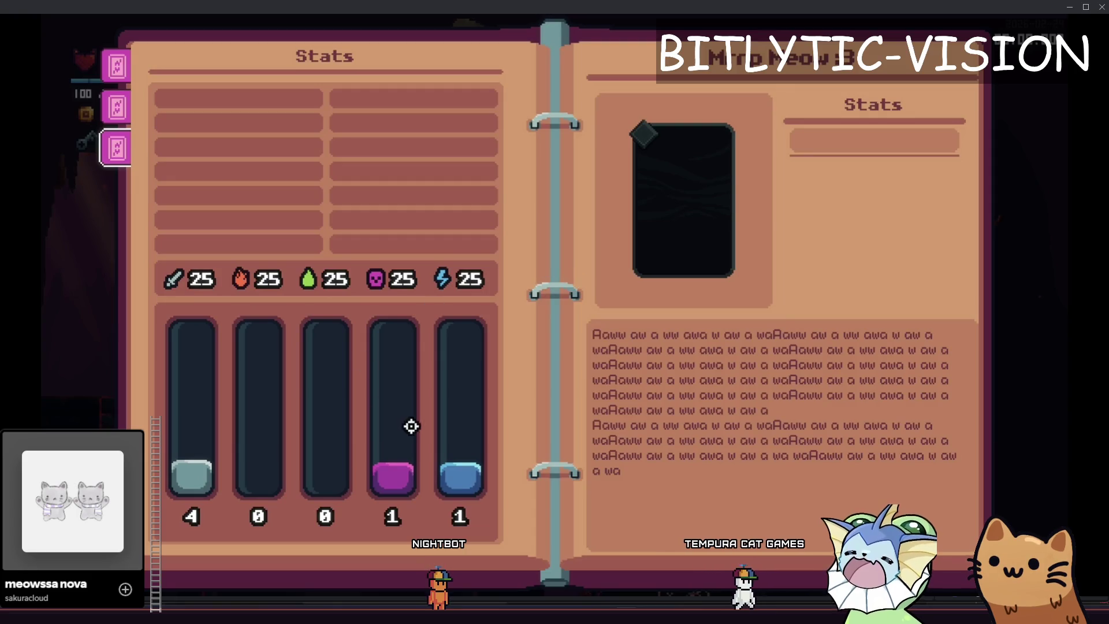
{"action": "key", "text": "F8"}
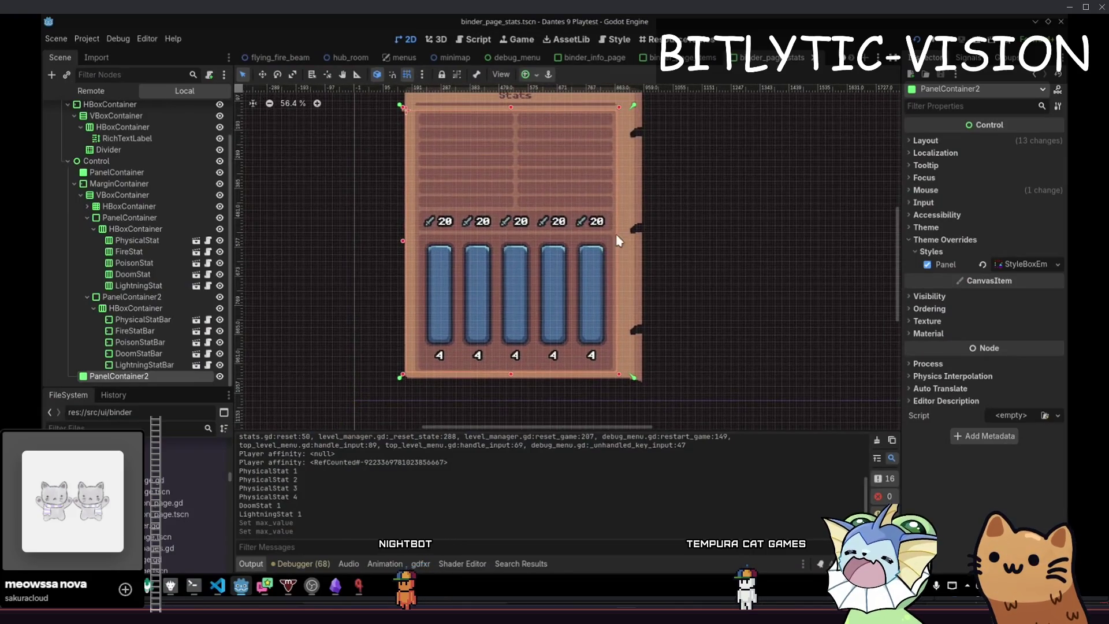
- Switch to stat_affinity.gd, then open player_data.gd through quick file search
{"action": "key", "text": "ctrl+F3"}
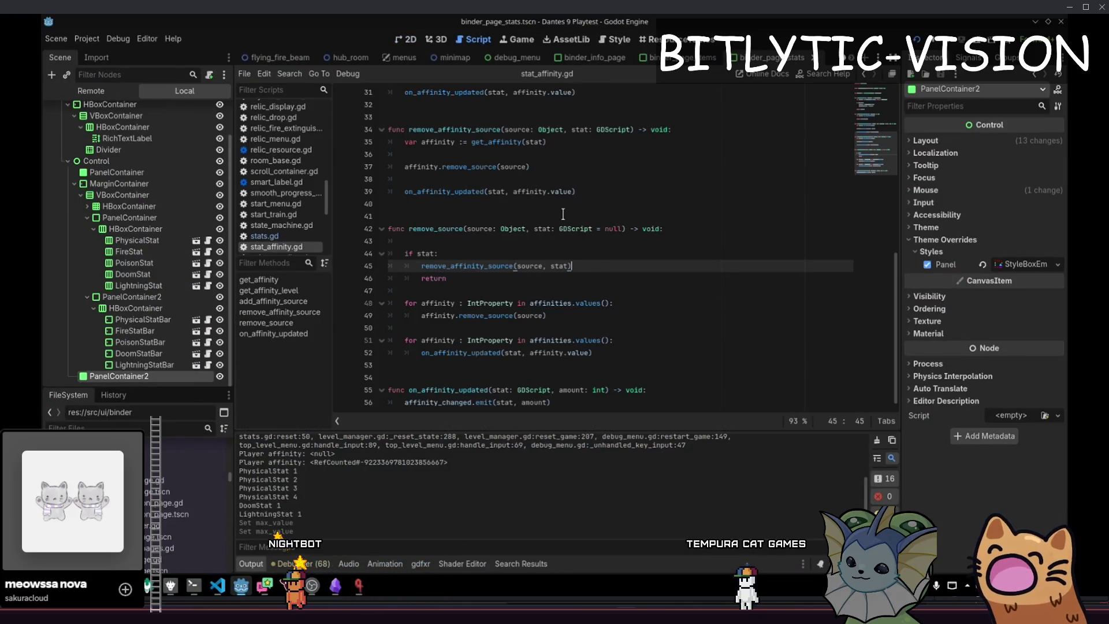
{"action": "key", "text": "alt+shift+o"}
{"action": "key", "text": "Down"}
{"action": "key", "text": "Up"}
{"action": "key", "text": "Return"}
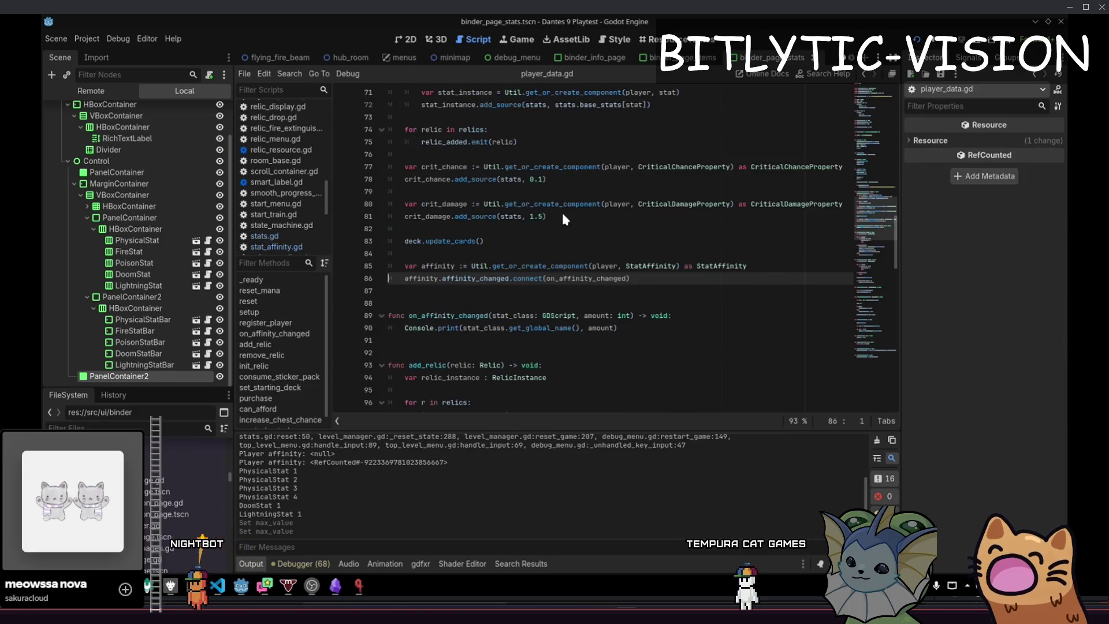
- Save player_data.gd with the caret near deck.update_cards() around line 83
{"action": "key", "text": "Up"}
{"action": "key", "text": "Up"}
{"action": "key", "text": "End"}
{"action": "key", "text": "Down"}
{"action": "key", "text": "Down"}
{"action": "key", "text": "End"}
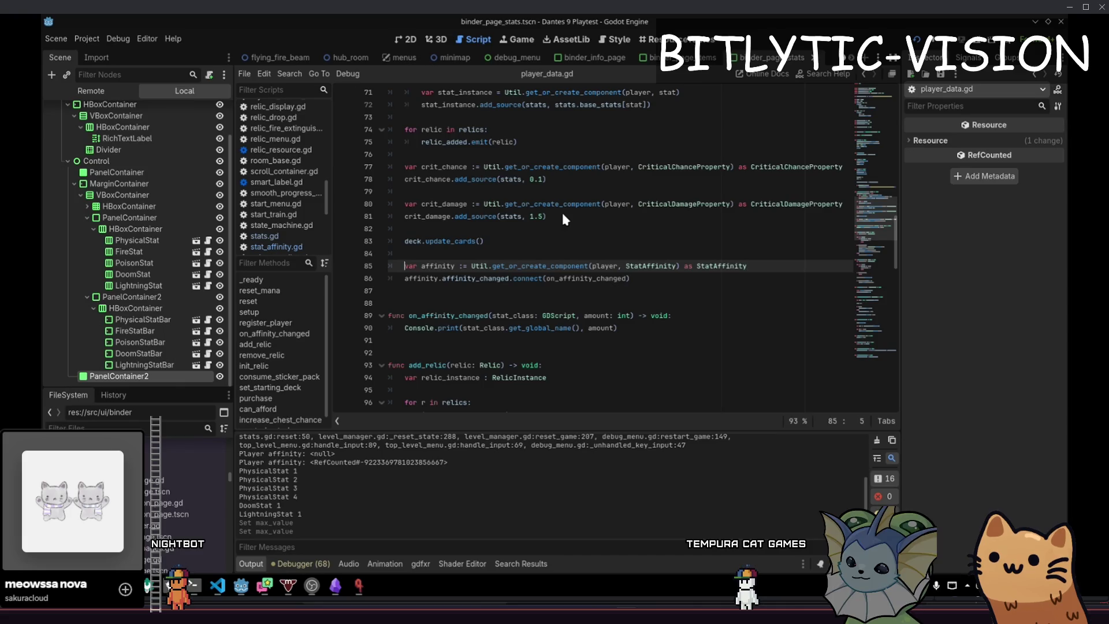
{"action": "key", "text": "ctrl+s"}
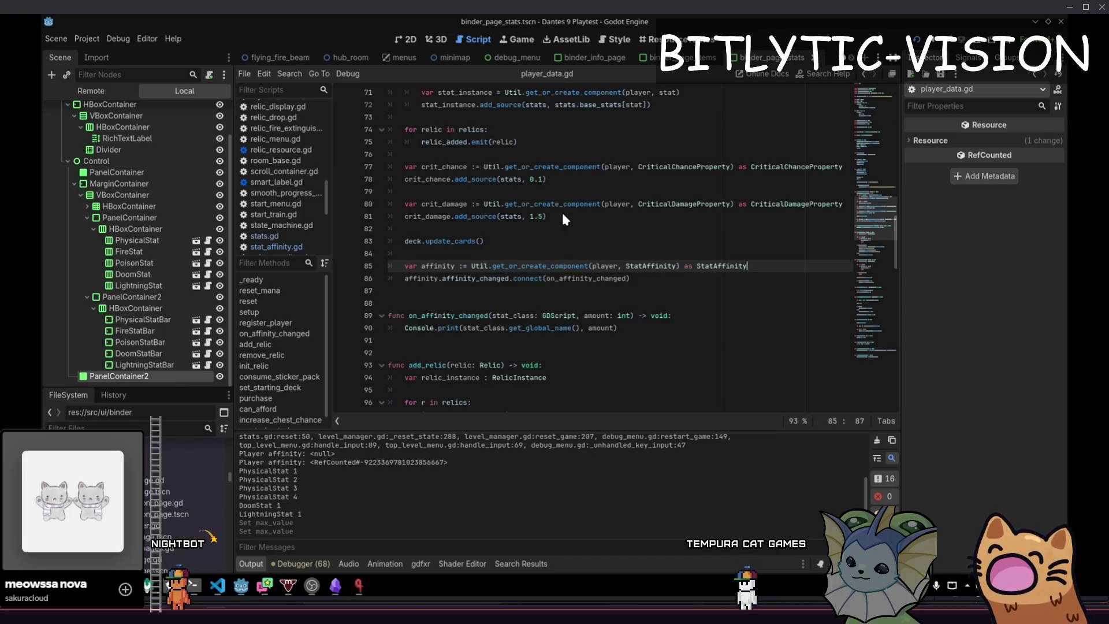
{"action": "key", "text": "Down"}
{"action": "key", "text": "Home"}
{"action": "key", "text": "Home"}
{"action": "key", "text": "Left"}
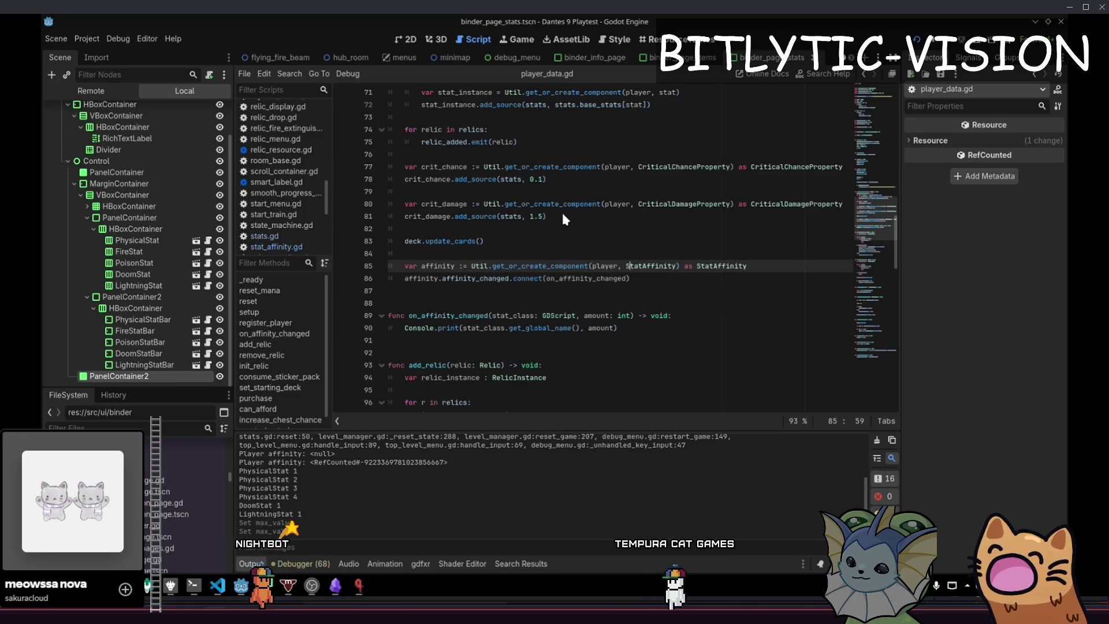
{"action": "key", "text": "ctrl+s"}
- Review the affinity connect line and the on_affinity_changed print line in player_data.gd
{"action": "key", "text": "Down"}
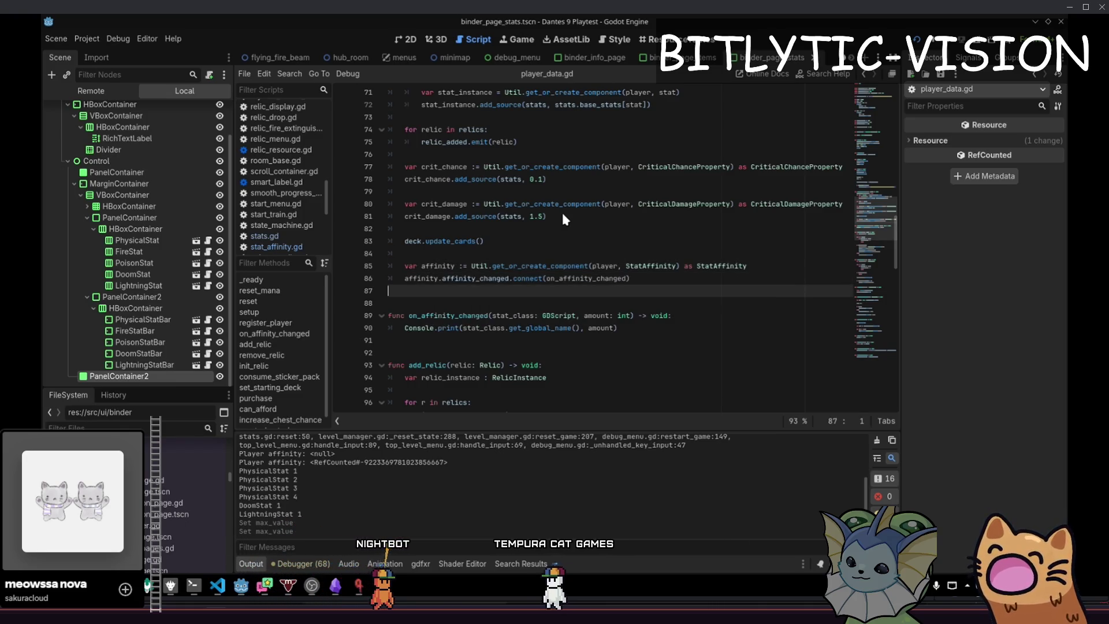
{"action": "key", "text": "Up"}
{"action": "key", "text": "Home"}
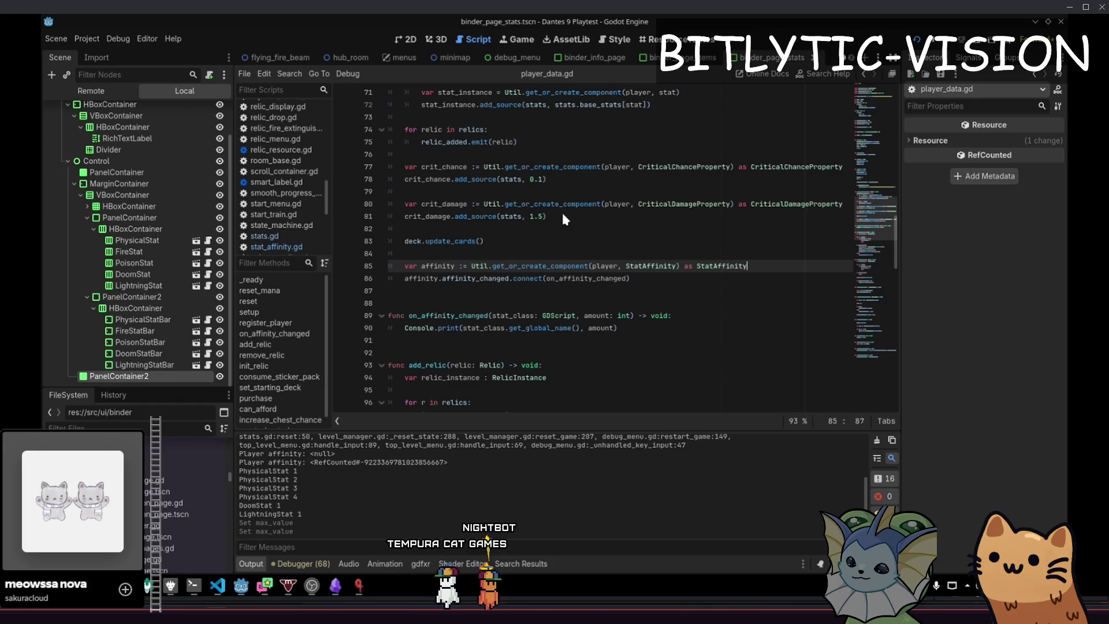
{"action": "key", "text": "Down"}
{"action": "key", "text": "Down"}
{"action": "key", "text": "Down"}
{"action": "key", "text": "Up"}
{"action": "key", "text": "Up"}
{"action": "key", "text": "Up"}
{"action": "key", "text": "End"}
{"action": "key", "text": "Up"}
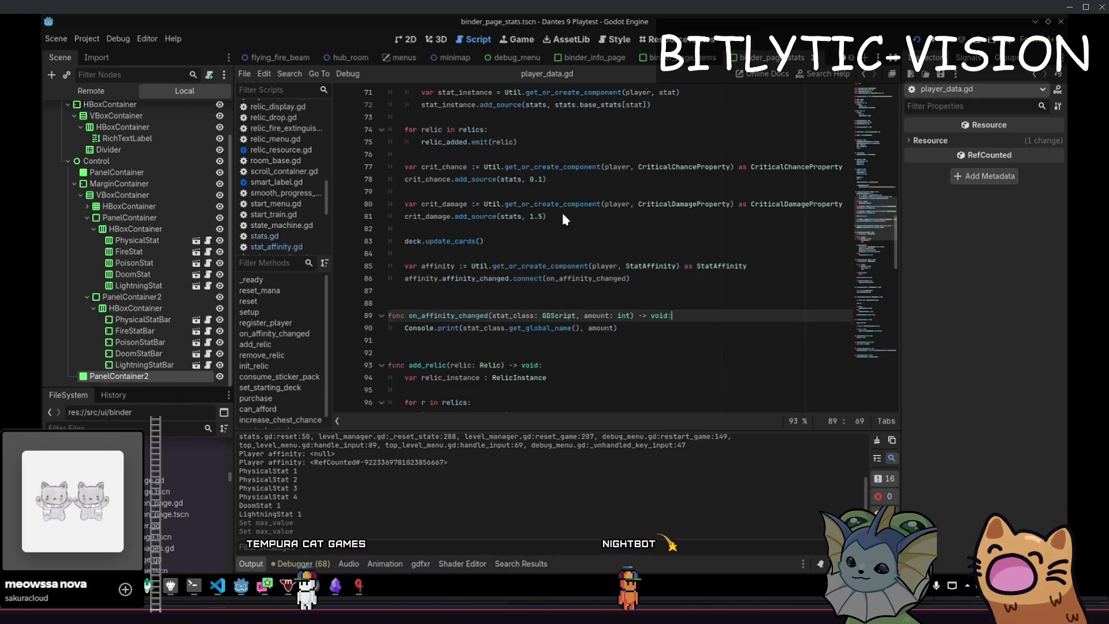
{"action": "key", "text": "Page_Up"}
{"action": "key", "text": "Page_Up"}
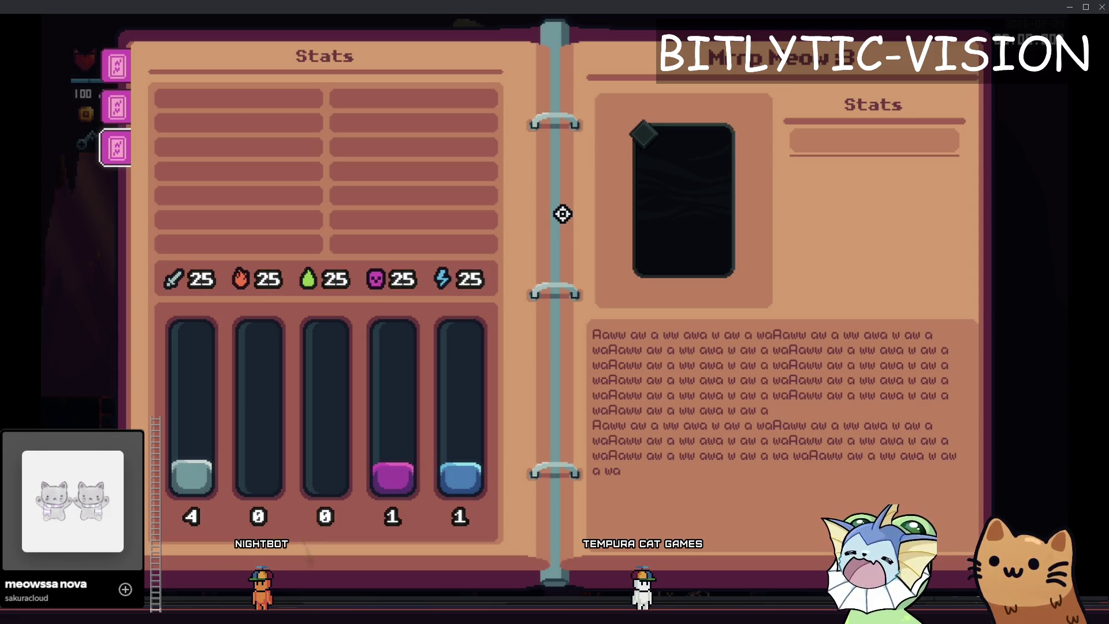
- Stop the game; output logs PhysicalStat, DoomStat and LightningStat affinity changes
{"action": "key", "text": "F8"}
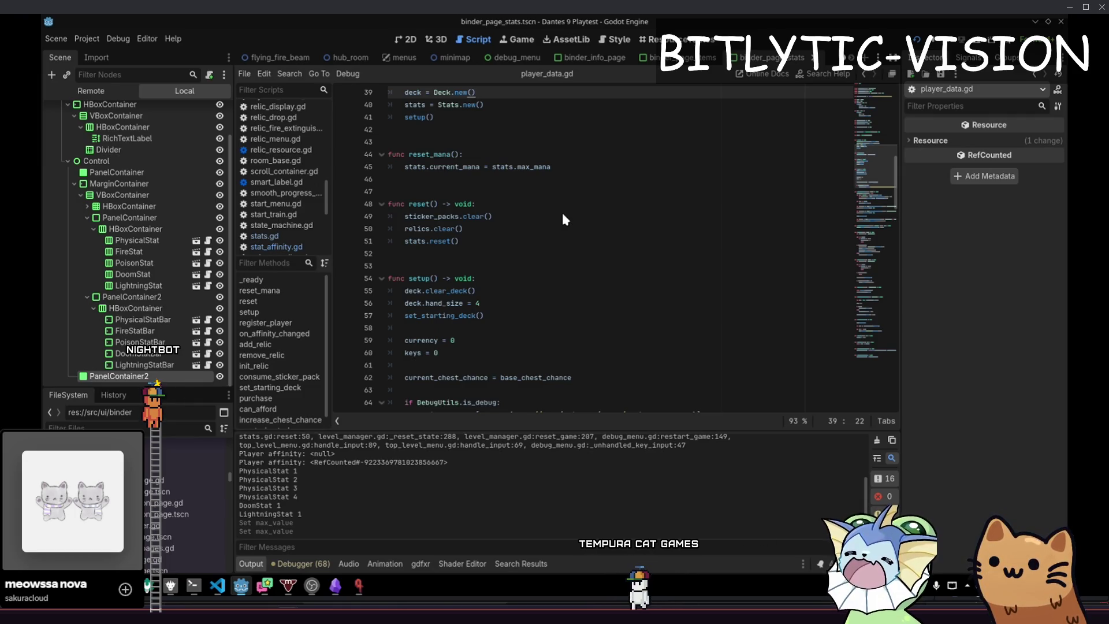
- Compare the game's Stats page with player_data.gd, scrolling through its declarations
{"action": "key", "text": "alt+Tab"}
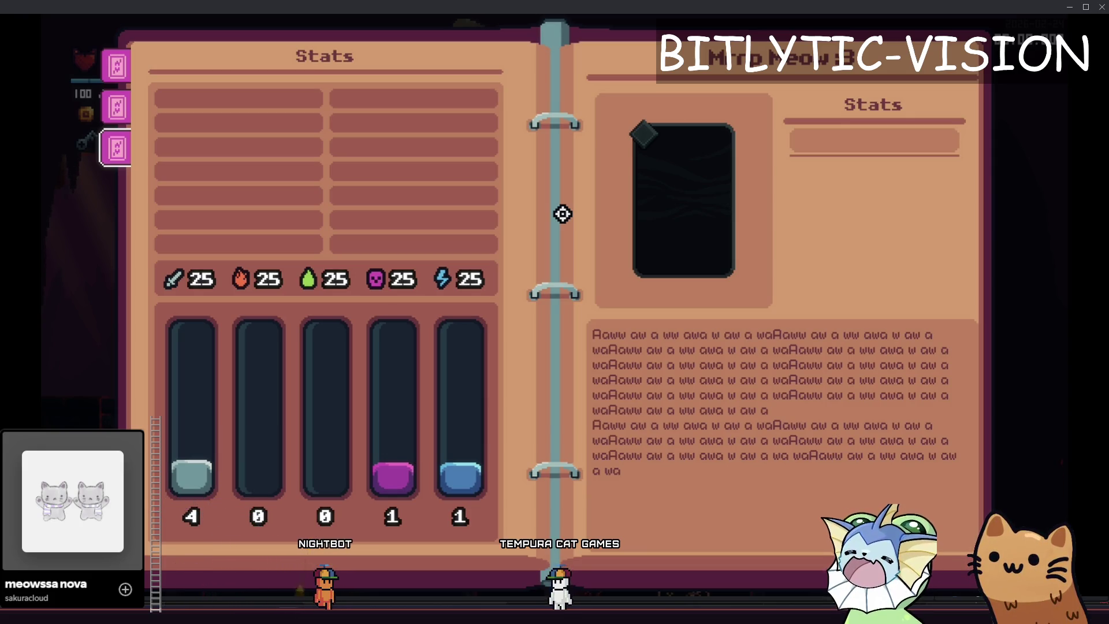
{"action": "key", "text": "alt+Tab"}
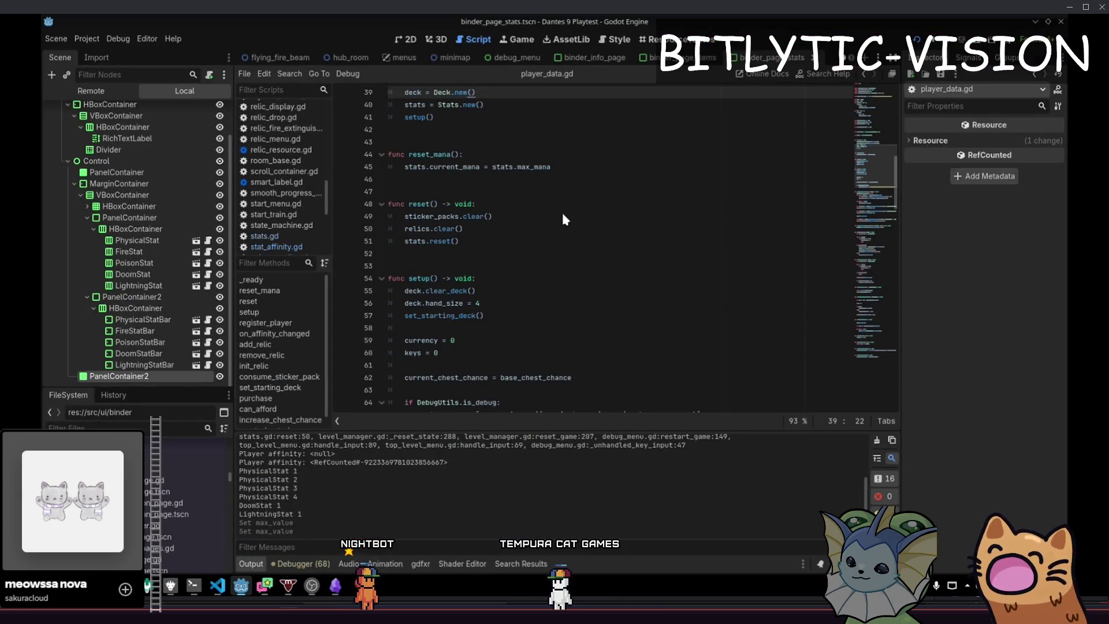
{"action": "scroll", "coordinate": [564, 220], "scroll_direction": "up", "scroll_amount": 10}
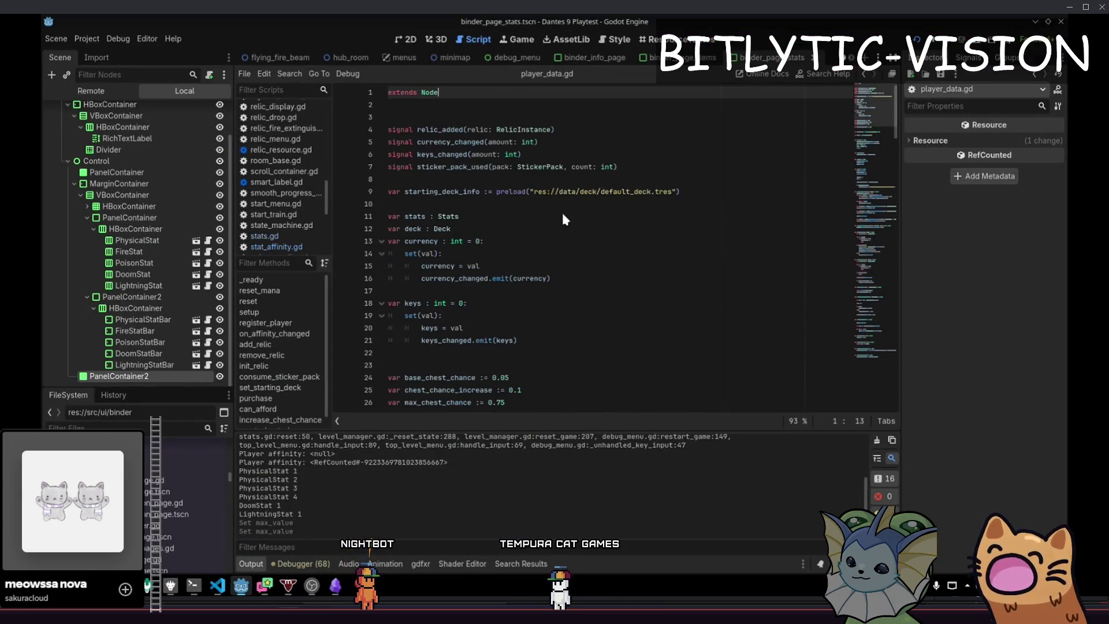
{"action": "key", "text": "Down"}
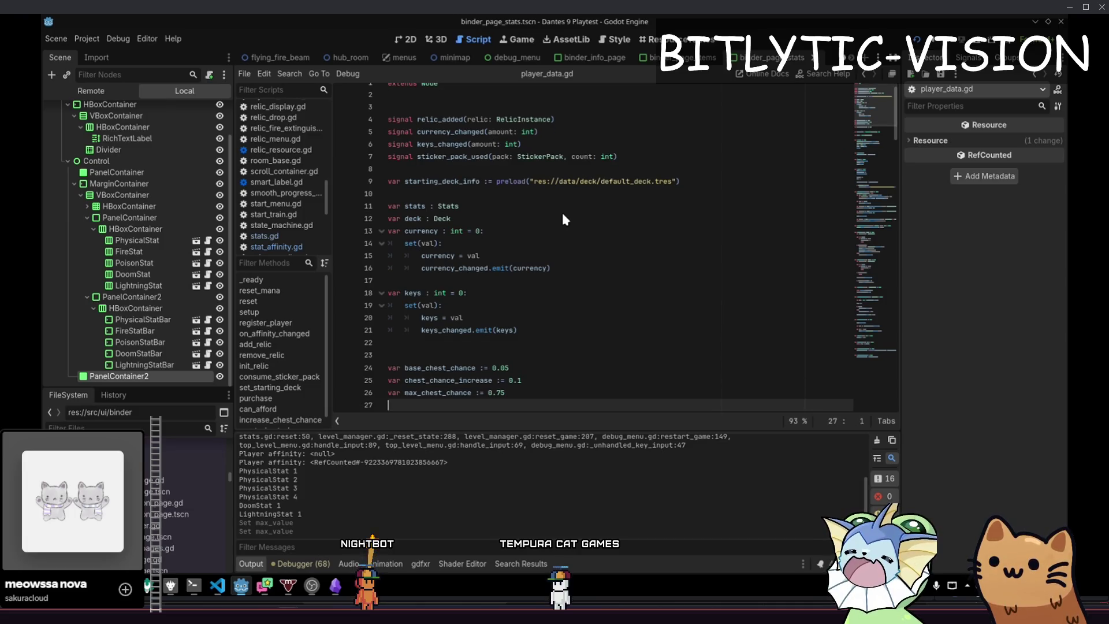
{"action": "key", "text": "Up"}
{"action": "key", "text": "Up"}
{"action": "key", "text": "Up"}
{"action": "key", "text": "Up"}
{"action": "key", "text": "Up"}
{"action": "key", "text": "Up"}
{"action": "key", "text": "Page_Down"}
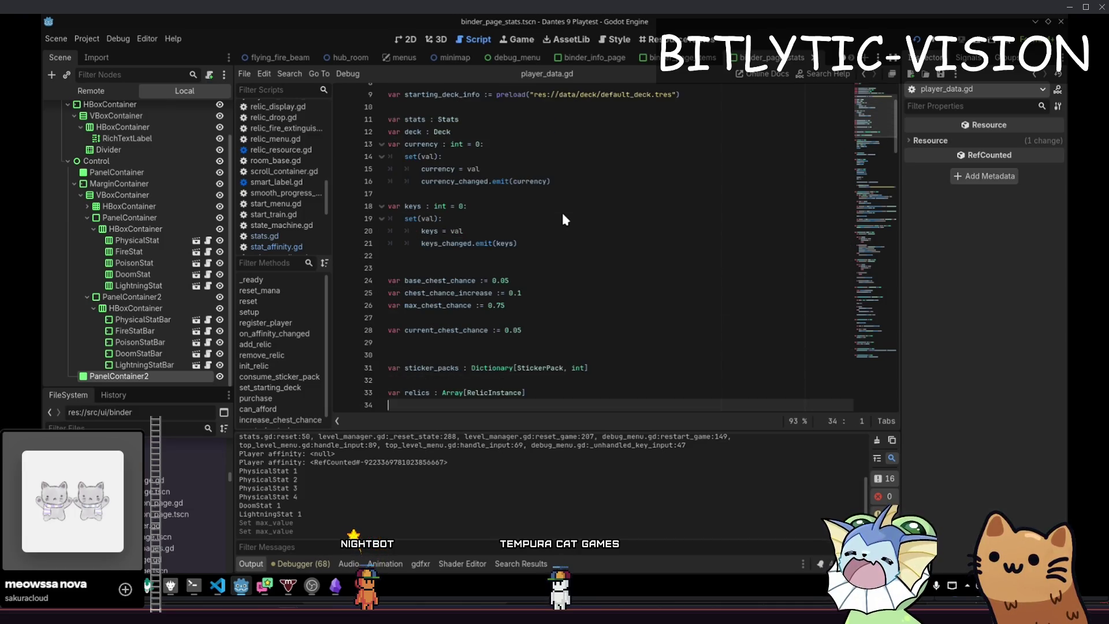
{"action": "key", "text": "Up"}
{"action": "key", "text": "Up"}
{"action": "key", "text": "Up"}
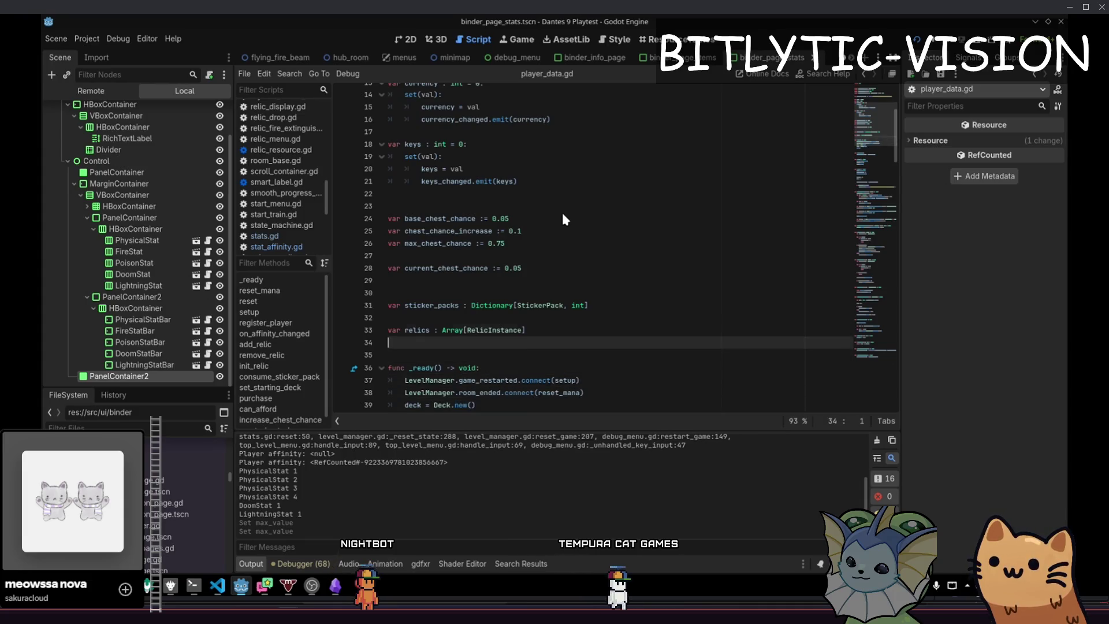
{"action": "key", "text": "Down"}
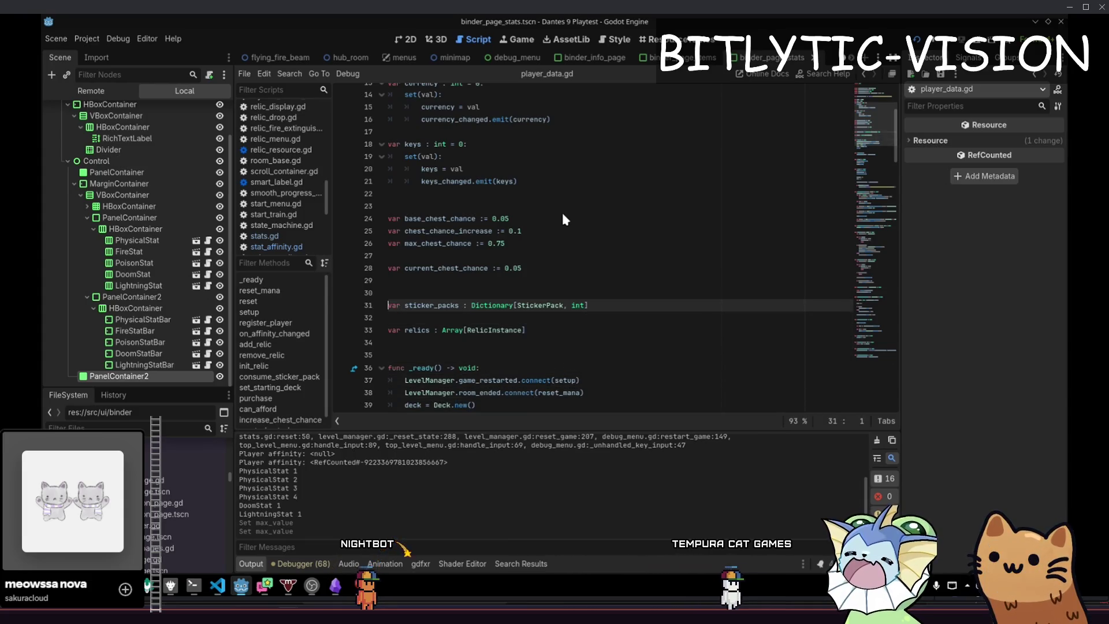
{"action": "key", "text": "Down"}
{"action": "key", "text": "Down"}
{"action": "key", "text": "Down"}
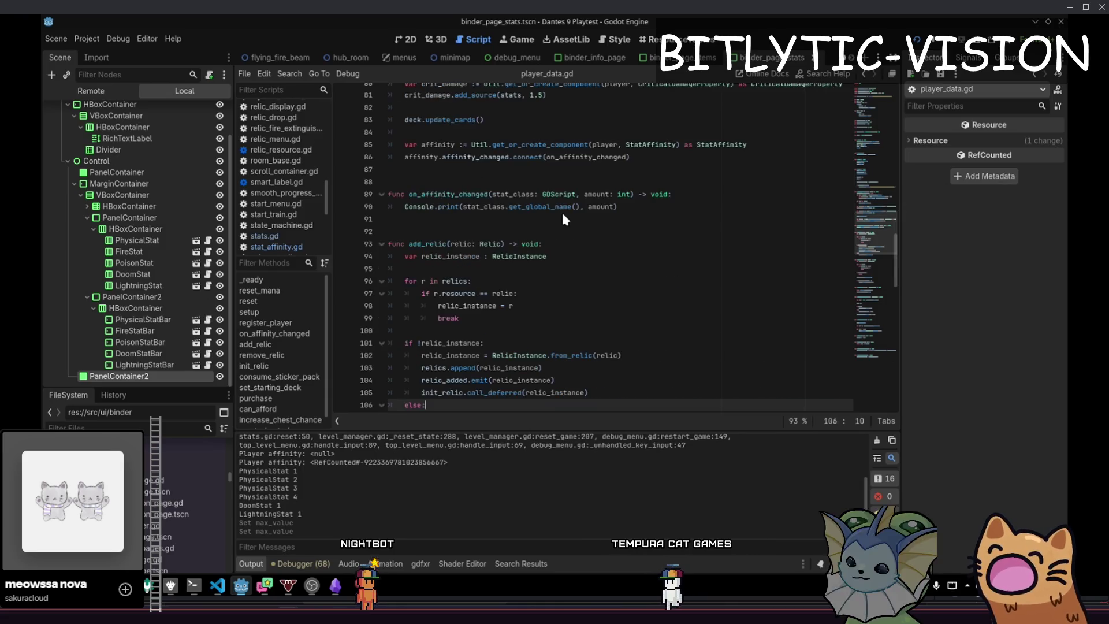
- Insert a blank line at the top of on_affinity_changed and relaunch the game
{"action": "key", "text": "Up"}
{"action": "key", "text": "Up"}
{"action": "key", "text": "Up"}
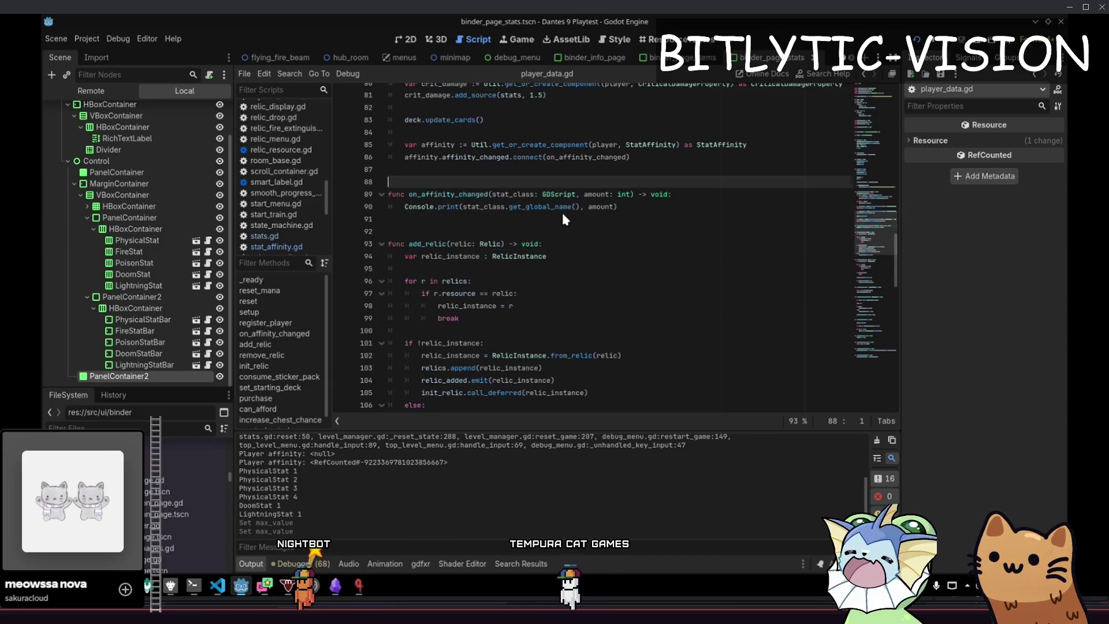
{"action": "key", "text": "Down"}
{"action": "key", "text": "End"}
{"action": "key", "text": "Return"}
{"action": "key", "text": "F5"}
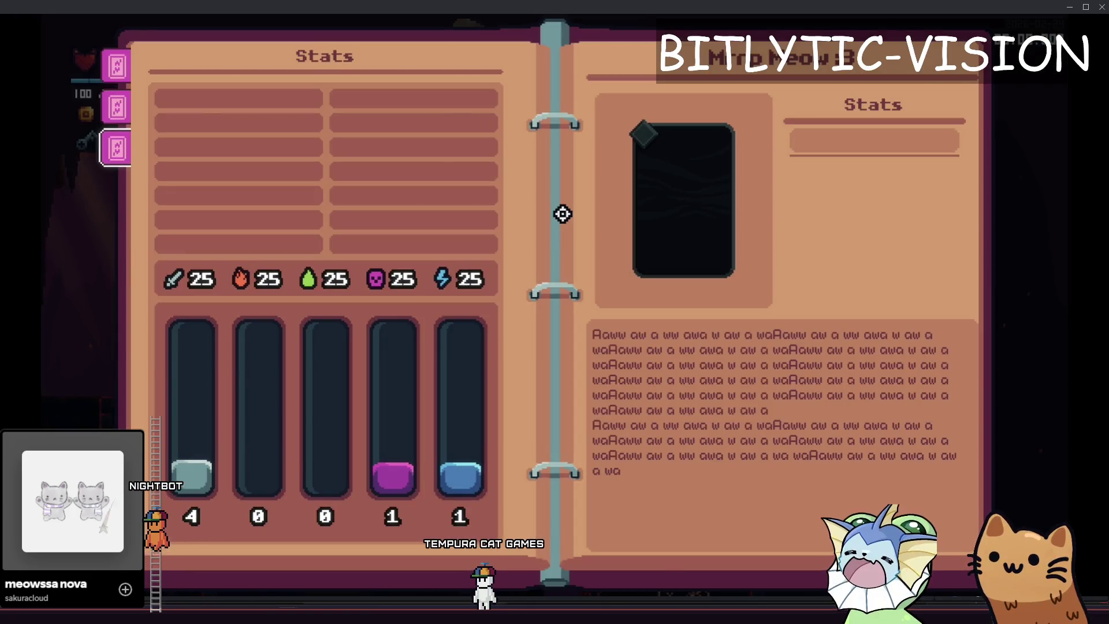
{"action": "key", "text": "F8"}
{"action": "key", "text": "F5"}
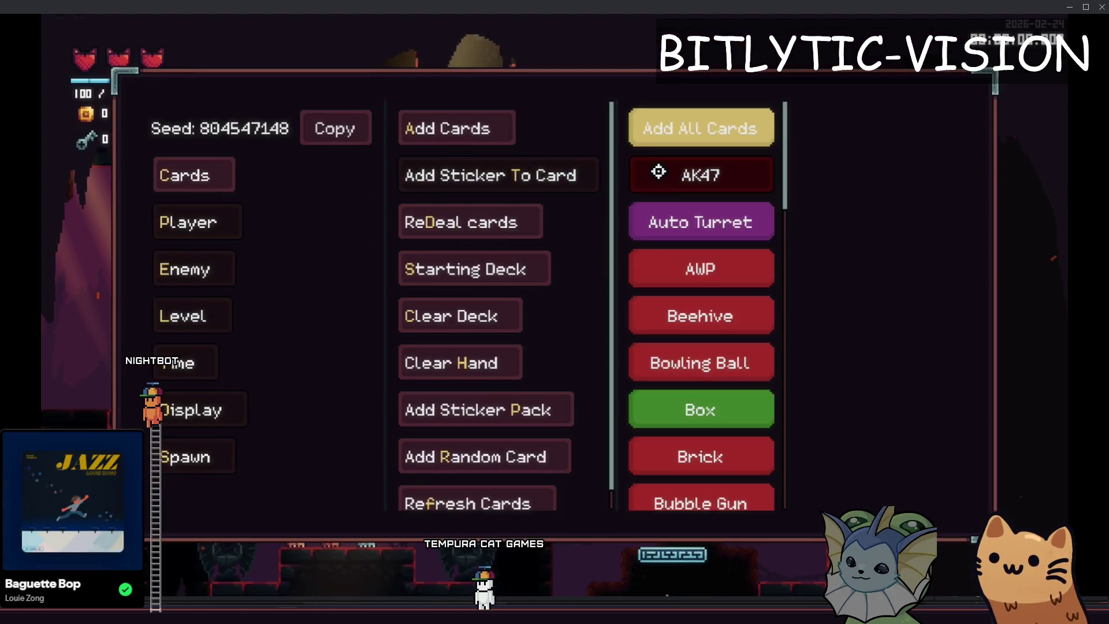
- Add four AK47 cards from the debug menu's Cards list, then toggle the menu
{"action": "left_click", "coordinate": [659, 173]}
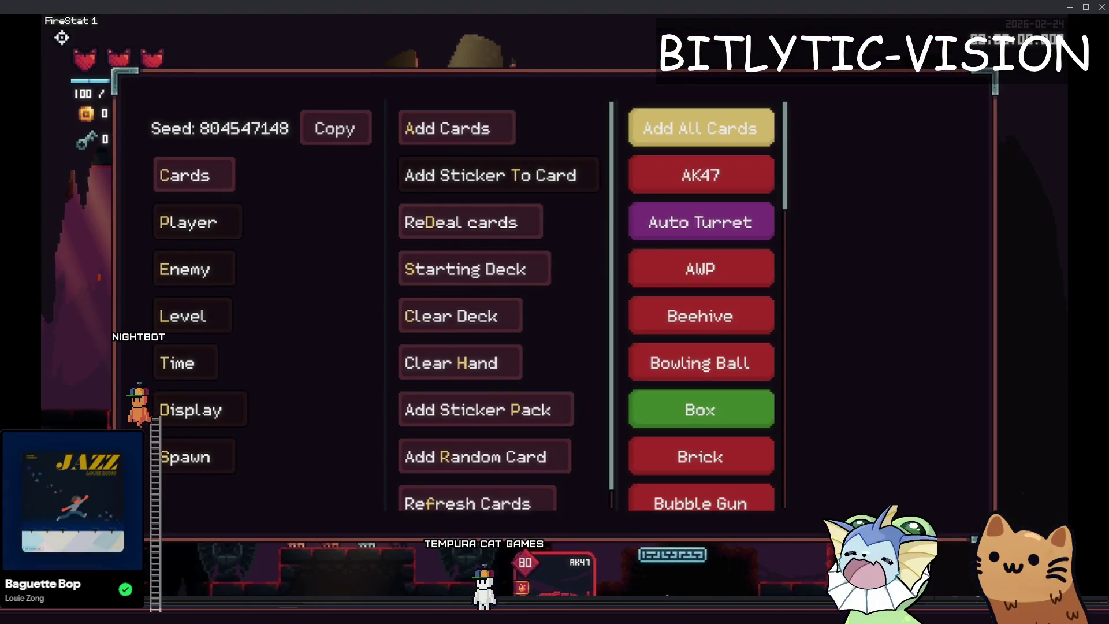
{"action": "left_click", "coordinate": [704, 173]}
{"action": "left_click", "coordinate": [704, 172]}
{"action": "left_click", "coordinate": [705, 173]}
{"action": "left_click", "coordinate": [704, 172]}
{"action": "left_click", "coordinate": [705, 172]}
{"action": "left_click", "coordinate": [705, 173]}
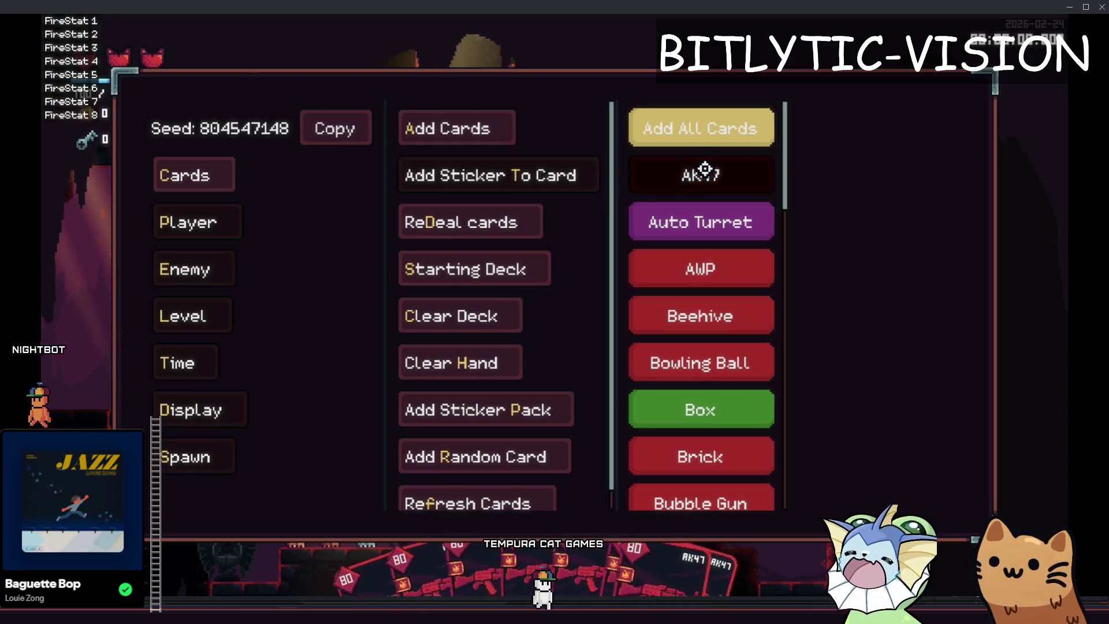
{"action": "left_click", "coordinate": [705, 172]}
{"action": "left_click", "coordinate": [704, 172]}
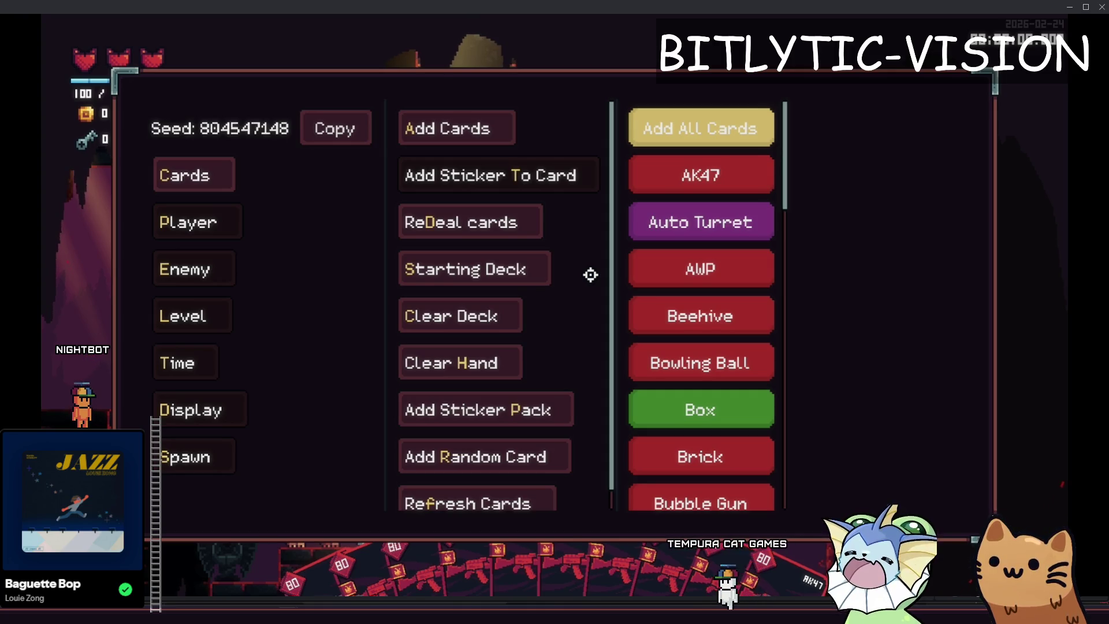
{"action": "key", "text": "grave"}
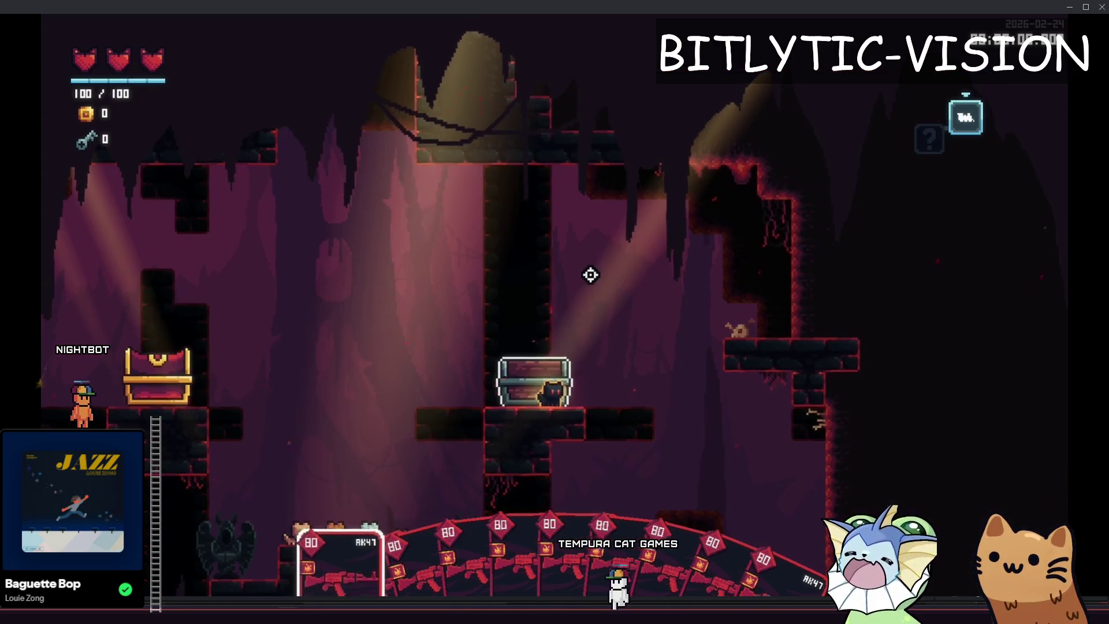
{"action": "key", "text": "grave"}
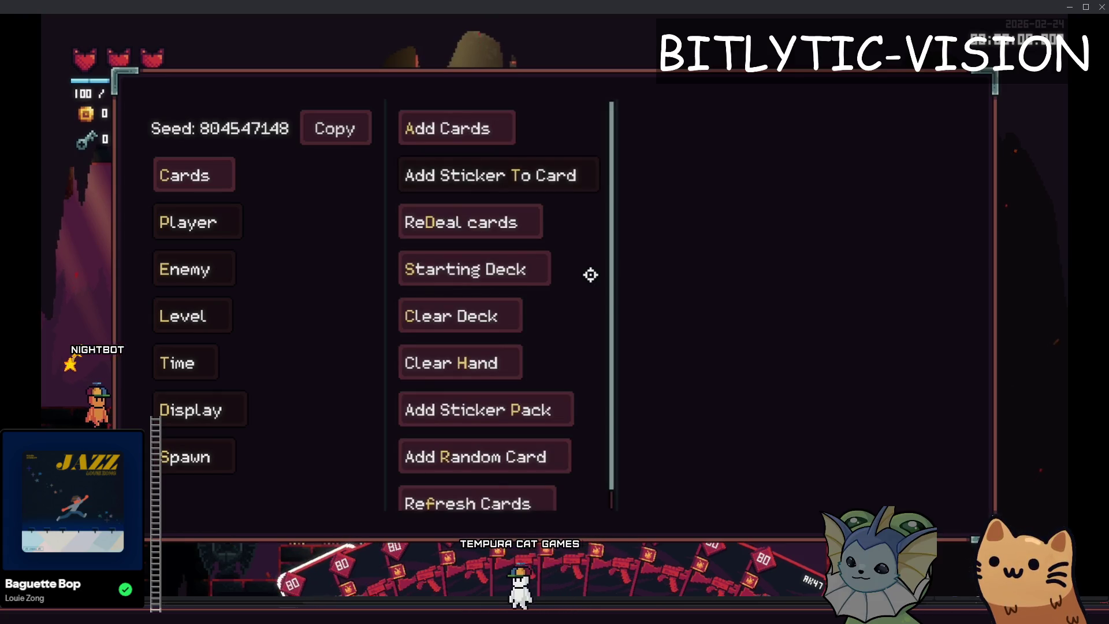
- Open debug_menu.tscn via quick search, rerun the game, and click Clear Deck
{"action": "key", "text": "alt+Tab"}
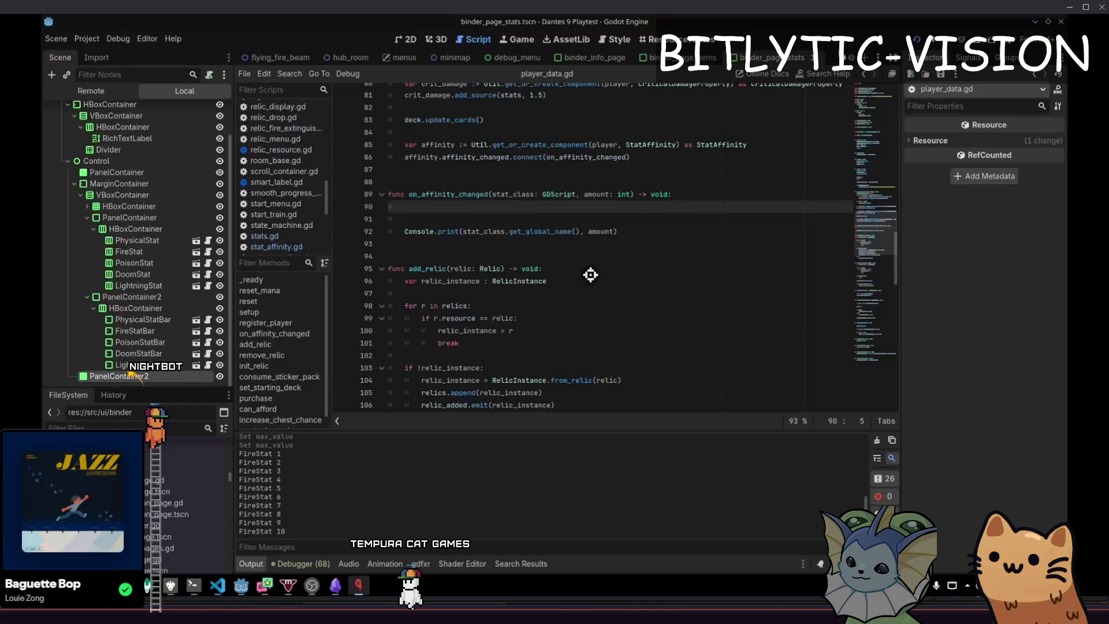
{"action": "type", "text": "_menu.tscn"}
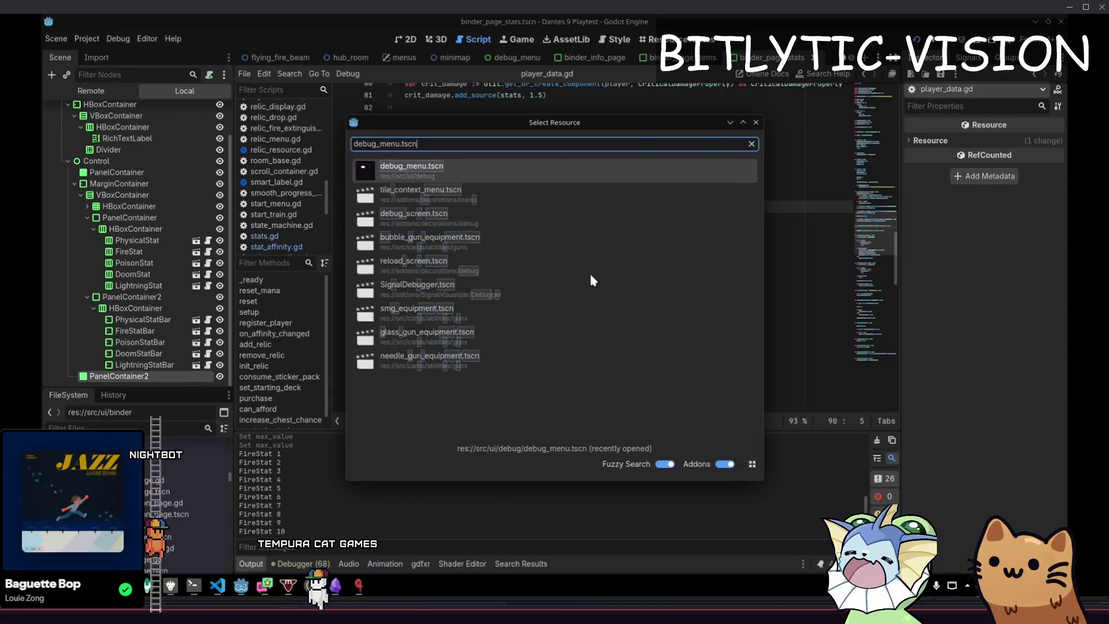
{"action": "key", "text": "Return"}
{"action": "key", "text": "alt+Tab"}
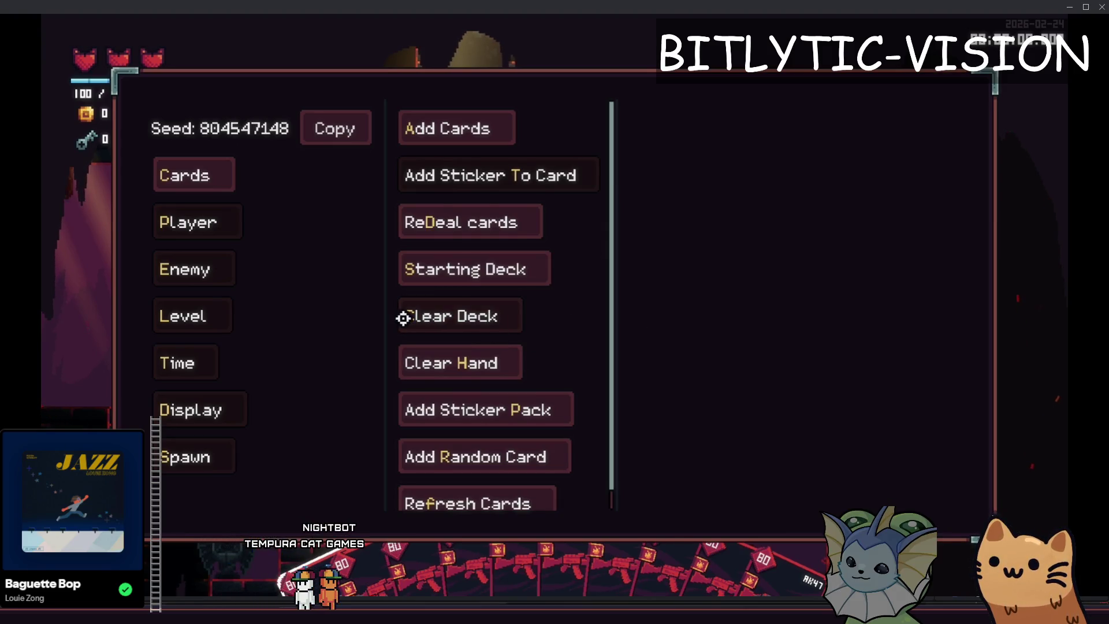
{"action": "left_click", "coordinate": [412, 382]}
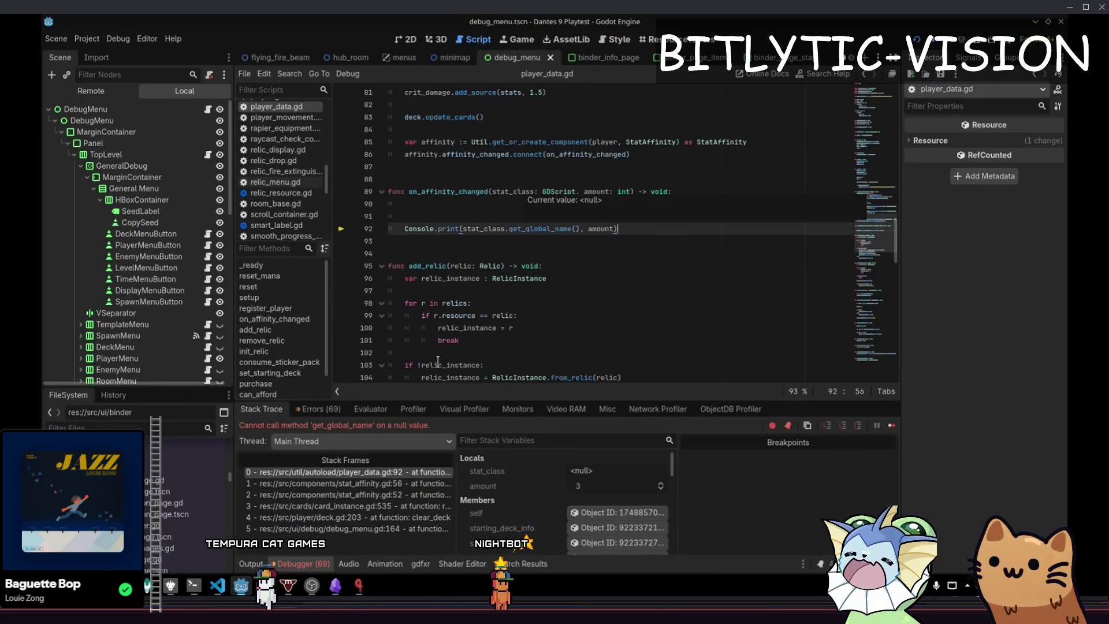
- Trace the error to stat_affinity.gd lines 56 and 52 and check the affinities value
{"action": "left_click", "coordinate": [373, 484]}
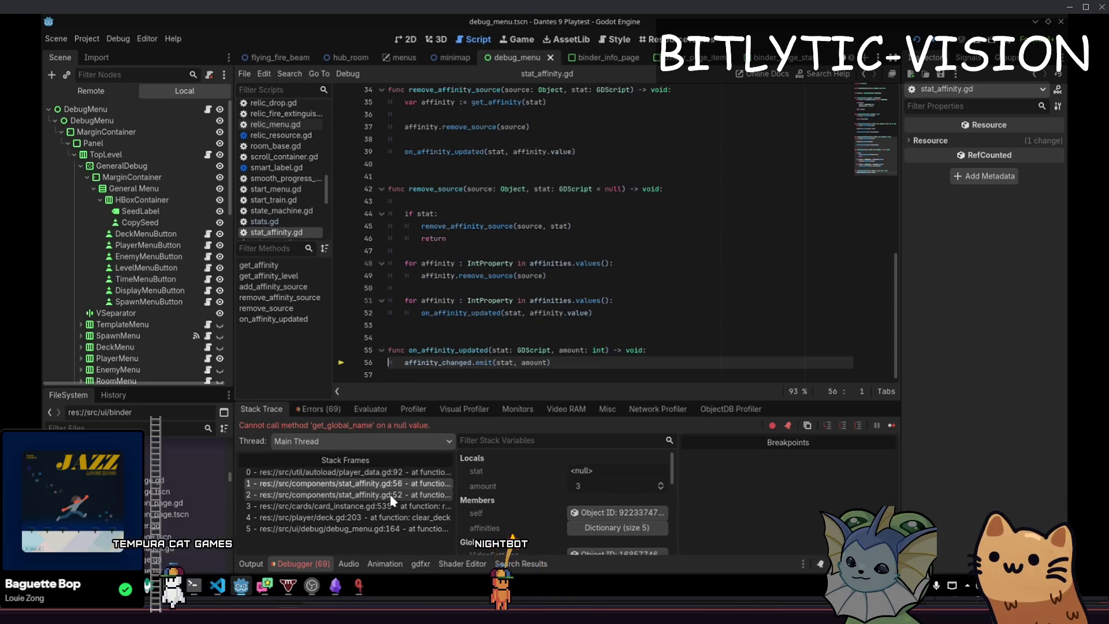
{"action": "mouse_move", "coordinate": [501, 349]}
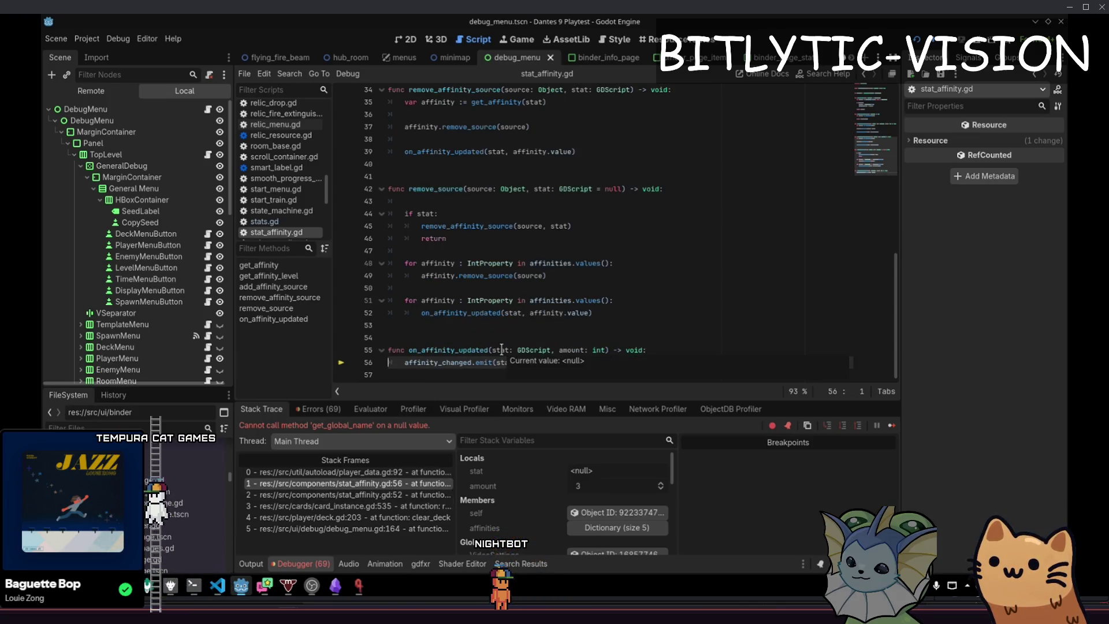
{"action": "key", "text": "Down"}
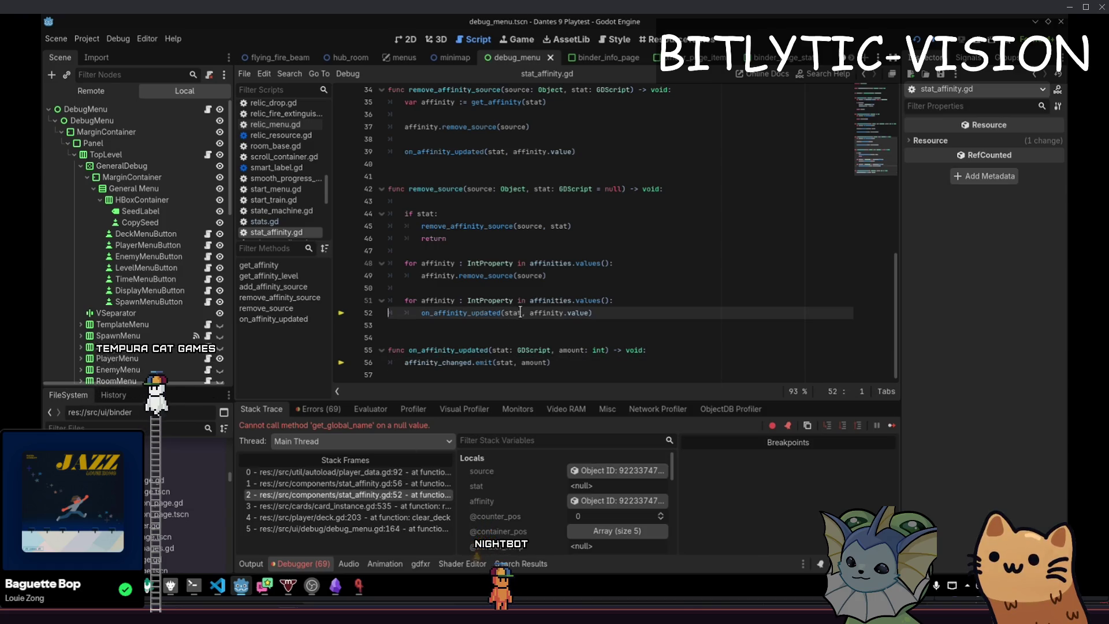
{"action": "mouse_move", "coordinate": [517, 313]}
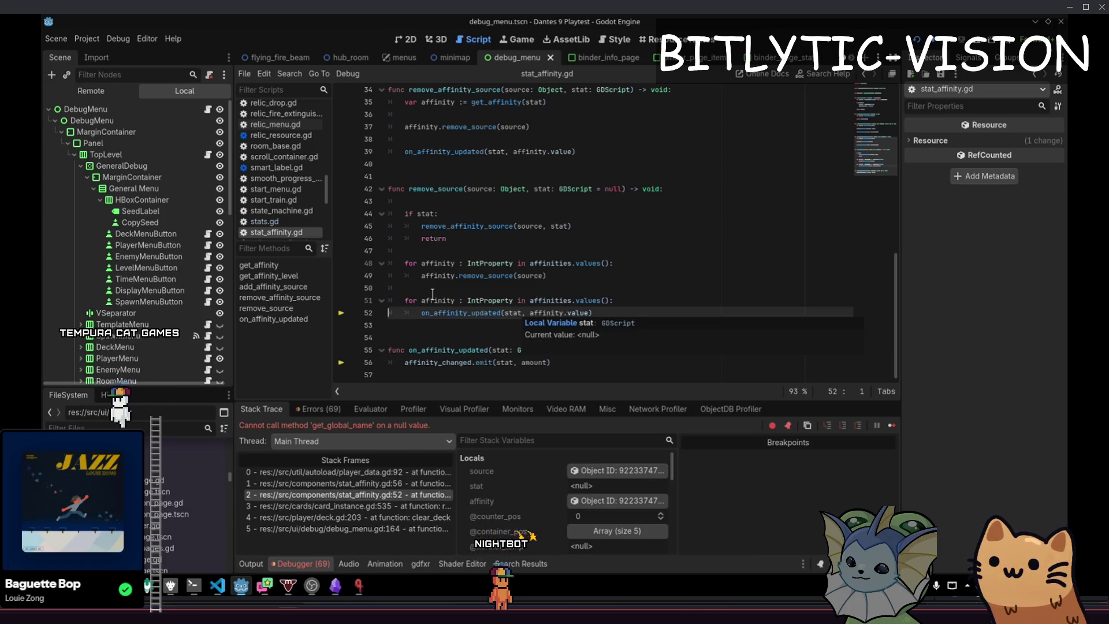
{"action": "mouse_move", "coordinate": [552, 300]}
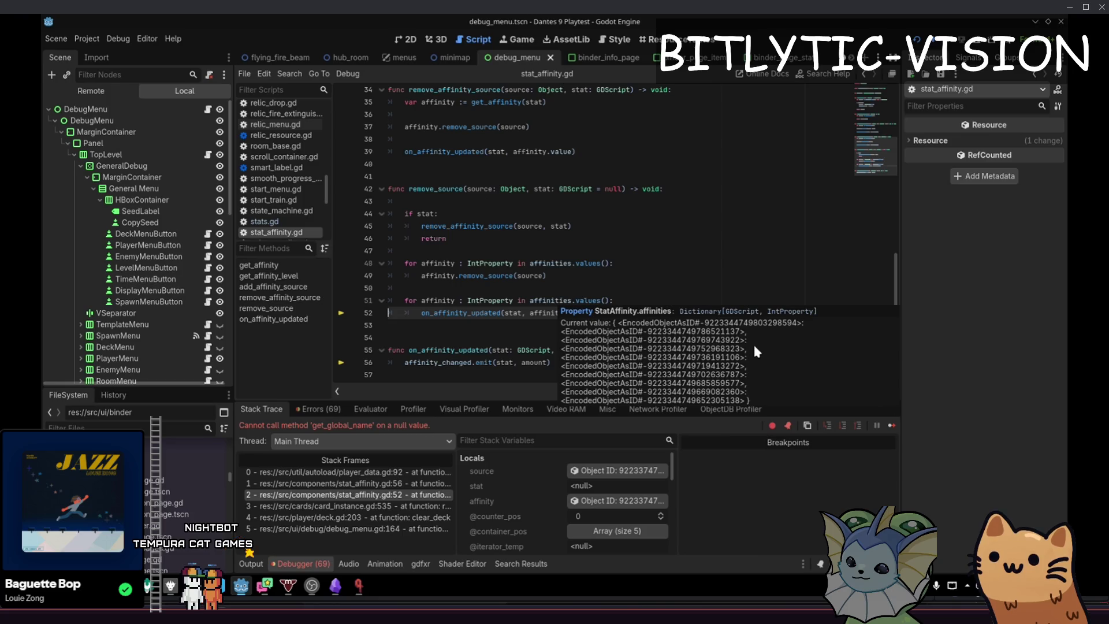
{"action": "left_click", "coordinate": [722, 250]}
- Expand the affinities dictionary, inspect one affinity object, and place the caret on line 51
{"action": "scroll", "coordinate": [603, 521], "scroll_direction": "down", "scroll_amount": 5}
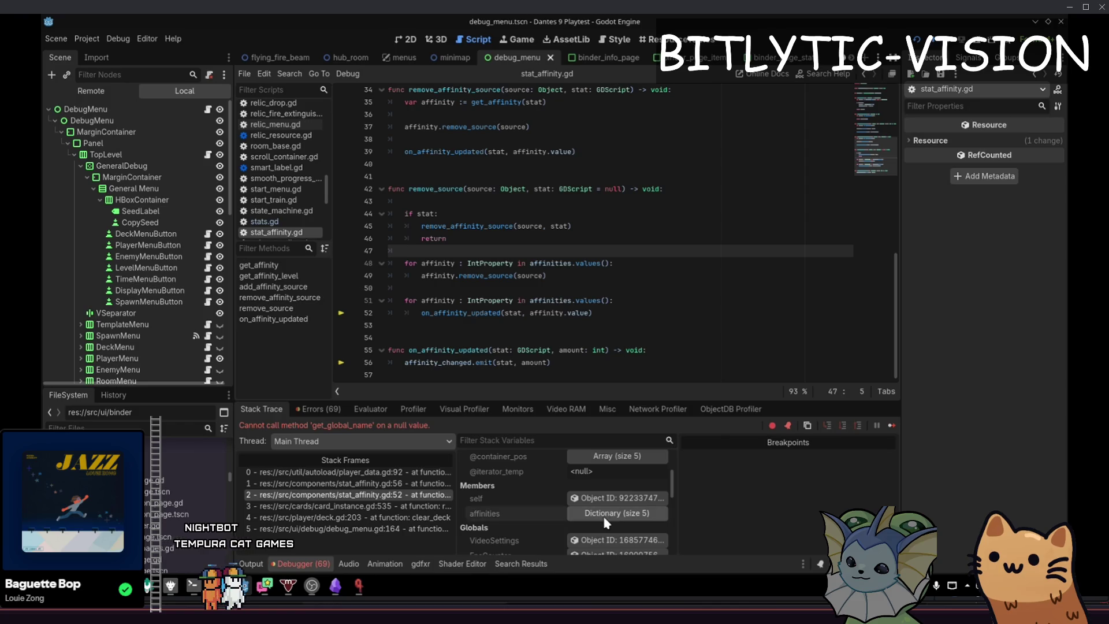
{"action": "left_click", "coordinate": [605, 515]}
{"action": "left_click", "coordinate": [612, 530]}
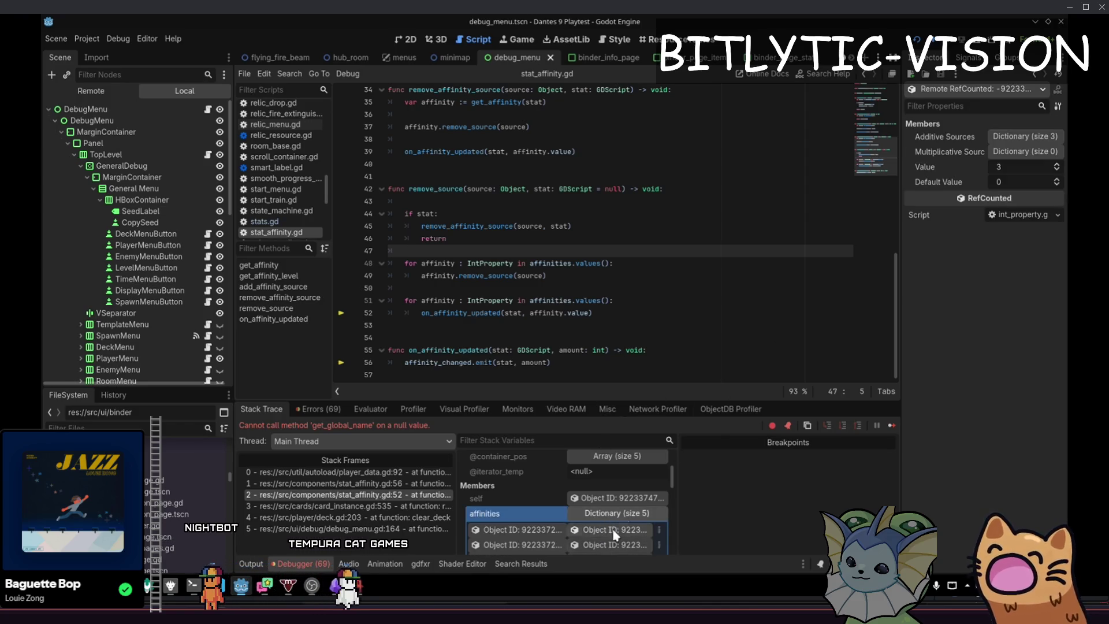
{"action": "left_click_drag", "start_coordinate": [595, 313], "coordinate": [393, 312]}
{"action": "left_click", "coordinate": [577, 300]}
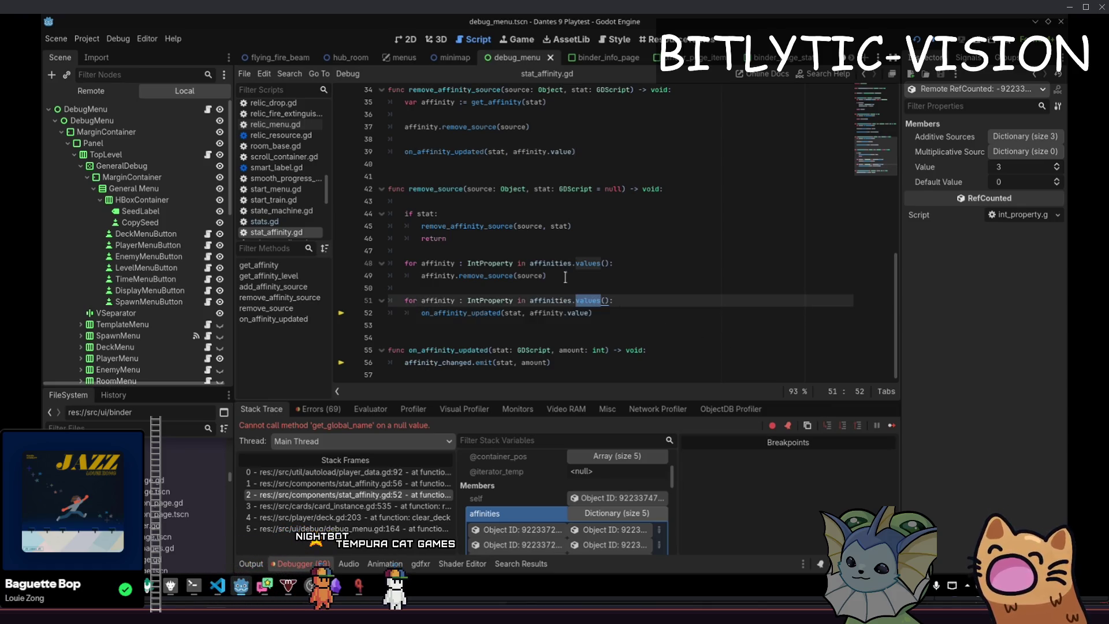
- Change values() to keys() on line 51 of stat_affinity.gd and save
{"action": "type", "text": "s"}
{"action": "key", "text": "ctrl+z"}
{"action": "key", "text": "ctrl+z"}
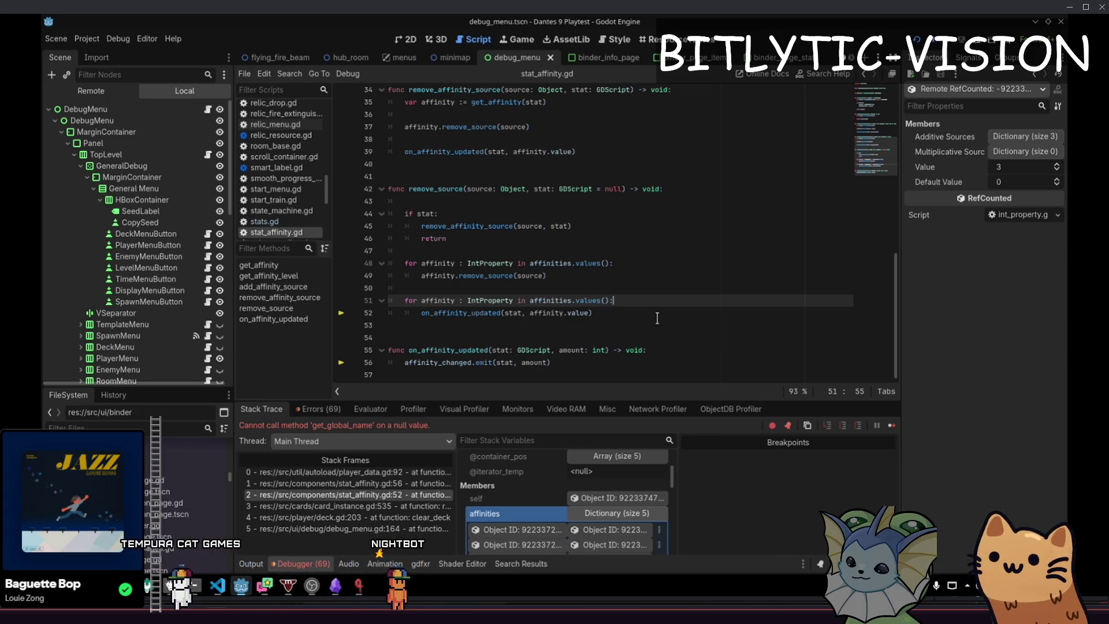
{"action": "key", "text": "Left"}
{"action": "key", "text": "Left"}
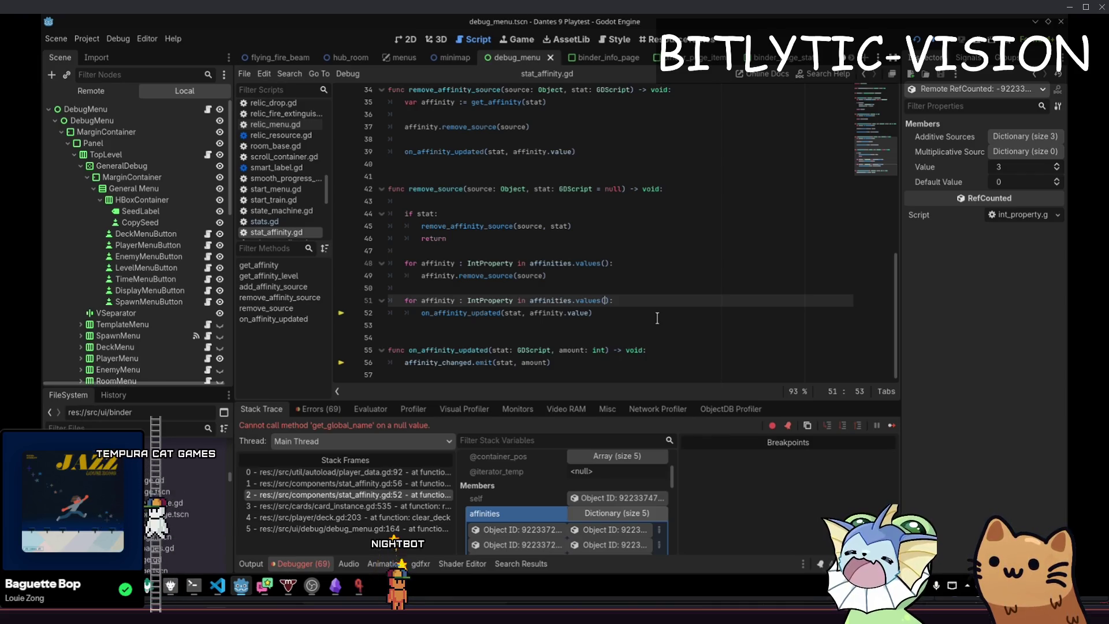
{"action": "key", "text": "ctrl+shift+Left"}
{"action": "type", "text": "keys"}
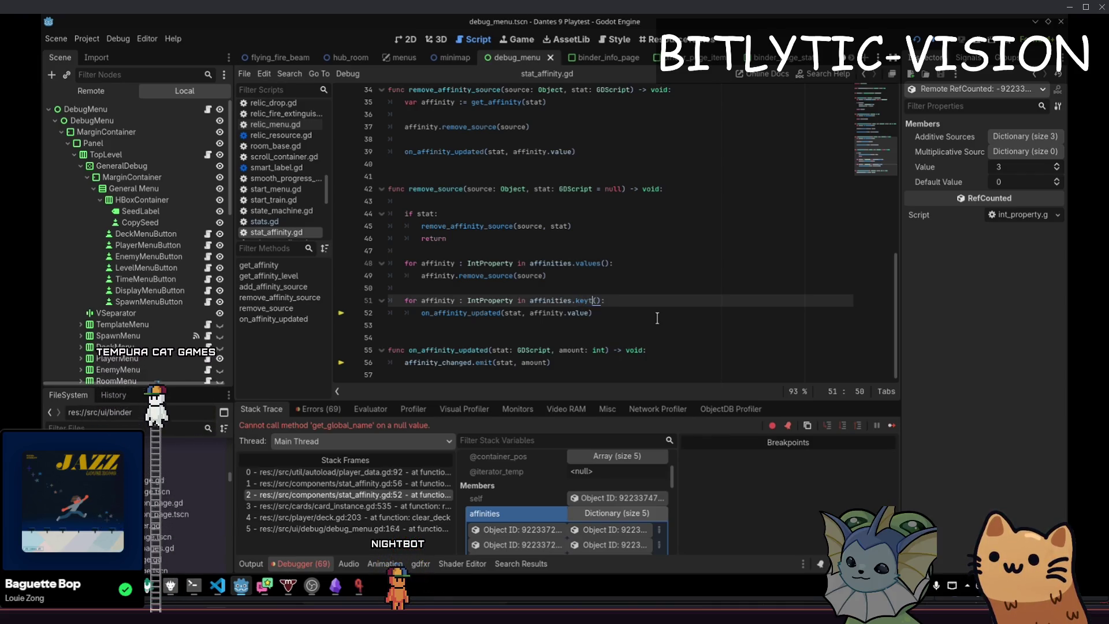
{"action": "key", "text": "End"}
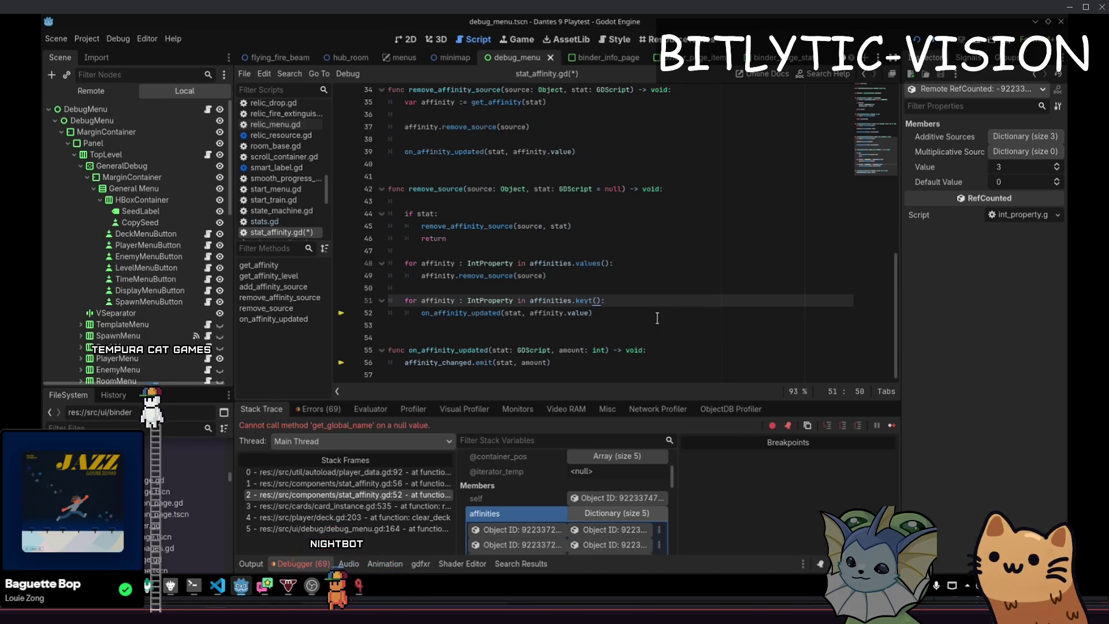
{"action": "key", "text": "ctrl+s"}
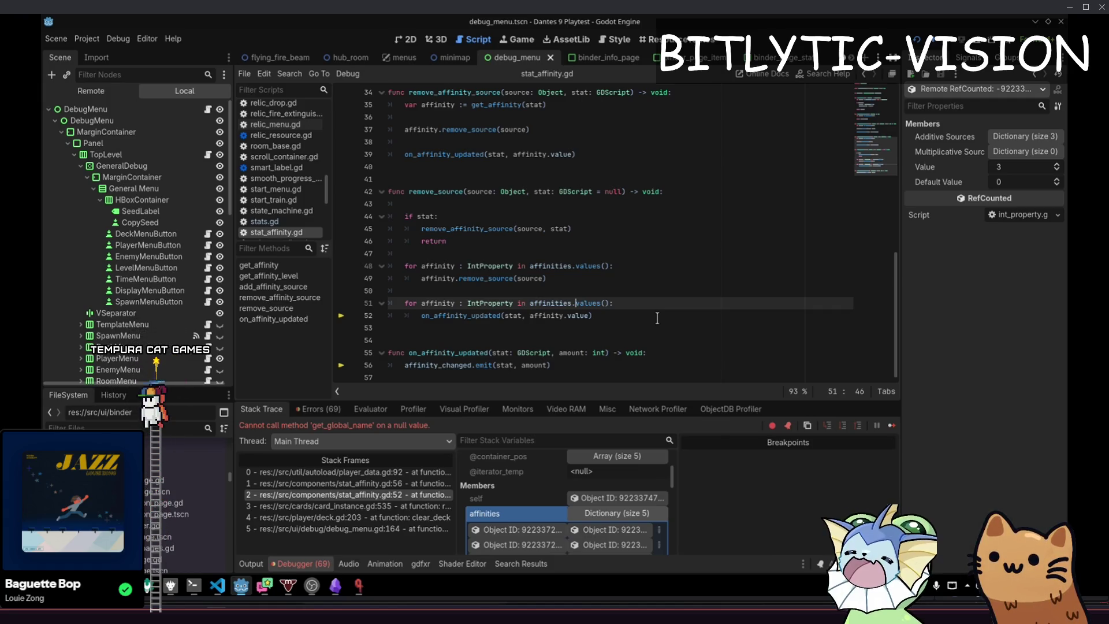
- Delete the on_affinity_updated calls and stray blank line from add/remove_affinity_source, then save
{"action": "key", "text": "Up"}
{"action": "key", "text": "Up"}
{"action": "key", "text": "Up"}
{"action": "key", "text": "Up"}
{"action": "key", "text": "Up"}
{"action": "key", "text": "Up"}
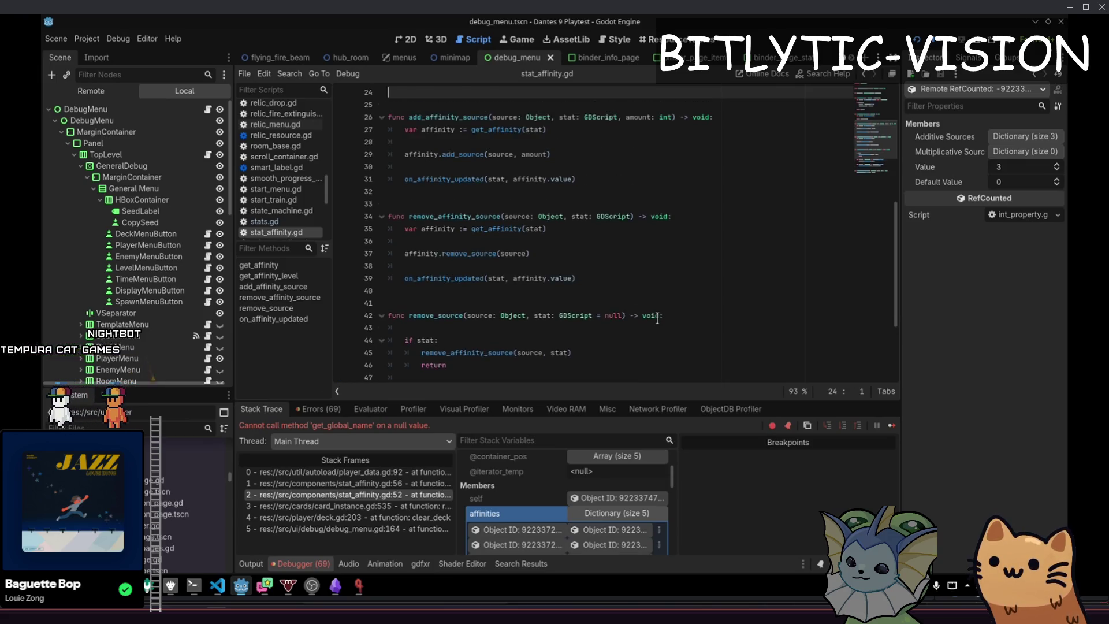
{"action": "key", "text": "Up"}
{"action": "key", "text": "Up"}
{"action": "key", "text": "Up"}
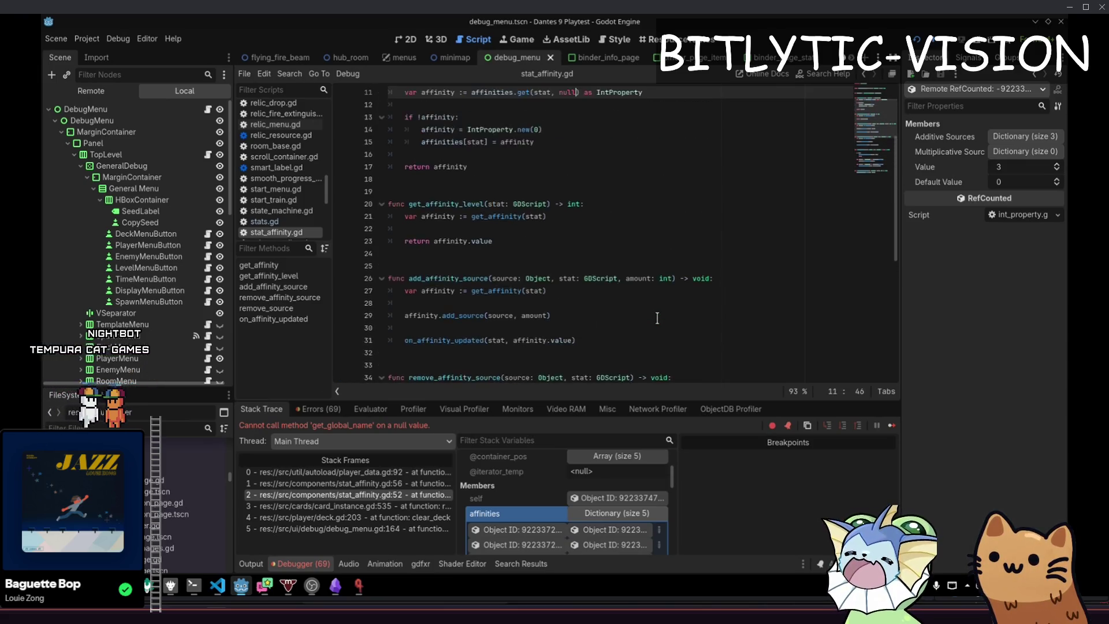
{"action": "key", "text": "Down"}
{"action": "key", "text": "Down"}
{"action": "key", "text": "Down"}
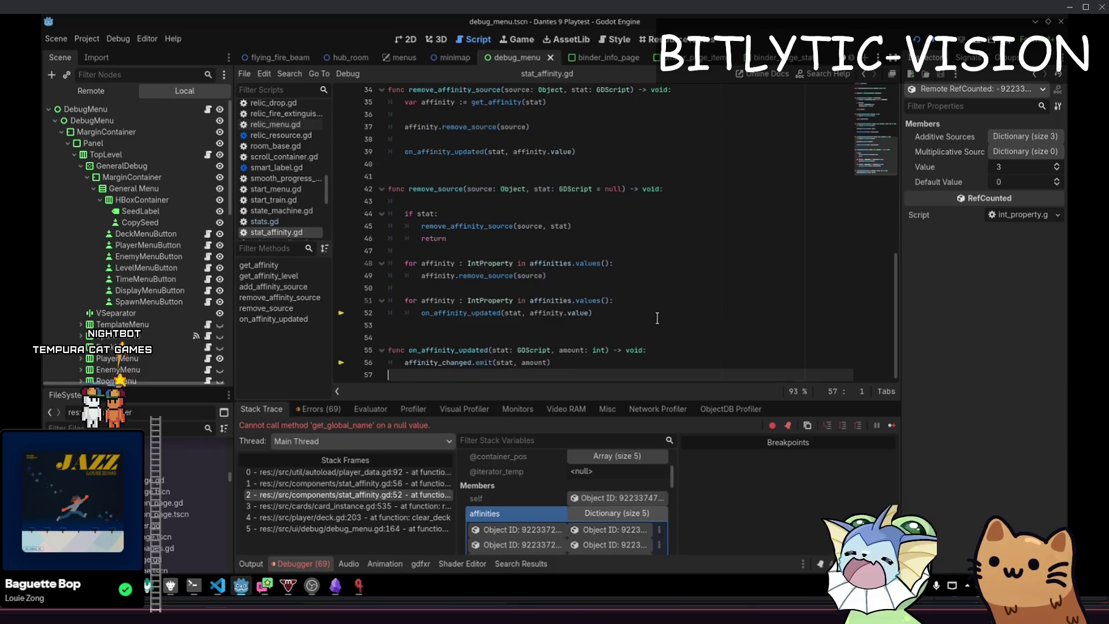
{"action": "key", "text": "Up"}
{"action": "key", "text": "Up"}
{"action": "key", "text": "Up"}
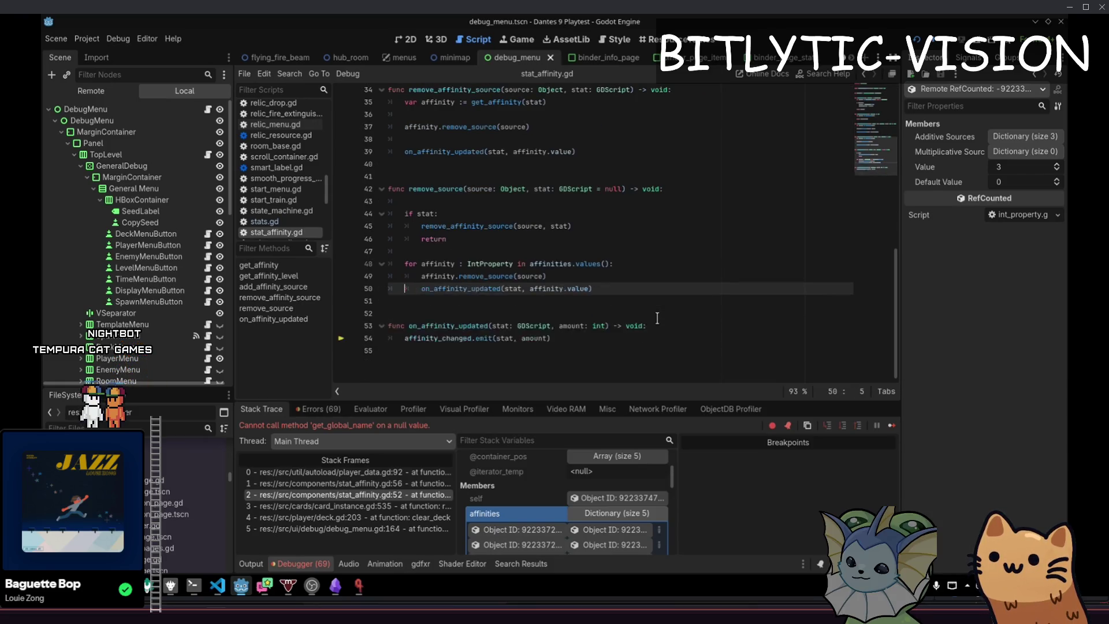
{"action": "key", "text": "Down"}
{"action": "key", "text": "Down"}
{"action": "key", "text": "Down"}
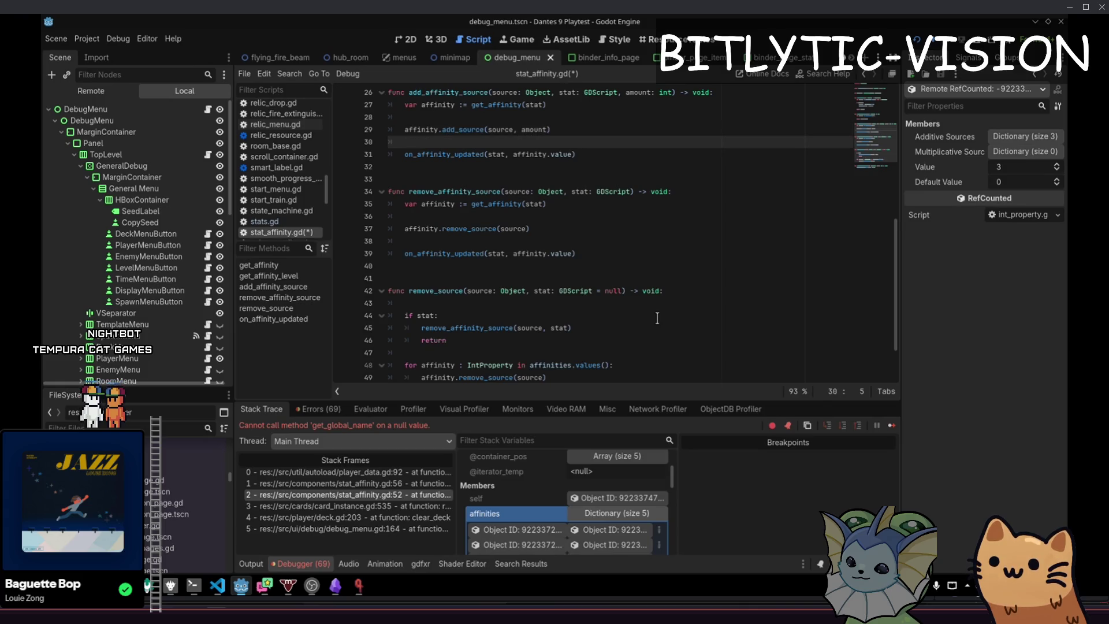
{"action": "key", "text": "ctrl+shift+k"}
{"action": "key", "text": "Down"}
{"action": "key", "text": "ctrl+shift+k"}
{"action": "key", "text": "Up"}
{"action": "key", "text": "Up"}
{"action": "key", "text": "Up"}
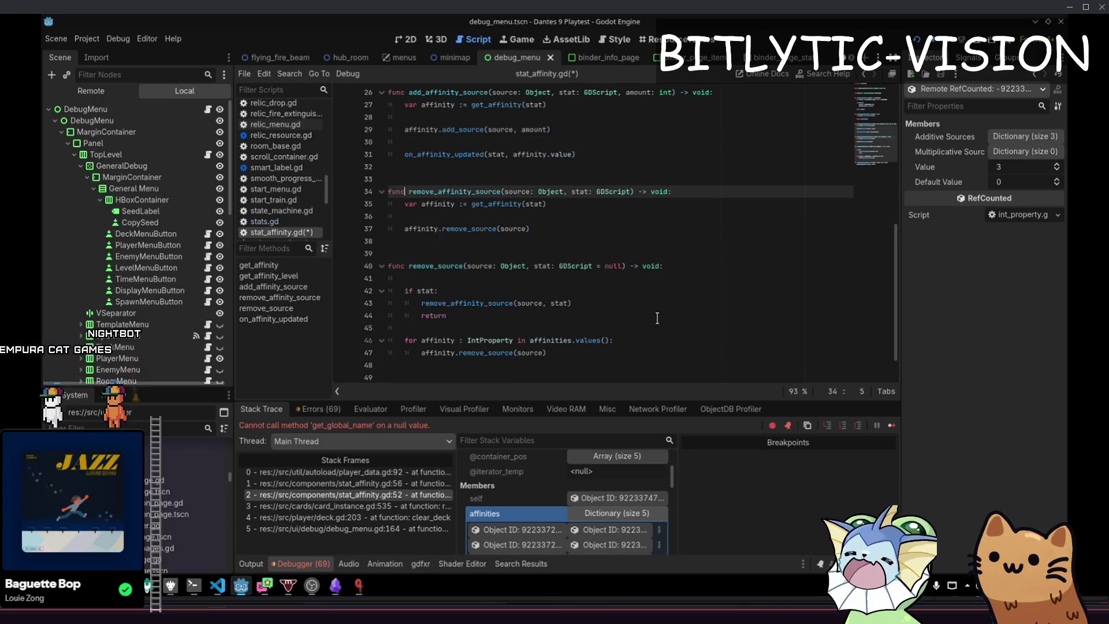
{"action": "key", "text": "ctrl+shift+k"}
{"action": "key", "text": "Up"}
{"action": "key", "text": "Up"}
{"action": "key", "text": "Up"}
{"action": "key", "text": "Up"}
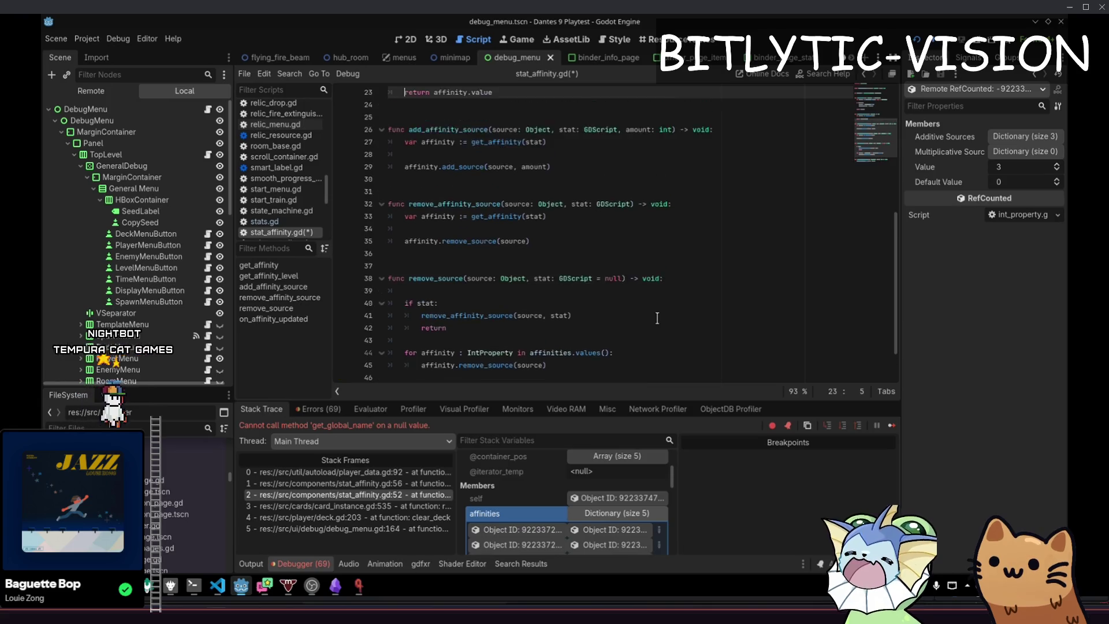
{"action": "key", "text": "ctrl+s"}
{"action": "key", "text": "Up"}
{"action": "key", "text": "Up"}
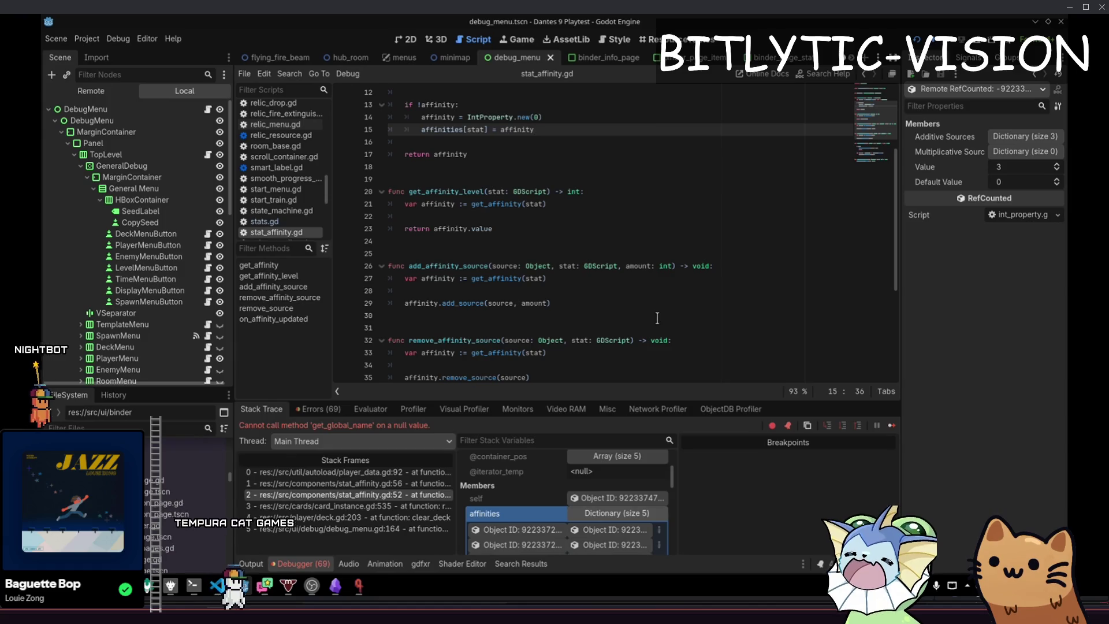
- Add affinity.value_changed.connect(on_affinity_updated.bind(stat, affinity)) inside get_affinity's if !affinity block
{"action": "key", "text": "End"}
{"action": "key", "text": "Return"}
{"action": "key", "text": "Return"}
{"action": "type", "text": "affi"}
{"action": "key", "text": "BackSpace"}
{"action": "key", "text": "BackSpace"}
{"action": "key", "text": "BackSpace"}
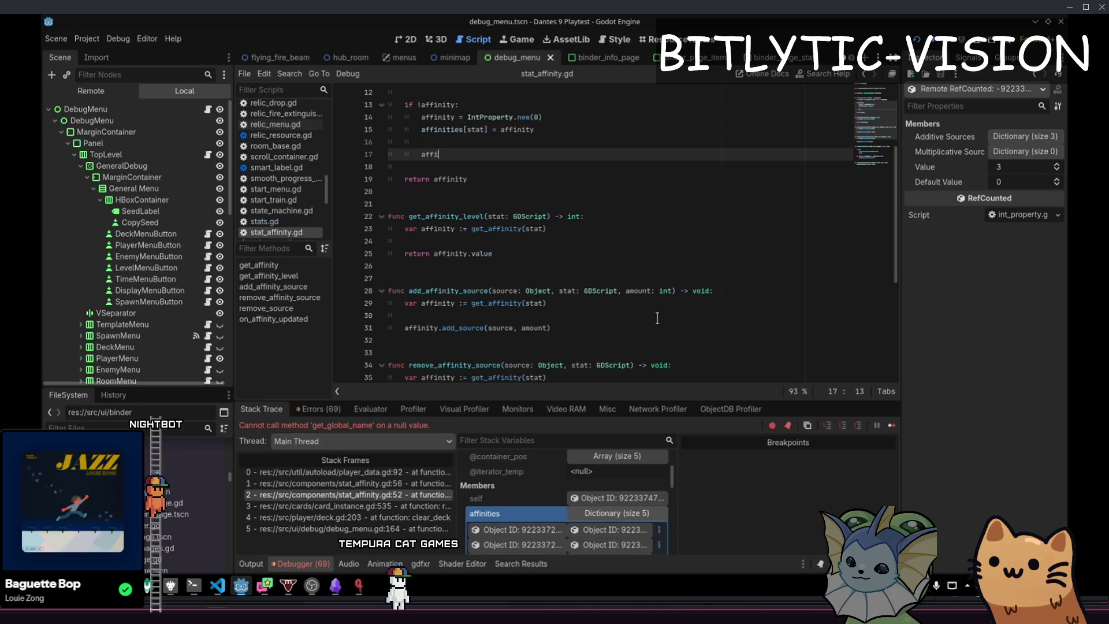
{"action": "type", "text": "."}
{"action": "type", "text": "value_changed.connect(on_"}
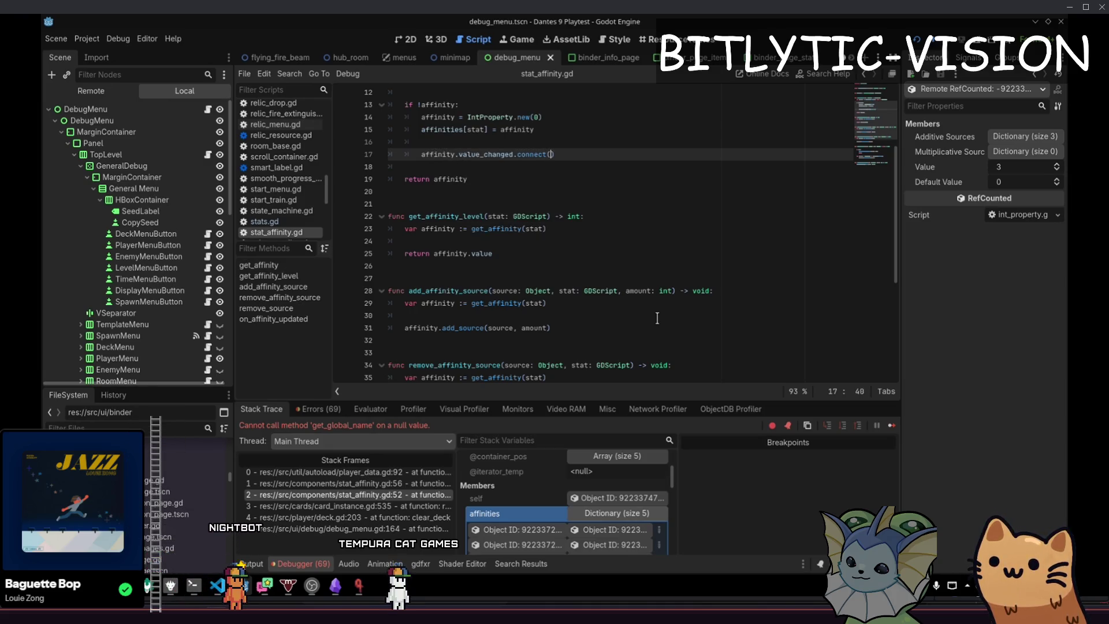
{"action": "type", "text": "affinity_updated"}
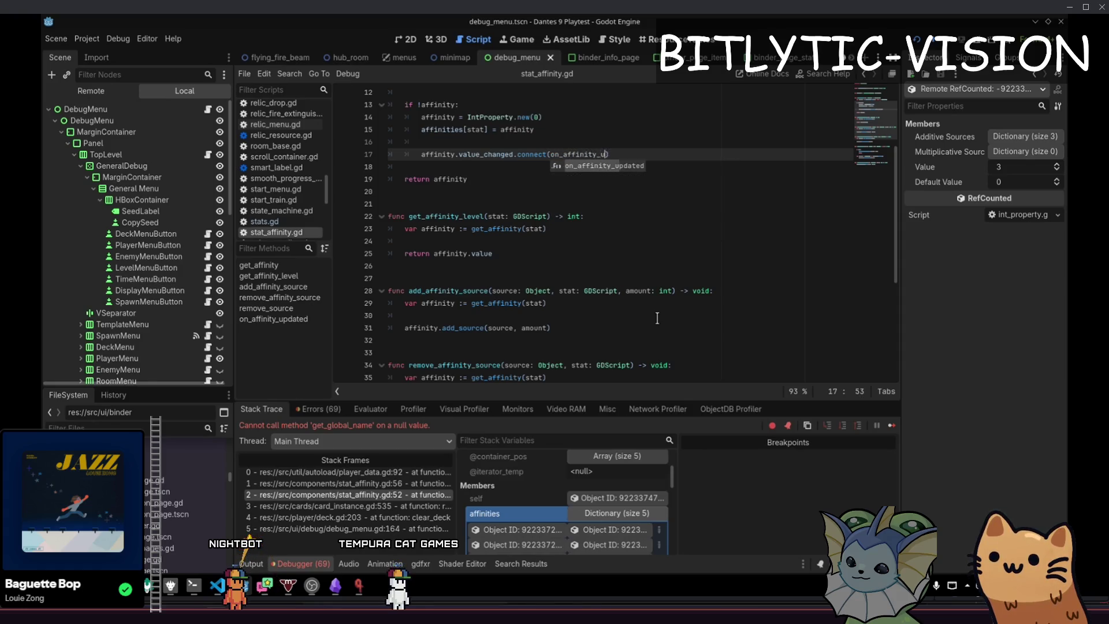
{"action": "type", "text": ".bind("}
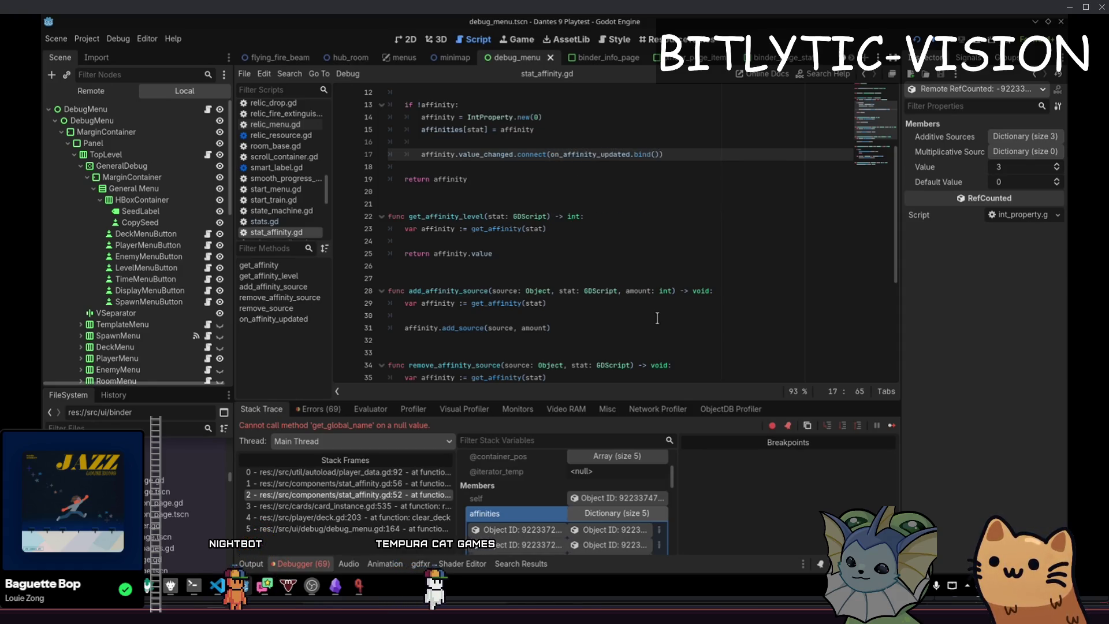
{"action": "key", "text": "Up"}
{"action": "key", "text": "Up"}
{"action": "key", "text": "Up"}
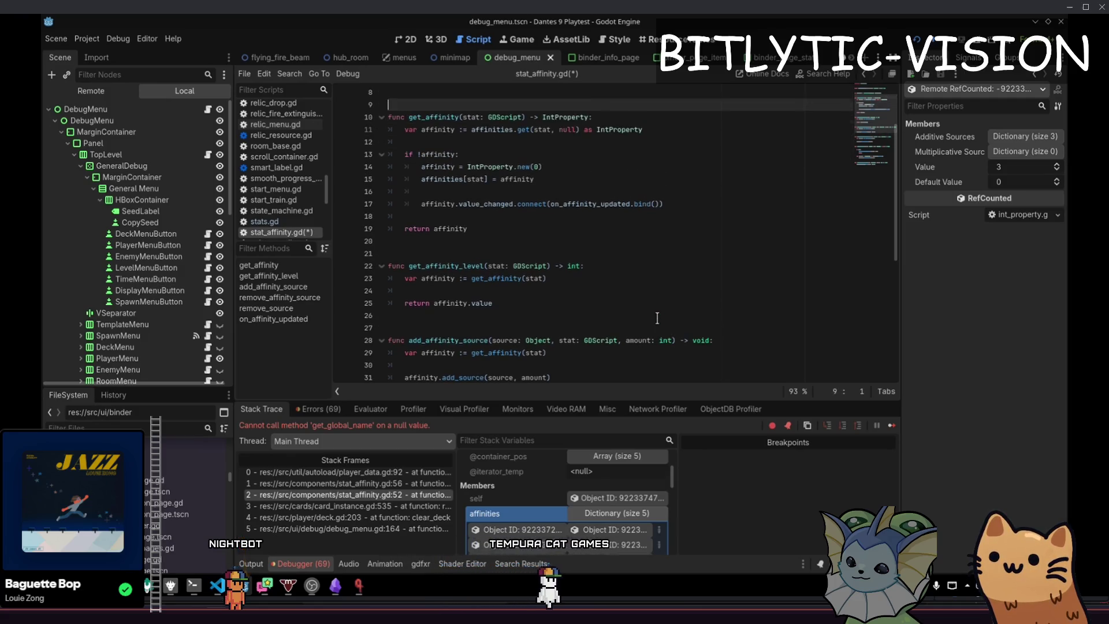
{"action": "key", "text": "Down"}
{"action": "key", "text": "Down"}
{"action": "key", "text": "Down"}
{"action": "type", "text": "stat,"}
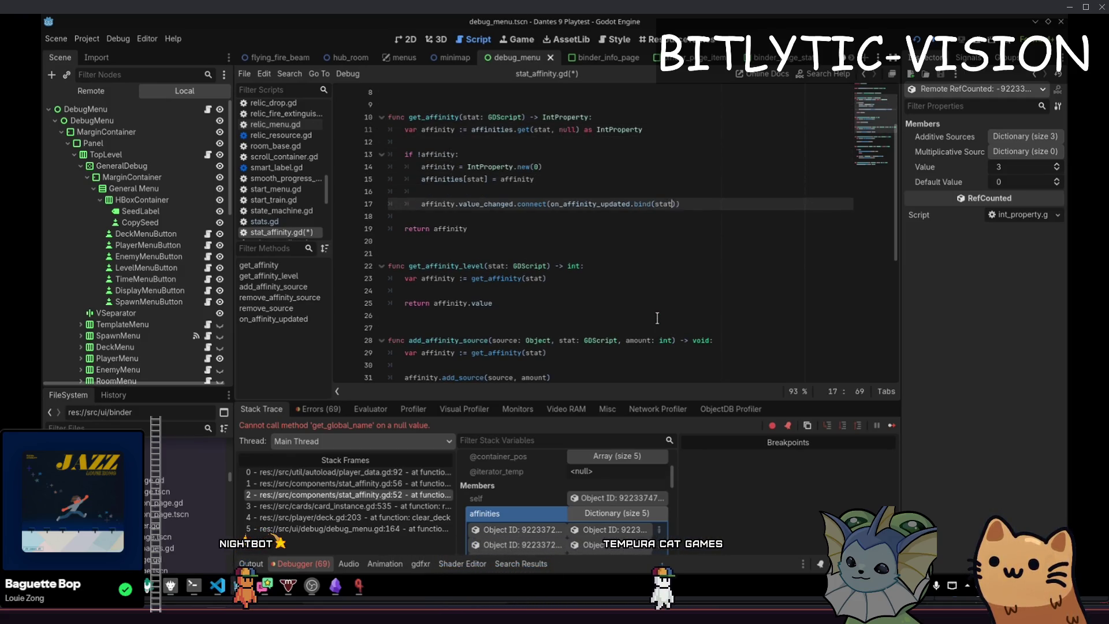
{"action": "key", "text": "BackSpace"}
{"action": "key", "text": "BackSpace"}
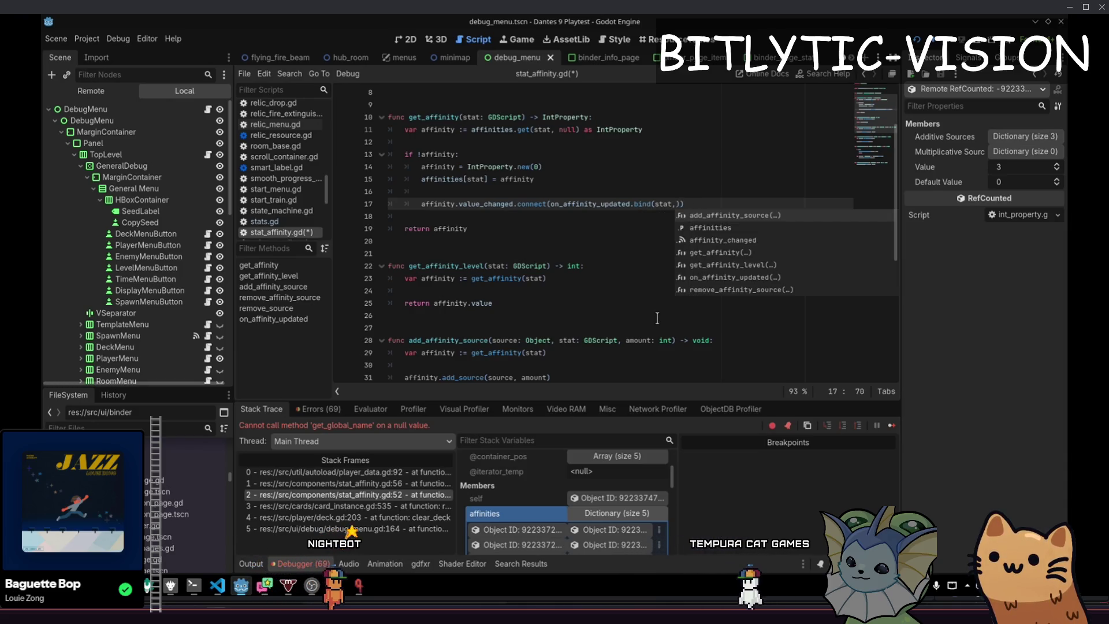
{"action": "type", "text": ", affinity"}
{"action": "key", "text": "Home"}
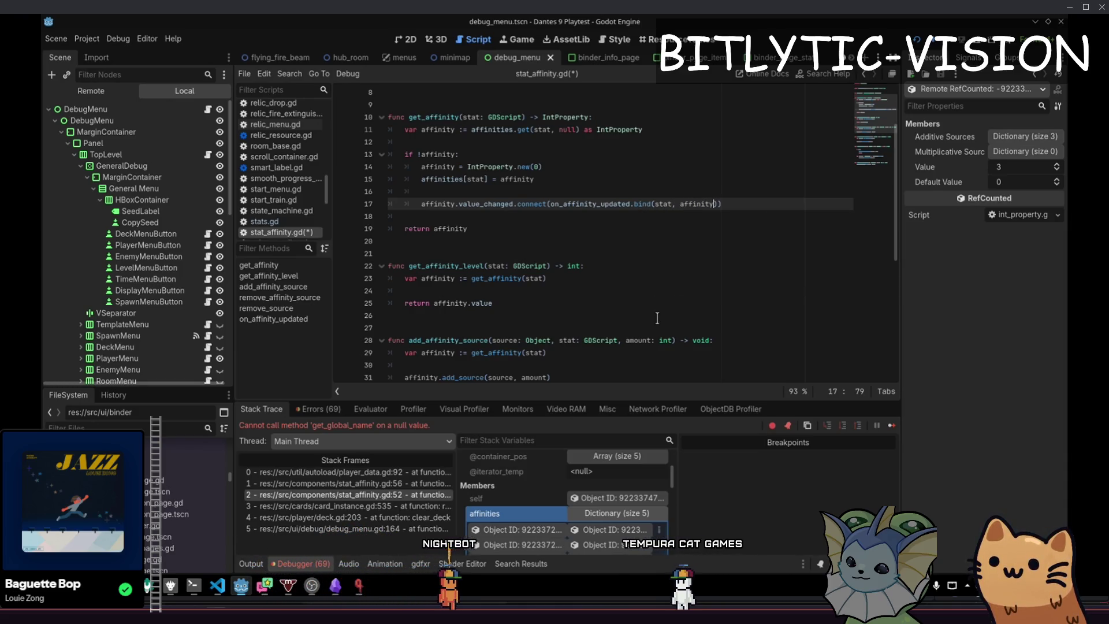
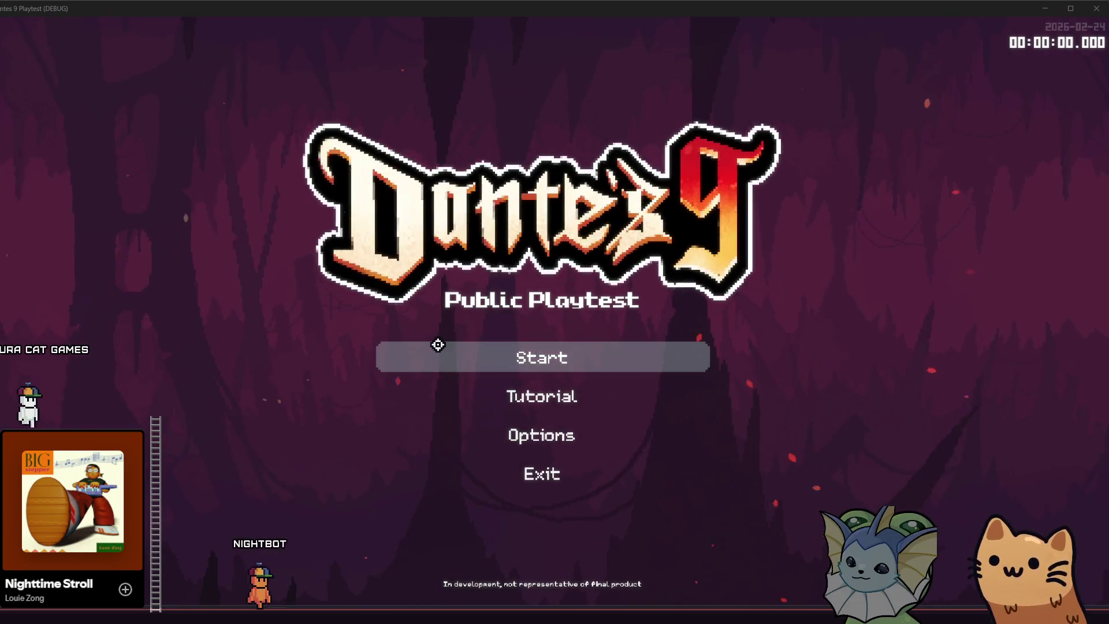
- Start a run and add the AK47 and Auto Turret cards to the hand from the debug menu
{"action": "left_click", "coordinate": [424, 356]}
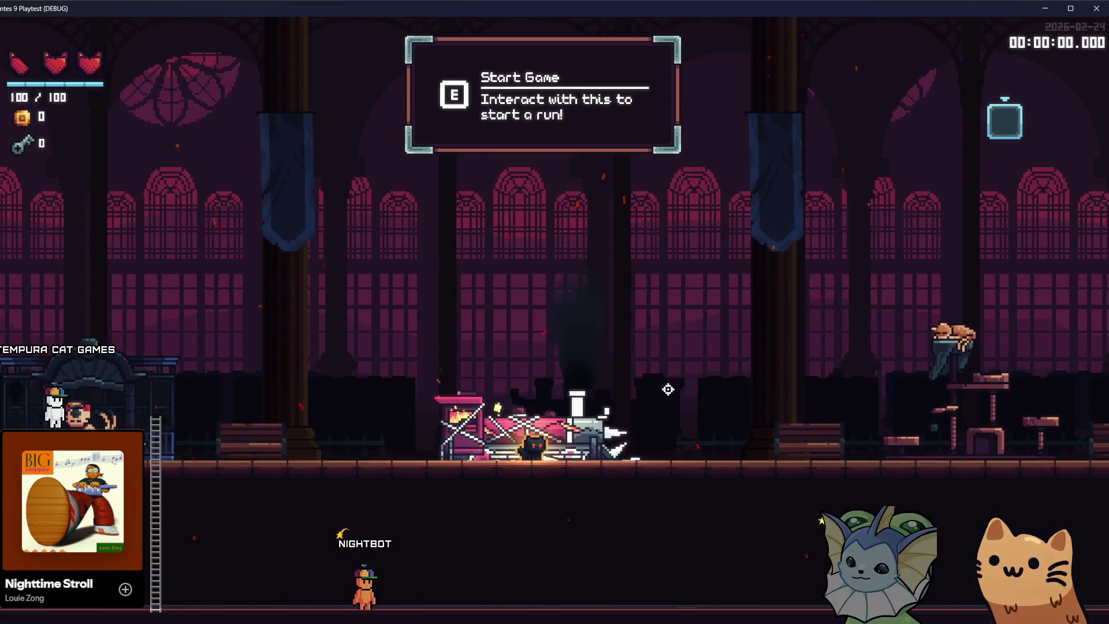
{"action": "key", "text": "F1"}
{"action": "left_click", "coordinate": [166, 171]}
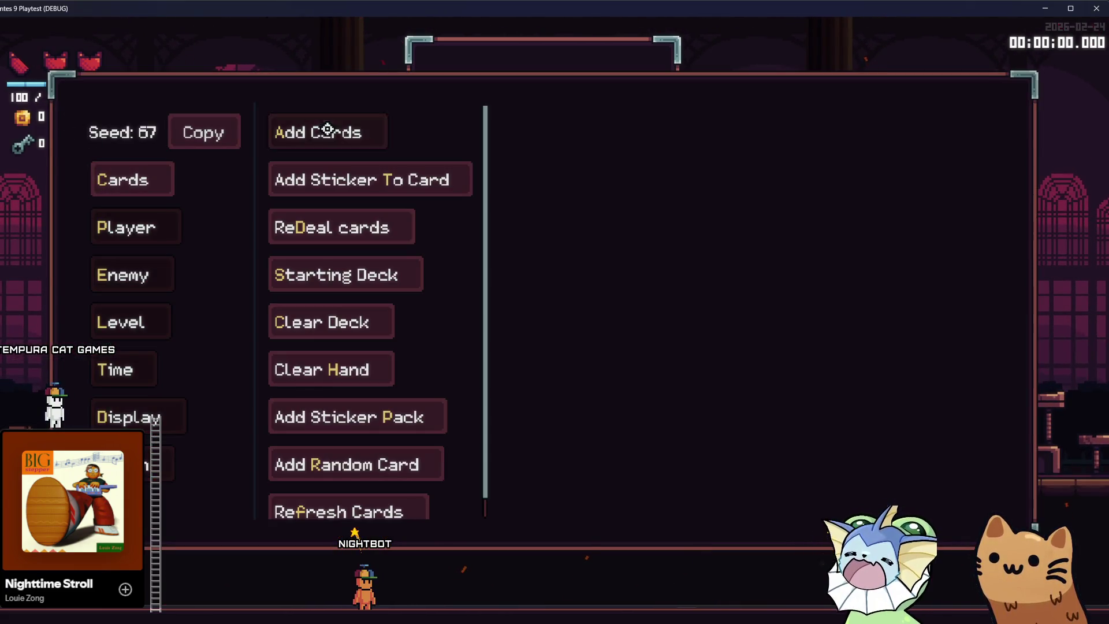
{"action": "left_click", "coordinate": [328, 130]}
{"action": "left_click", "coordinate": [582, 178]}
{"action": "left_click", "coordinate": [582, 226]}
{"action": "key", "text": "F1"}
{"action": "key", "text": "F1"}
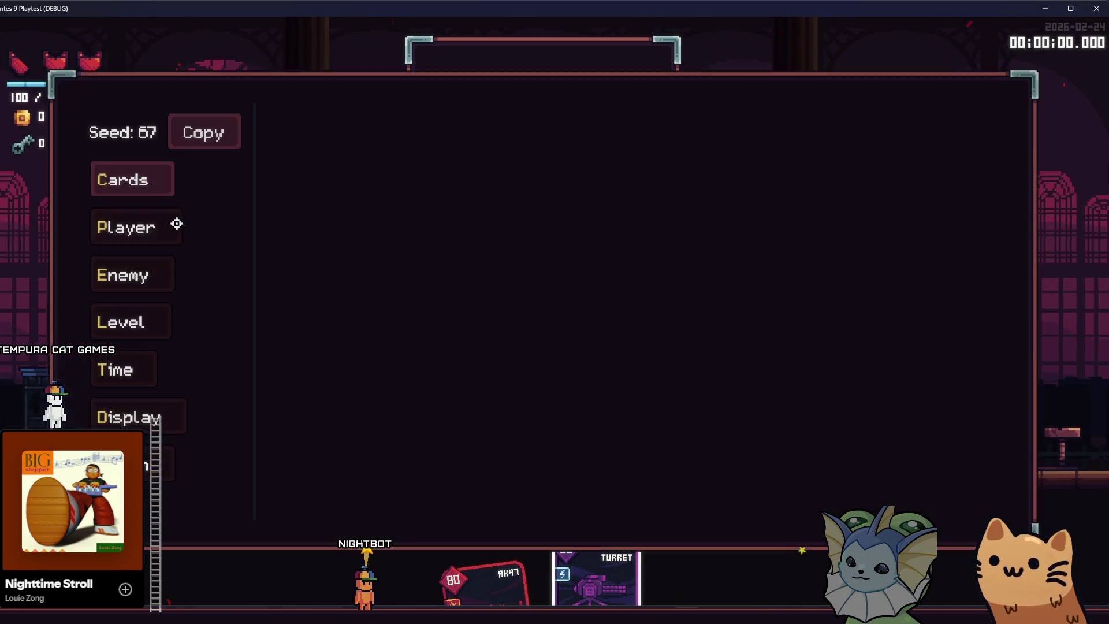
- Apply the Prism sticker to a card
{"action": "left_click", "coordinate": [274, 186]}
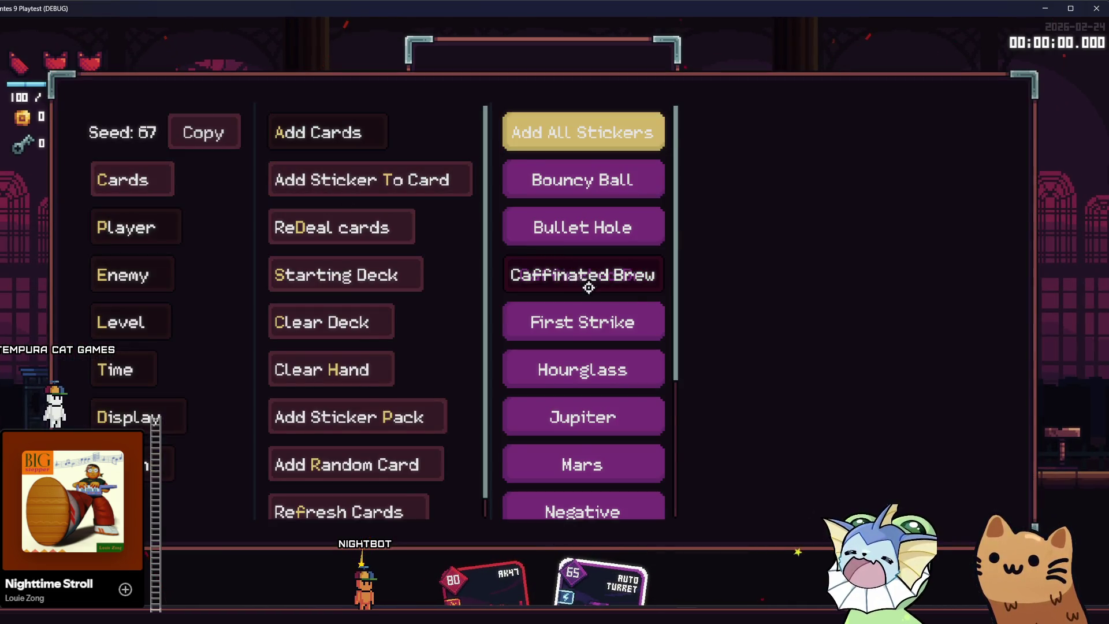
{"action": "scroll", "coordinate": [613, 326], "scroll_direction": "down", "scroll_amount": 4}
{"action": "left_click", "coordinate": [584, 443]}
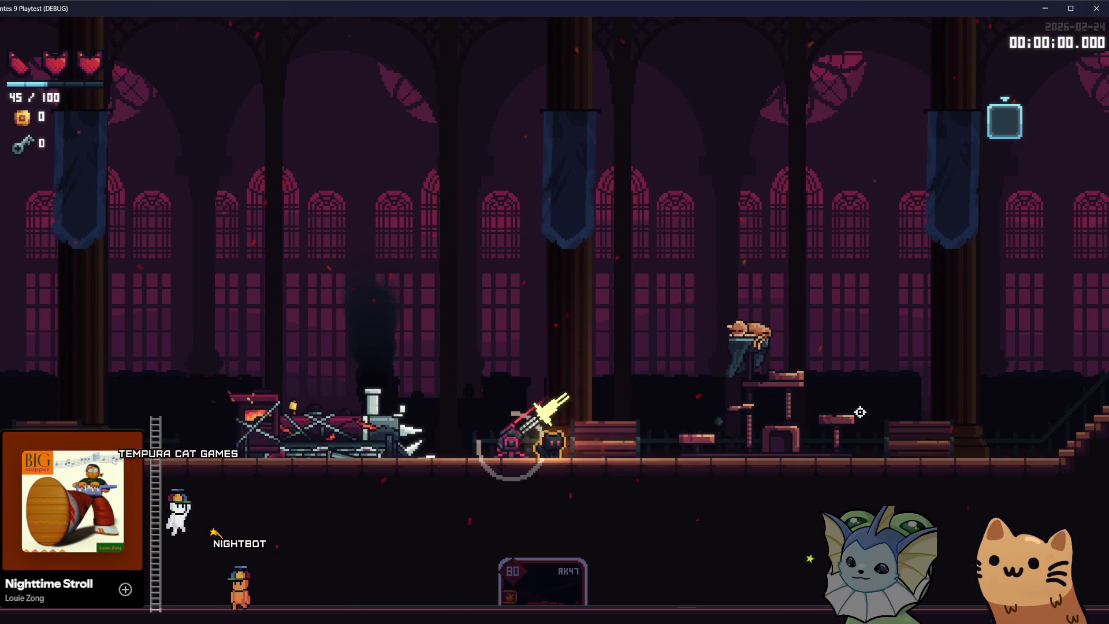
- Add another Auto Turret card, spawn a DPS dummy, and deploy the turret near it
{"action": "key", "text": "F1"}
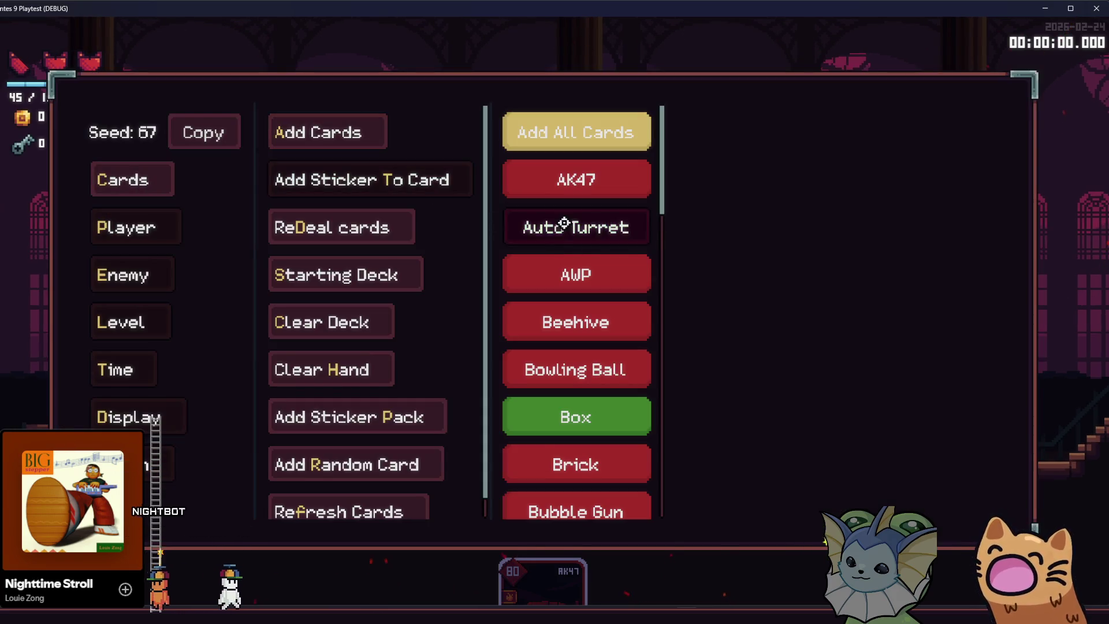
{"action": "left_click", "coordinate": [564, 223]}
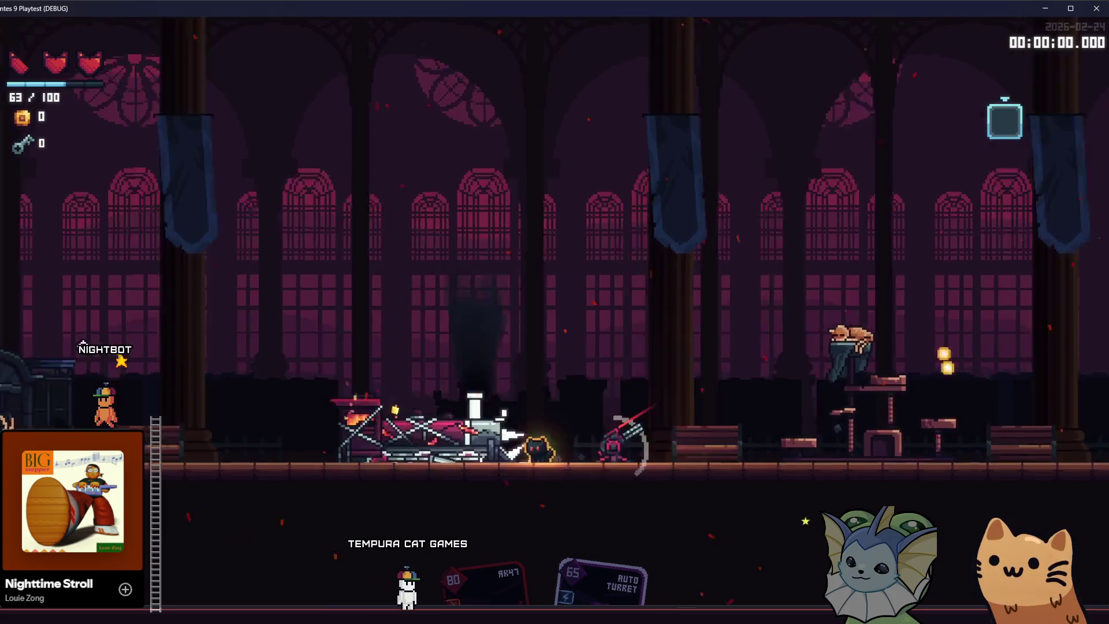
{"action": "key", "text": "F1"}
{"action": "left_click", "coordinate": [446, 146]}
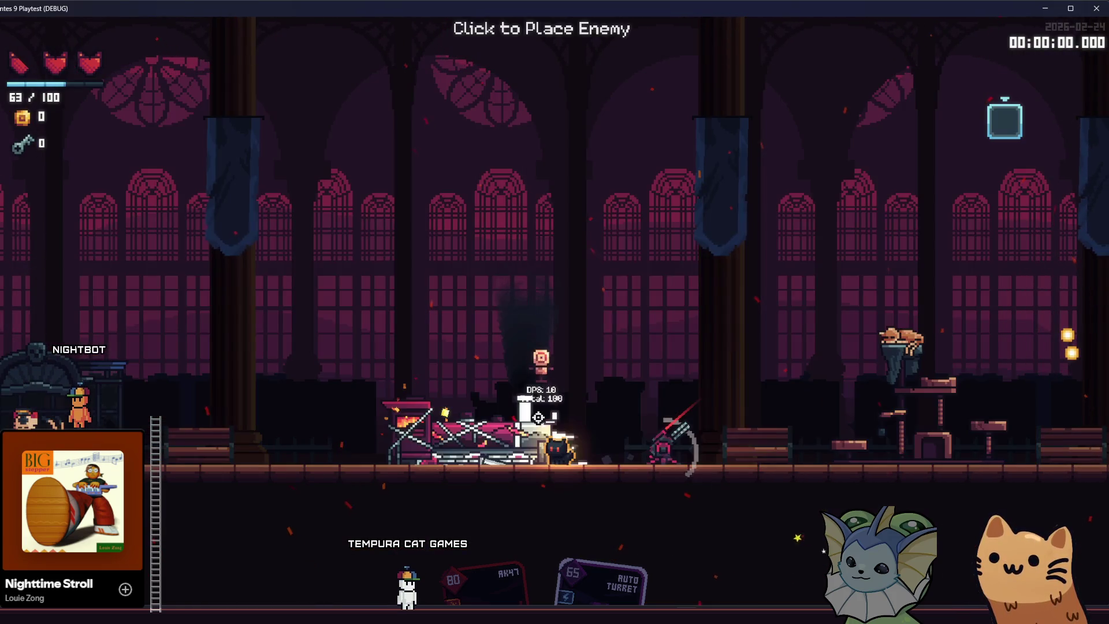
{"action": "key", "text": "F1"}
{"action": "key", "text": "F1"}
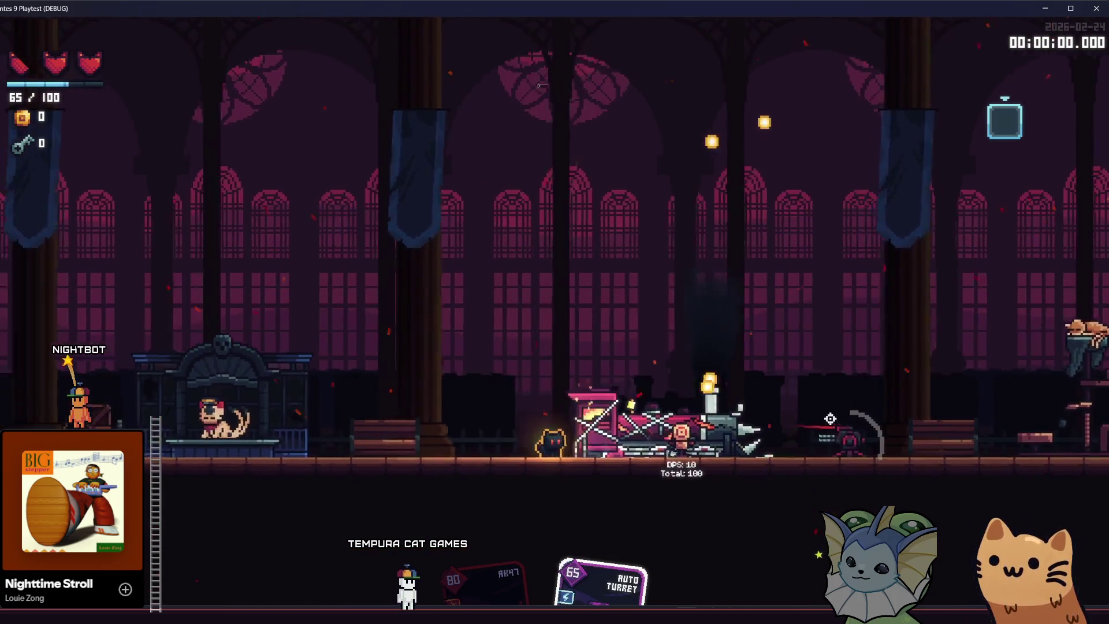
{"action": "key", "text": "a"}
{"action": "left_click", "coordinate": [881, 371]}
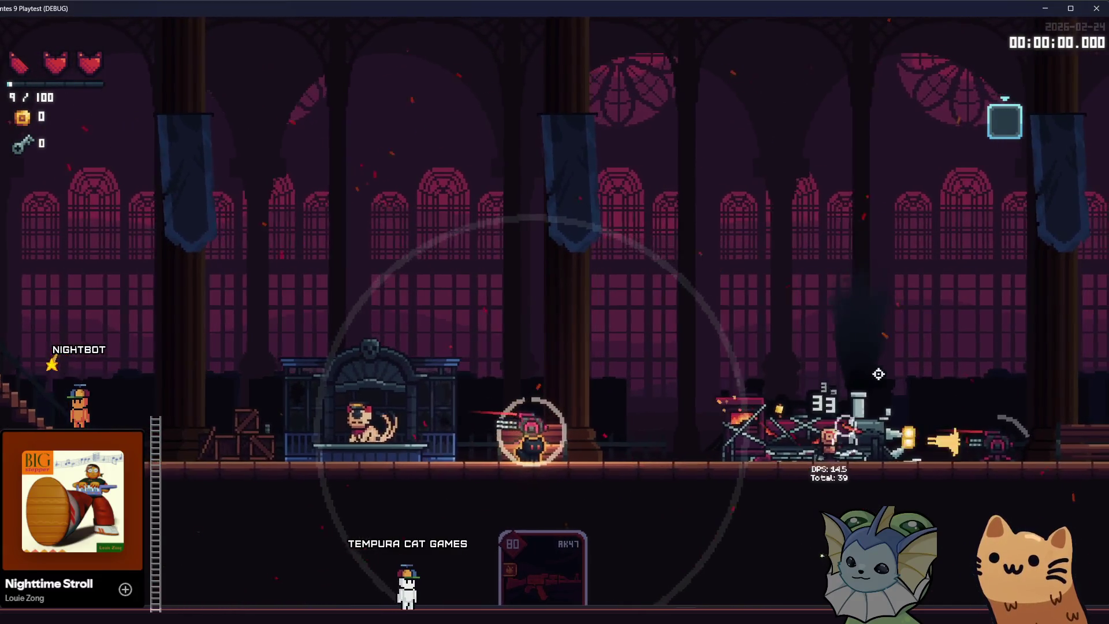
- Spawn a second dummy above the floor, then walk right as the turret and AK47 hit the dummies
{"action": "key", "text": "F1"}
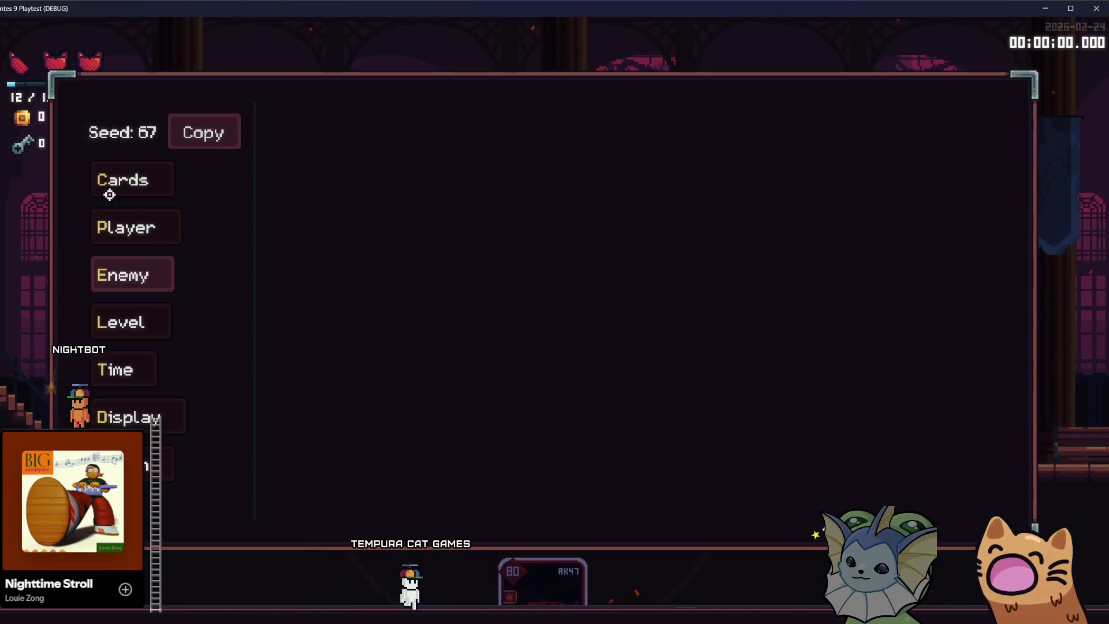
{"action": "left_click", "coordinate": [116, 281]}
{"action": "left_click", "coordinate": [338, 131]}
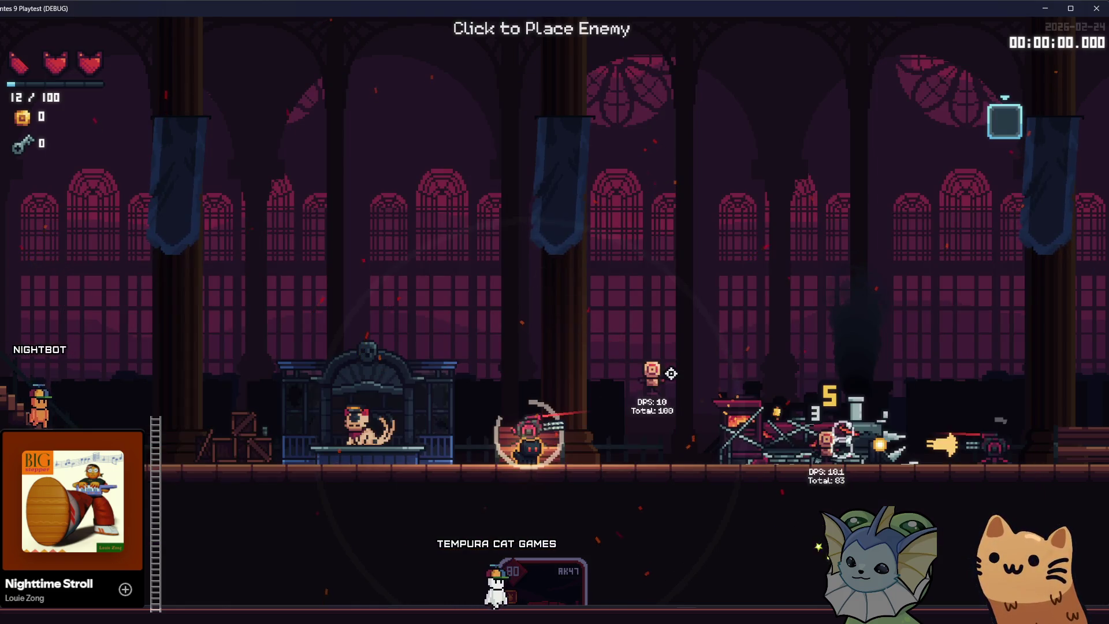
{"action": "left_click", "coordinate": [670, 339]}
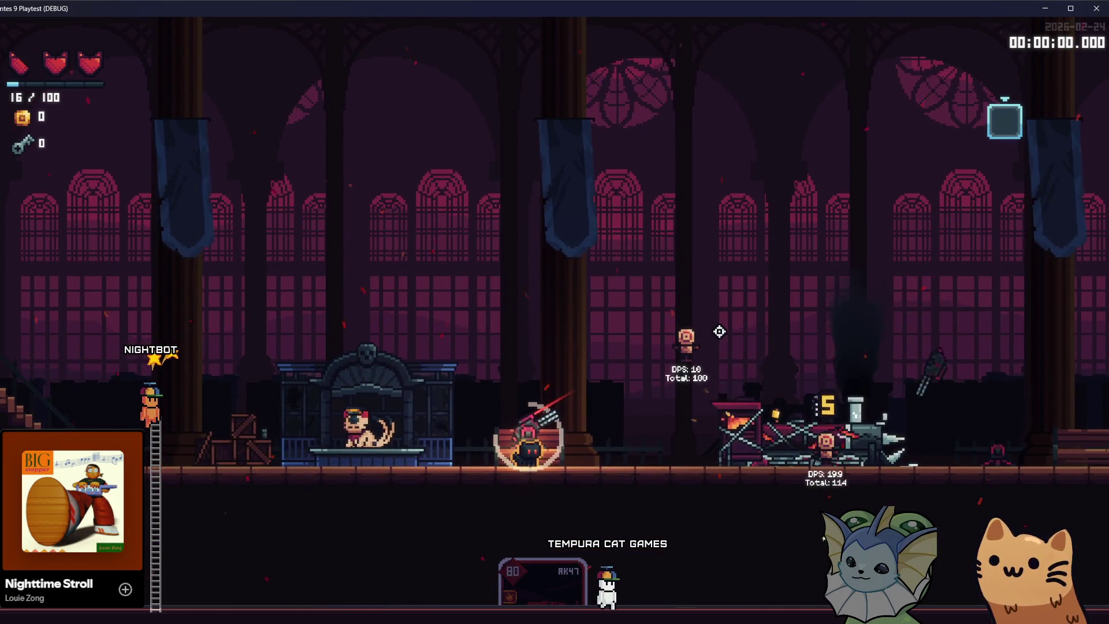
{"action": "key", "text": "d"}
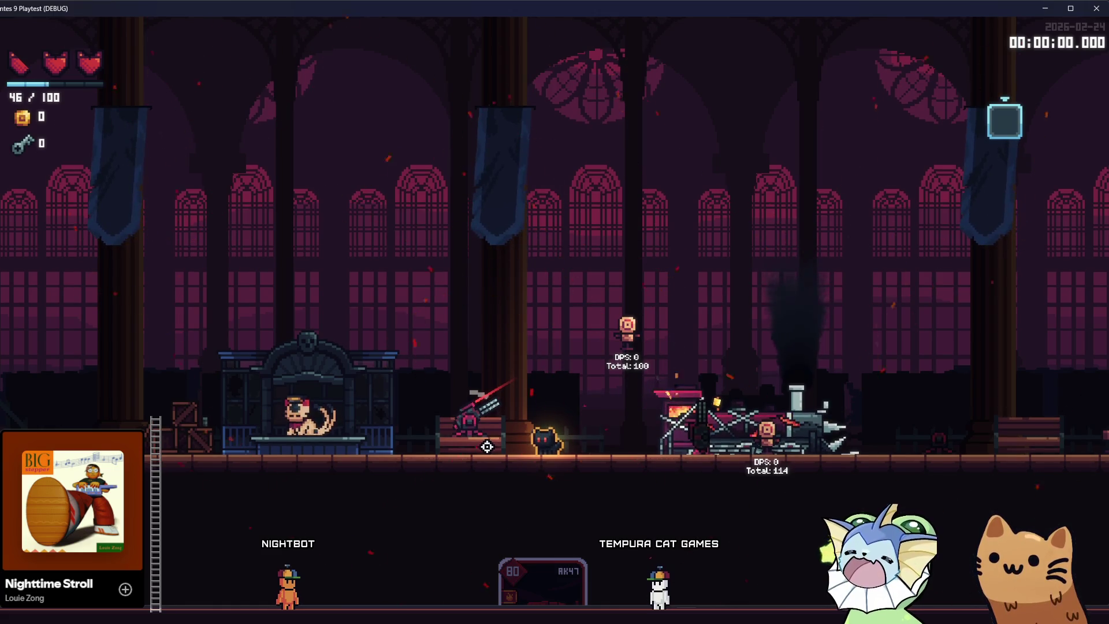
{"action": "key", "text": "F1"}
{"action": "left_click", "coordinate": [133, 179]}
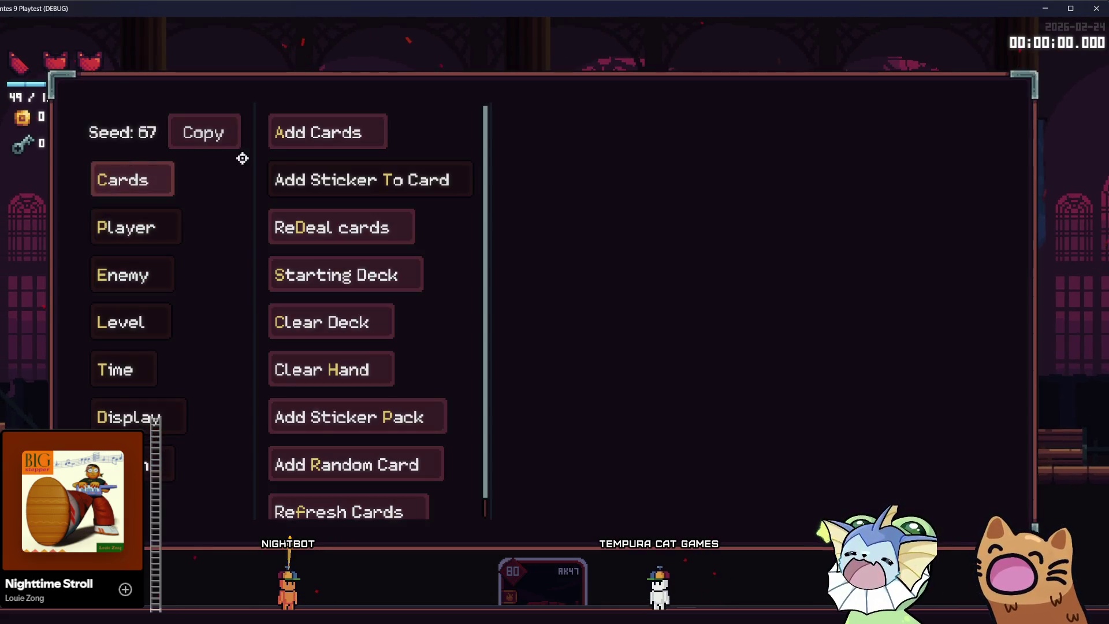
- Browse the Add Cards list, close the debug menu and walk right toward the dummies
{"action": "left_click", "coordinate": [381, 139]}
{"action": "key", "text": "F1"}
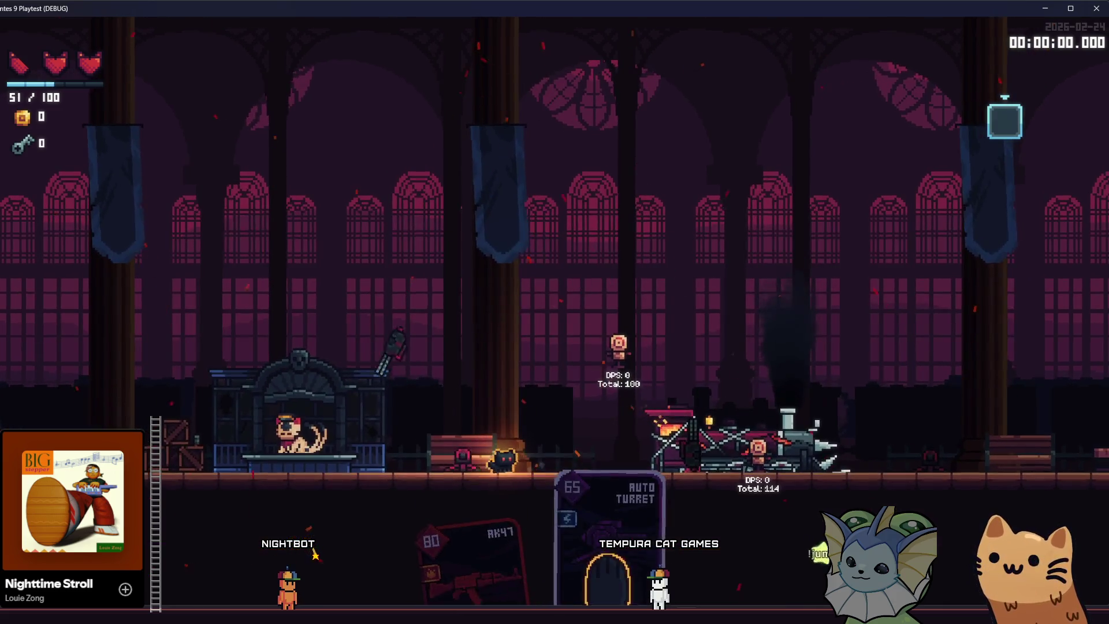
{"action": "key", "text": "F1"}
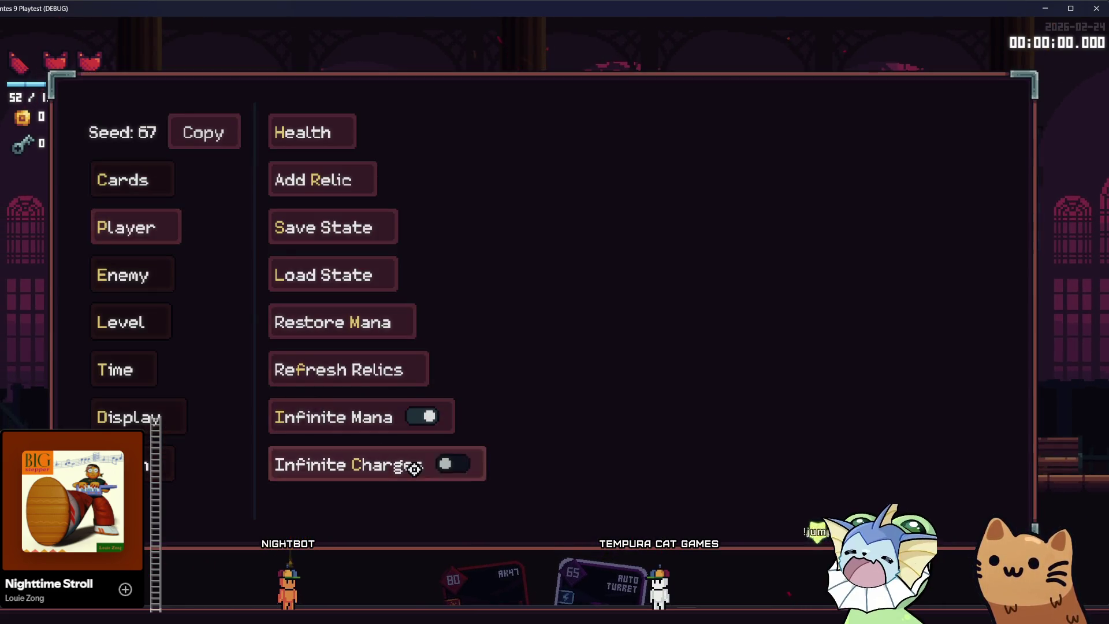
{"action": "key", "text": "F1"}
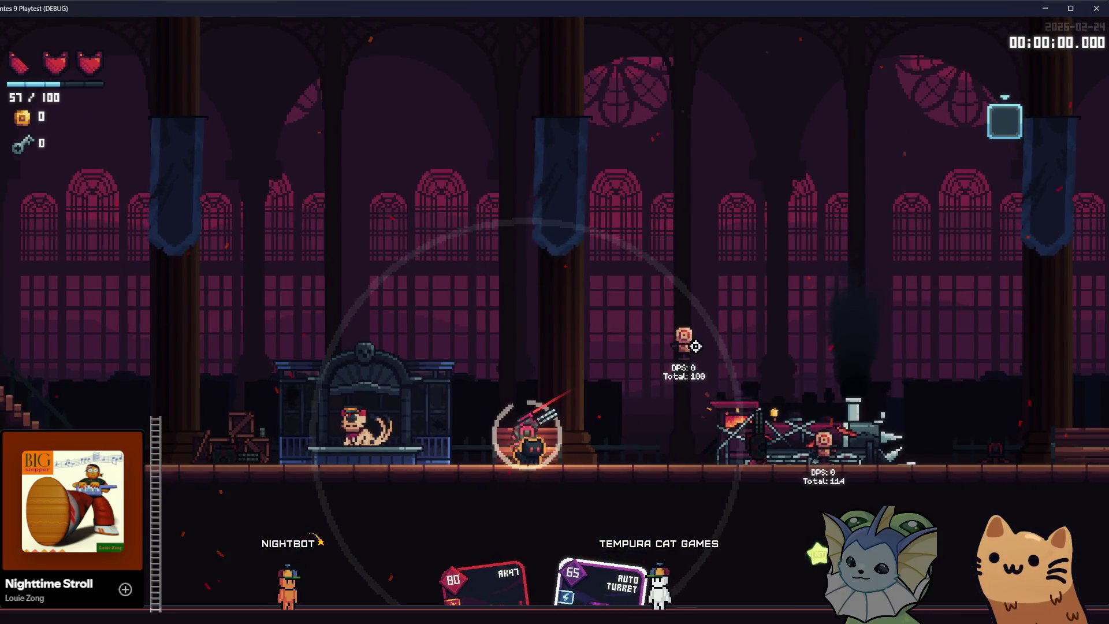
{"action": "key", "text": "d"}
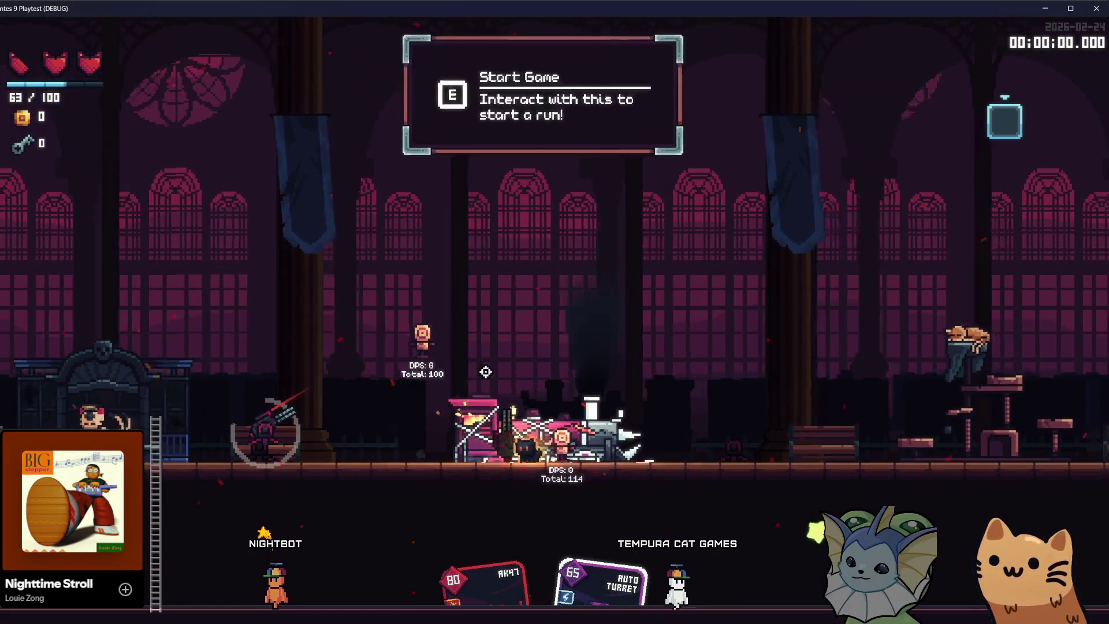
- Add a second Auto Turret card, then walk right and jump onto the bench
{"action": "key", "text": "F1"}
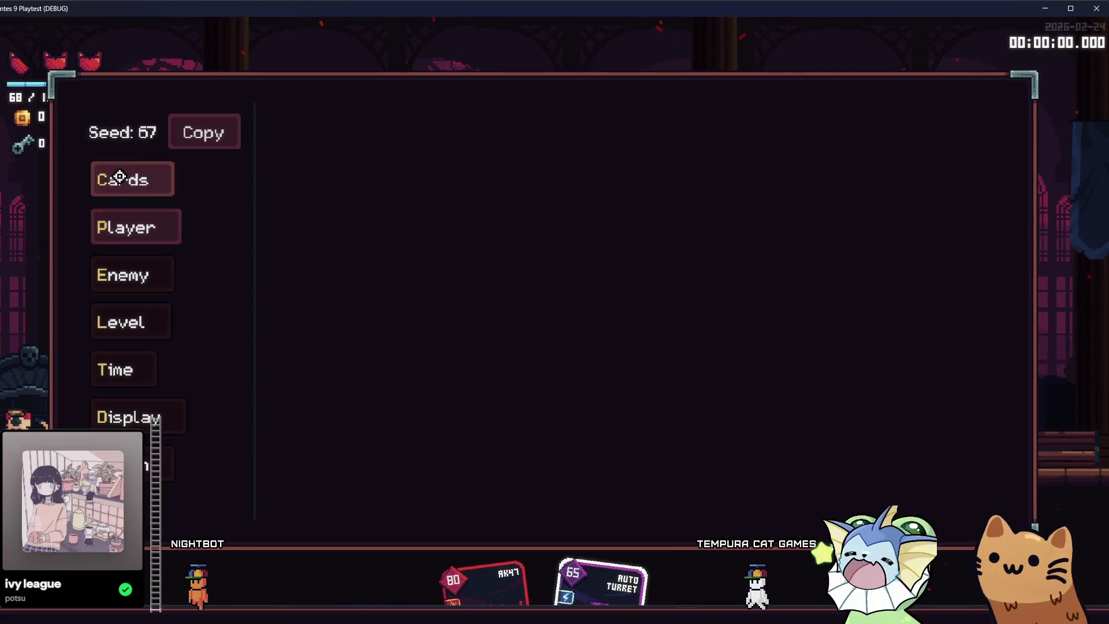
{"action": "left_click", "coordinate": [119, 177]}
{"action": "left_click", "coordinate": [292, 131]}
{"action": "left_click", "coordinate": [529, 223]}
{"action": "key", "text": "F1"}
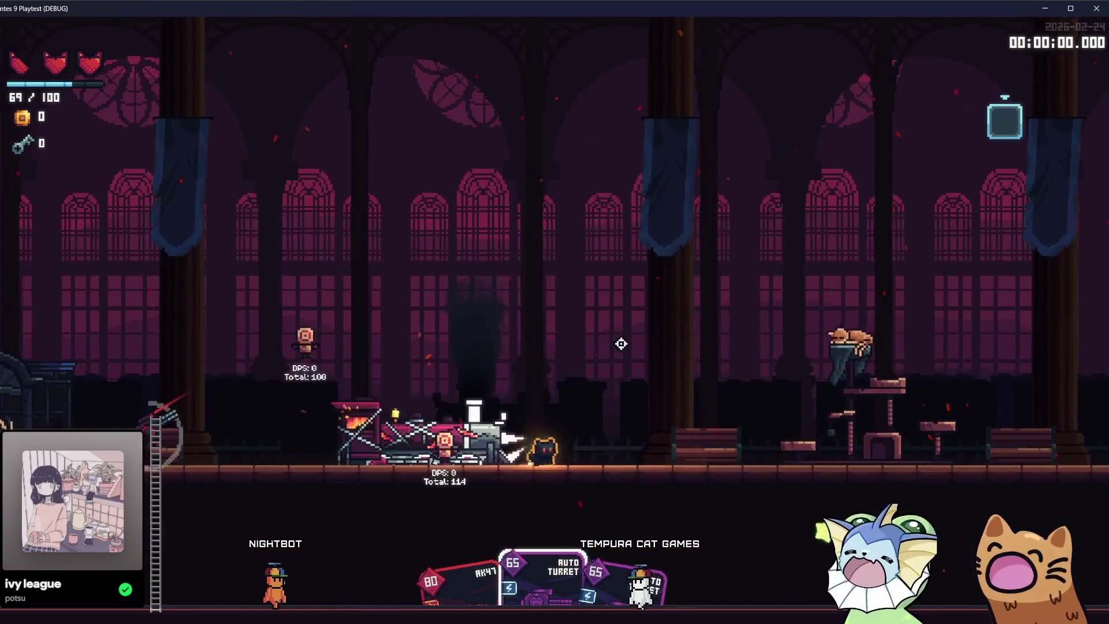
{"action": "key", "text": "d"}
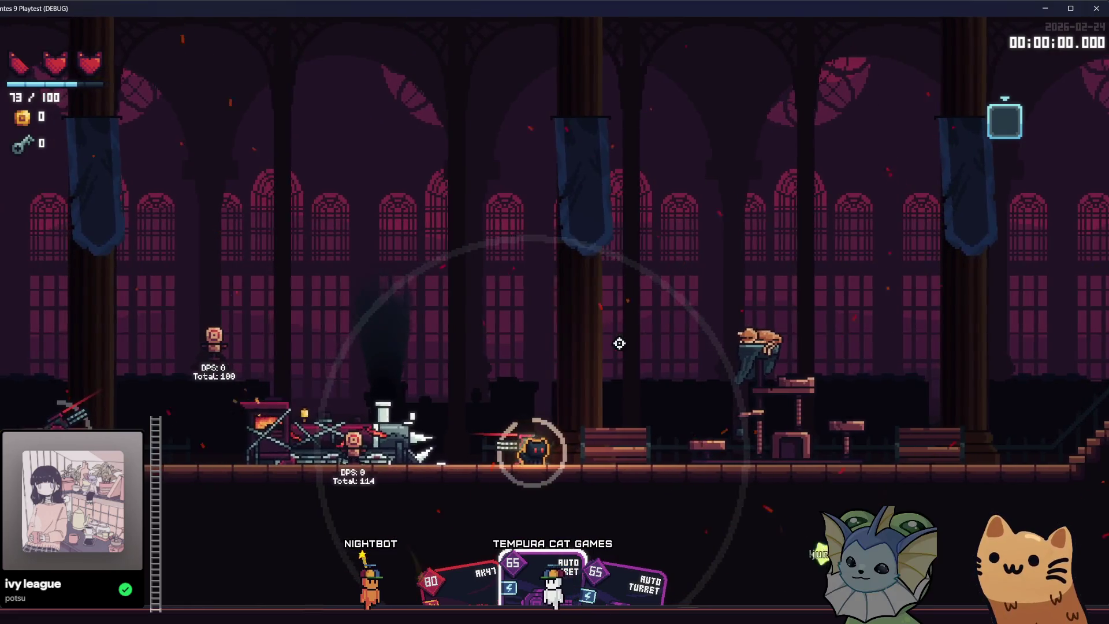
{"action": "key", "text": "d"}
{"action": "key", "text": "space"}
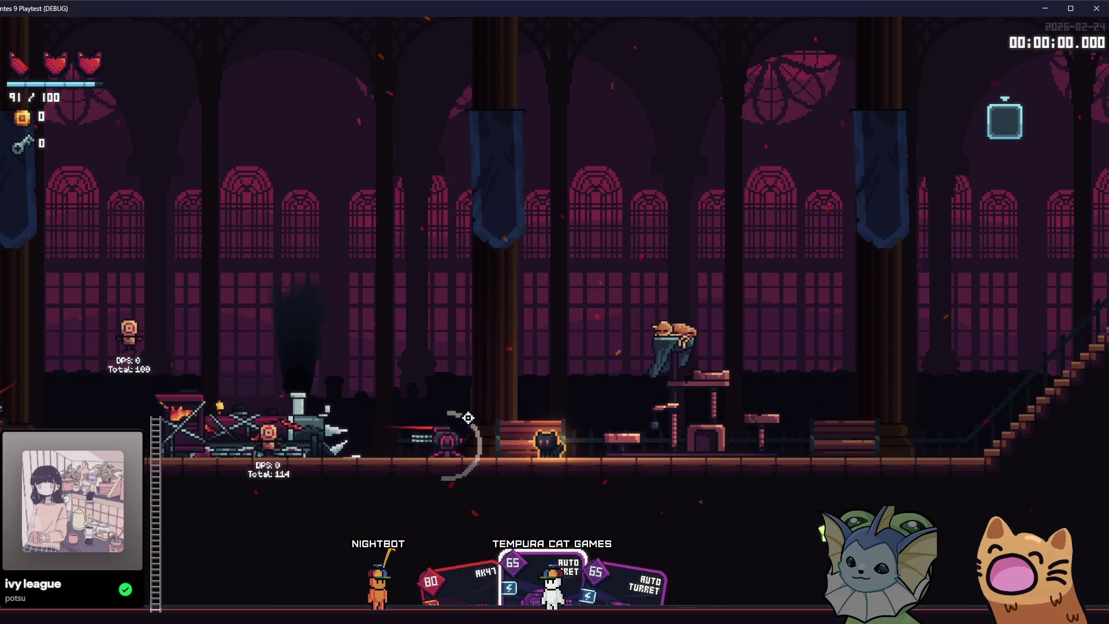
- Apply another Prism sticker to a card through Add Sticker To Card
{"action": "key", "text": "F1"}
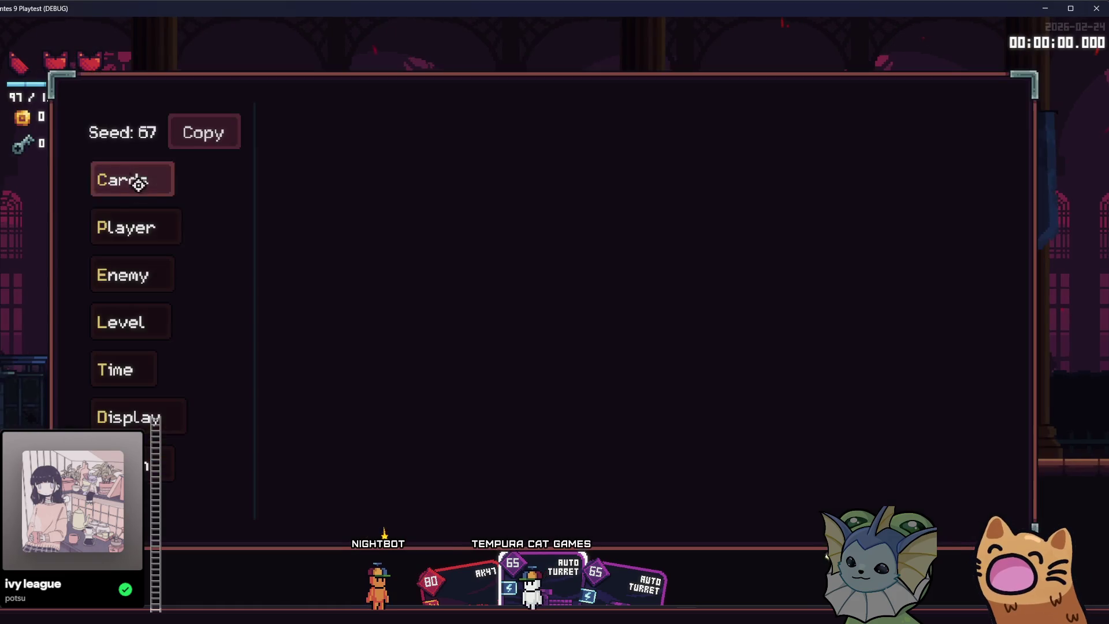
{"action": "left_click", "coordinate": [294, 179]}
{"action": "left_click", "coordinate": [123, 180]}
{"action": "left_click", "coordinate": [401, 187]}
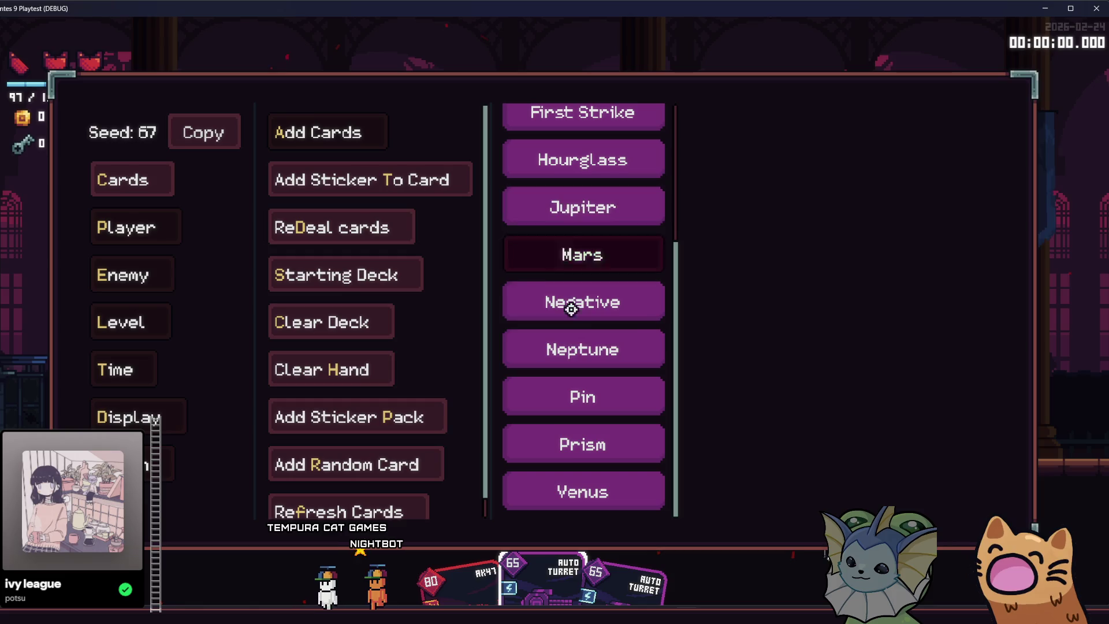
{"action": "left_click", "coordinate": [556, 446]}
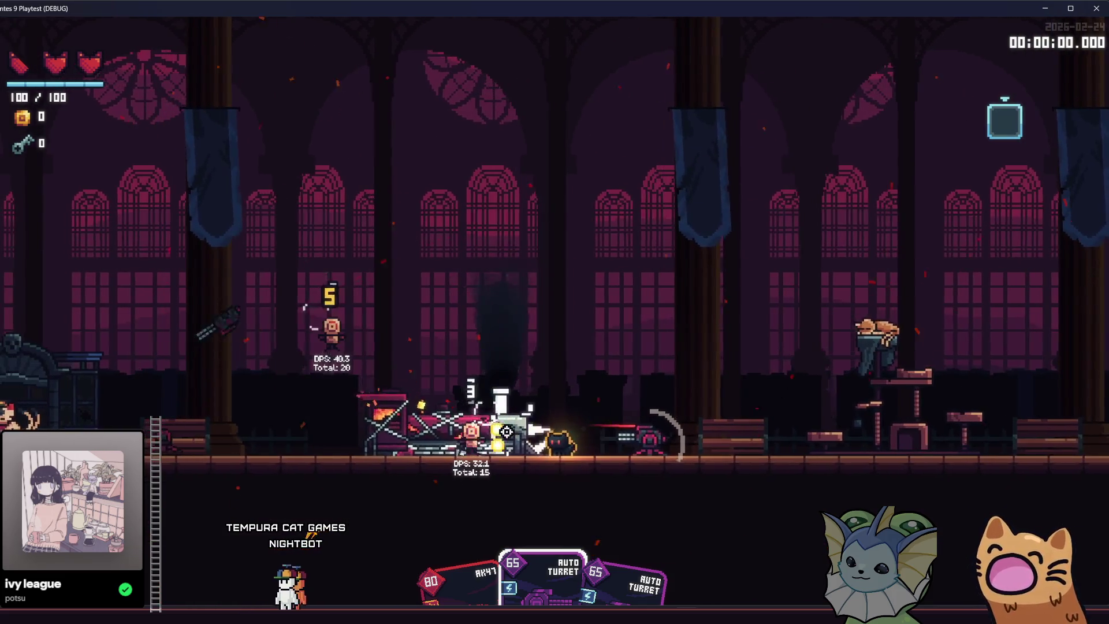
- Place an Auto Turret near the dummies, walk right while it fires, then return to Godot
{"action": "key", "text": "d"}
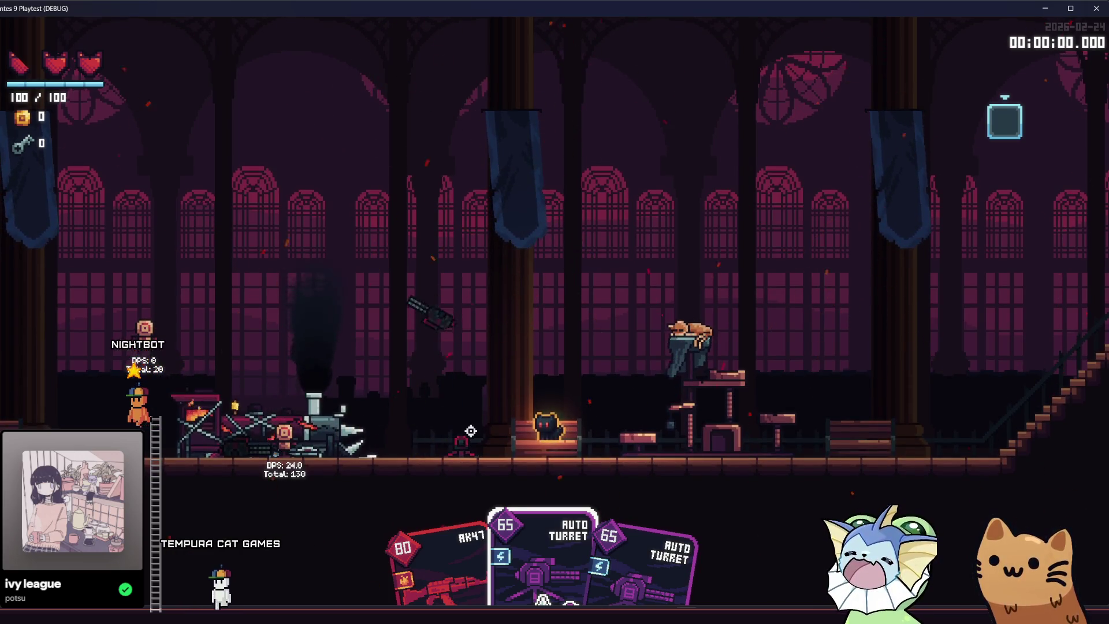
{"action": "key", "text": "a"}
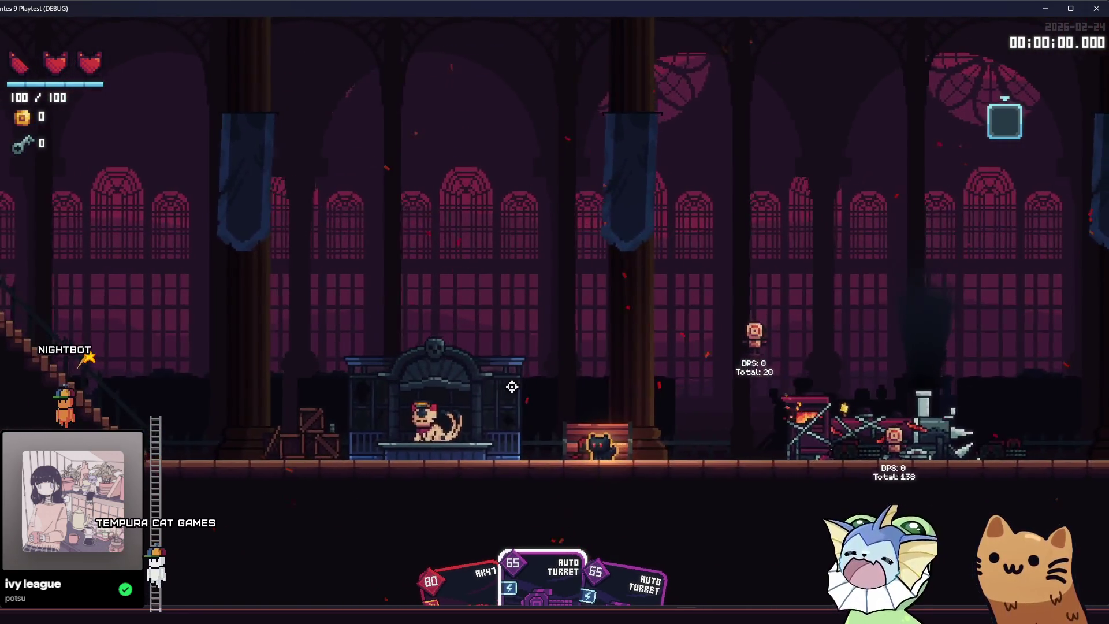
{"action": "key", "text": "a"}
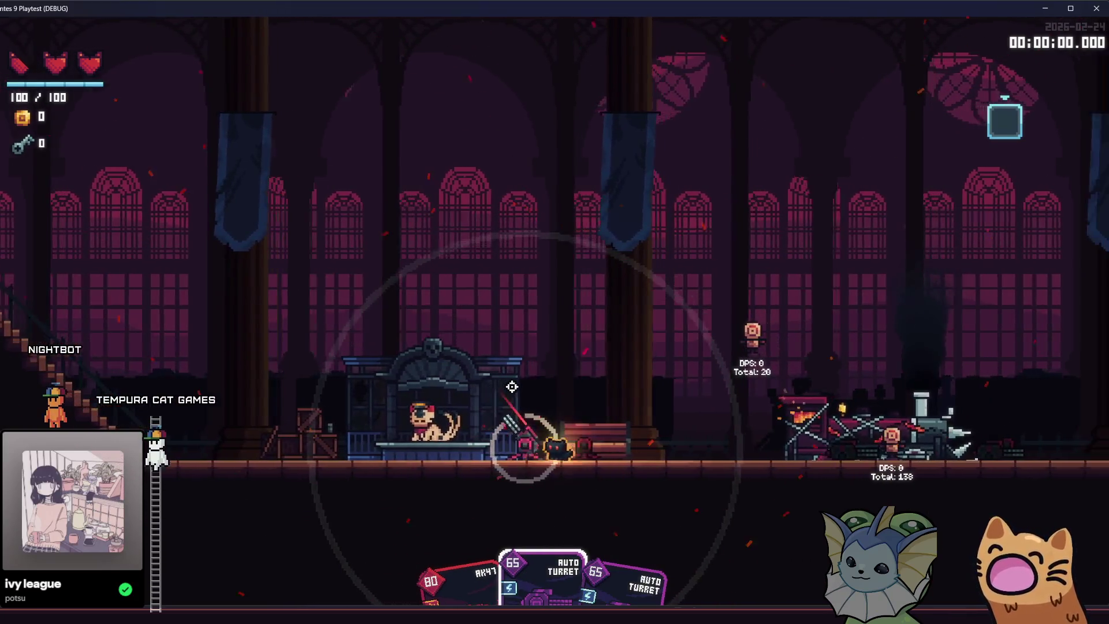
{"action": "left_click", "coordinate": [511, 386]}
{"action": "key", "text": "d"}
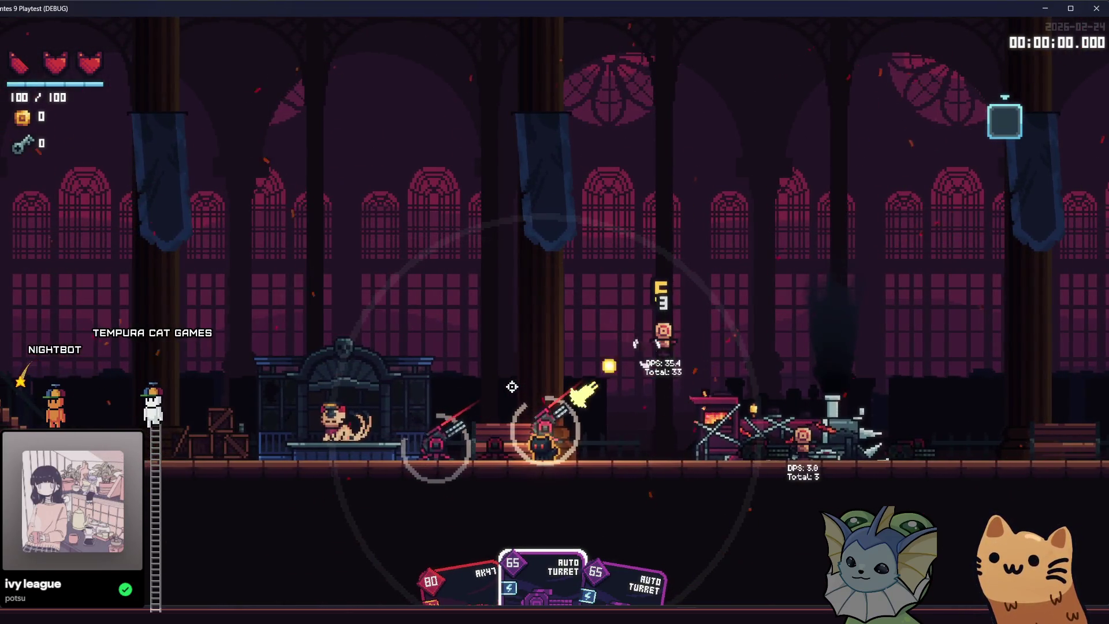
{"action": "key", "text": "d"}
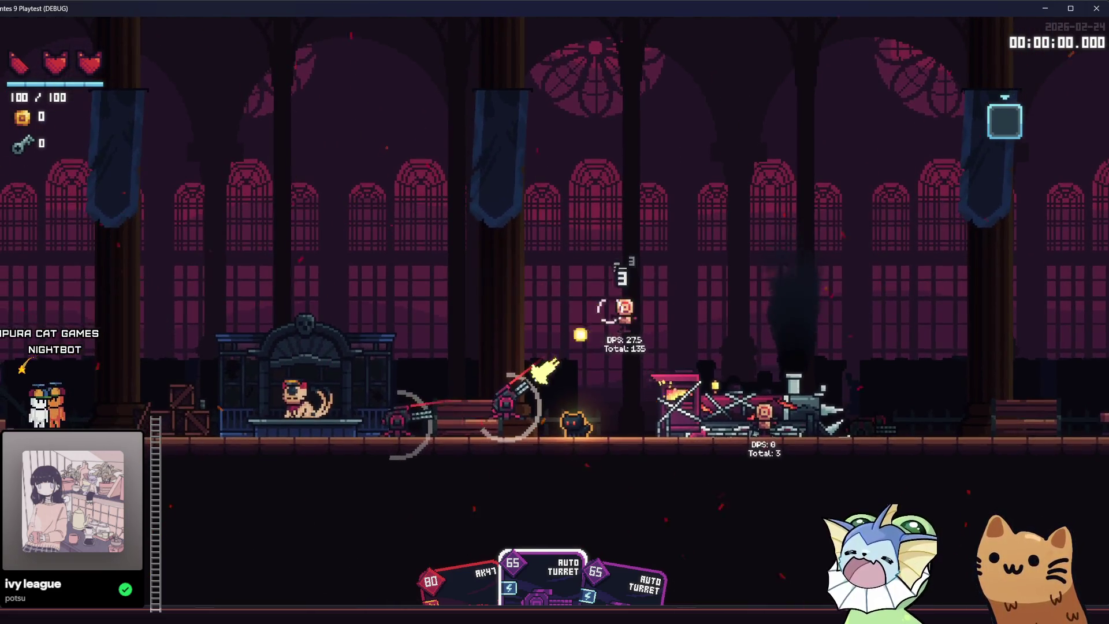
{"action": "key", "text": "alt+Tab"}
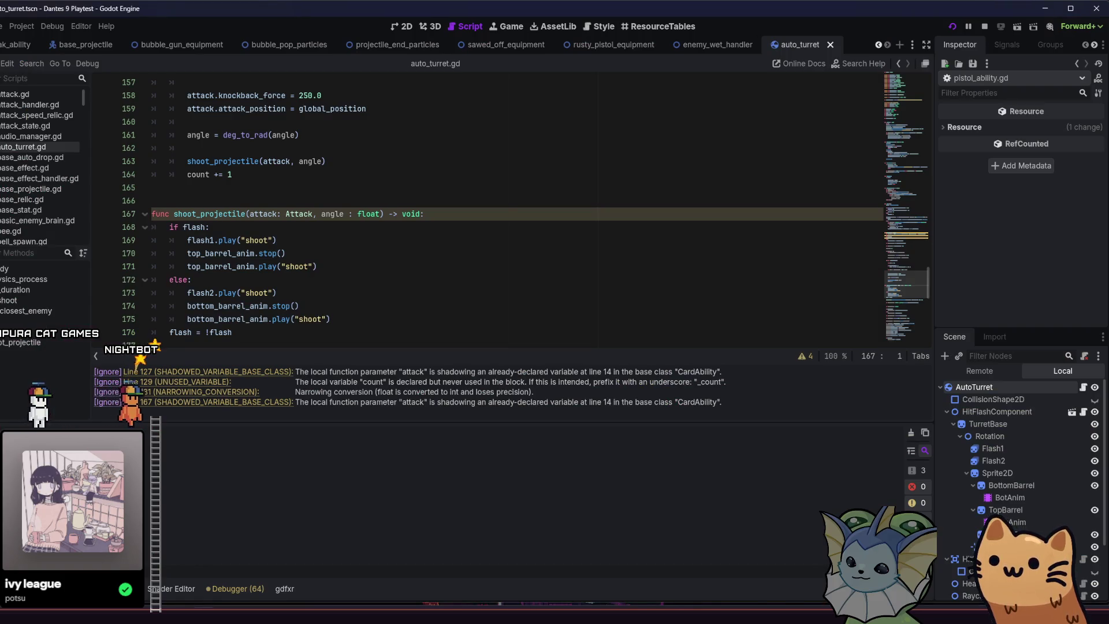
- Delete the 'var multishot := ...' line at the start of shoot() in auto_turret.gd
{"action": "left_click", "coordinate": [479, 244]}
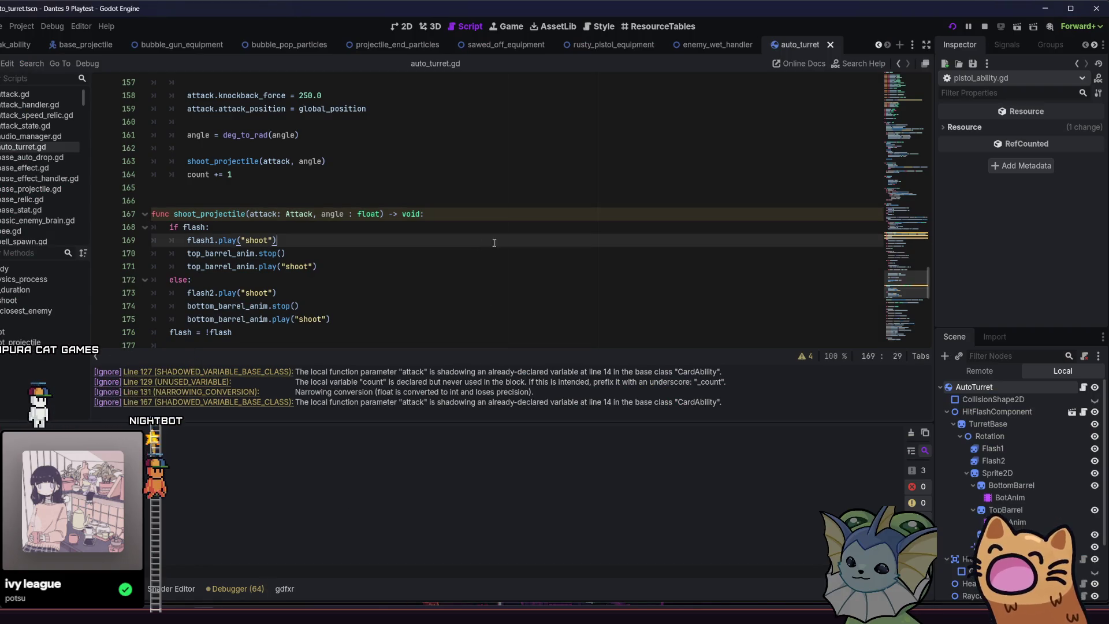
{"action": "left_click_drag", "start_coordinate": [892, 291], "coordinate": [891, 236]}
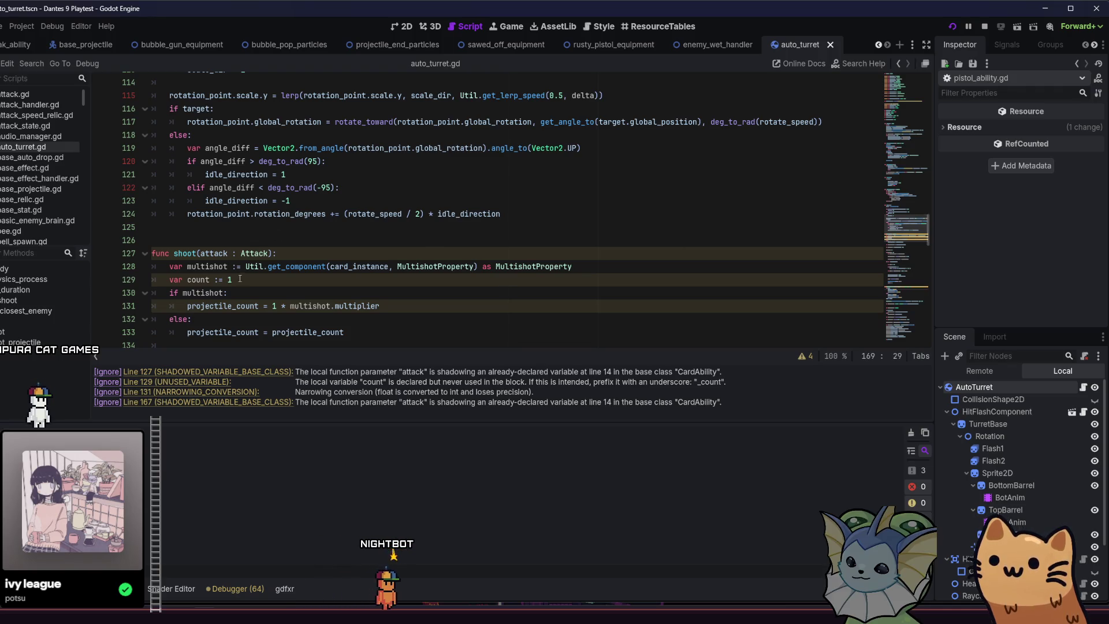
{"action": "left_click", "coordinate": [550, 267]}
{"action": "key", "text": "shift+Home"}
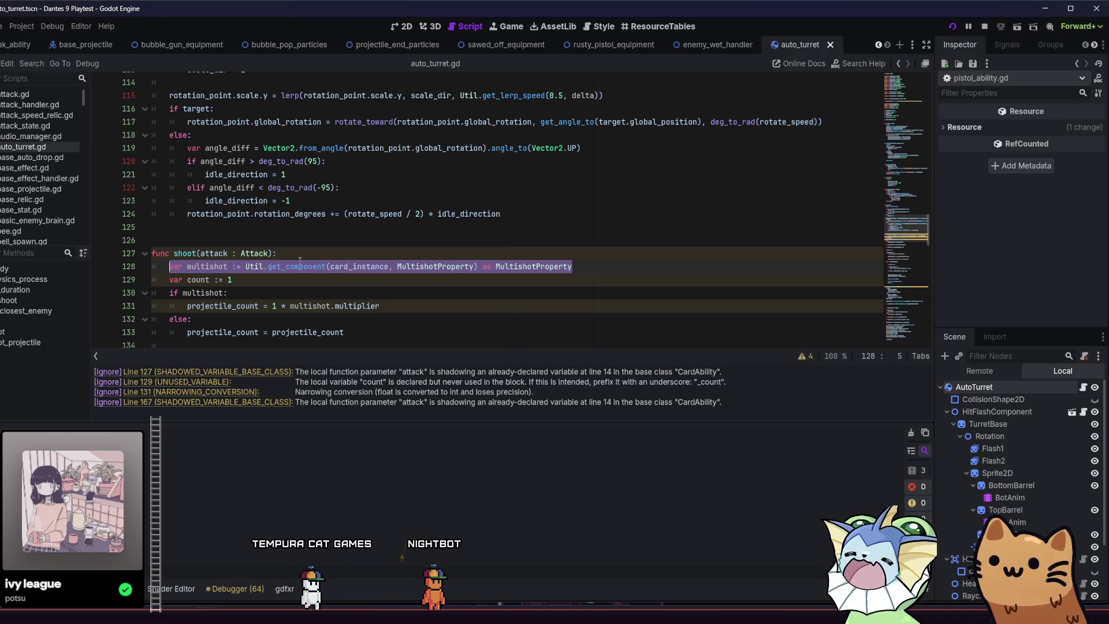
{"action": "left_click", "coordinate": [176, 268], "text": "shift"}
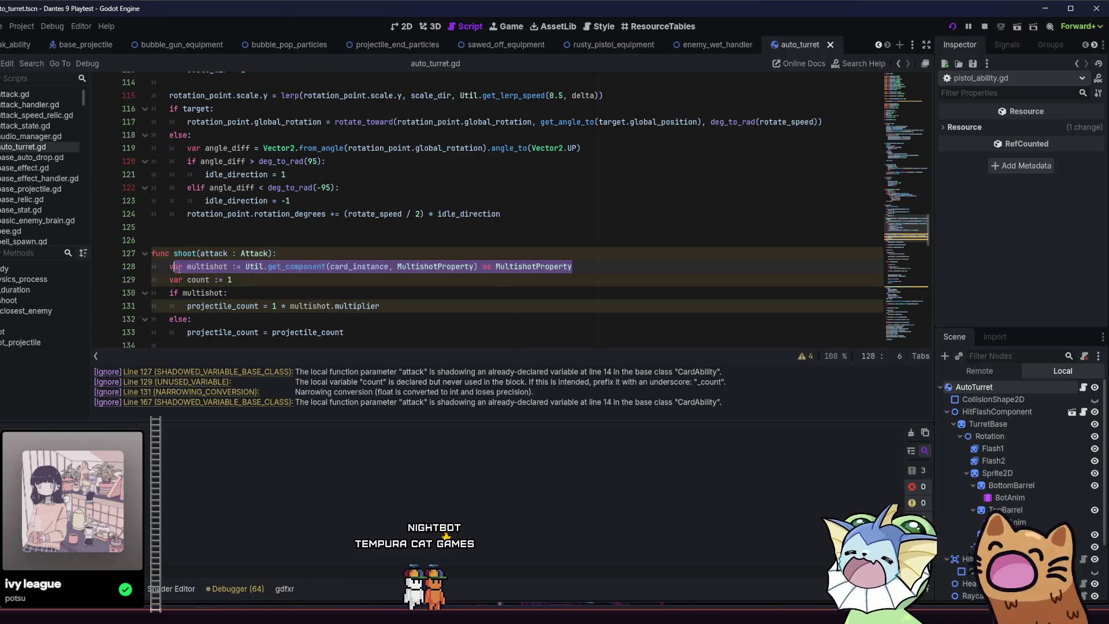
{"action": "key", "text": "shift+Left"}
{"action": "key", "text": "ctrl+c"}
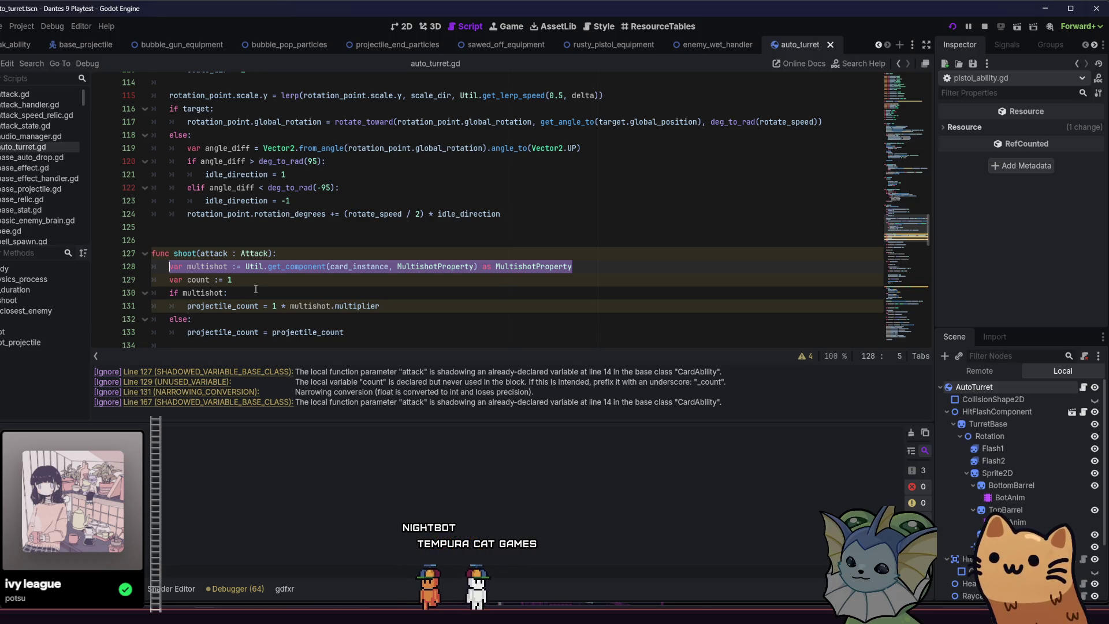
{"action": "key", "text": "BackSpace"}
{"action": "key", "text": "BackSpace"}
{"action": "key", "text": "BackSpace"}
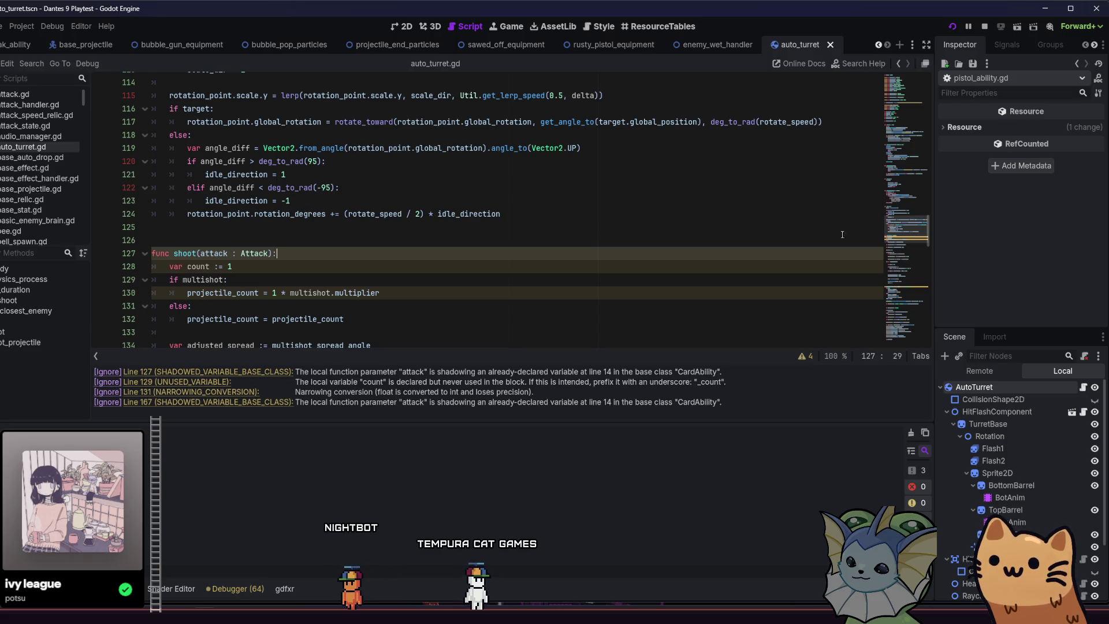
- Add a 'multishot' member variable on a new line below projectile_count
{"action": "left_click_drag", "start_coordinate": [879, 182], "coordinate": [874, 136]}
{"action": "left_click", "coordinate": [406, 239]}
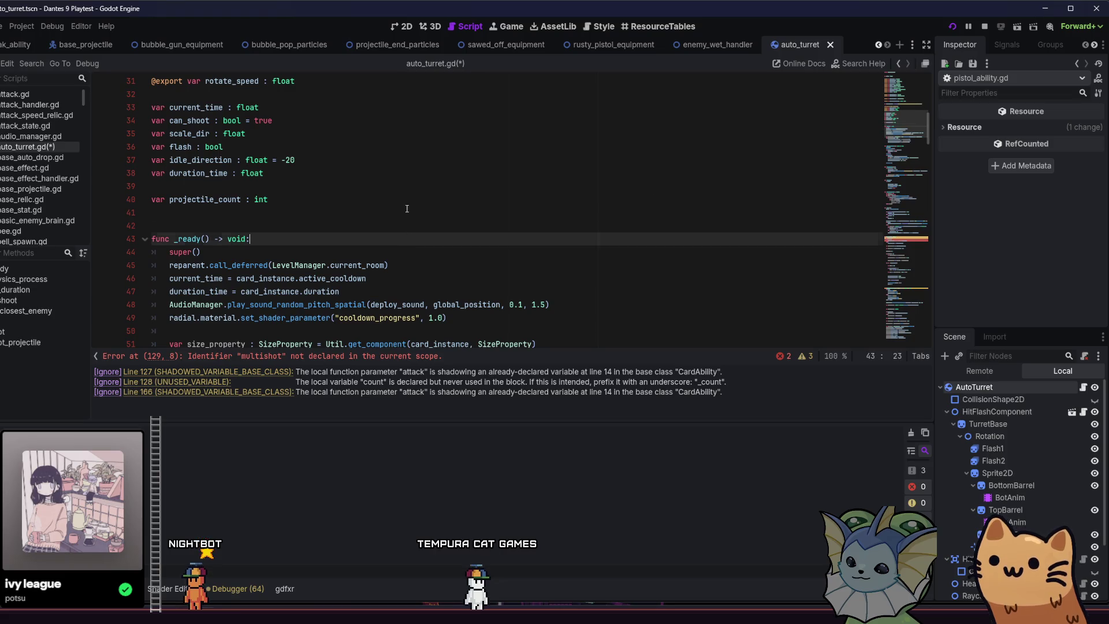
{"action": "left_click", "coordinate": [407, 205]}
{"action": "key", "text": "Down"}
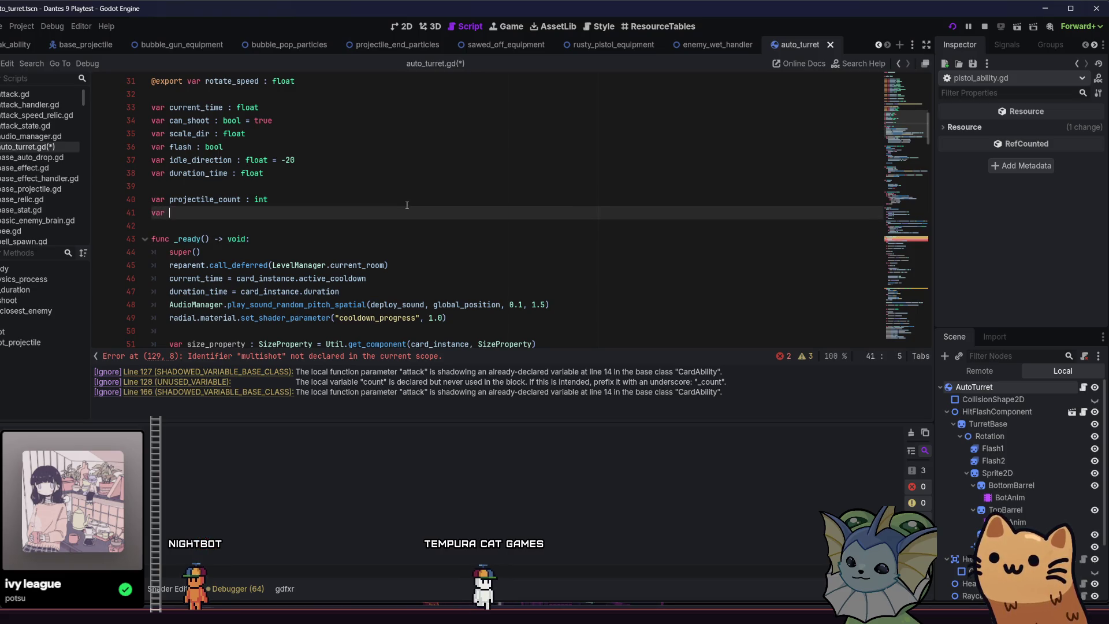
{"action": "type", "text": "multi"}
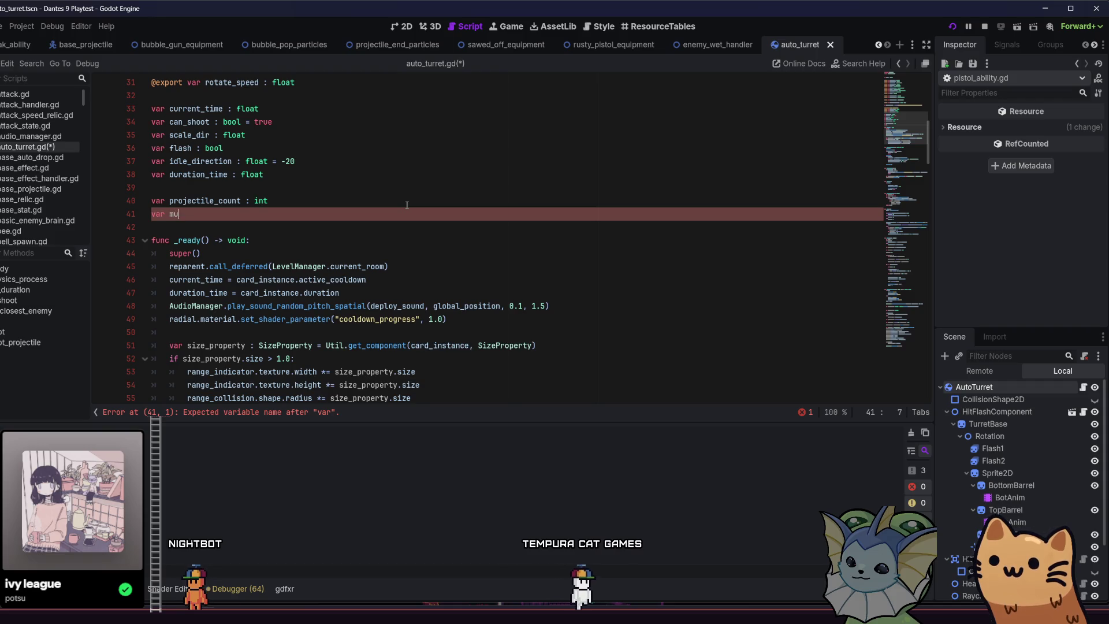
{"action": "type", "text": "shot"}
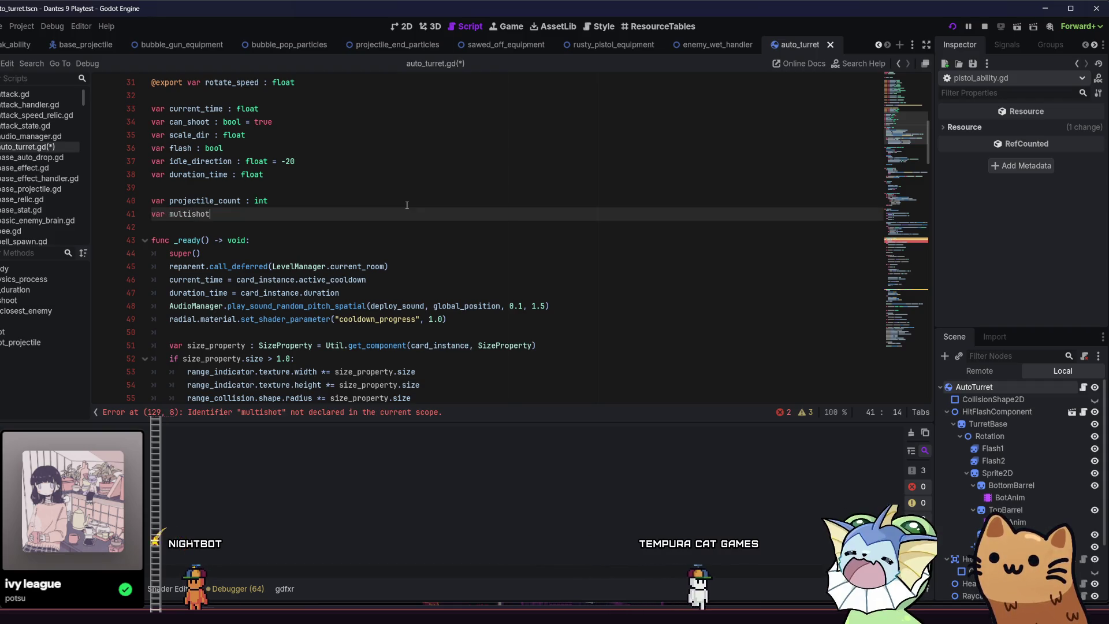
- Paste the multishot lookup after super() in _ready as an assignment without 'var', and save
{"action": "scroll", "coordinate": [407, 205], "scroll_direction": "down", "scroll_amount": 9}
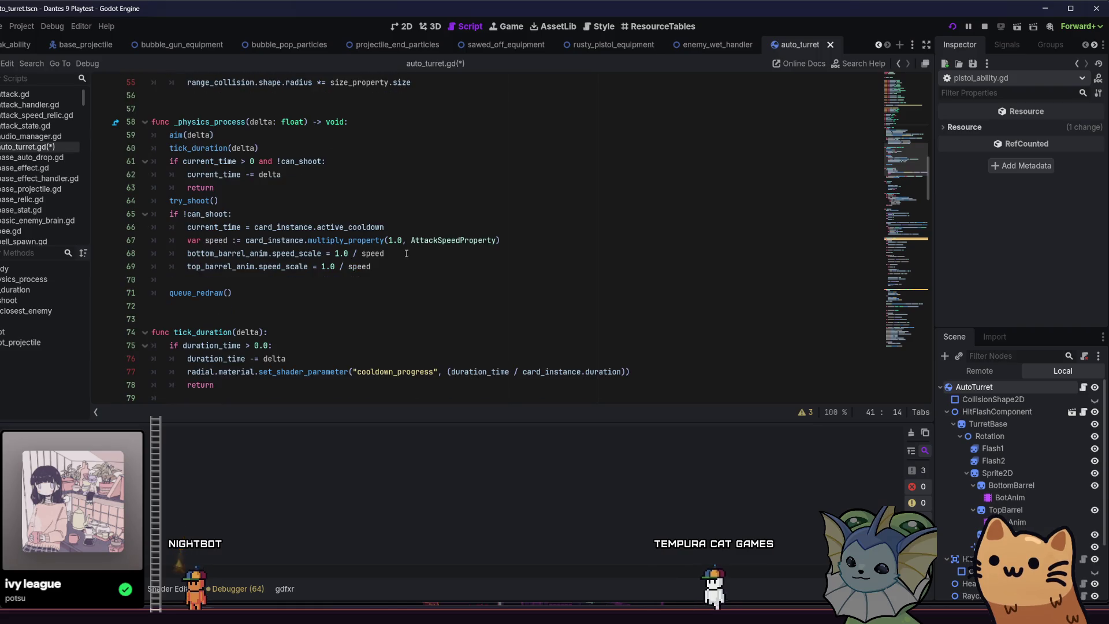
{"action": "scroll", "coordinate": [406, 258], "scroll_direction": "down", "scroll_amount": 11}
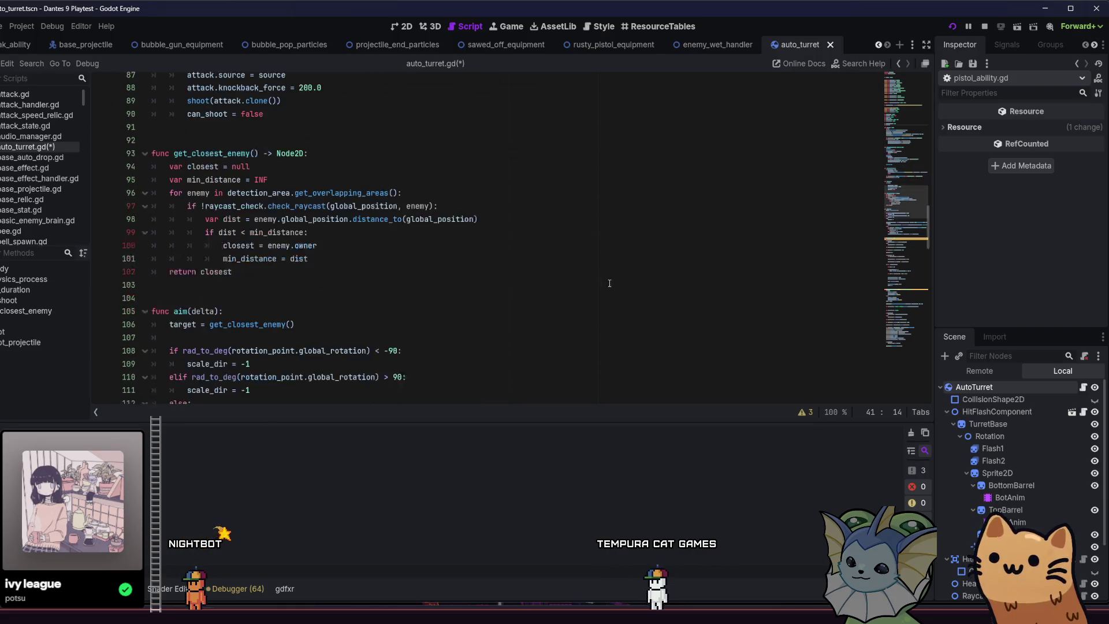
{"action": "scroll", "coordinate": [594, 286], "scroll_direction": "down", "scroll_amount": 2}
{"action": "left_click_drag", "start_coordinate": [897, 224], "coordinate": [886, 135]}
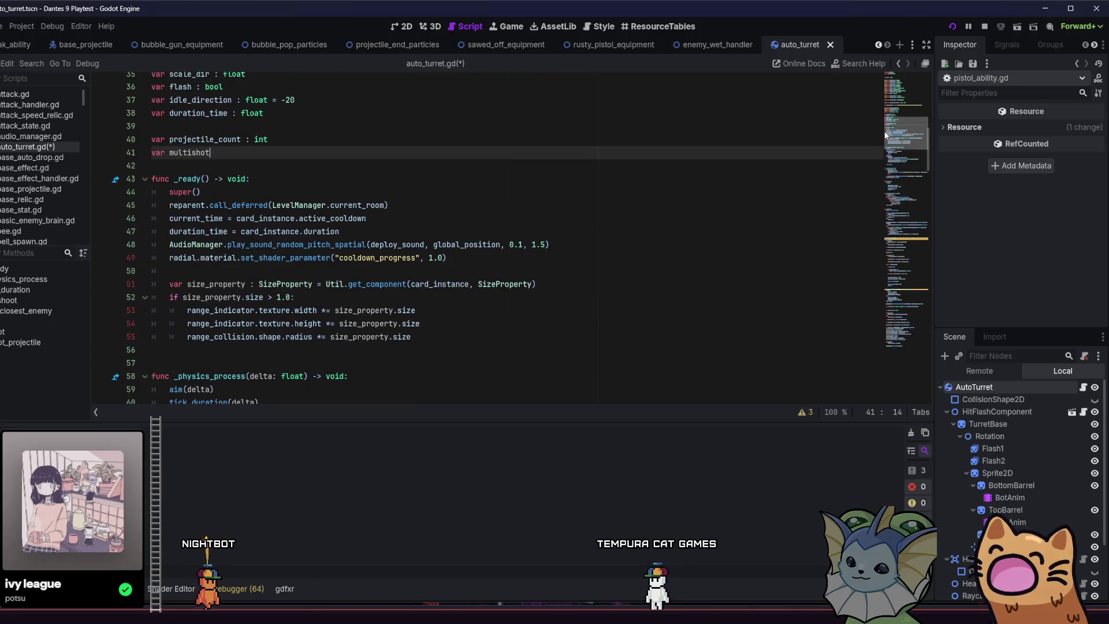
{"action": "left_click", "coordinate": [315, 196]}
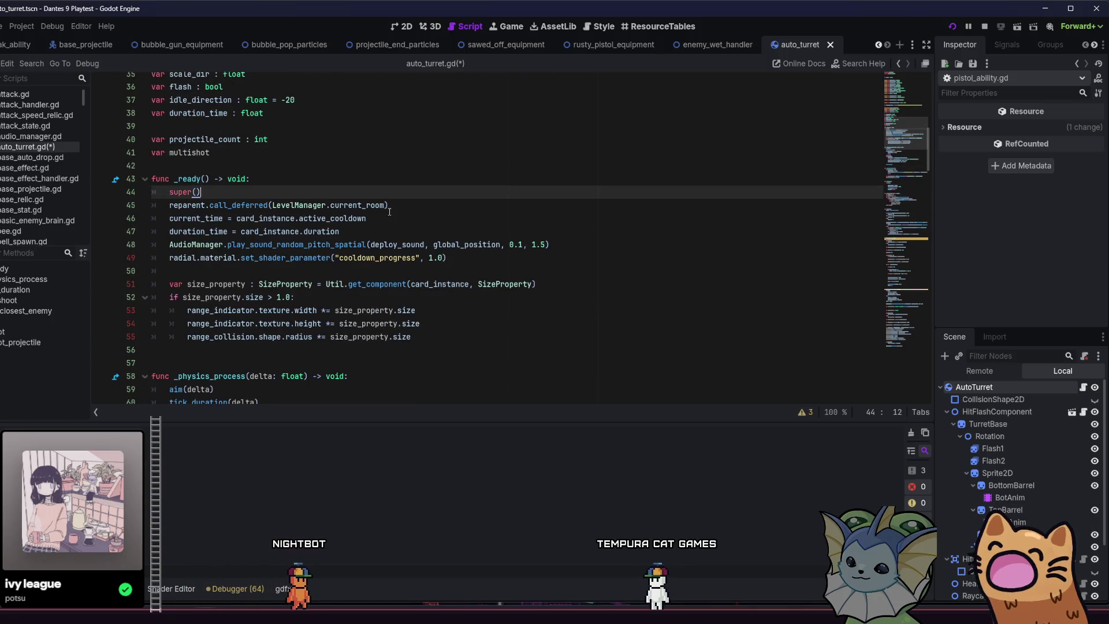
{"action": "key", "text": "Return"}
{"action": "key", "text": "ctrl+v"}
{"action": "left_click", "coordinate": [188, 205]}
{"action": "key", "text": "BackSpace"}
{"action": "key", "text": "BackSpace"}
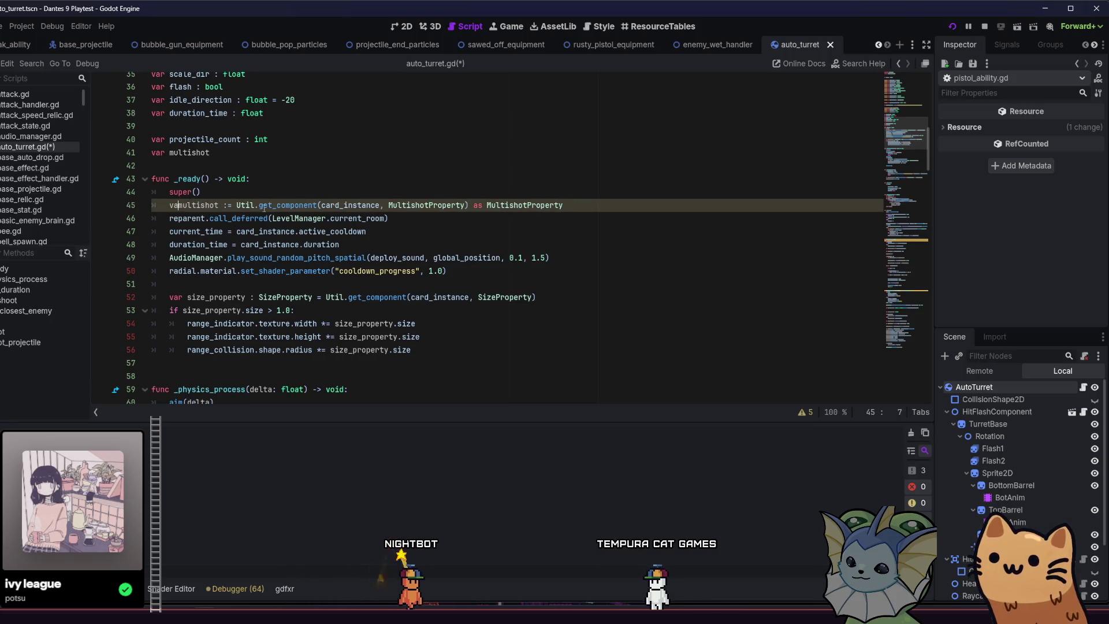
{"action": "left_click", "coordinate": [486, 238]}
{"action": "left_click", "coordinate": [518, 205]}
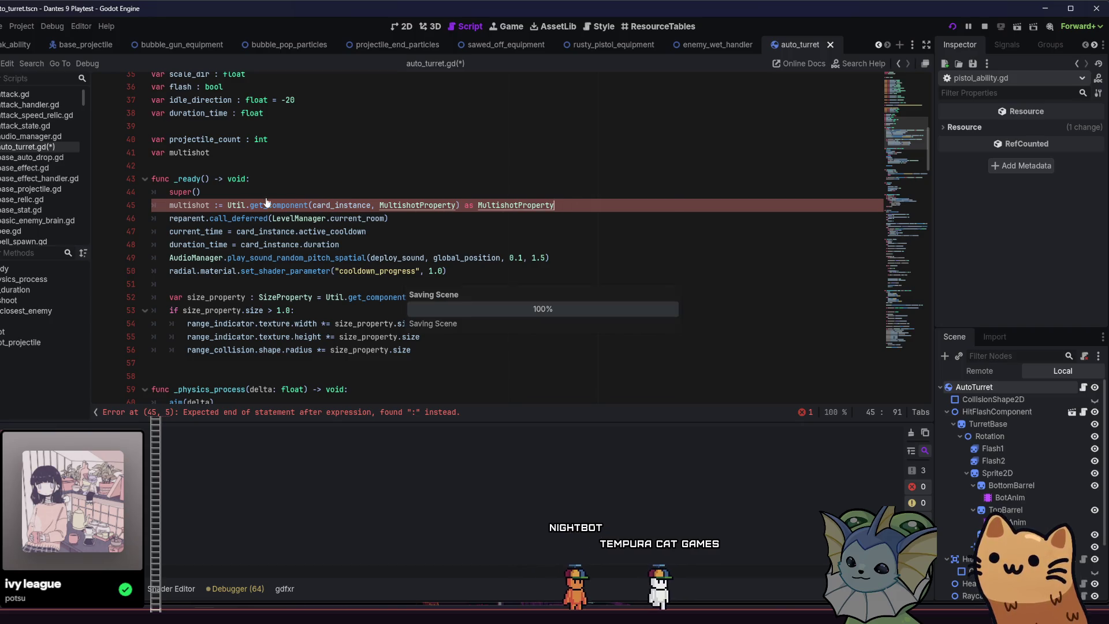
{"action": "key", "text": "ctrl+s"}
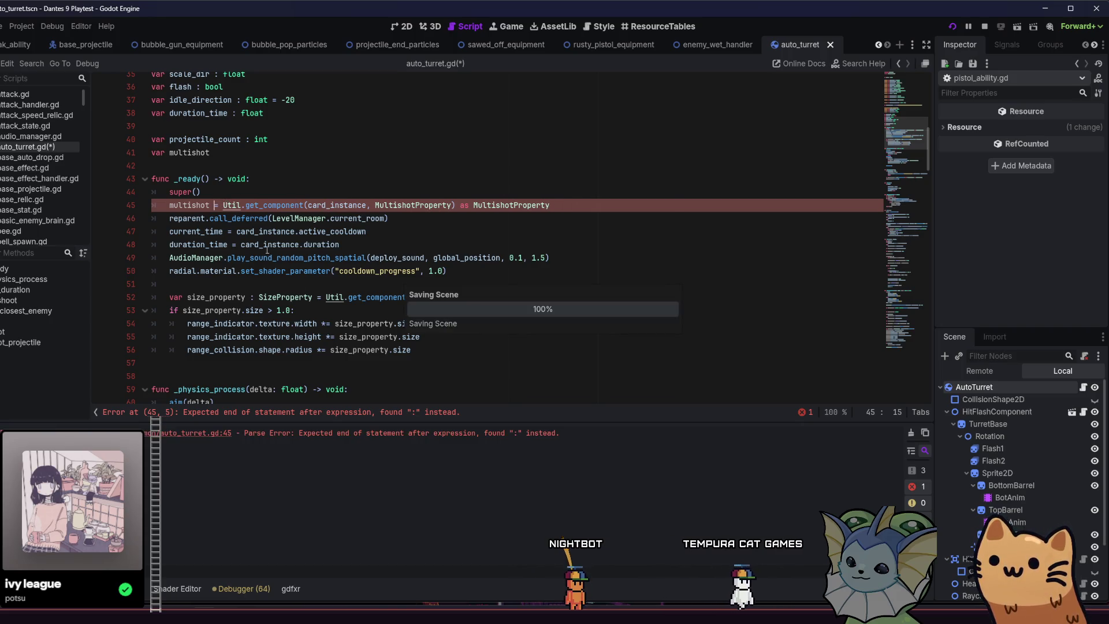
- Remove the trailing 'as MultishotProperty' cast from the multishot assignment
{"action": "left_click", "coordinate": [381, 231]}
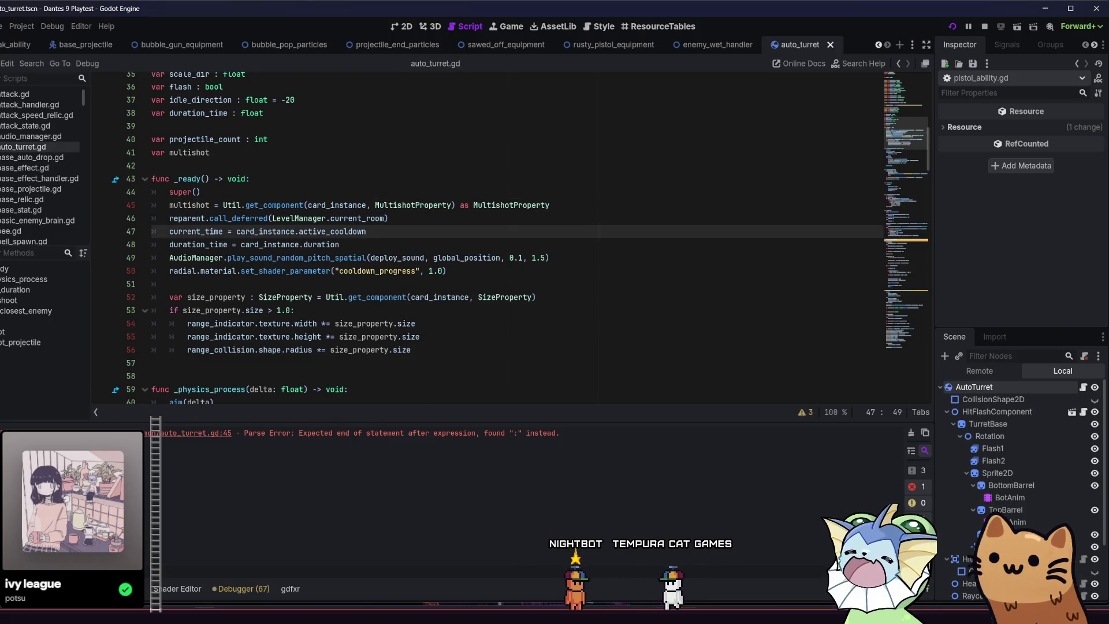
{"action": "mouse_move", "coordinate": [686, 615]}
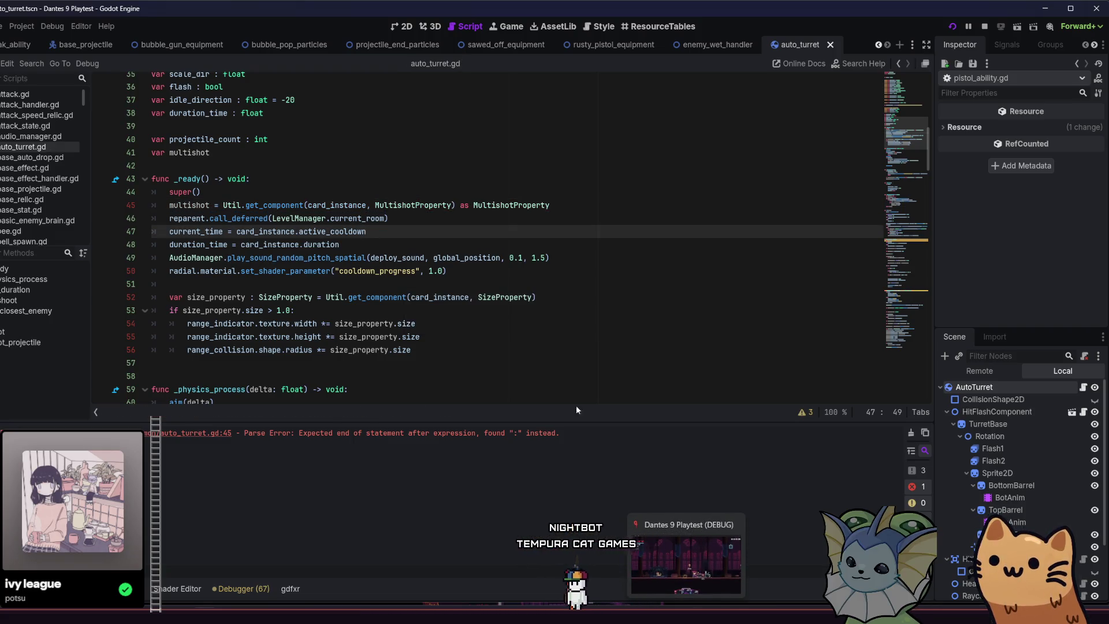
{"action": "left_click_drag", "start_coordinate": [550, 205], "coordinate": [456, 205]}
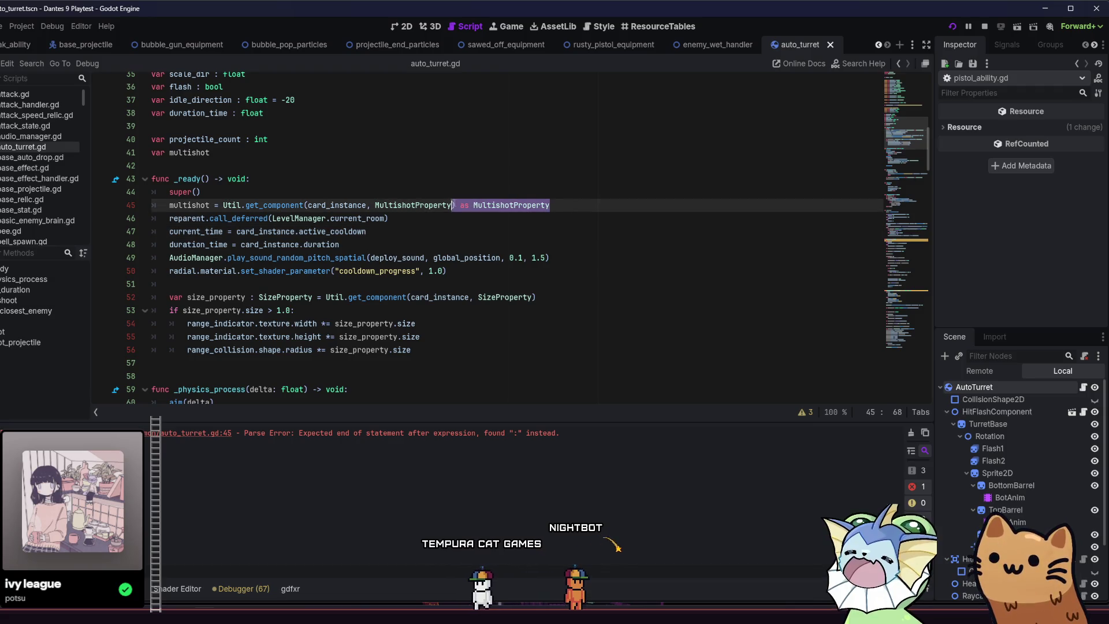
{"action": "key", "text": "BackSpace"}
{"action": "scroll", "coordinate": [444, 222], "scroll_direction": "up", "scroll_amount": 1}
{"action": "scroll", "coordinate": [284, 183], "scroll_direction": "up", "scroll_amount": 2}
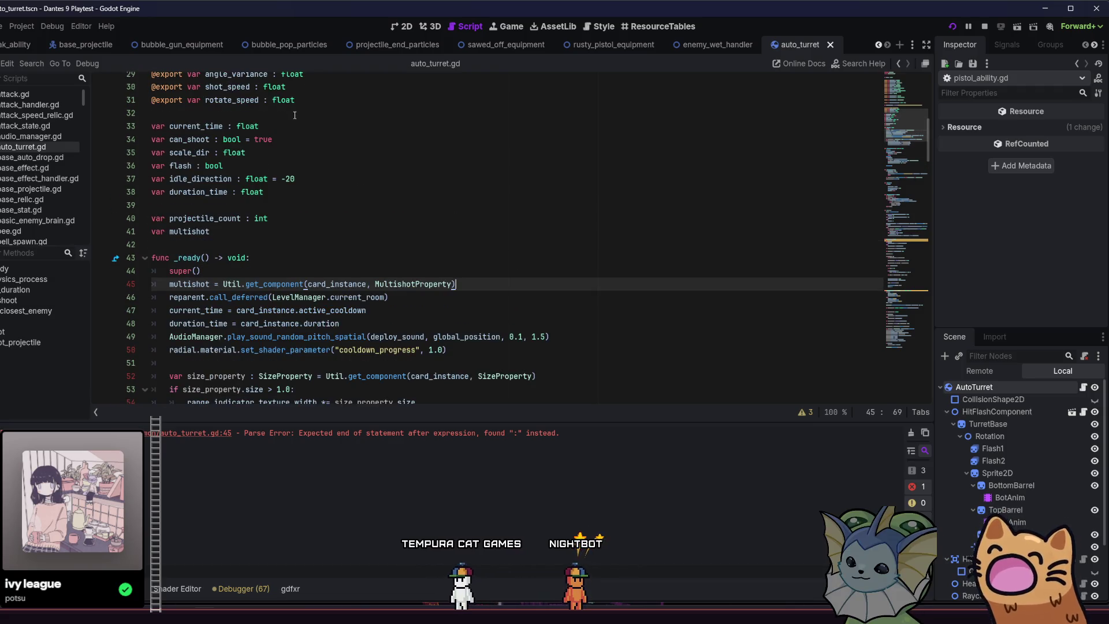
{"action": "scroll", "coordinate": [293, 111], "scroll_direction": "up", "scroll_amount": 1}
- Type the multishot member as MultishotProperty, save, and relaunch the game with F5
{"action": "left_click", "coordinate": [274, 272]}
{"action": "type", "text": ": "}
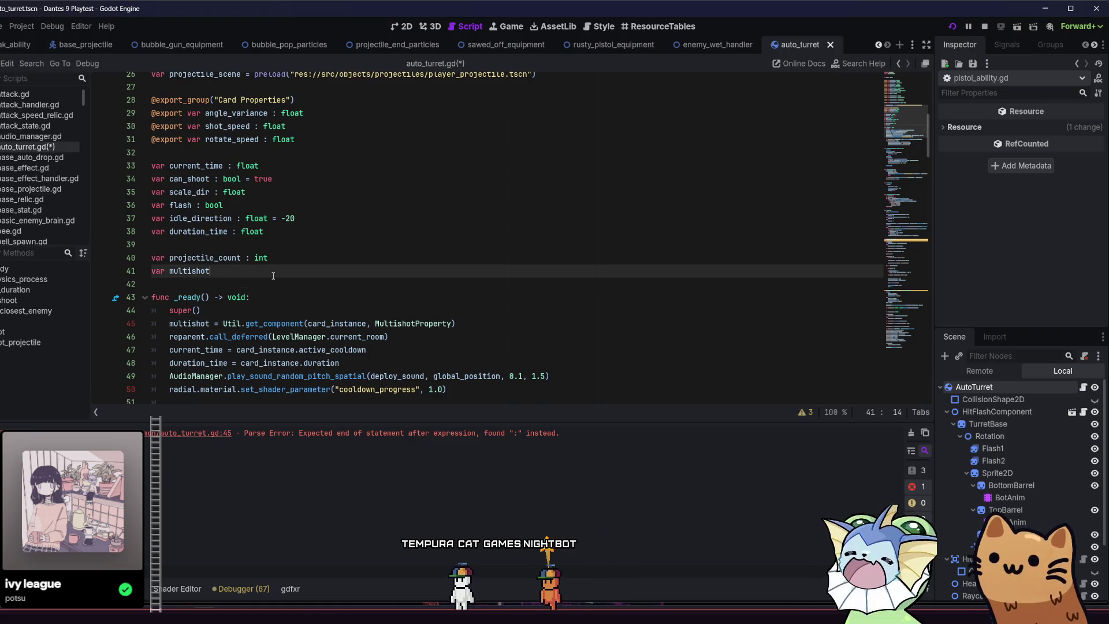
{"action": "type", "text": "multi"}
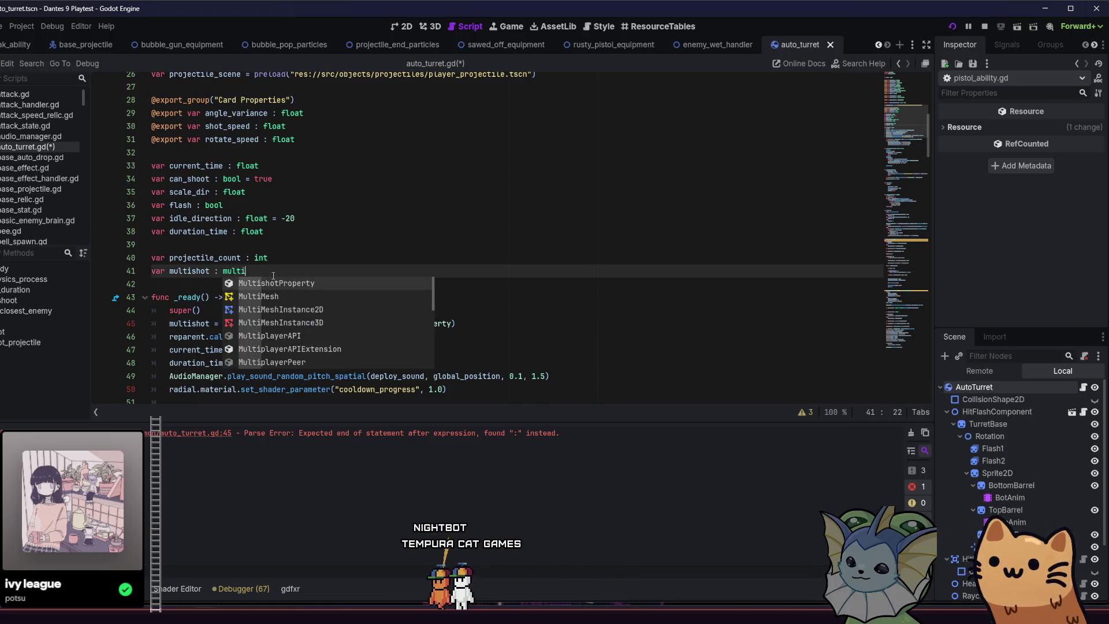
{"action": "key", "text": "Return"}
{"action": "key", "text": "ctrl+s"}
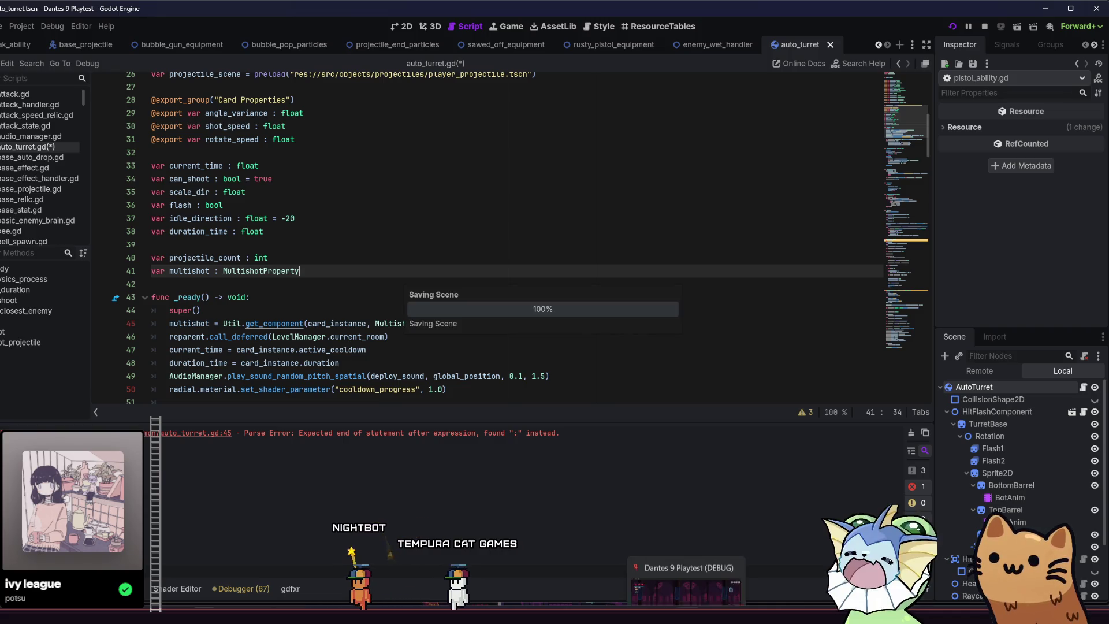
{"action": "key", "text": "F5"}
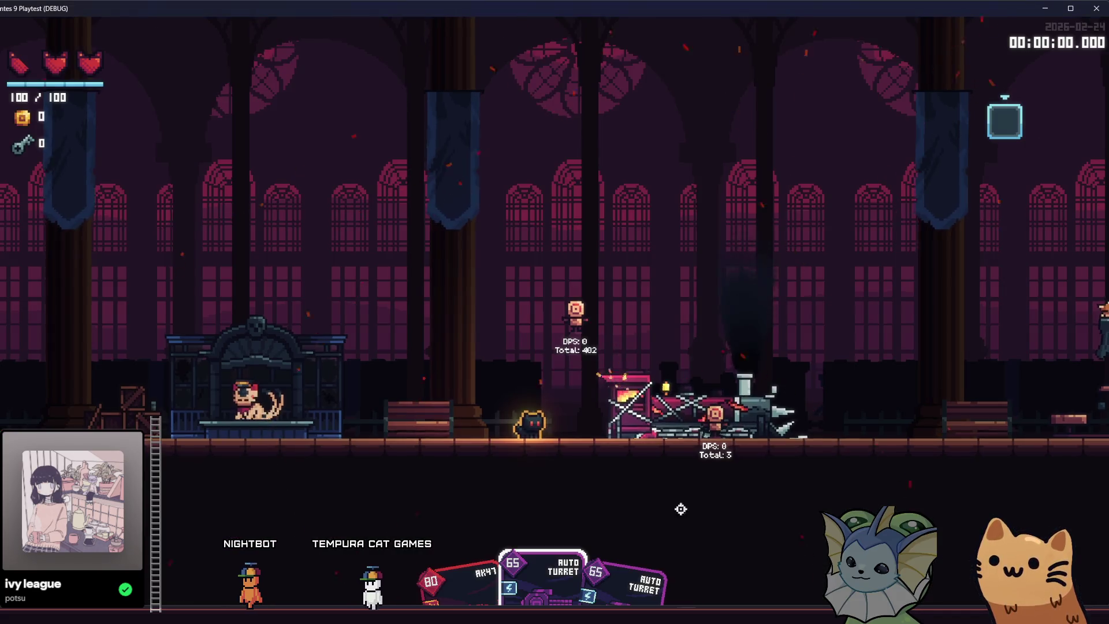
- Deploy two Auto Turrets near the training dummies and walk right to watch them fire
{"action": "left_click", "coordinate": [708, 397]}
{"action": "key", "text": "d"}
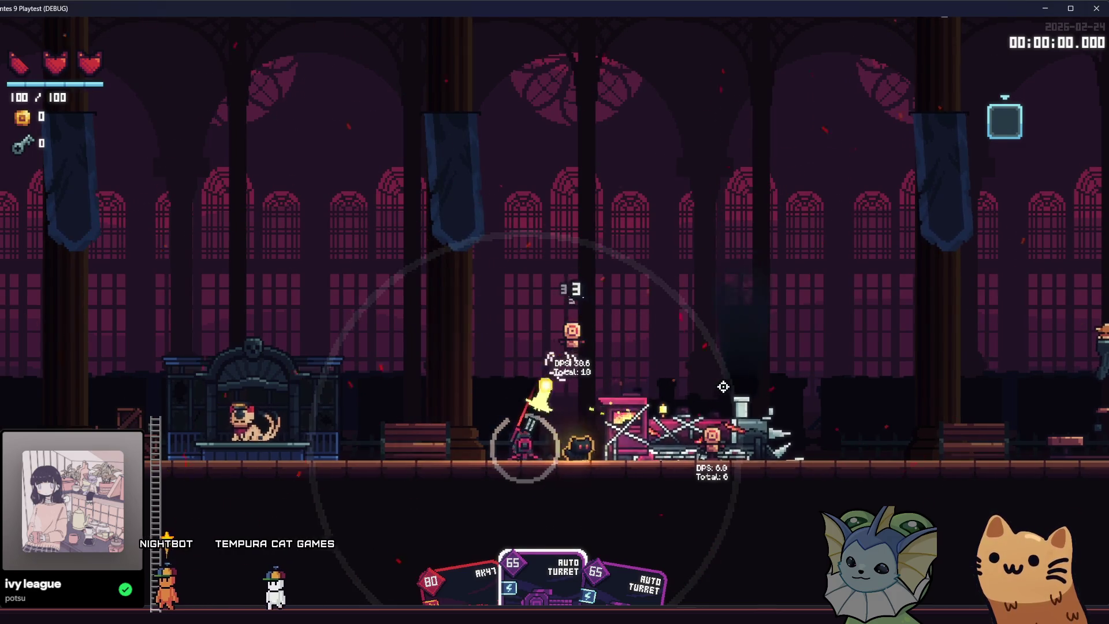
{"action": "key", "text": "d"}
{"action": "scroll", "coordinate": [731, 385], "scroll_direction": "down", "scroll_amount": 1}
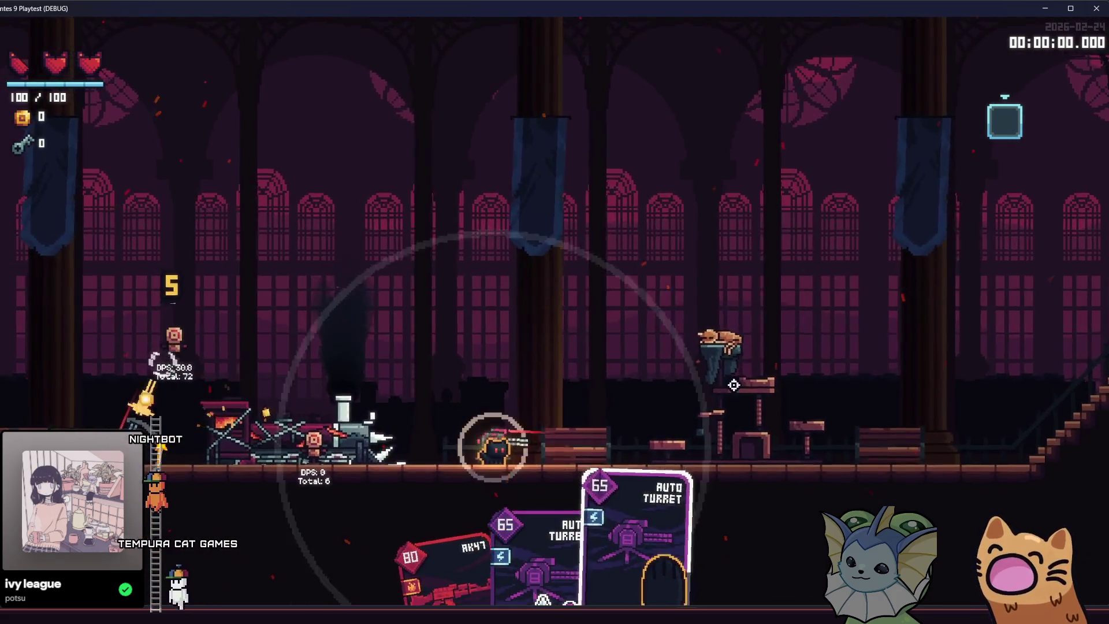
{"action": "left_click", "coordinate": [648, 383]}
{"action": "key", "text": "d"}
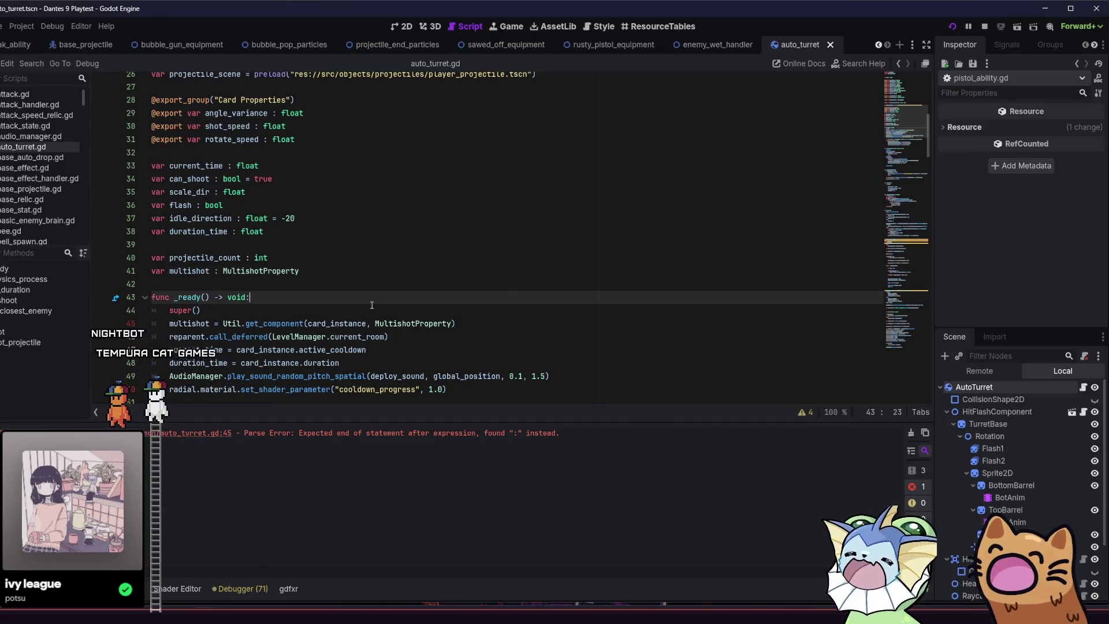
- Jump to shoot()'s definition and find the projectile_count declaration to give it a default of 1
{"action": "scroll", "coordinate": [475, 310], "scroll_direction": "down", "scroll_amount": 15}
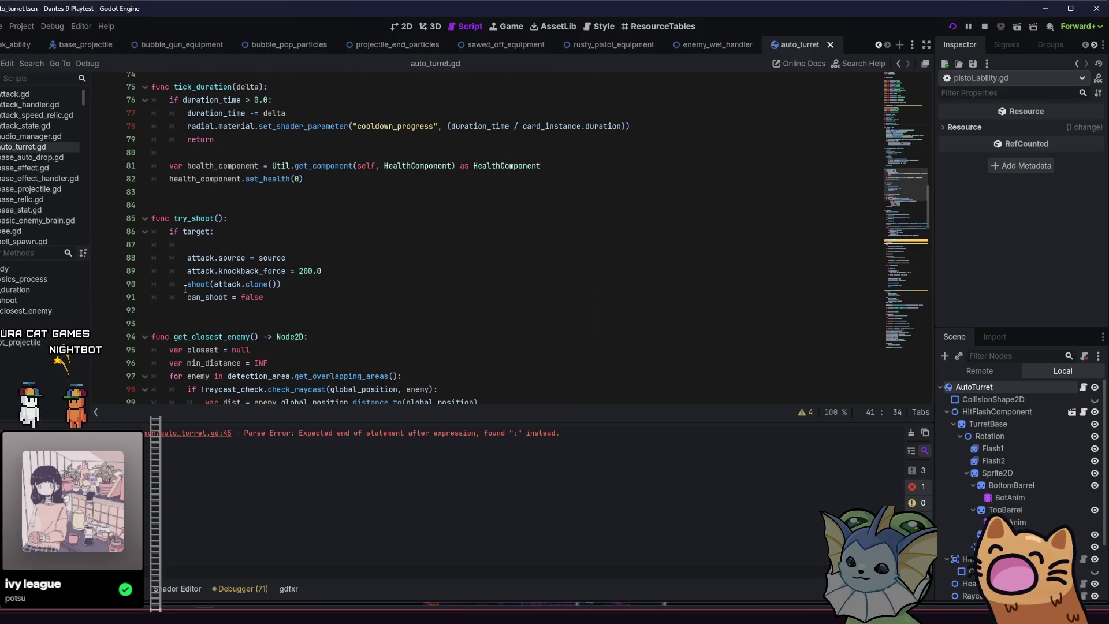
{"action": "left_click", "coordinate": [195, 284], "text": "ctrl"}
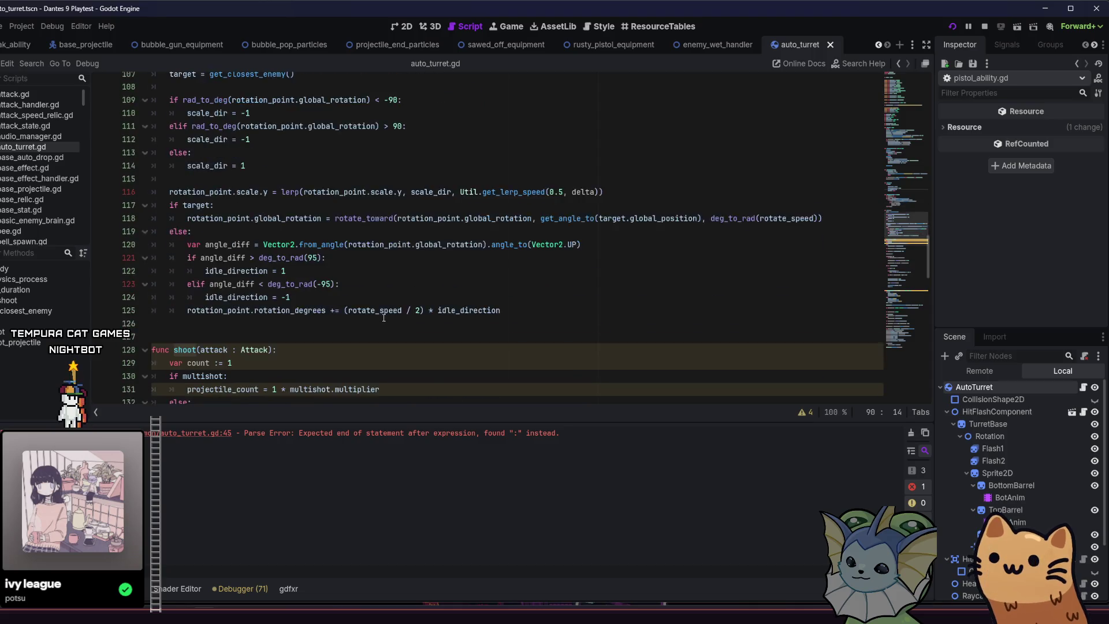
{"action": "scroll", "coordinate": [383, 318], "scroll_direction": "down", "scroll_amount": 5}
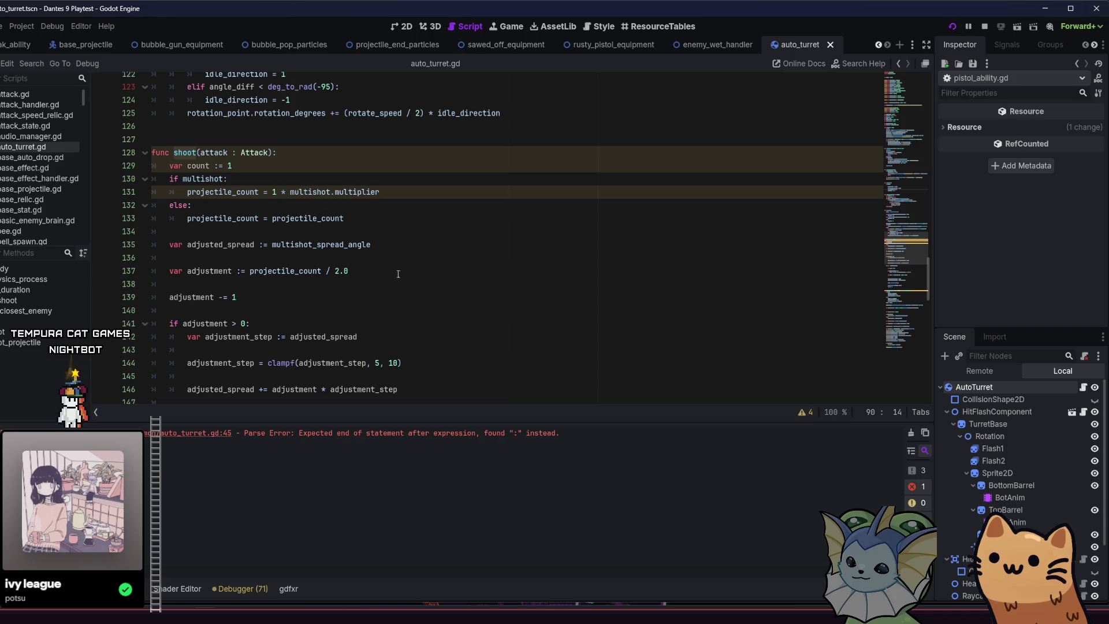
{"action": "double_click", "coordinate": [318, 222]}
{"action": "left_click_drag", "start_coordinate": [897, 246], "coordinate": [891, 104]}
{"action": "scroll", "coordinate": [875, 120], "scroll_direction": "down", "scroll_amount": 2}
{"action": "left_click", "coordinate": [402, 336]}
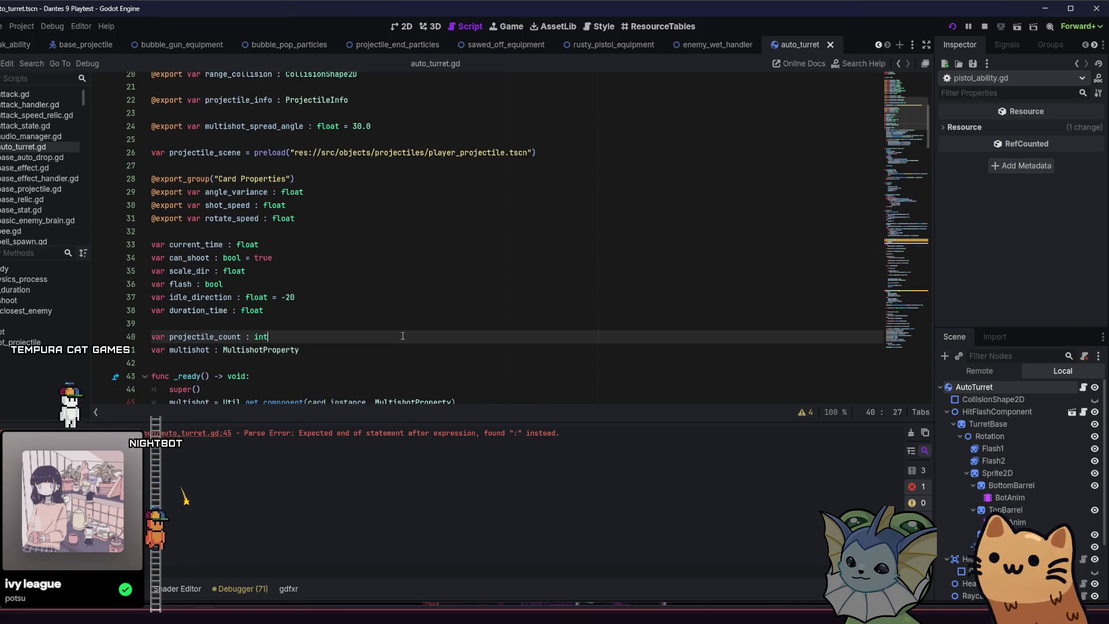
- Save the script, test the turrets in game, then select the AutoTurret node
{"action": "key", "text": "ctrl+z"}
{"action": "key", "text": "ctrl+s"}
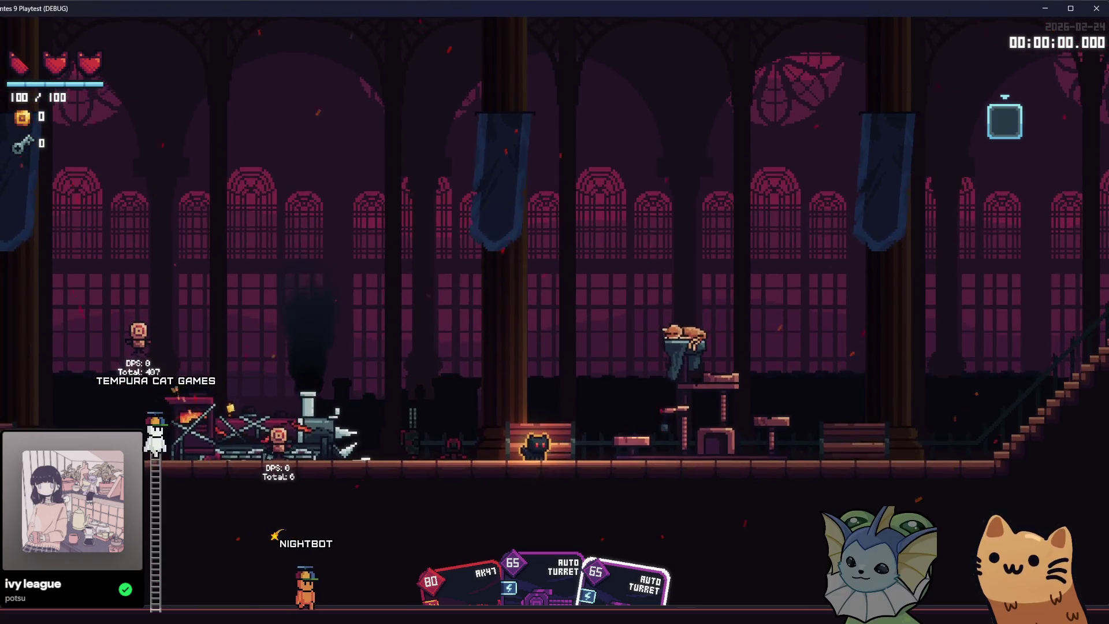
{"action": "key", "text": "a"}
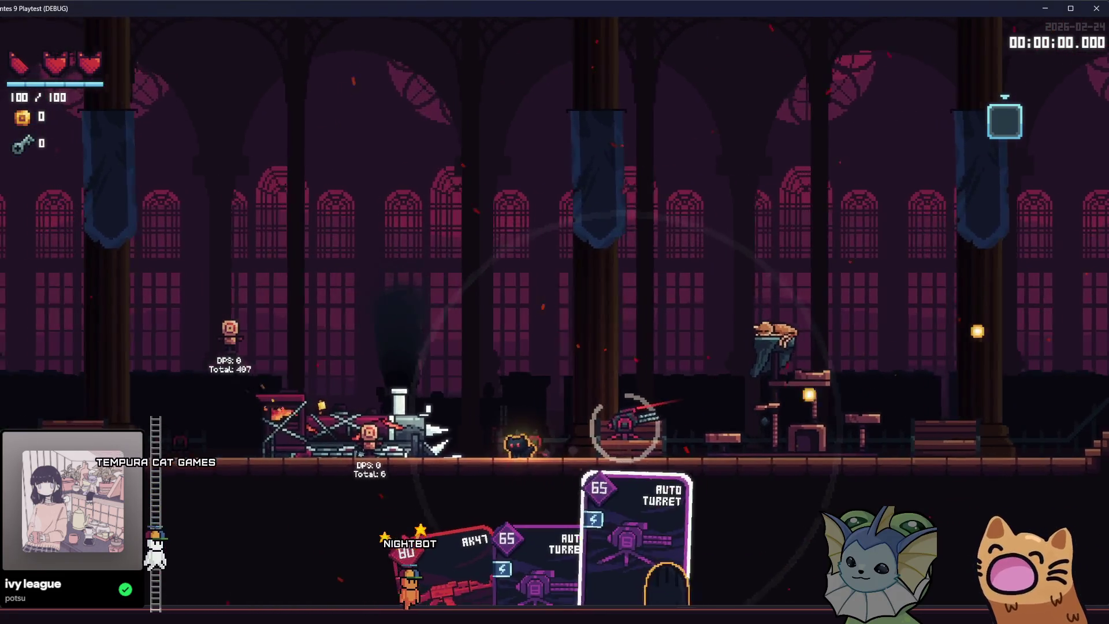
{"action": "key", "text": "d"}
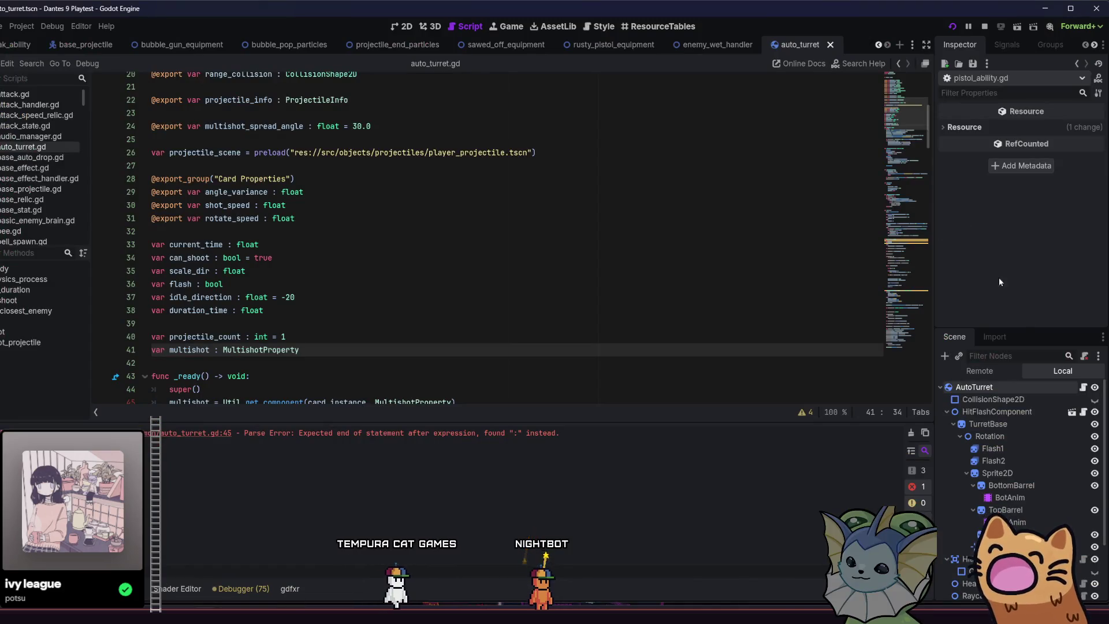
{"action": "left_click", "coordinate": [1007, 387]}
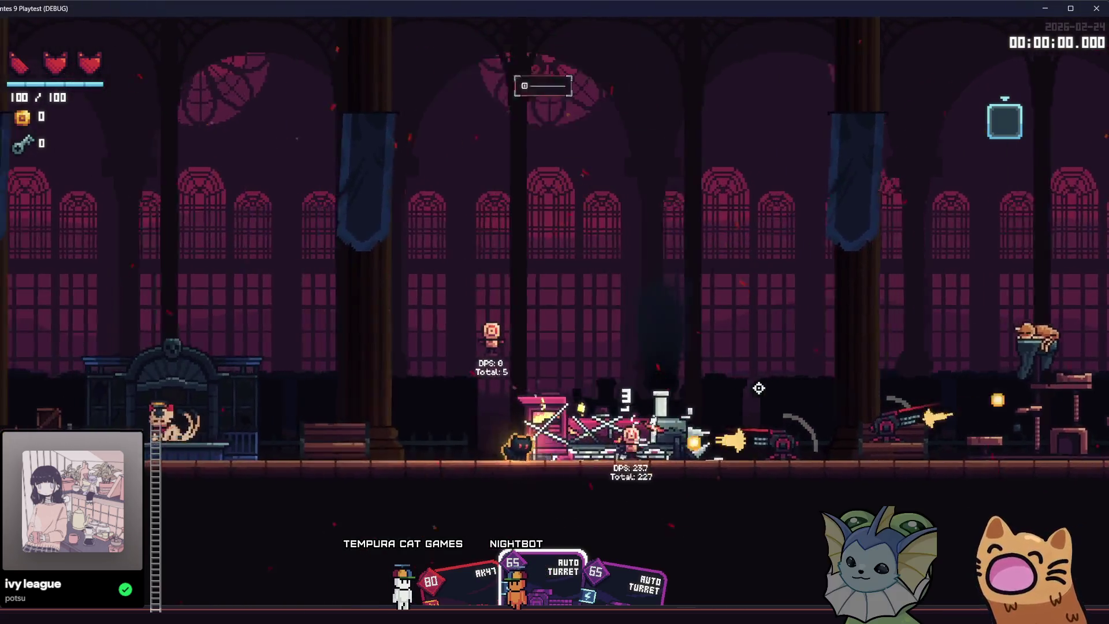
- Run the cat past the turrets to the dummies, then close and relaunch the game from Godot
{"action": "key", "text": "a"}
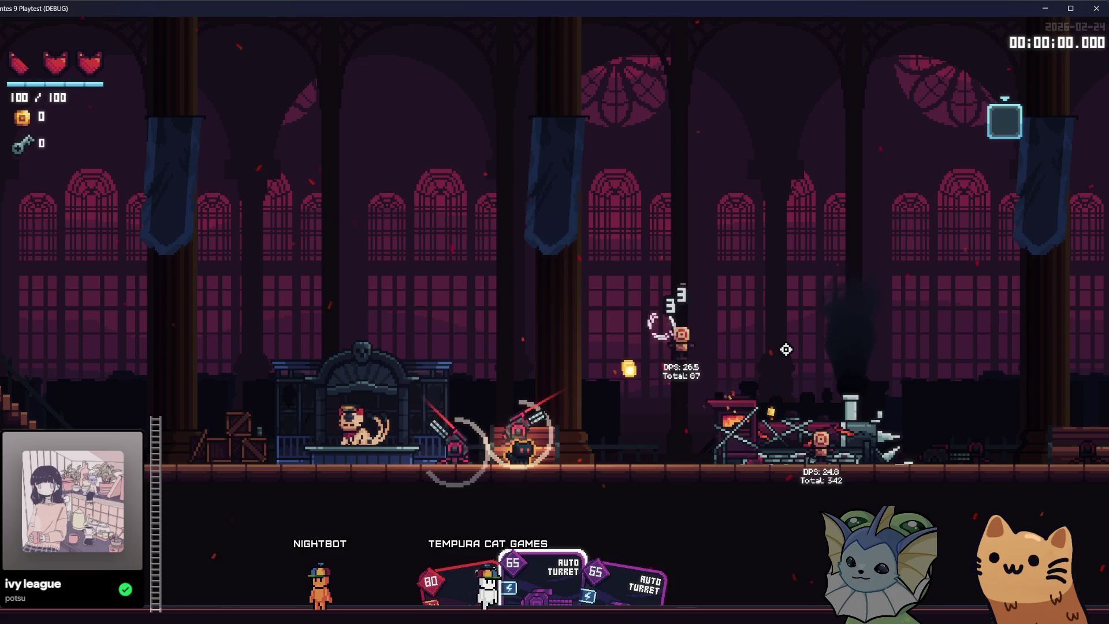
{"action": "key", "text": "d"}
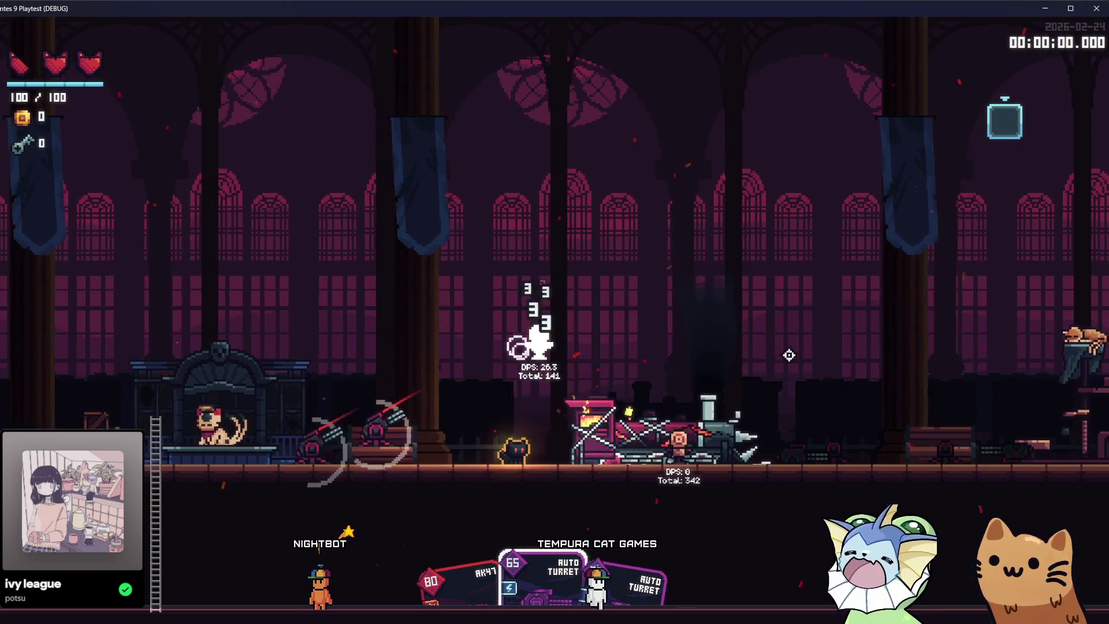
{"action": "key", "text": "d"}
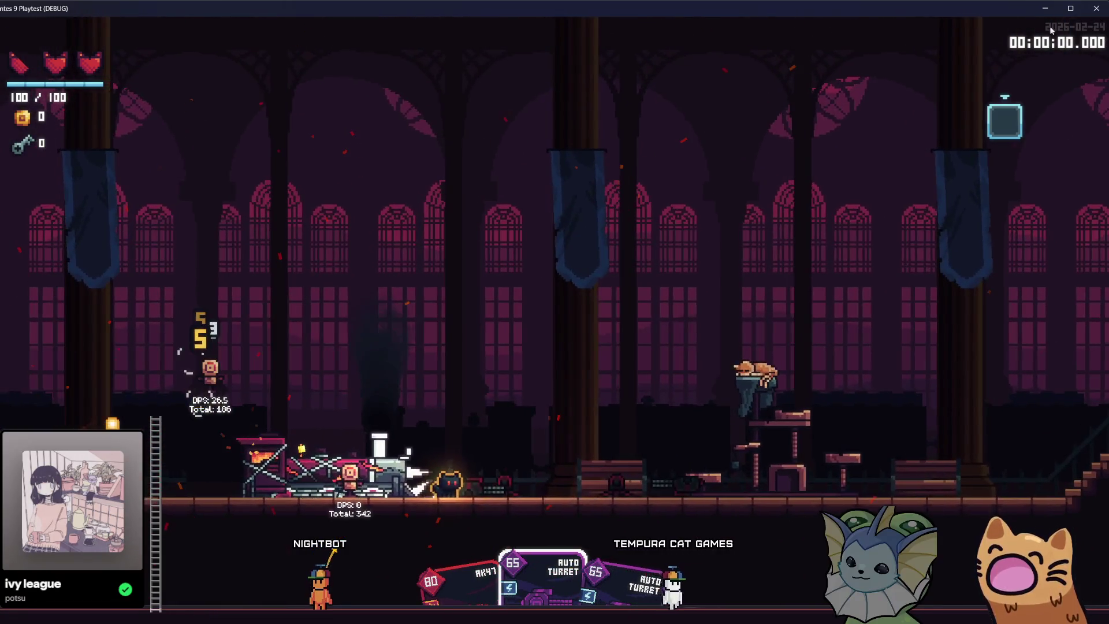
{"action": "key", "text": "alt+Tab"}
{"action": "left_click", "coordinate": [950, 27]}
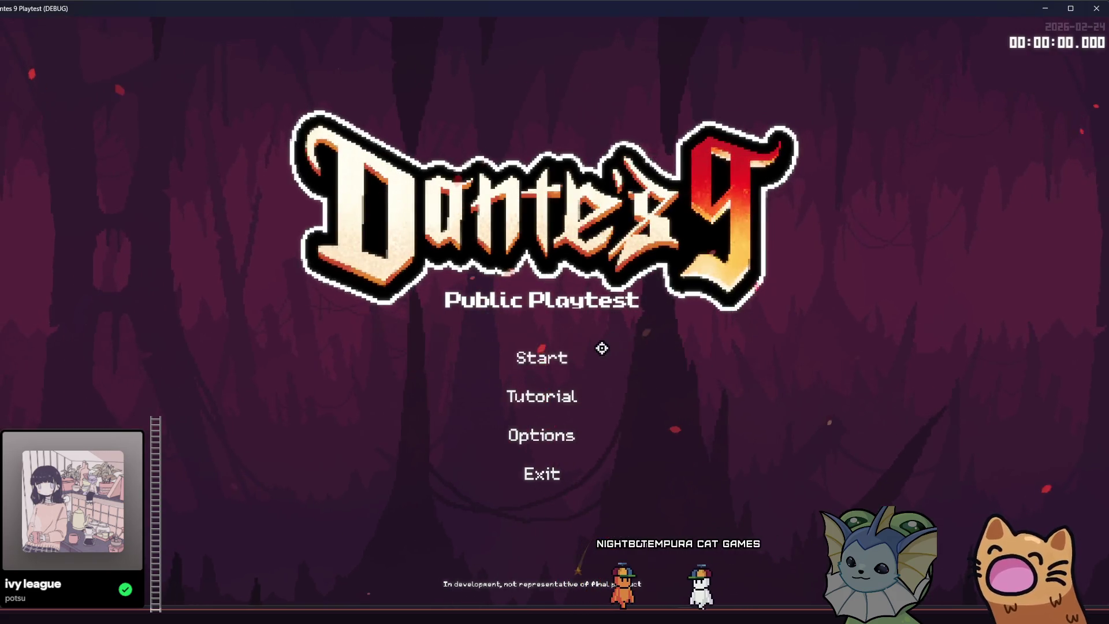
- Start a new run and add an Auto Turret card from the debug menu
{"action": "left_click", "coordinate": [596, 349]}
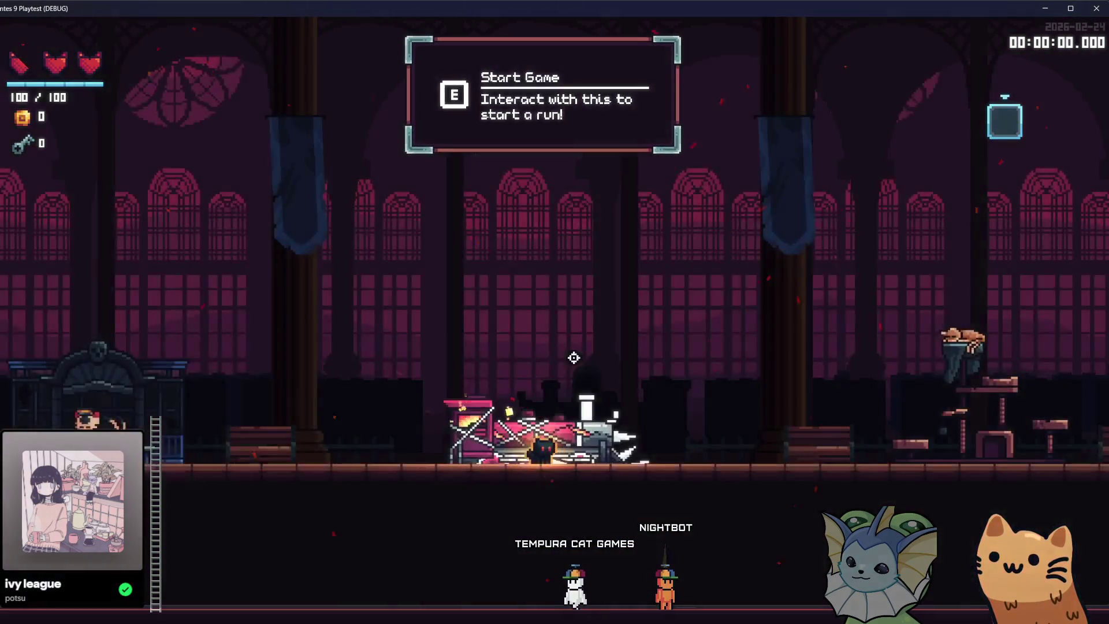
{"action": "key", "text": "F1"}
{"action": "left_click", "coordinate": [132, 179]}
{"action": "left_click", "coordinate": [327, 132]}
{"action": "left_click", "coordinate": [586, 247]}
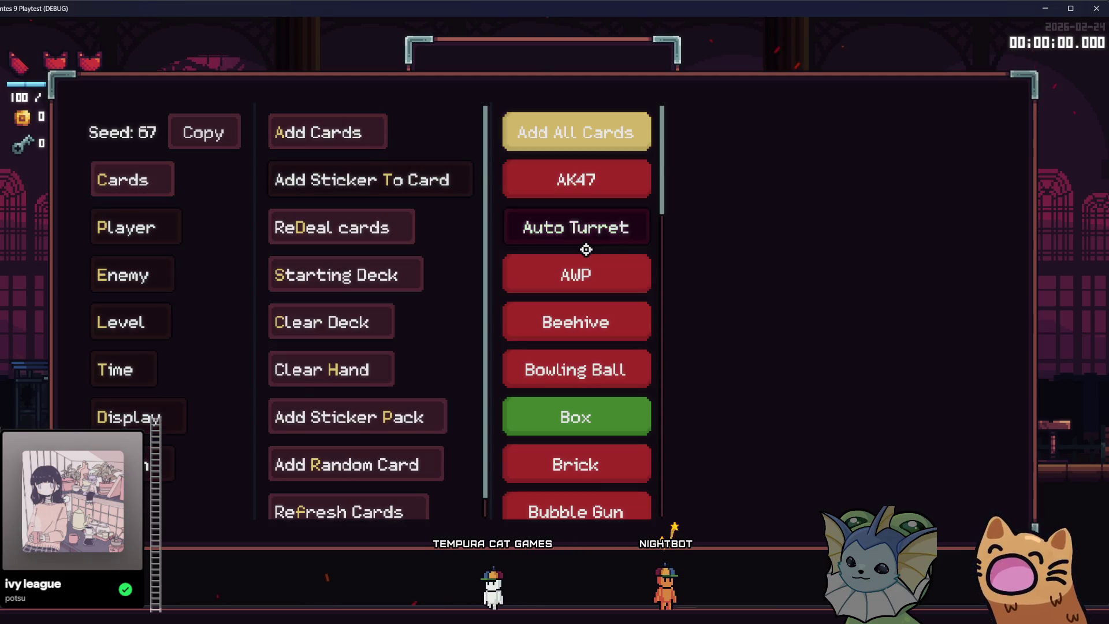
- Browse the Add Sticker To Card list and player options, then close the debug menu
{"action": "key", "text": "F1"}
{"action": "key", "text": "F1"}
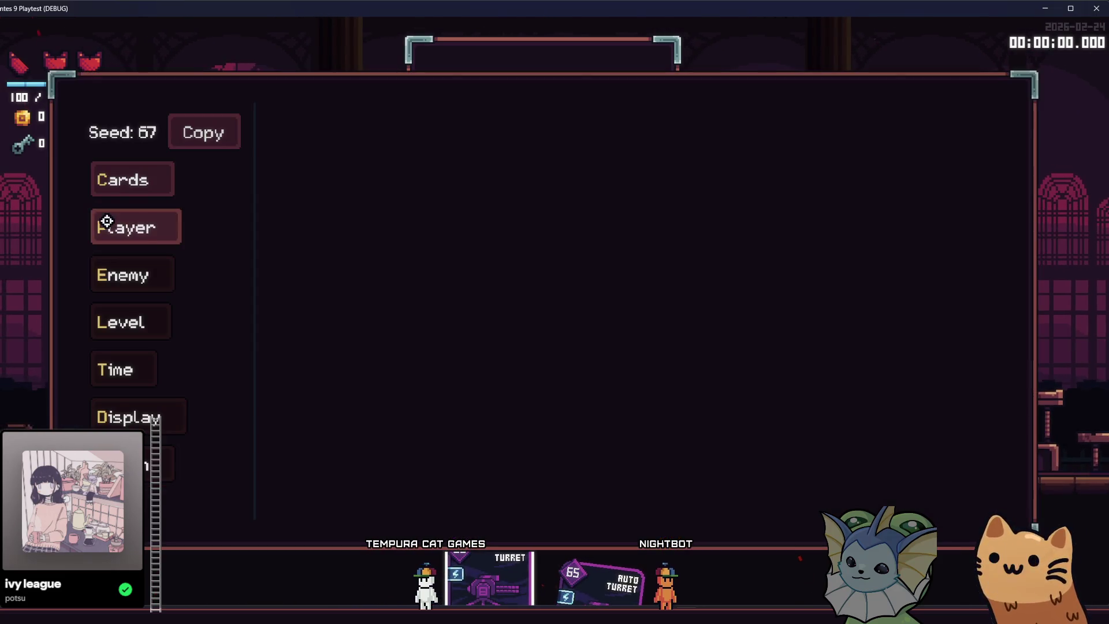
{"action": "left_click", "coordinate": [107, 221]}
{"action": "left_click", "coordinate": [150, 182]}
{"action": "left_click", "coordinate": [365, 185]}
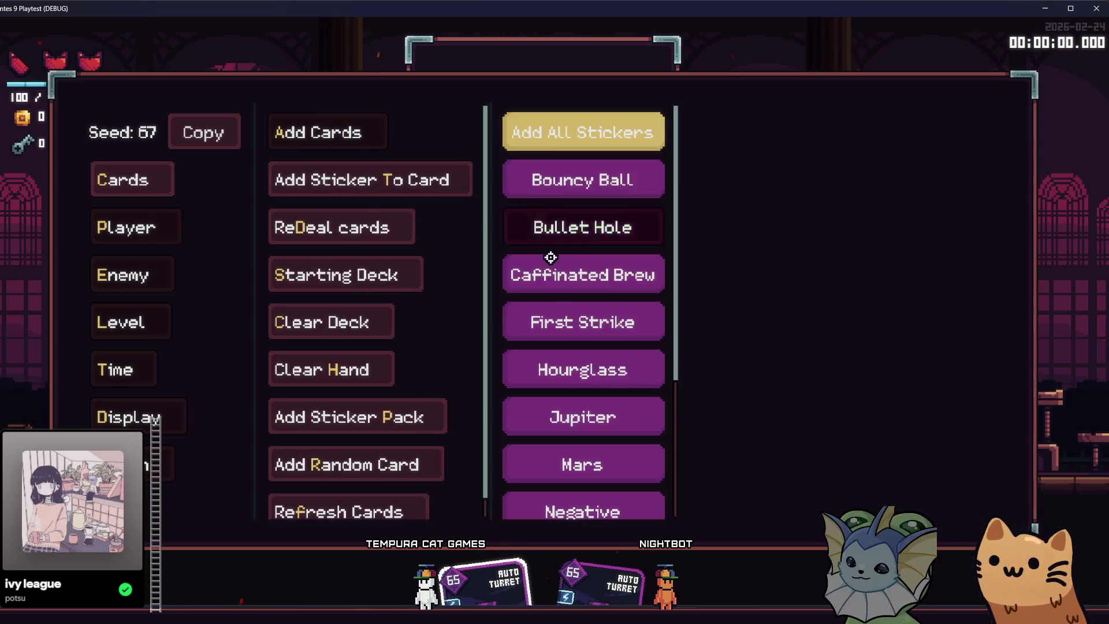
{"action": "scroll", "coordinate": [580, 312], "scroll_direction": "down", "scroll_amount": 4}
{"action": "left_click", "coordinate": [161, 235]}
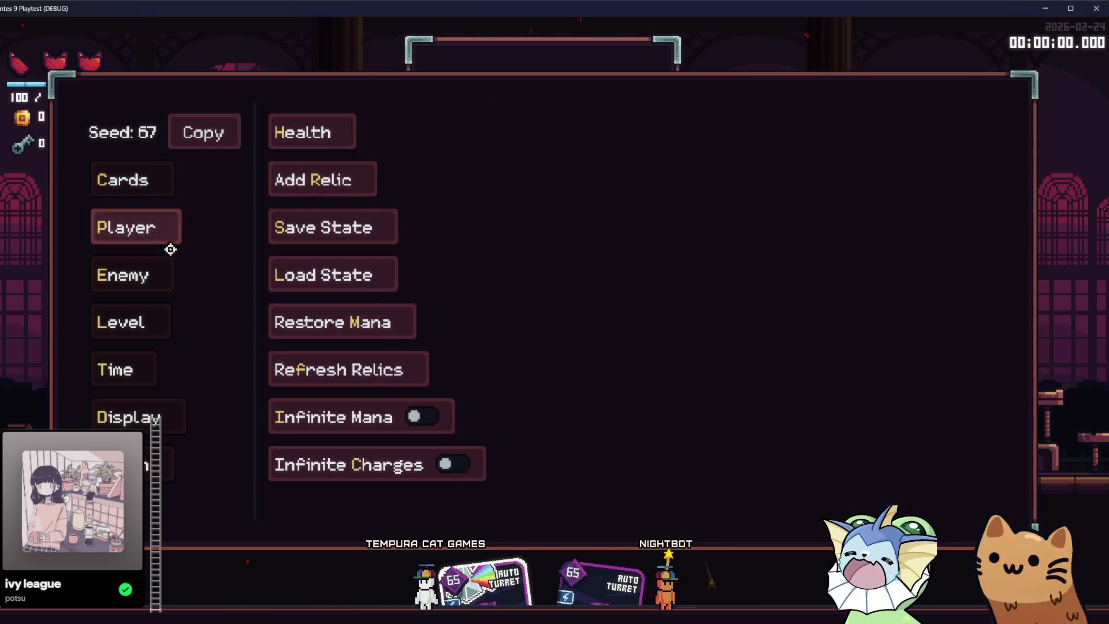
{"action": "key", "text": "Escape"}
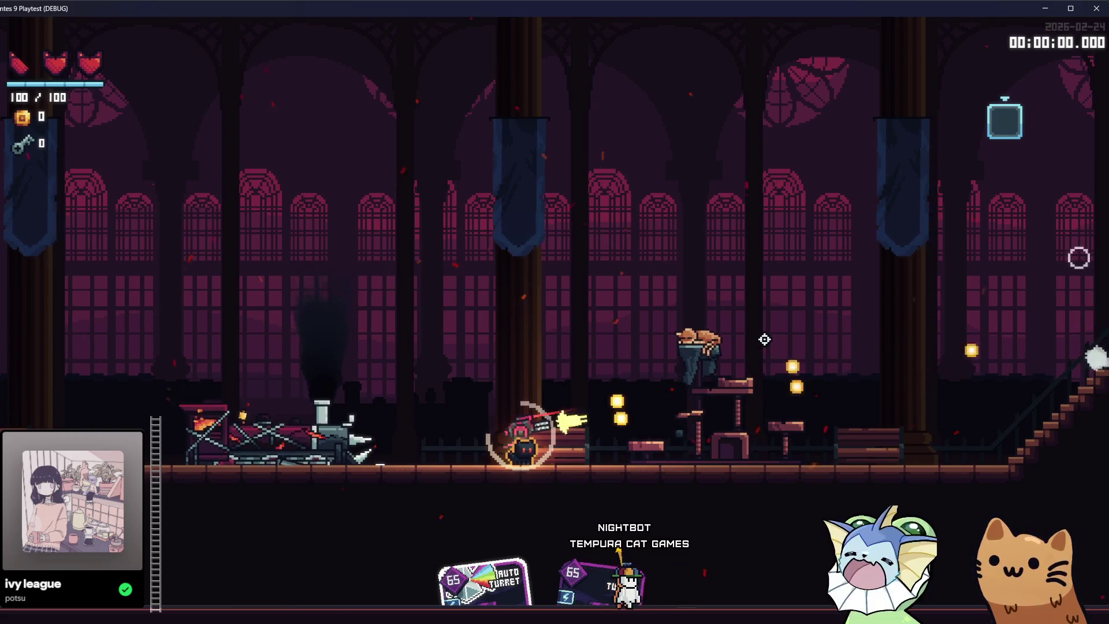
- Walk the cat left and right, run it up the staircase, and reopen the debug menu
{"action": "key", "text": "a"}
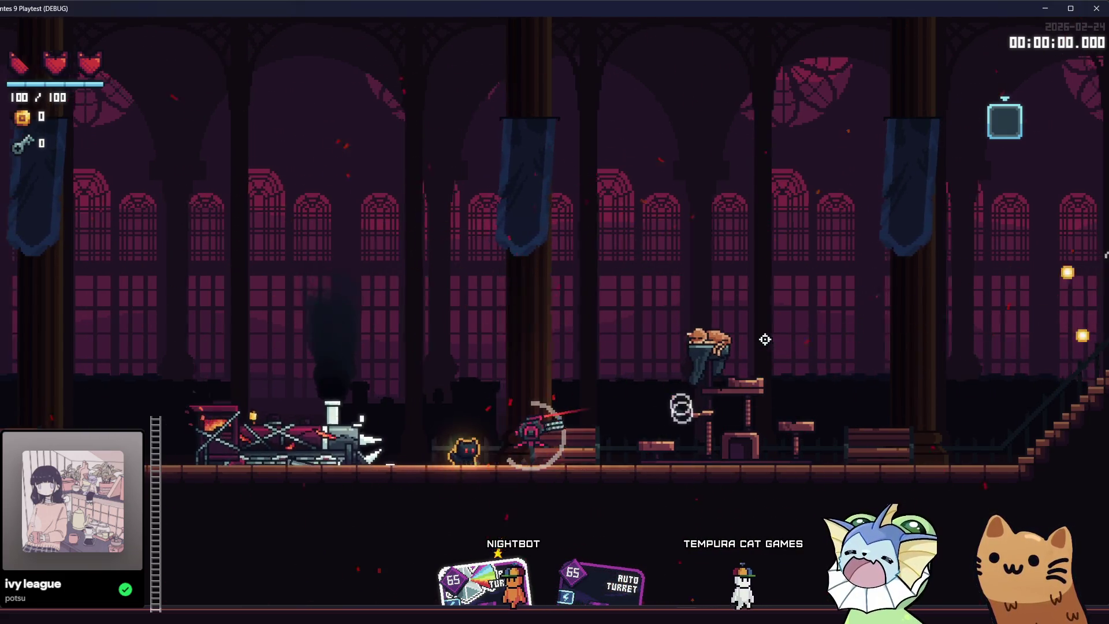
{"action": "key", "text": "d"}
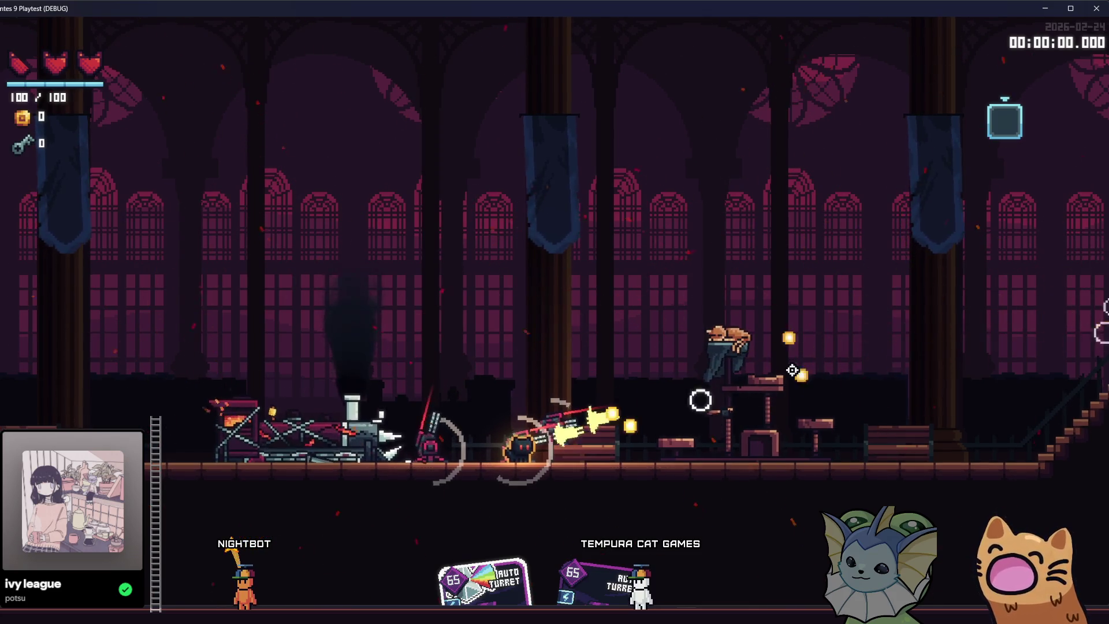
{"action": "key", "text": "d"}
{"action": "key", "text": "d"}
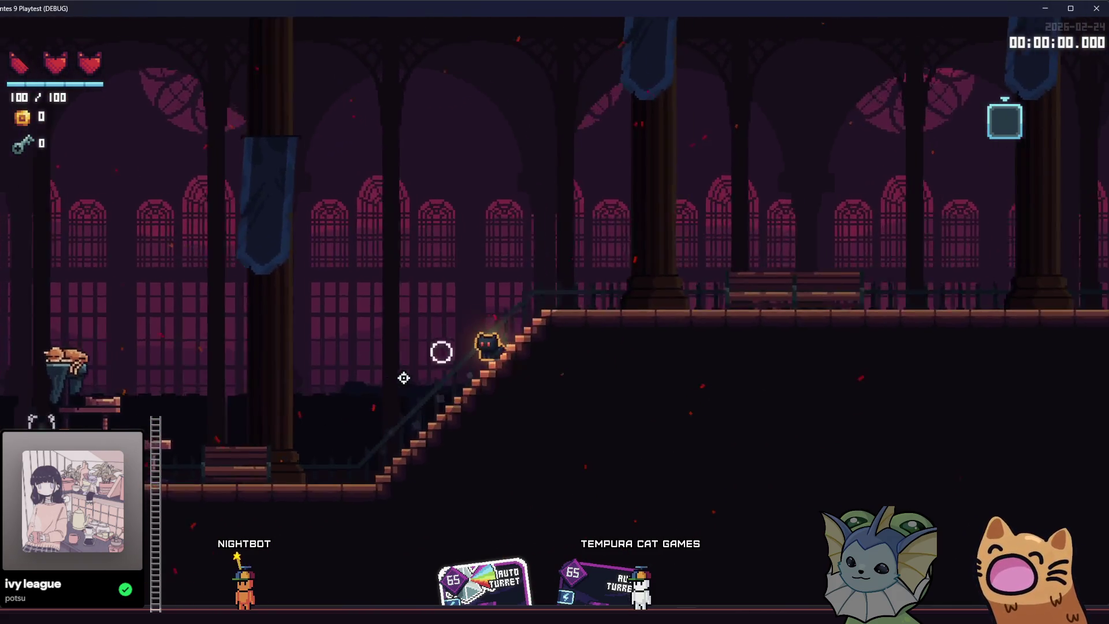
{"action": "key", "text": "d"}
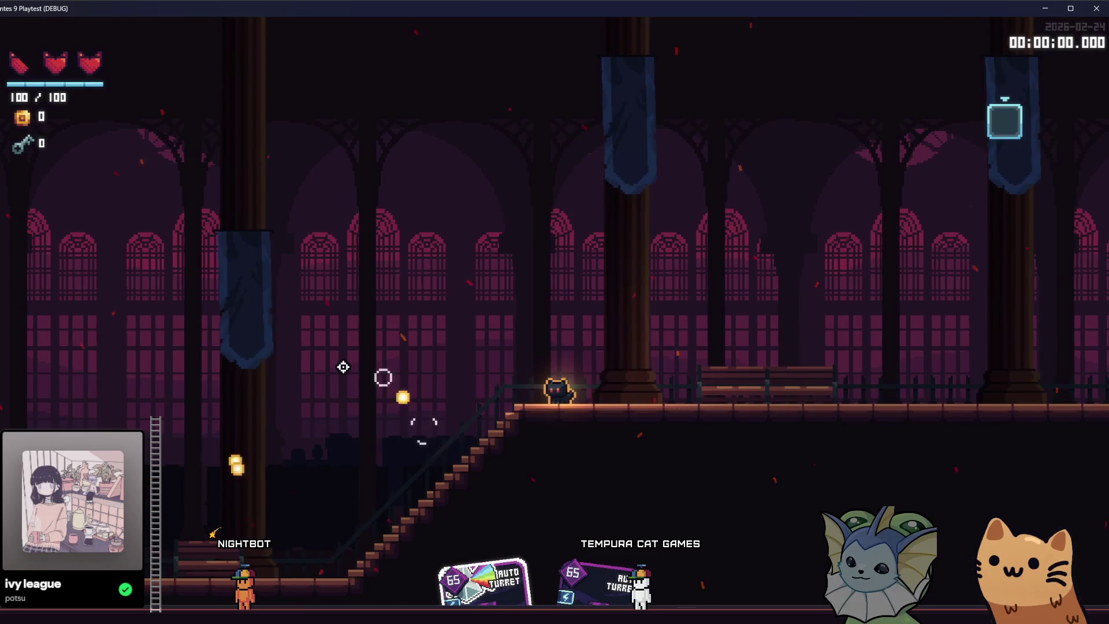
{"action": "key", "text": "F1"}
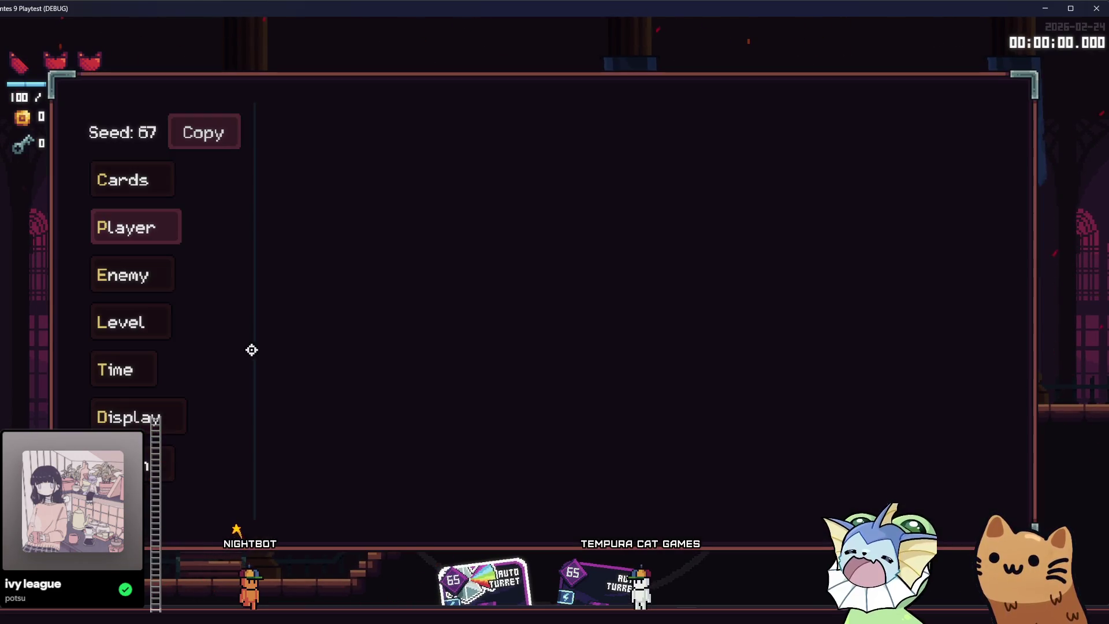
- Add the Bouncy Ball sticker to a card from the debug menu's card options
{"action": "left_click", "coordinate": [124, 227]}
{"action": "left_click", "coordinate": [132, 180]}
{"action": "left_click", "coordinate": [275, 176]}
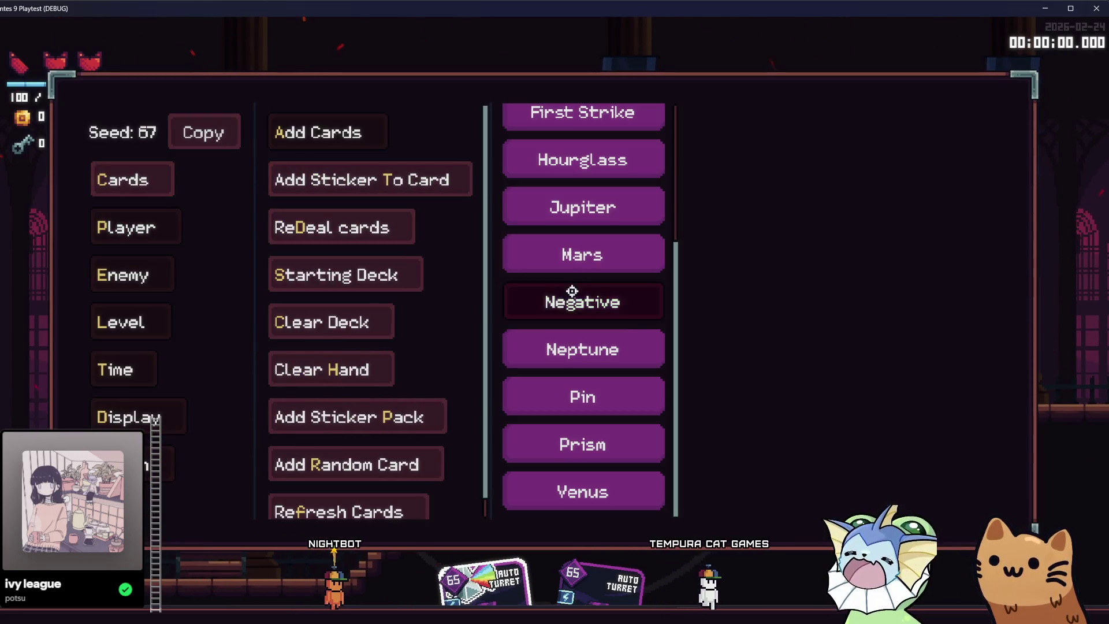
{"action": "scroll", "coordinate": [578, 254], "scroll_direction": "up", "scroll_amount": 3}
{"action": "left_click", "coordinate": [593, 139]}
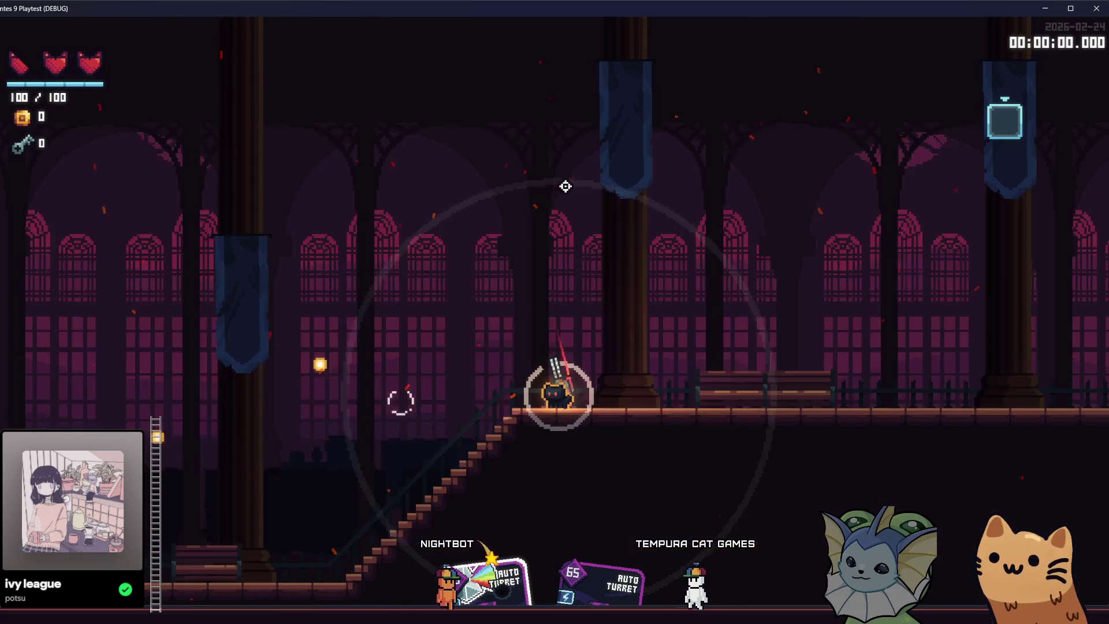
- Walk down to the lower floor and spawn a dpsdummy via Enemy > Spawn Enemy
{"action": "key", "text": "a"}
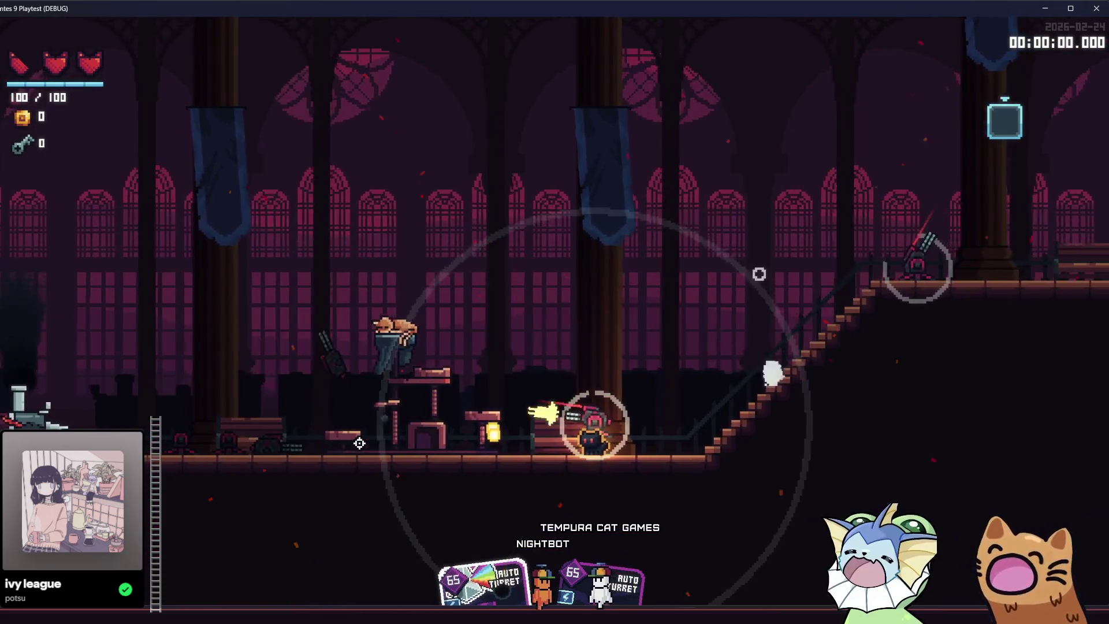
{"action": "key", "text": "a"}
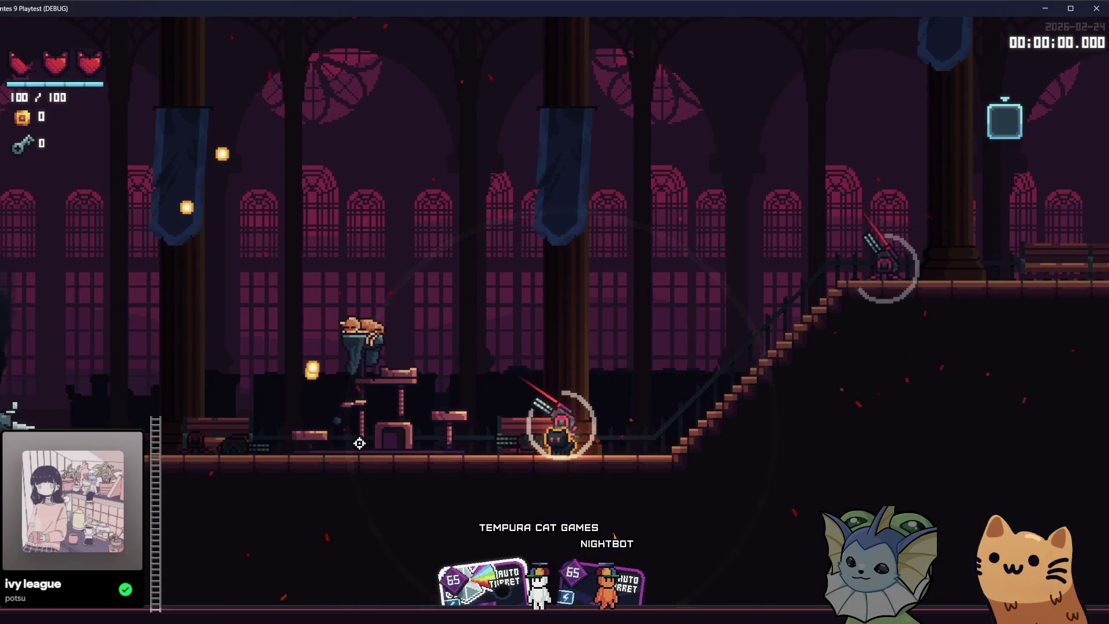
{"action": "key", "text": "grave"}
{"action": "left_click", "coordinate": [345, 135]}
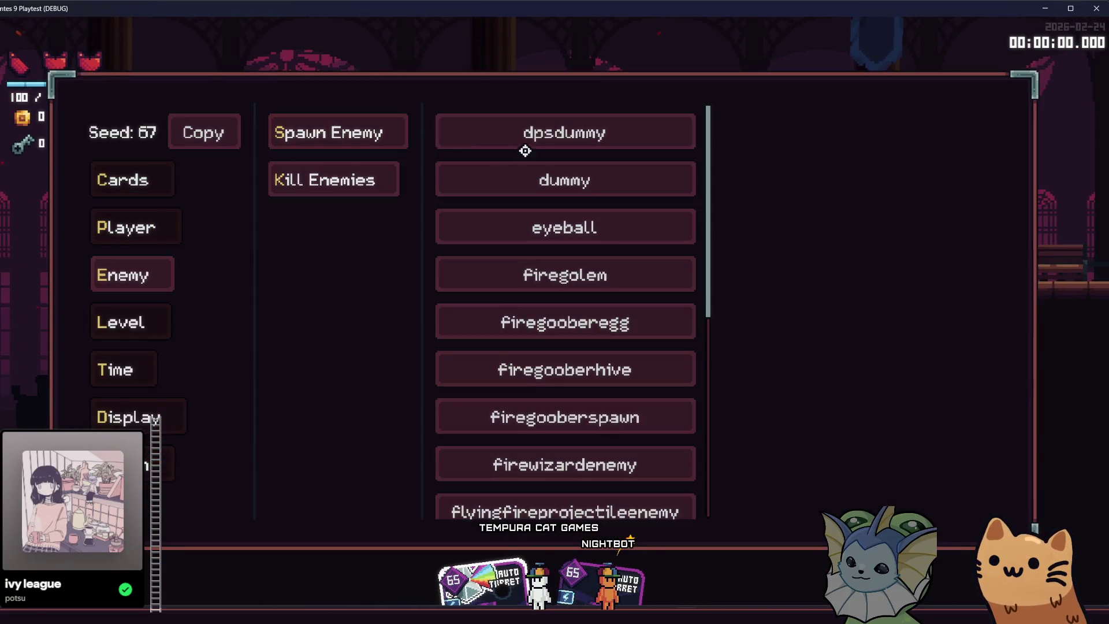
{"action": "left_click", "coordinate": [522, 149]}
{"action": "left_click", "coordinate": [658, 314]}
{"action": "key", "text": "grave"}
- Shoot the dummy while walking up and down the stairs, then close the playtest window
{"action": "left_click_drag", "start_coordinate": [660, 315], "coordinate": [692, 306]}
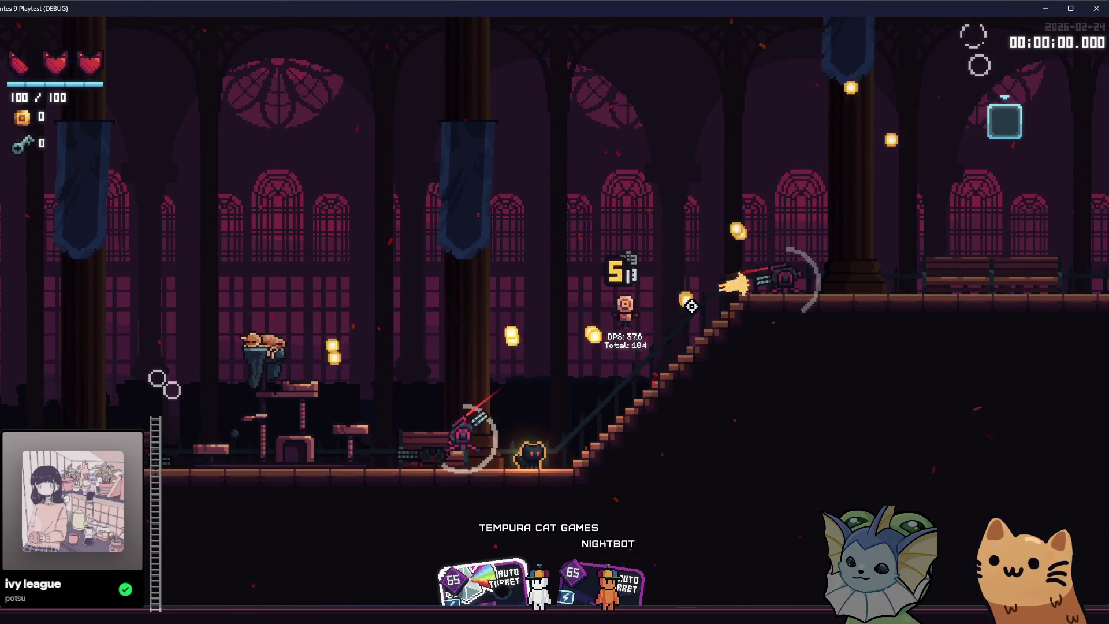
{"action": "key", "text": "d"}
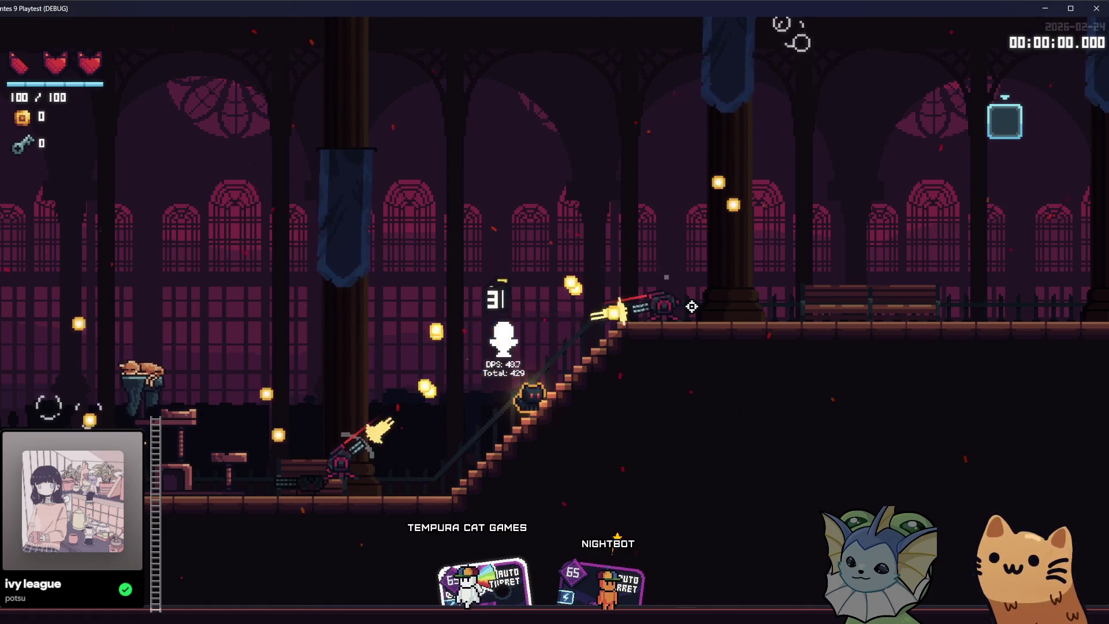
{"action": "key", "text": "d"}
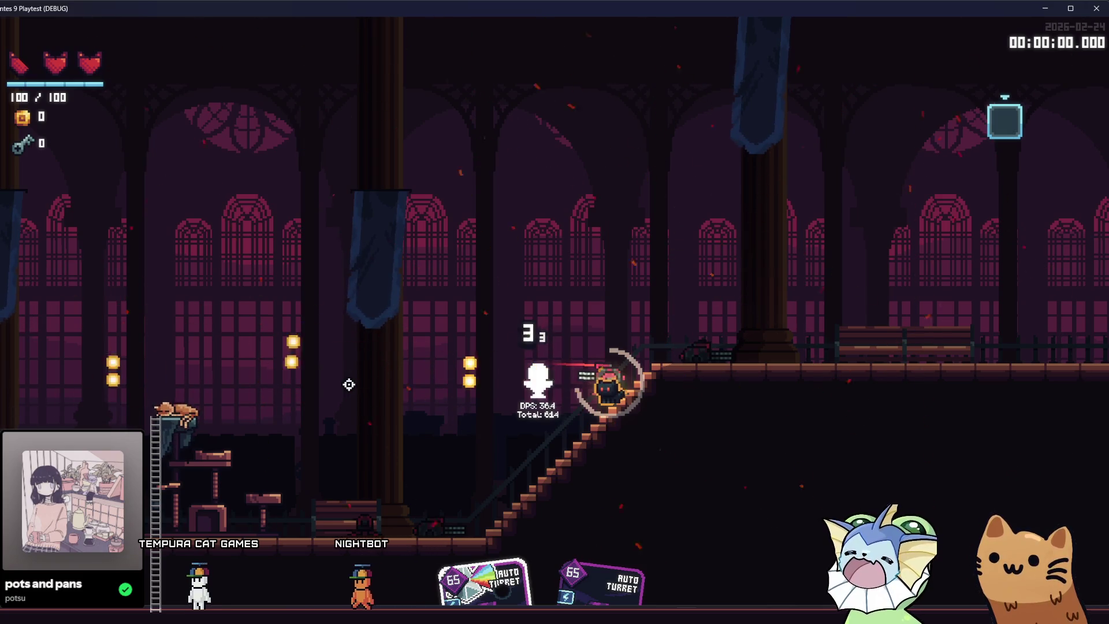
{"action": "key", "text": "d"}
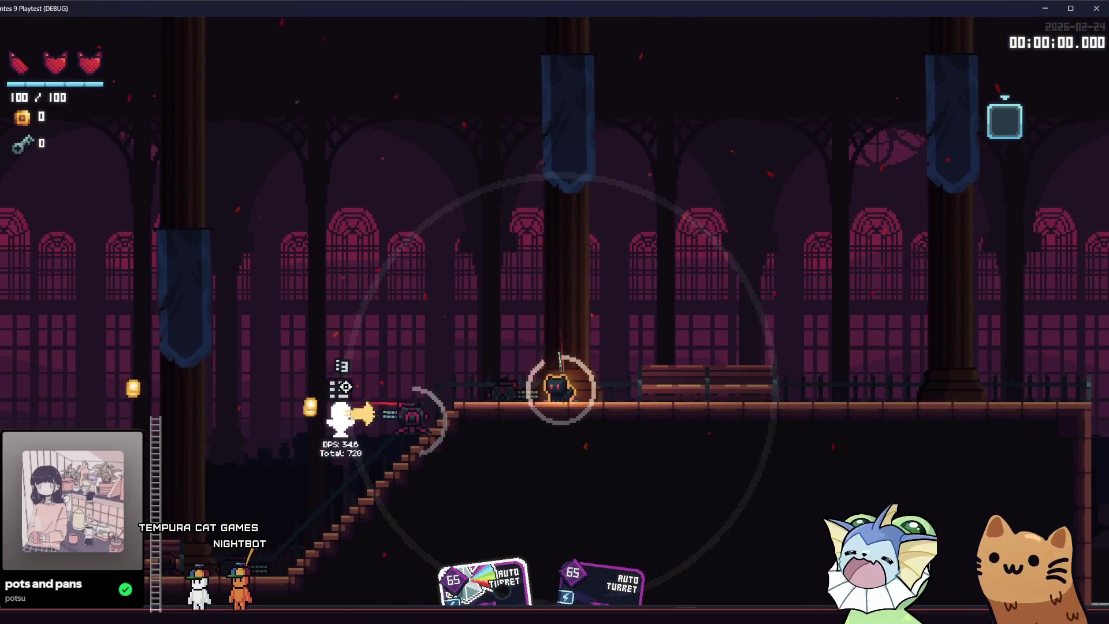
{"action": "key", "text": "a"}
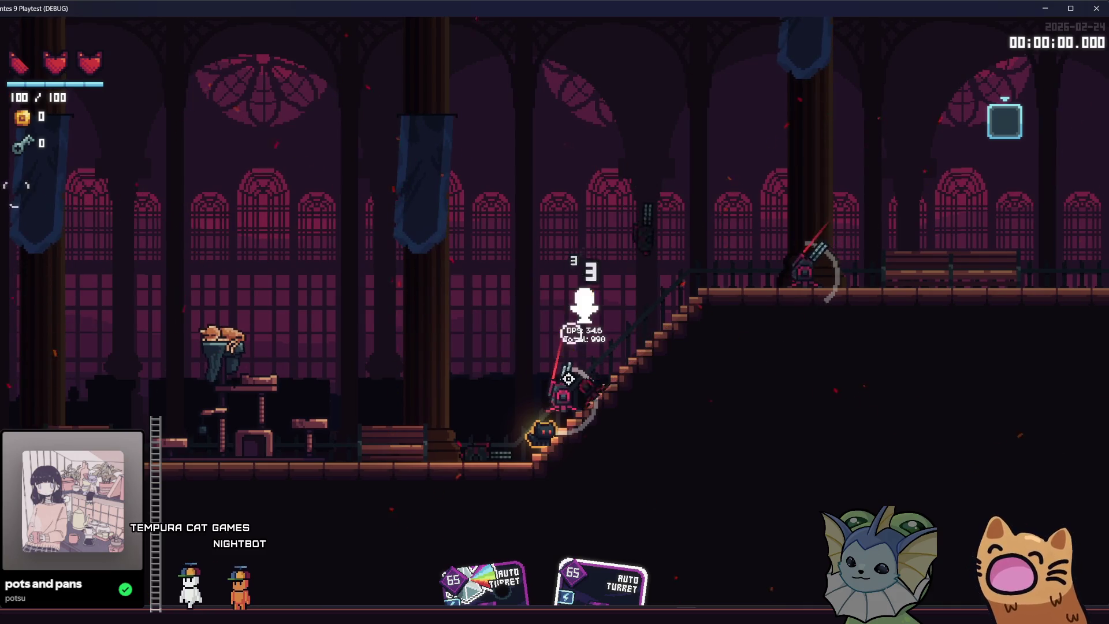
{"action": "key", "text": "d"}
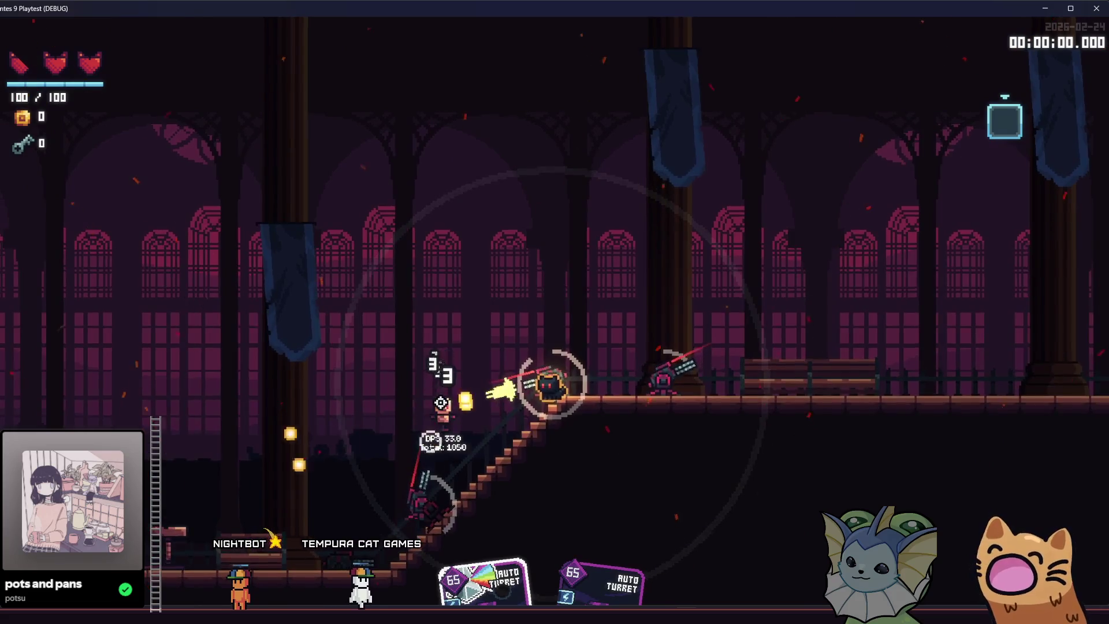
{"action": "key", "text": "d"}
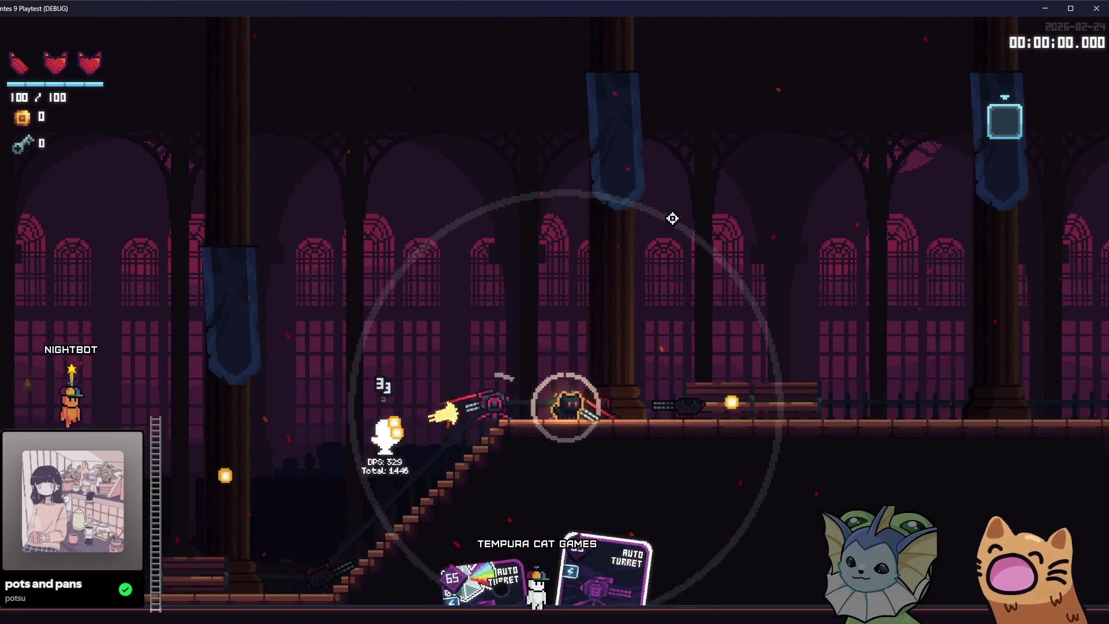
{"action": "left_click", "coordinate": [1097, 8]}
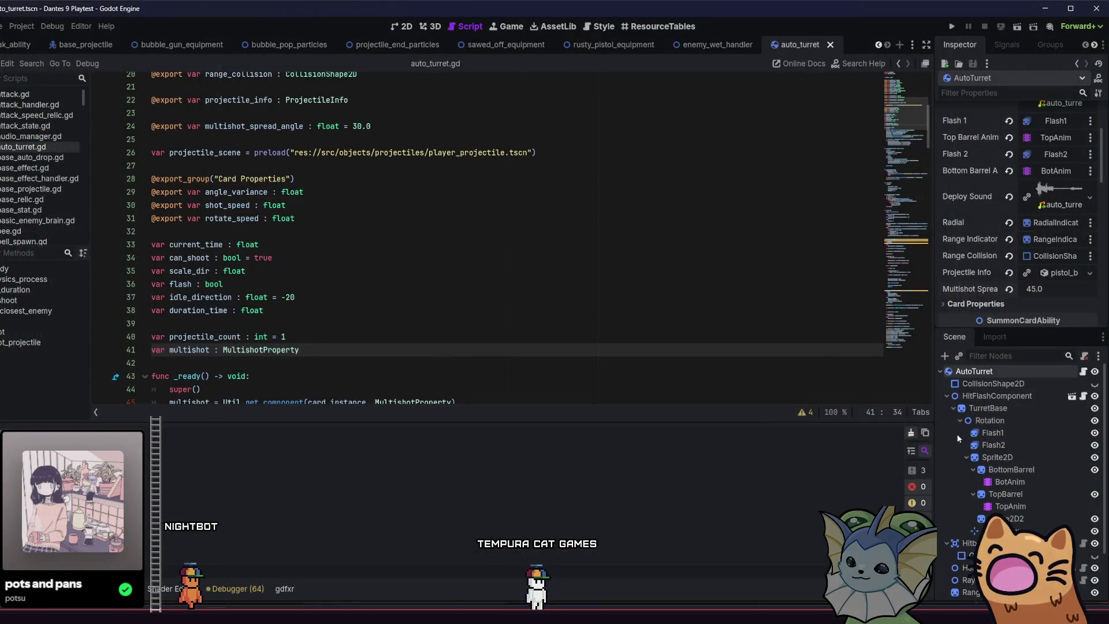
- Scroll down auto_turret.gd to shoot_projectile and select its angle parameter
{"action": "scroll", "coordinate": [216, 250], "scroll_direction": "down", "scroll_amount": 1}
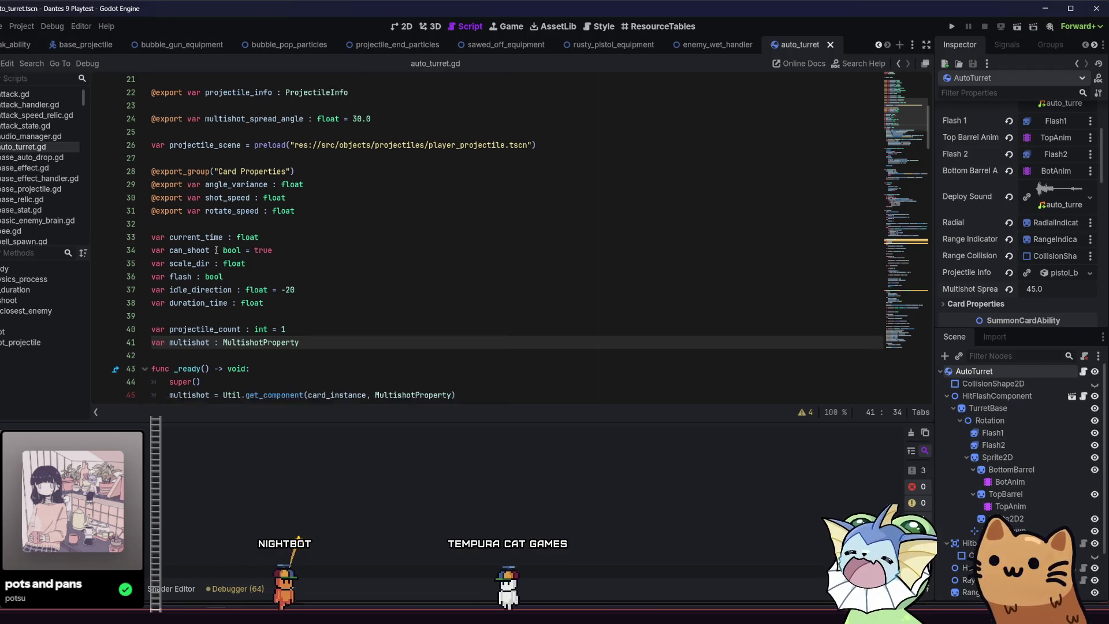
{"action": "left_click", "coordinate": [898, 160]}
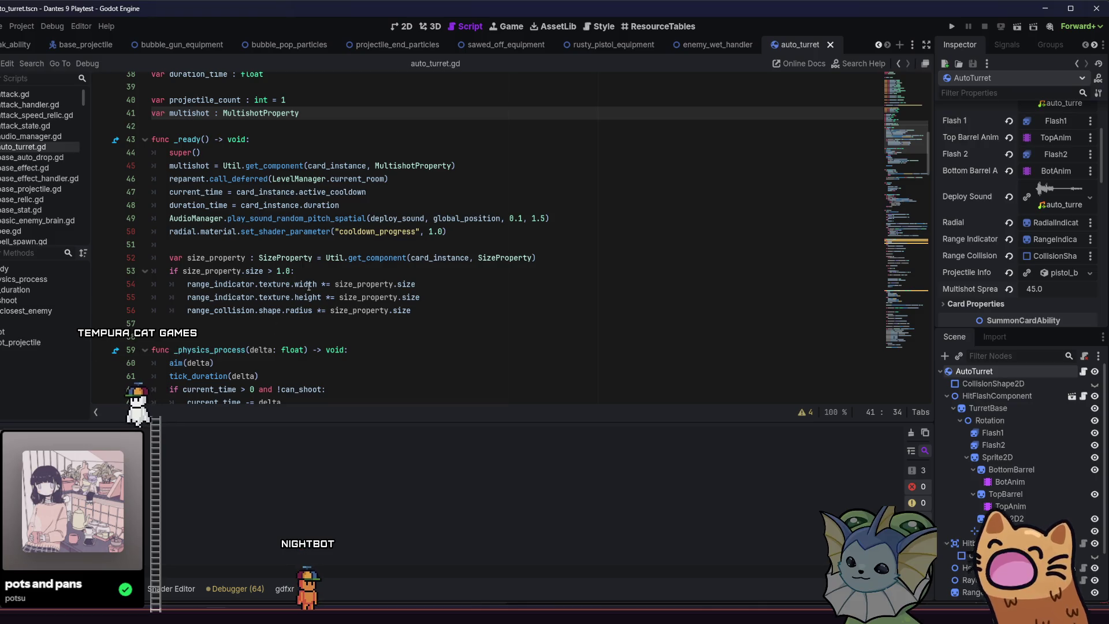
{"action": "scroll", "coordinate": [309, 286], "scroll_direction": "down", "scroll_amount": 12}
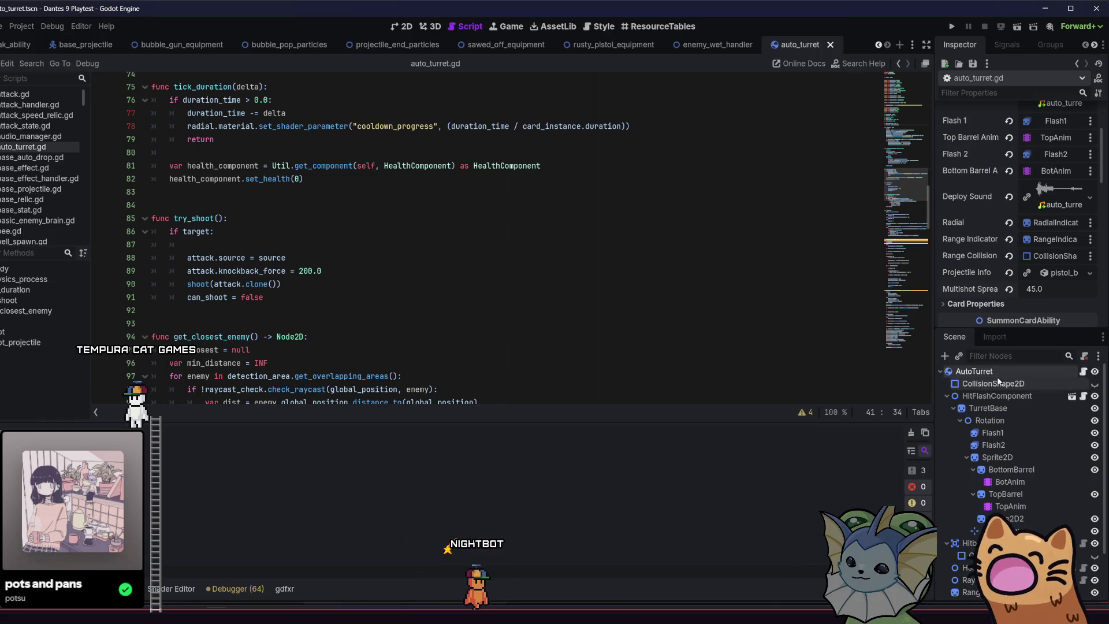
{"action": "scroll", "coordinate": [450, 282], "scroll_direction": "down", "scroll_amount": 6}
{"action": "left_click_drag", "start_coordinate": [895, 221], "coordinate": [887, 312]}
{"action": "double_click", "coordinate": [333, 161]}
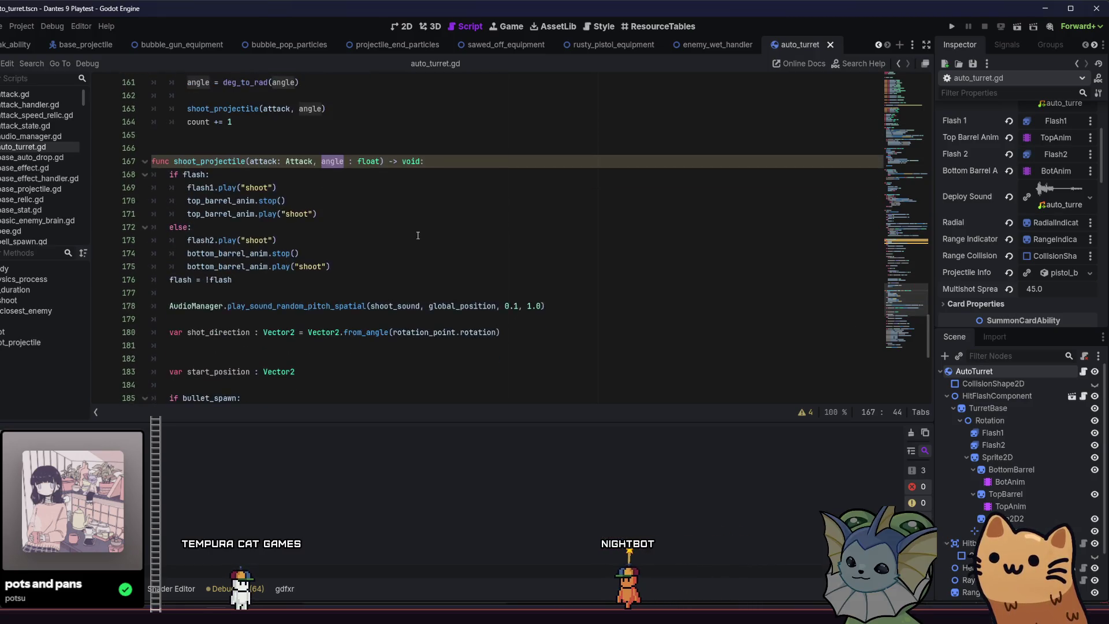
- Return to line 180 and put the caret on the shot_direction line
{"action": "scroll", "coordinate": [418, 235], "scroll_direction": "down", "scroll_amount": 9}
{"action": "scroll", "coordinate": [411, 233], "scroll_direction": "up", "scroll_amount": 3}
{"action": "scroll", "coordinate": [411, 233], "scroll_direction": "up", "scroll_amount": 7}
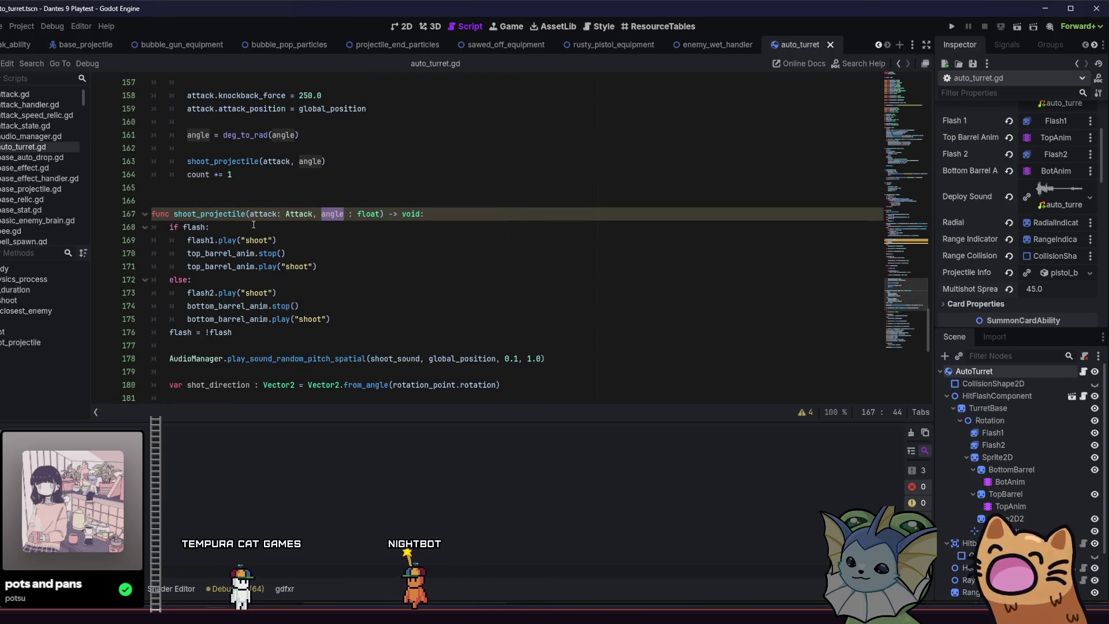
{"action": "scroll", "coordinate": [266, 233], "scroll_direction": "up", "scroll_amount": 1}
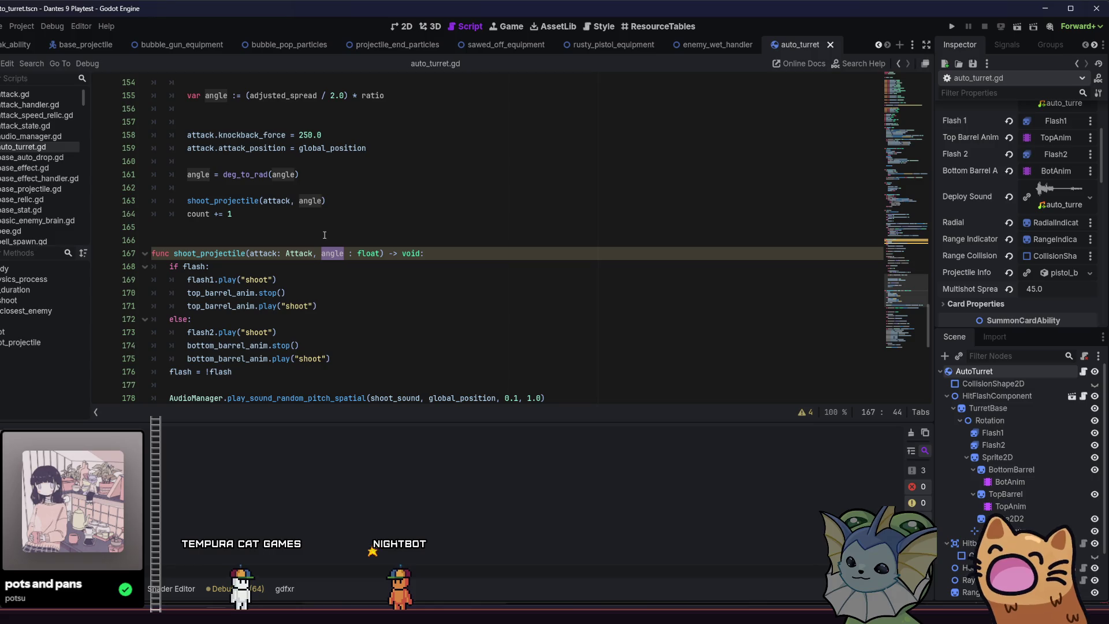
{"action": "scroll", "coordinate": [352, 253], "scroll_direction": "down", "scroll_amount": 7}
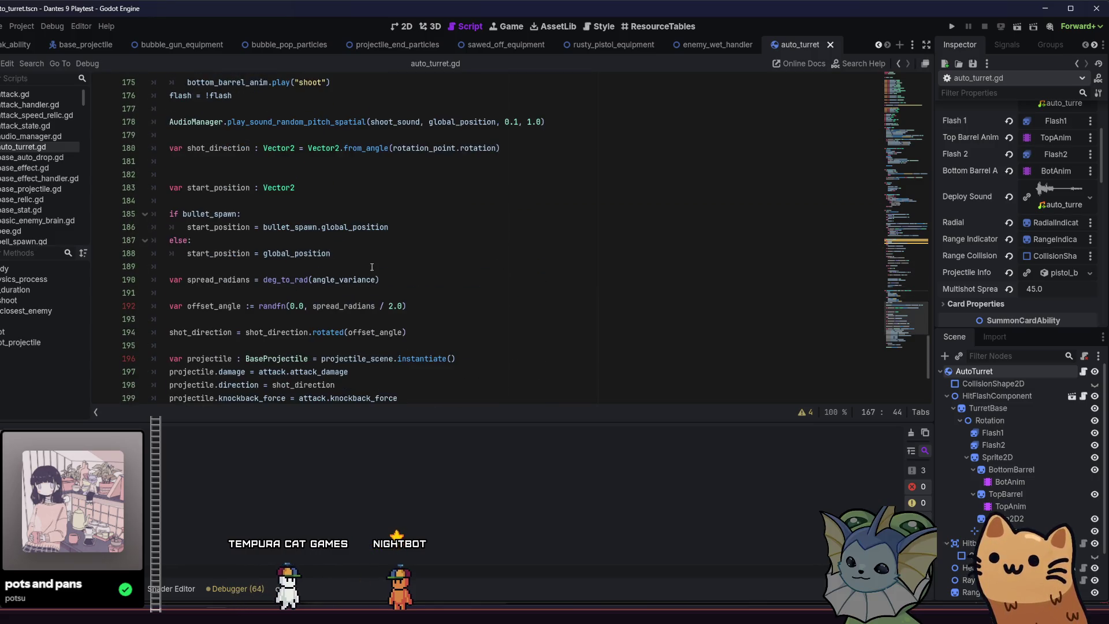
{"action": "scroll", "coordinate": [381, 251], "scroll_direction": "down", "scroll_amount": 1}
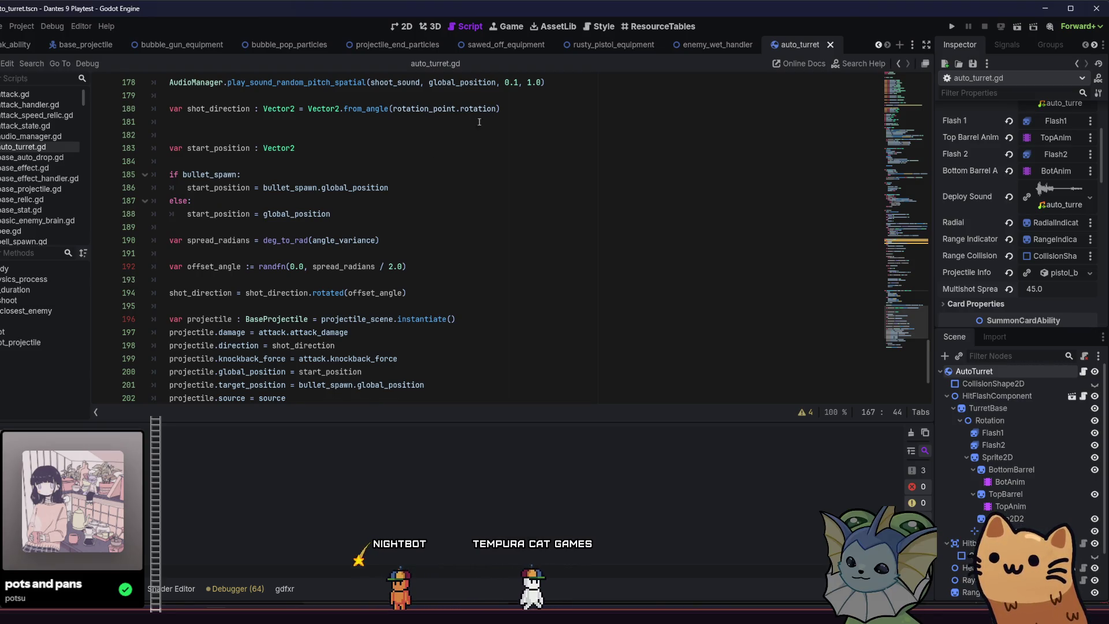
{"action": "scroll", "coordinate": [474, 119], "scroll_direction": "up", "scroll_amount": 1}
{"action": "left_click", "coordinate": [493, 148]}
{"action": "scroll", "coordinate": [492, 173], "scroll_direction": "up", "scroll_amount": 2}
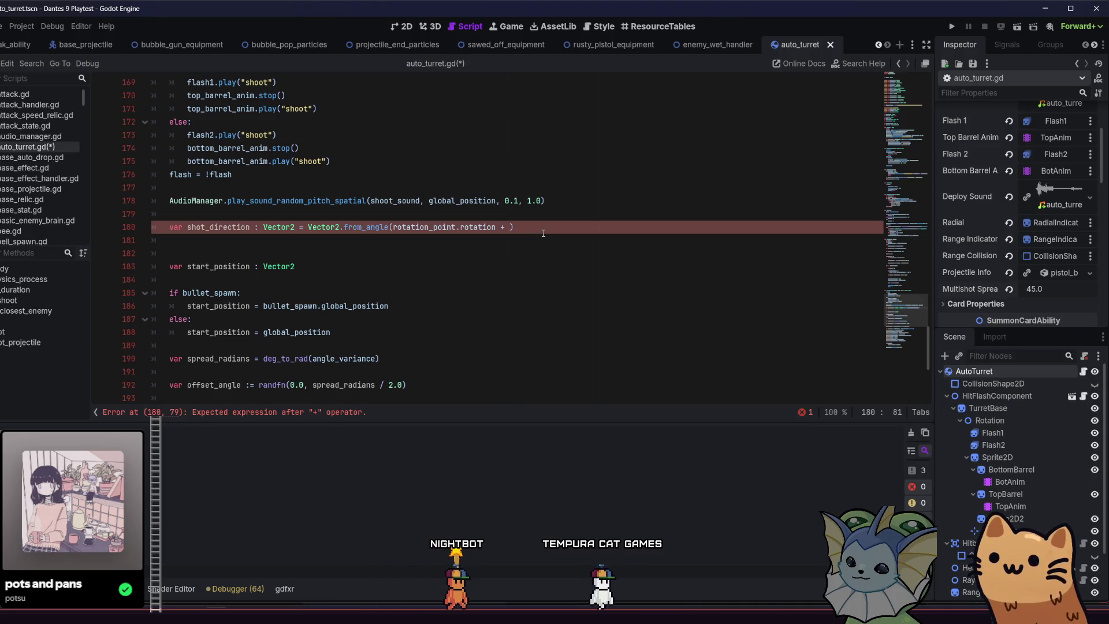
- Add deg_to_rad(angle) to the shot_direction rotation on line 180 and save
{"action": "type", "text": "ngl"}
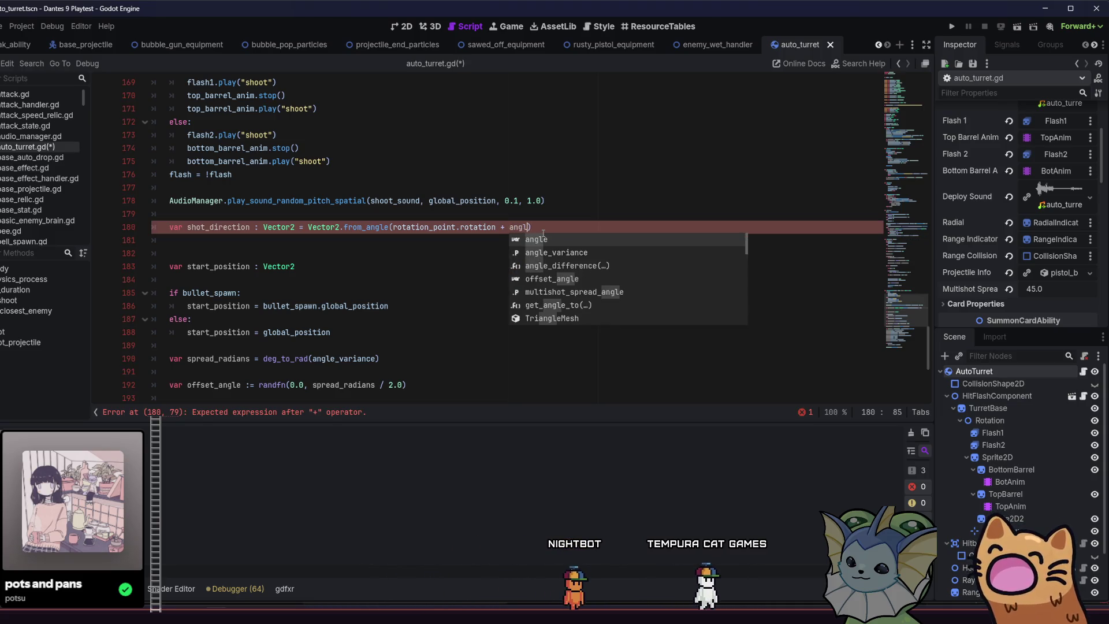
{"action": "key", "text": "BackSpace"}
{"action": "key", "text": "BackSpace"}
{"action": "key", "text": "BackSpace"}
{"action": "type", "text": "deg_"}
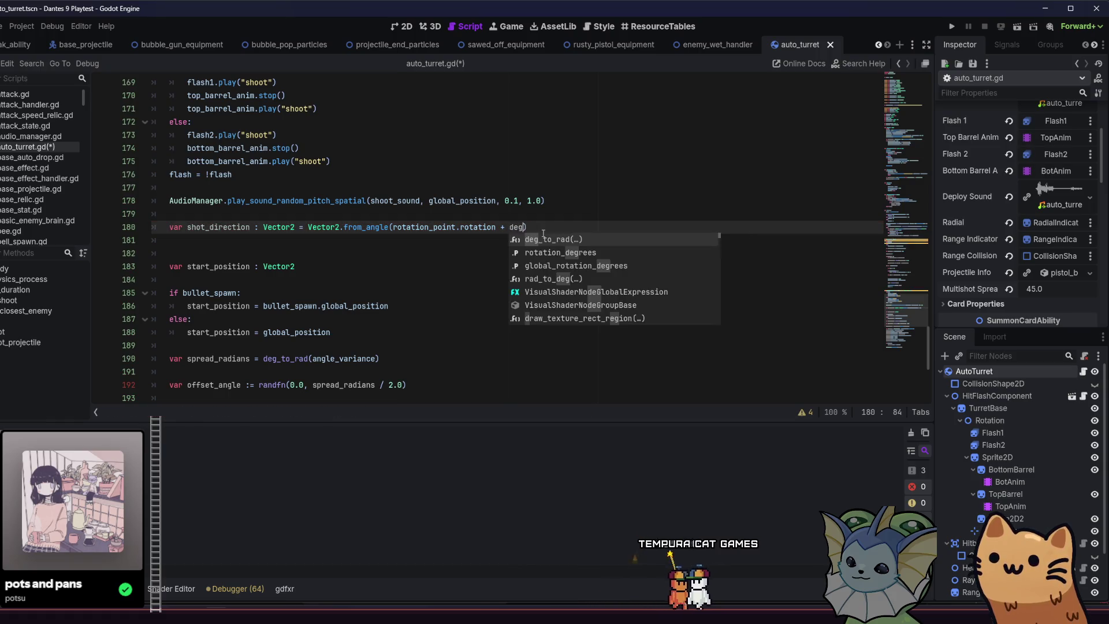
{"action": "key", "text": "Return"}
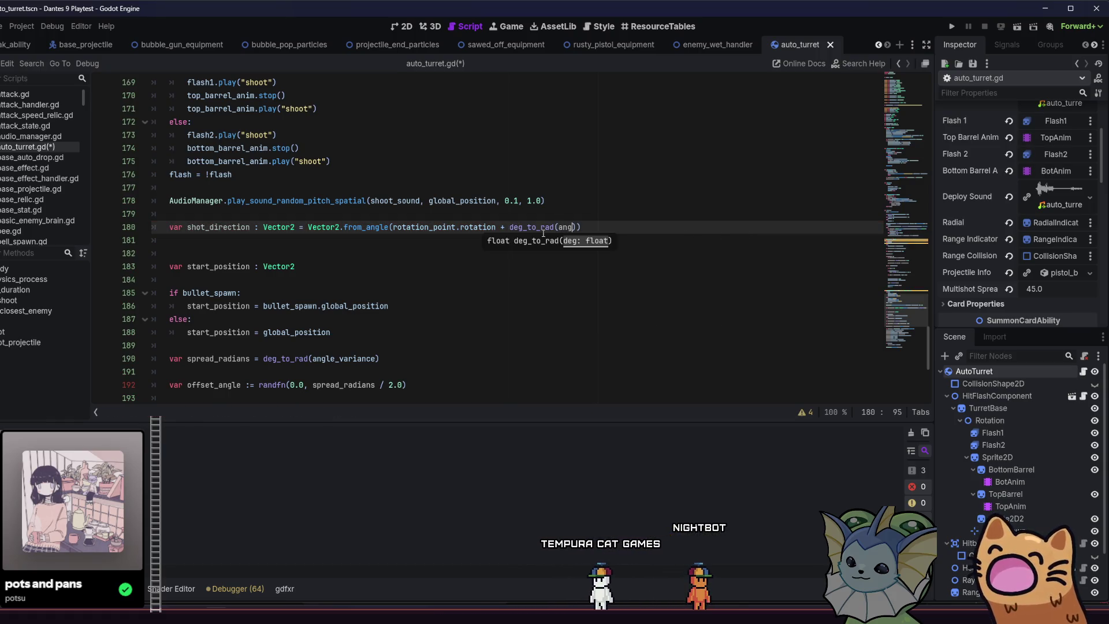
{"action": "type", "text": "le"}
{"action": "key", "text": "ctrl+Left"}
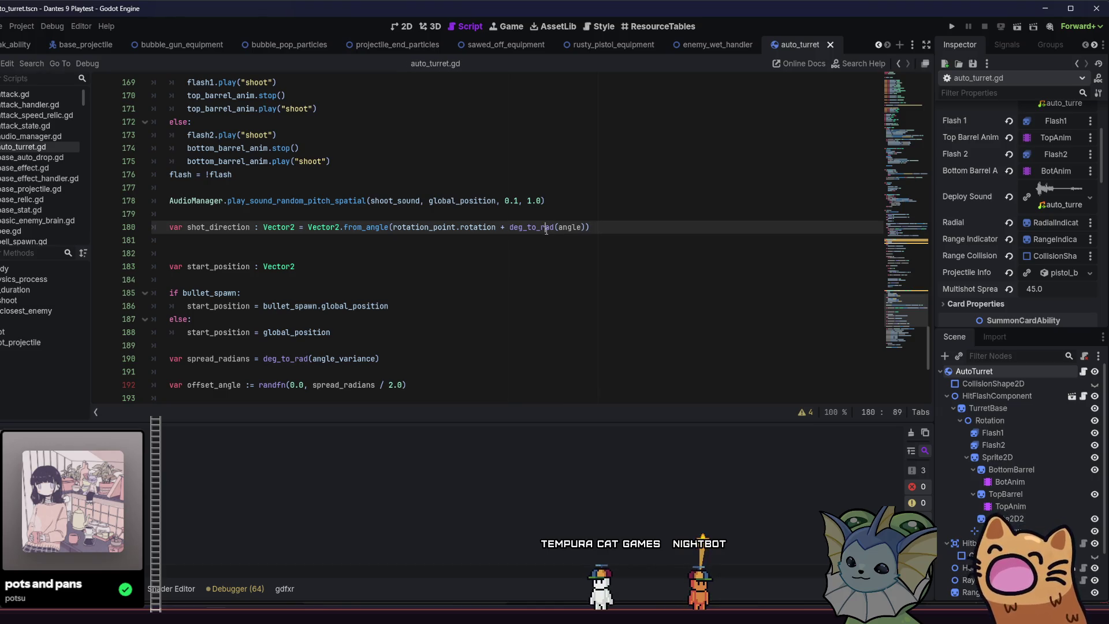
{"action": "scroll", "coordinate": [557, 237], "scroll_direction": "up", "scroll_amount": 5}
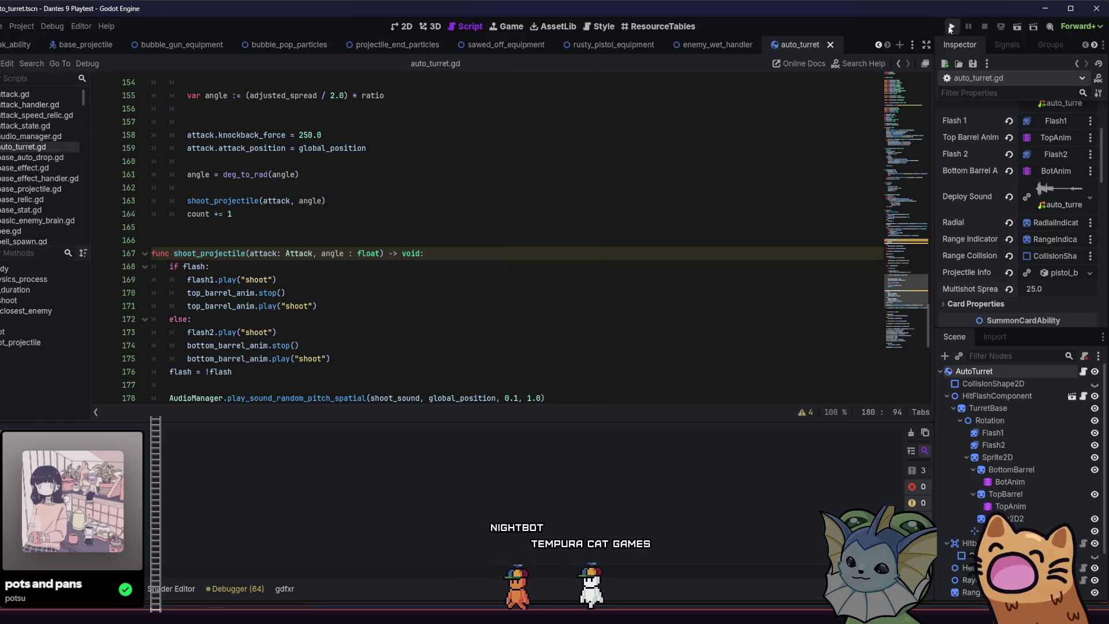
{"action": "left_click", "coordinate": [950, 30]}
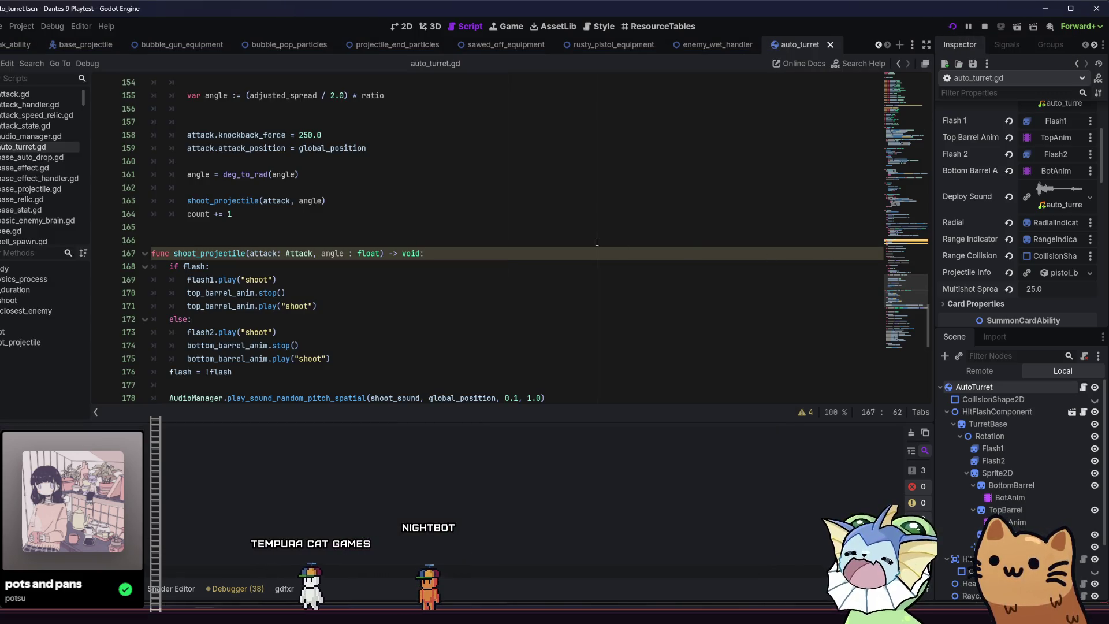
- Compare with the deg_to_rad usage on the spread_radians line further down
{"action": "scroll", "coordinate": [595, 242], "scroll_direction": "down", "scroll_amount": 2}
{"action": "scroll", "coordinate": [382, 233], "scroll_direction": "down", "scroll_amount": 2}
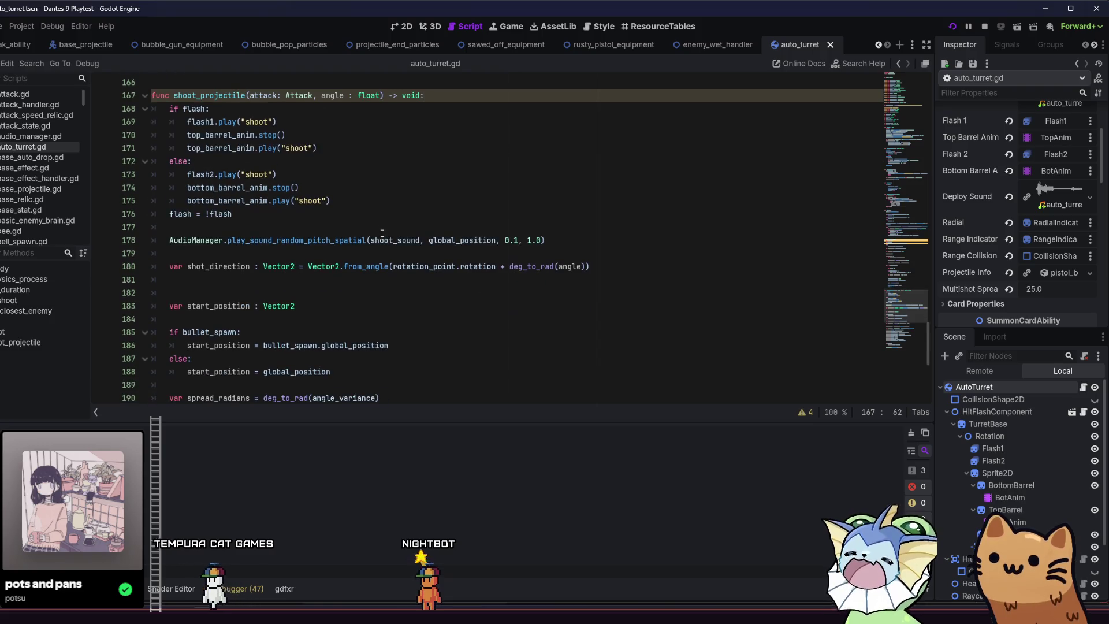
{"action": "scroll", "coordinate": [348, 160], "scroll_direction": "down", "scroll_amount": 3}
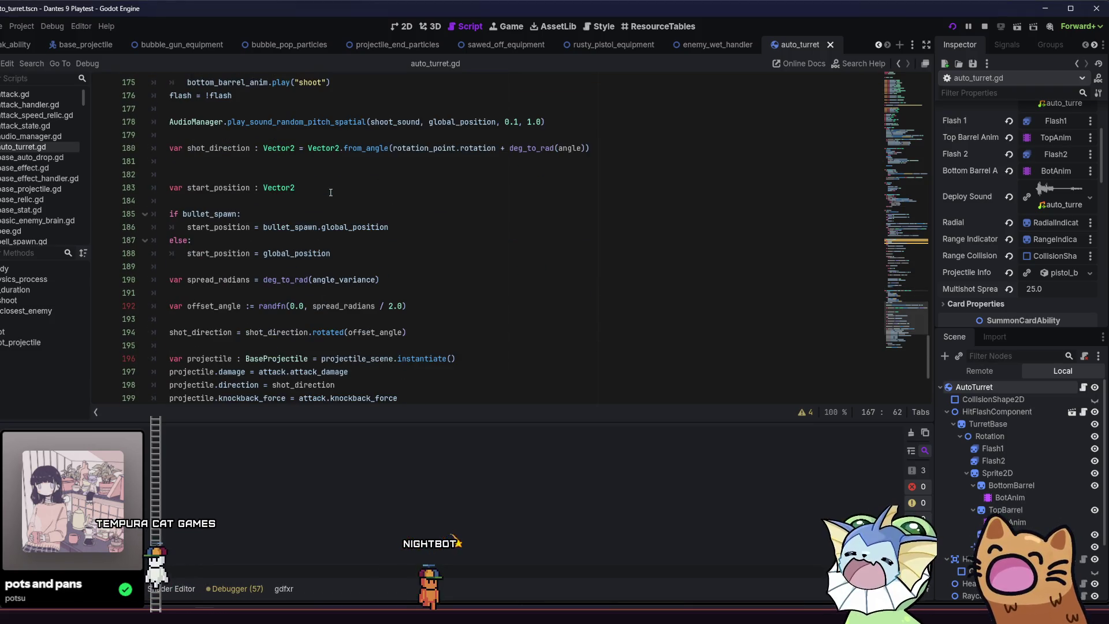
{"action": "left_click", "coordinate": [287, 280]}
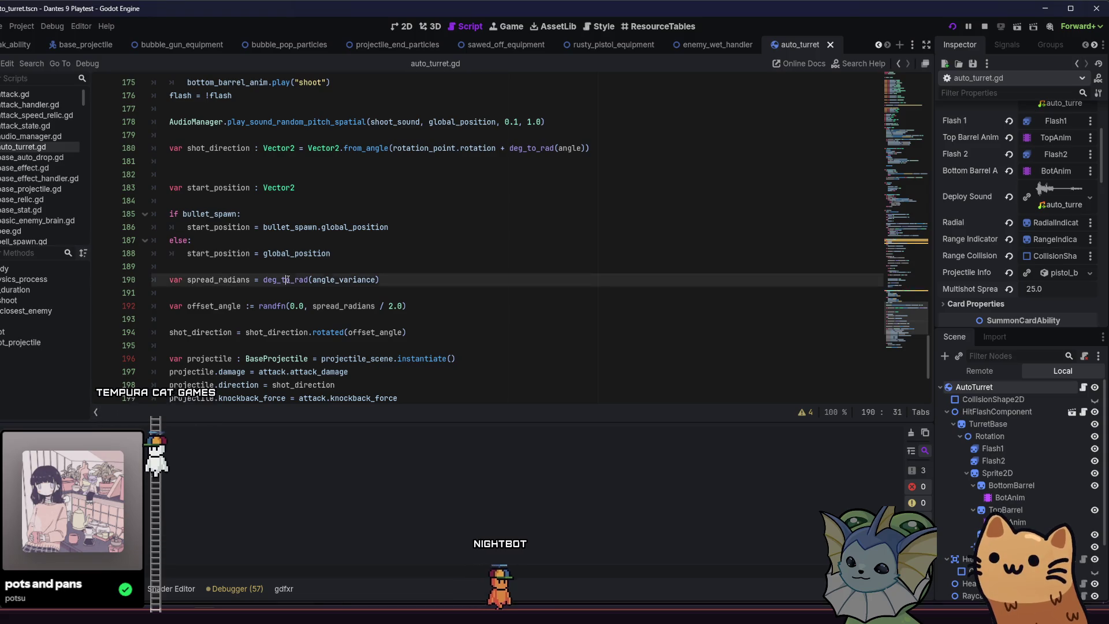
{"action": "left_click", "coordinate": [226, 292]}
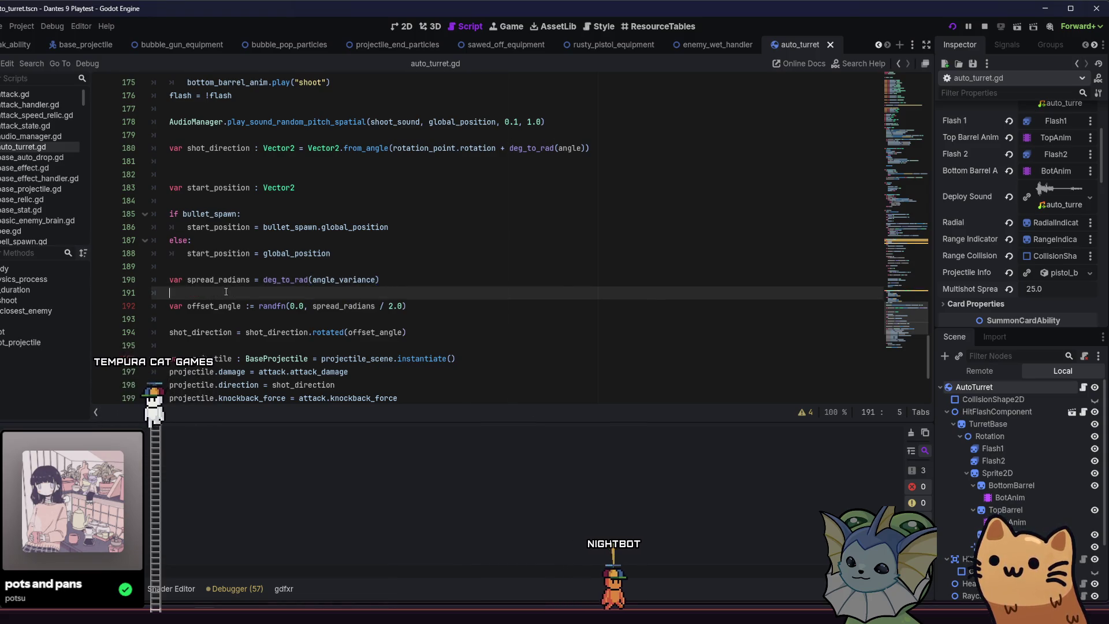
{"action": "scroll", "coordinate": [351, 291], "scroll_direction": "down", "scroll_amount": 4}
{"action": "scroll", "coordinate": [499, 188], "scroll_direction": "up", "scroll_amount": 4}
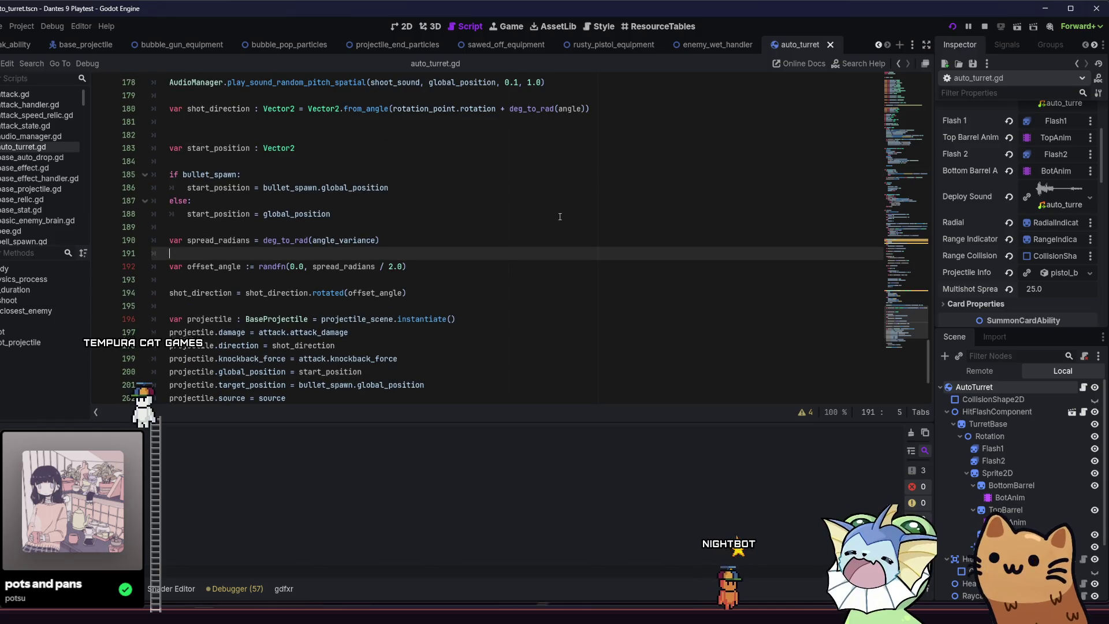
- Retype deg_to_rad(angle) on line 180, save, and search project files for 'pist'
{"action": "double_click", "coordinate": [540, 148]}
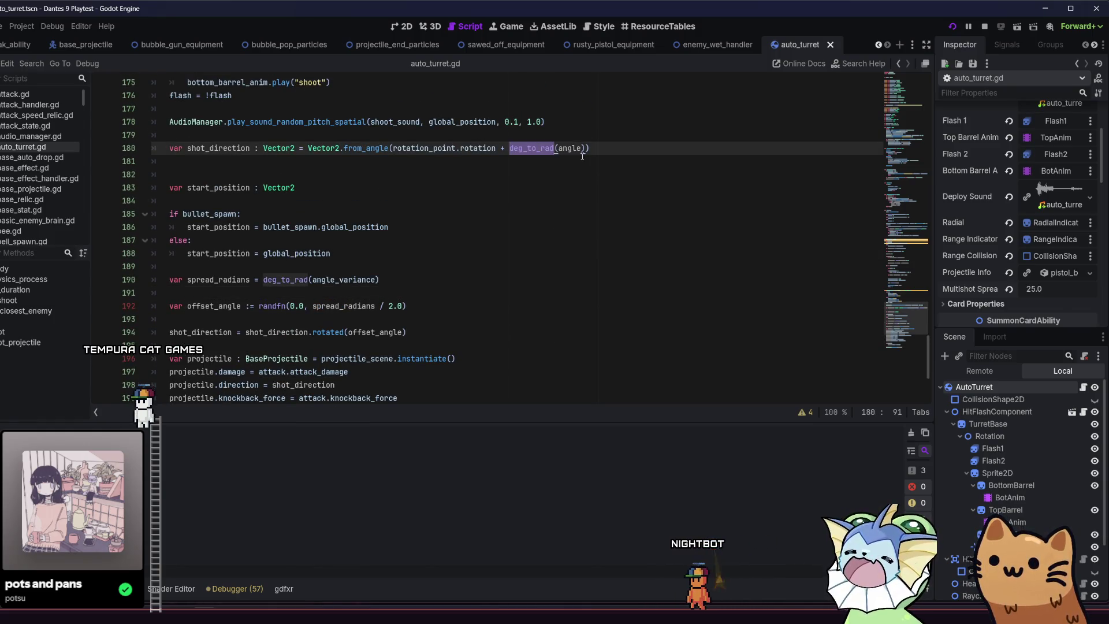
{"action": "type", "text": "_t"}
{"action": "key", "text": "BackSpace"}
{"action": "key", "text": "BackSpace"}
{"action": "key", "text": "BackSpace"}
{"action": "type", "text": "deg"}
{"action": "key", "text": "Tab"}
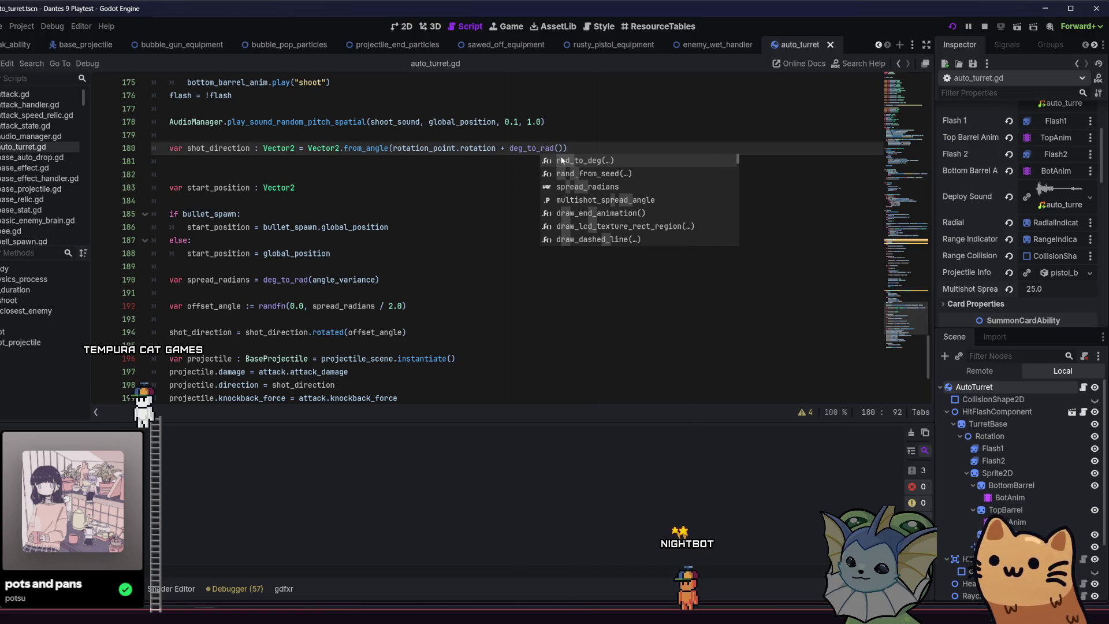
{"action": "type", "text": "angle"}
{"action": "left_click", "coordinate": [461, 164]}
{"action": "key", "text": "ctrl+s"}
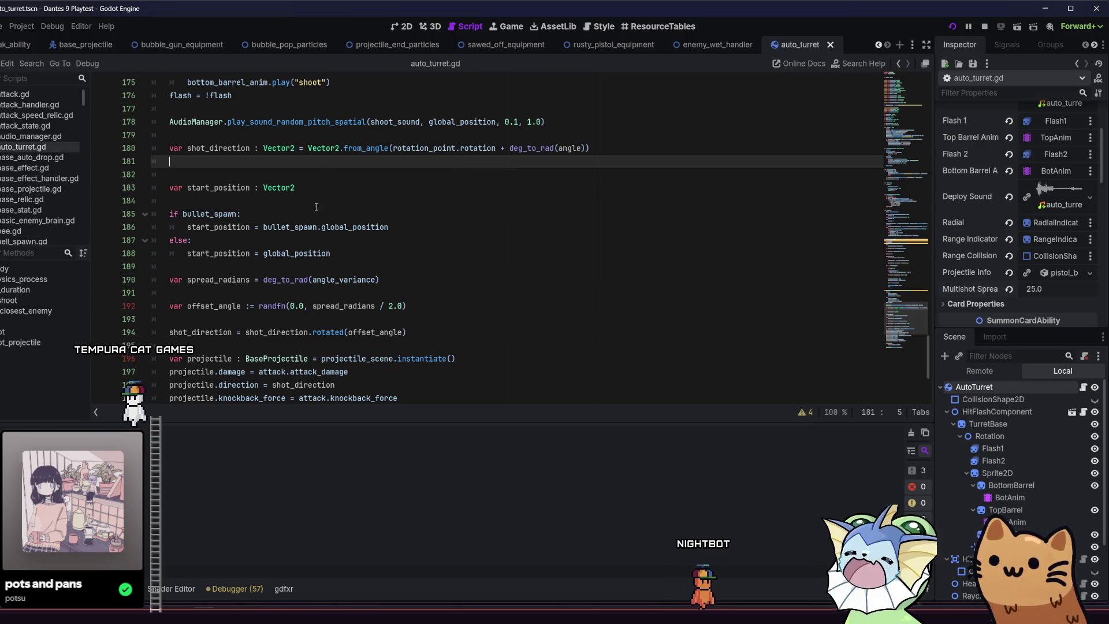
{"action": "key", "text": "alt+shift+o"}
{"action": "type", "text": "plst"}
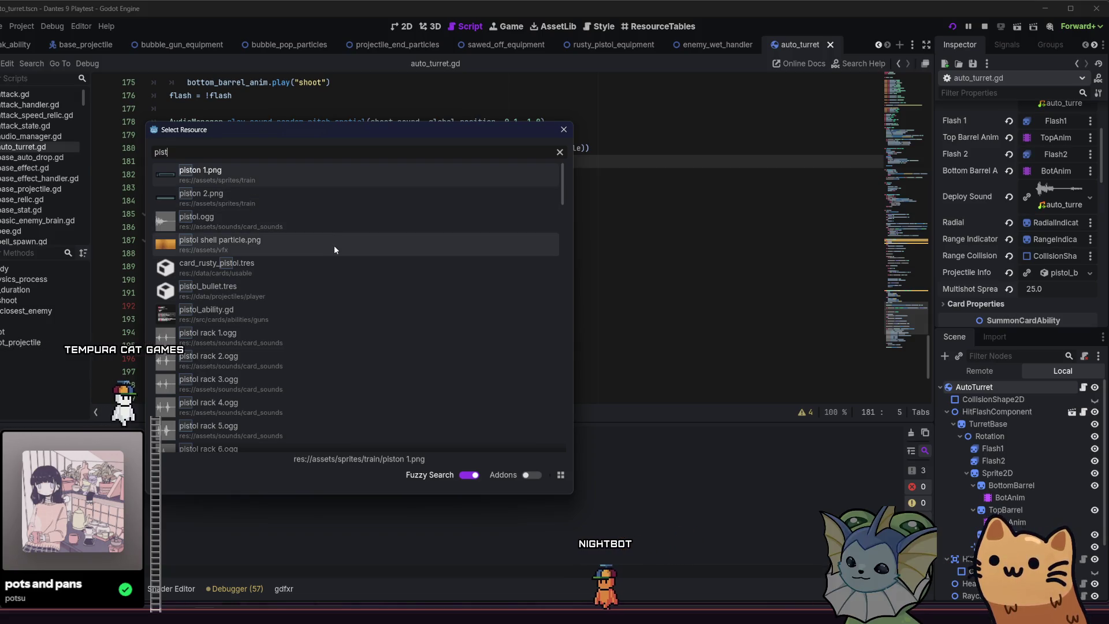
- Open pistol_ability.gd and inspect its shoot_projectile angle parameter and script warnings
{"action": "left_click", "coordinate": [302, 313]}
{"action": "left_click_drag", "start_coordinate": [907, 107], "coordinate": [904, 317]}
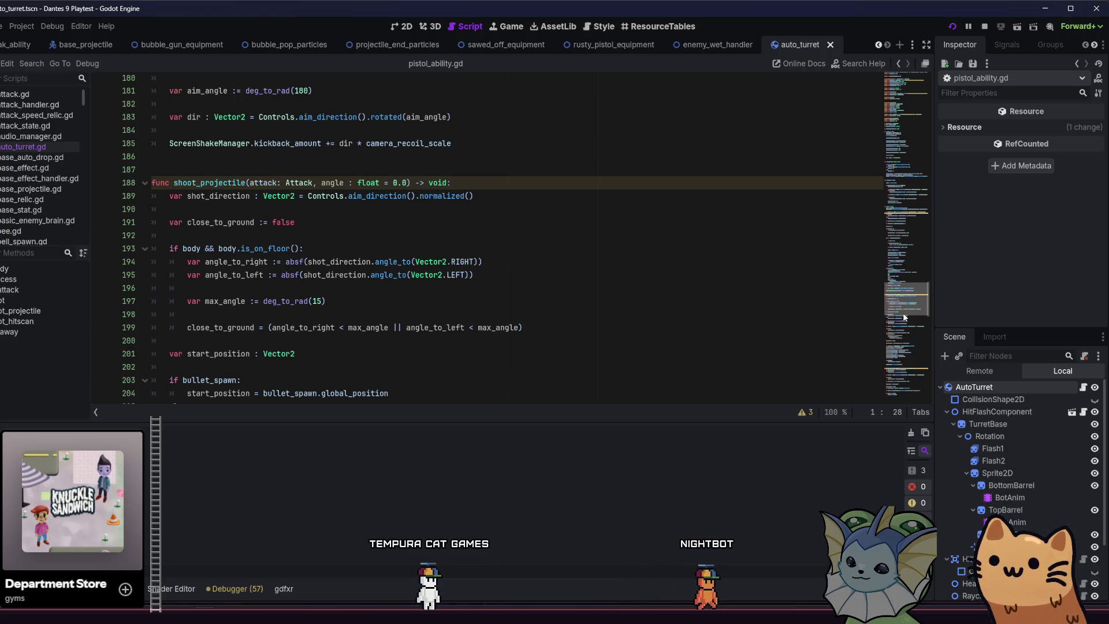
{"action": "left_click_drag", "start_coordinate": [904, 316], "coordinate": [896, 337]}
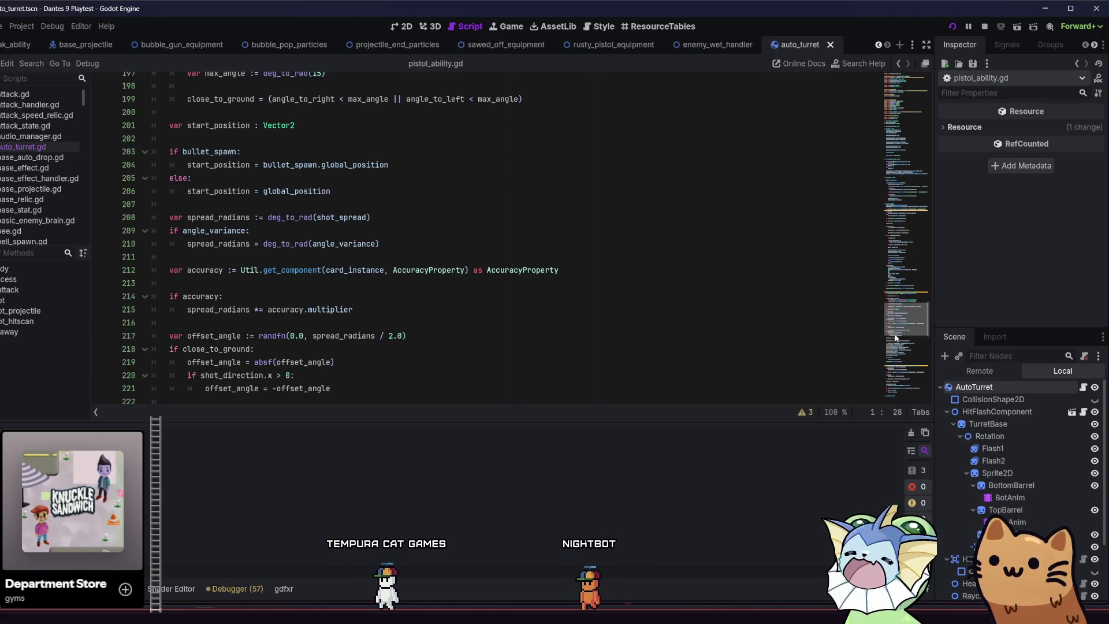
{"action": "mouse_move", "coordinate": [894, 338]}
{"action": "left_mouse_down"}
{"action": "mouse_move", "coordinate": [888, 355]}
{"action": "mouse_move", "coordinate": [889, 324]}
{"action": "left_mouse_up"}
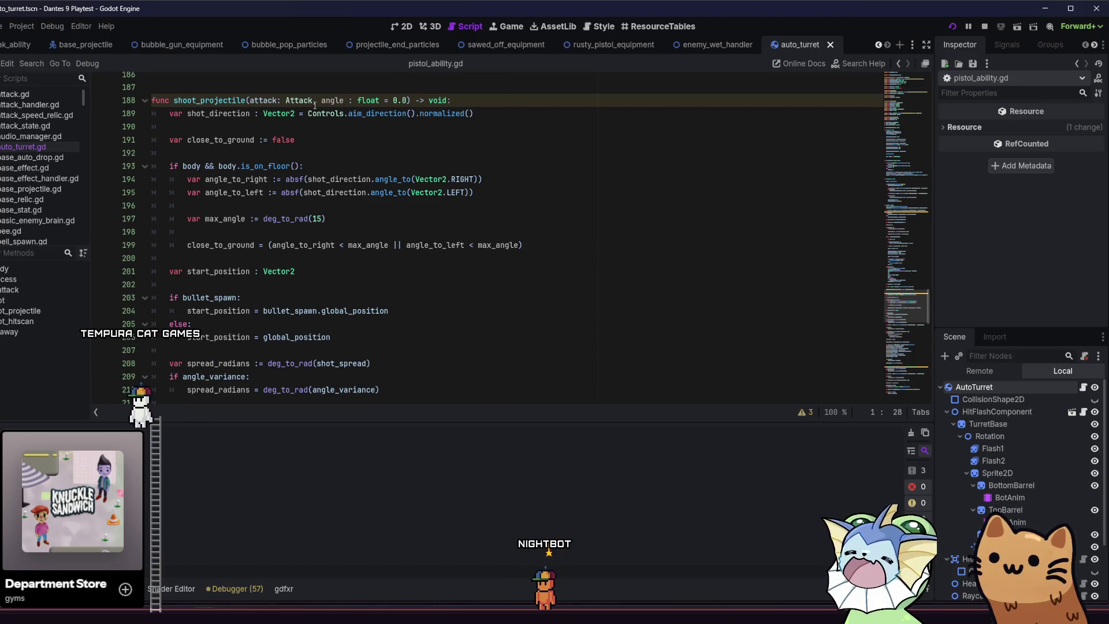
{"action": "double_click", "coordinate": [333, 101]}
{"action": "left_click", "coordinate": [361, 130]}
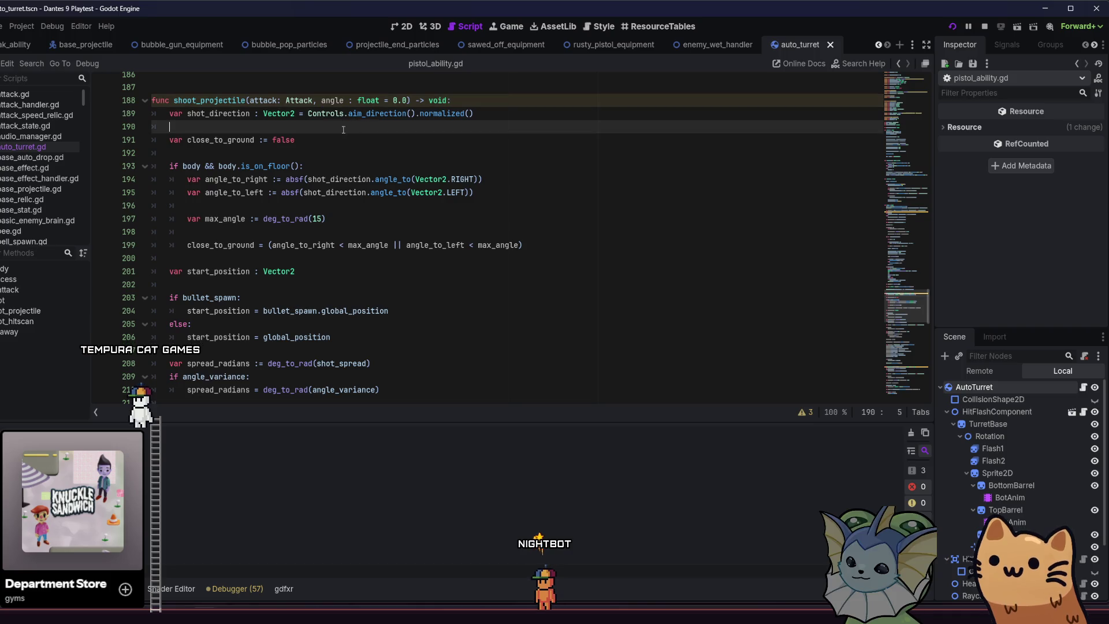
{"action": "left_click", "coordinate": [324, 101]}
{"action": "left_click", "coordinate": [811, 414]}
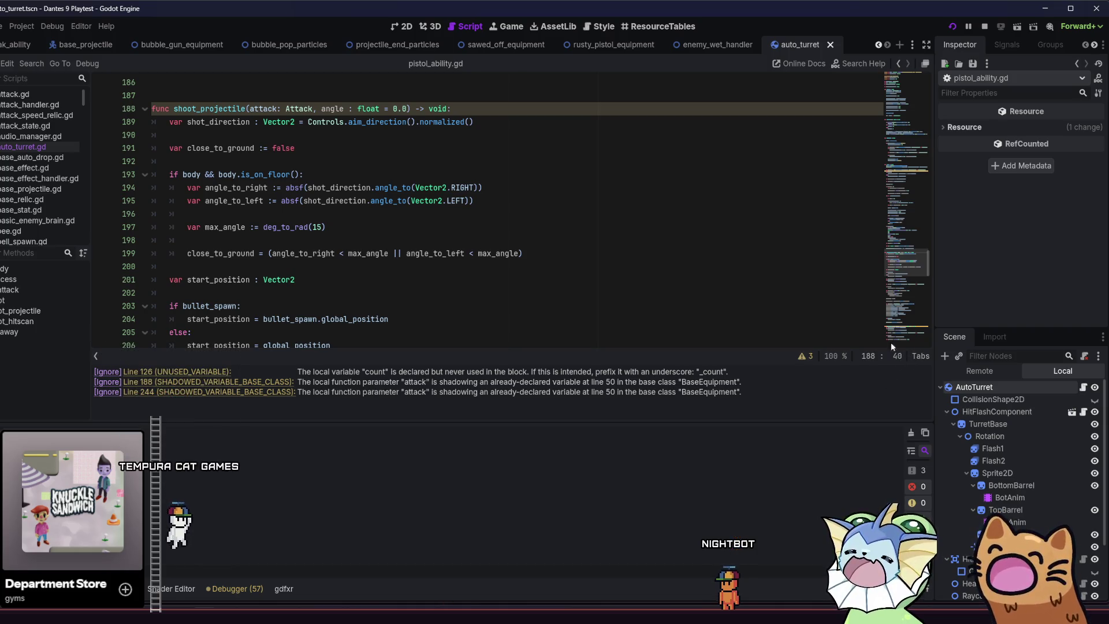
- Examine how angle and offset_angle are used on line 223 of pistol_ability.gd
{"action": "left_click", "coordinate": [307, 174]}
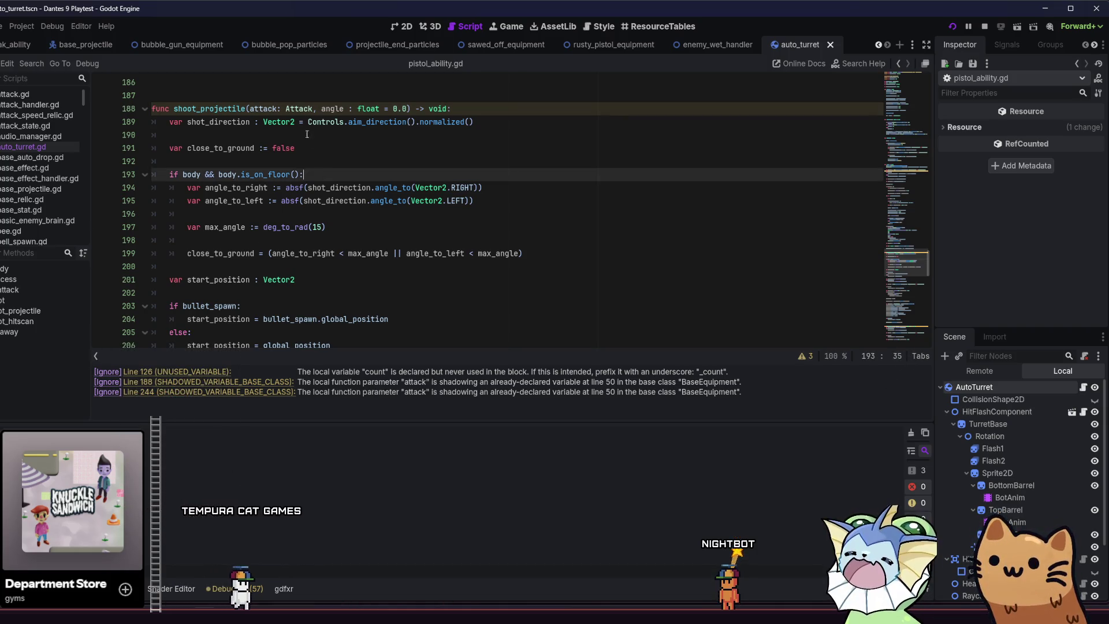
{"action": "left_click", "coordinate": [354, 109]}
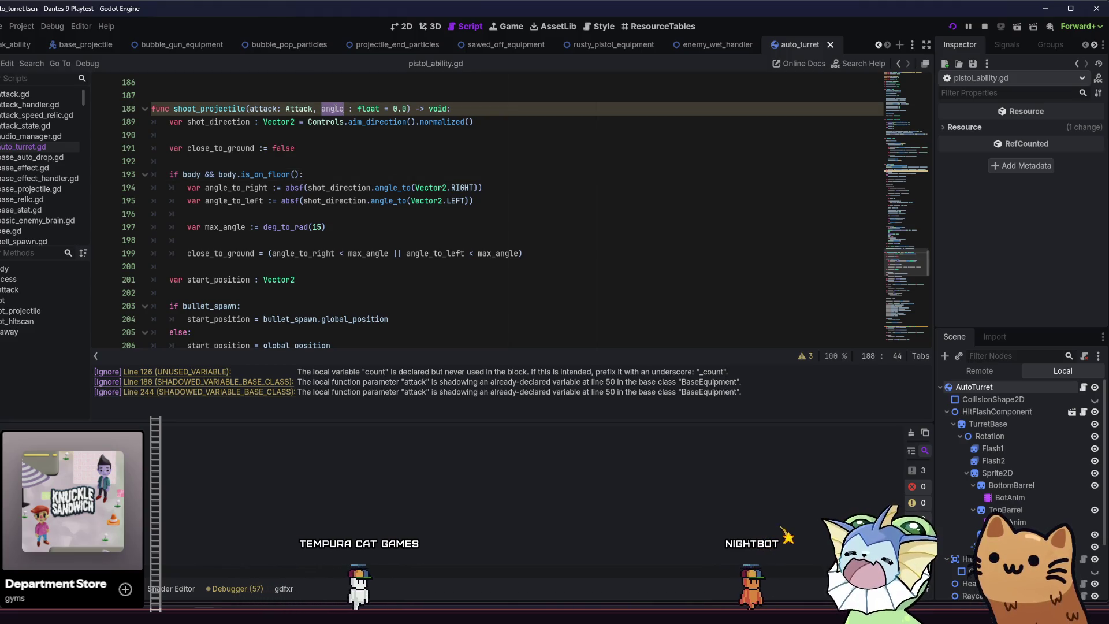
{"action": "scroll", "coordinate": [370, 167], "scroll_direction": "down", "scroll_amount": 6}
{"action": "scroll", "coordinate": [371, 169], "scroll_direction": "down", "scroll_amount": 2}
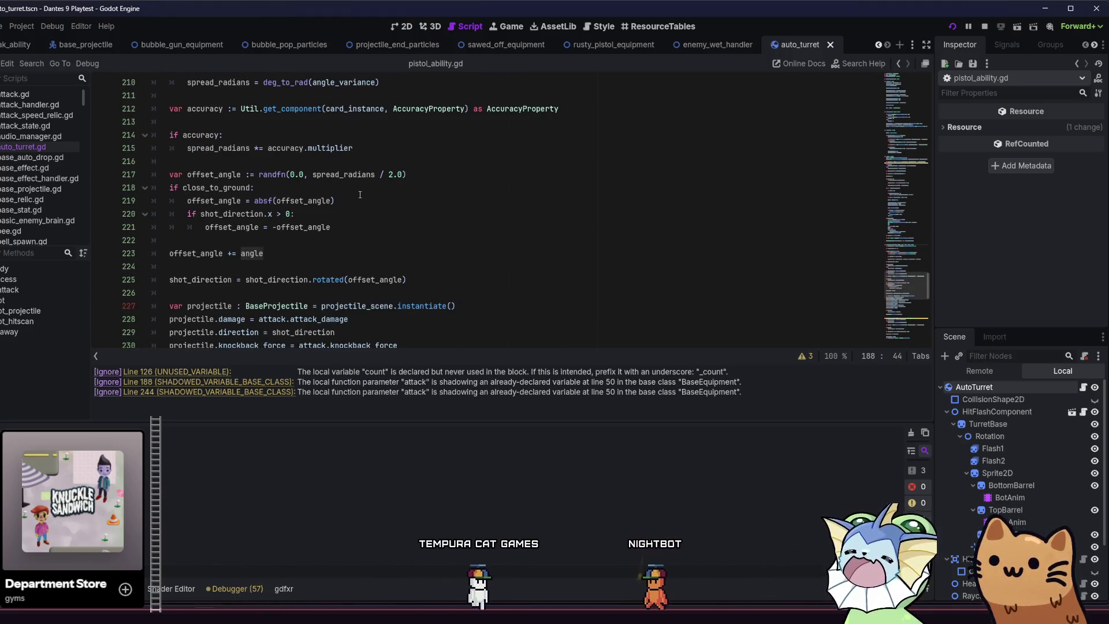
{"action": "double_click", "coordinate": [247, 255]}
{"action": "double_click", "coordinate": [202, 255]}
{"action": "scroll", "coordinate": [211, 261], "scroll_direction": "down", "scroll_amount": 3}
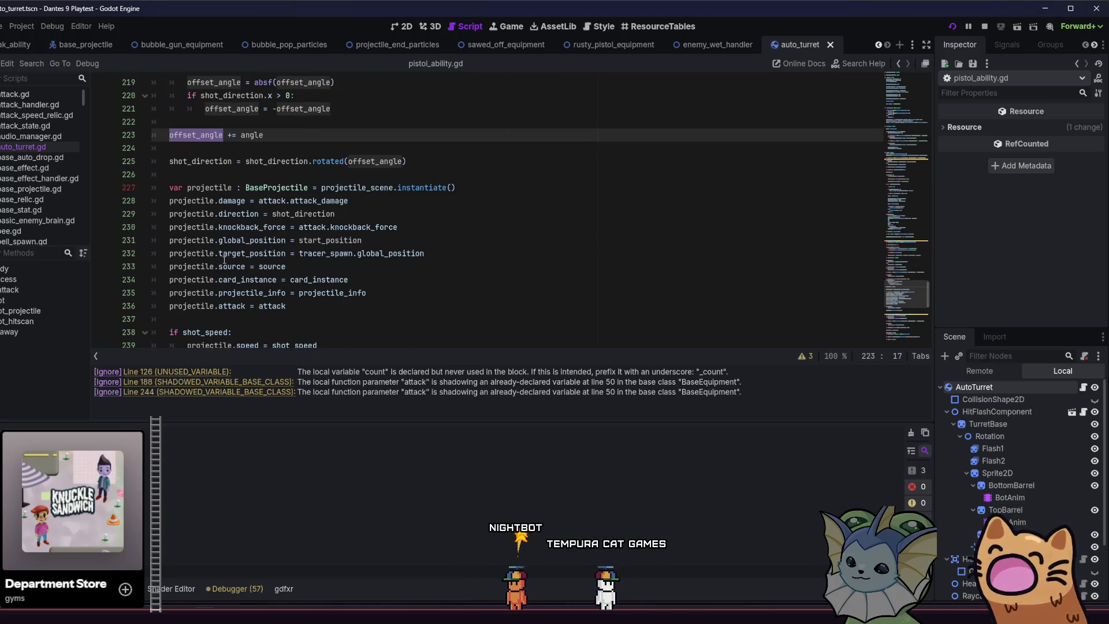
{"action": "scroll", "coordinate": [224, 260], "scroll_direction": "down", "scroll_amount": 3}
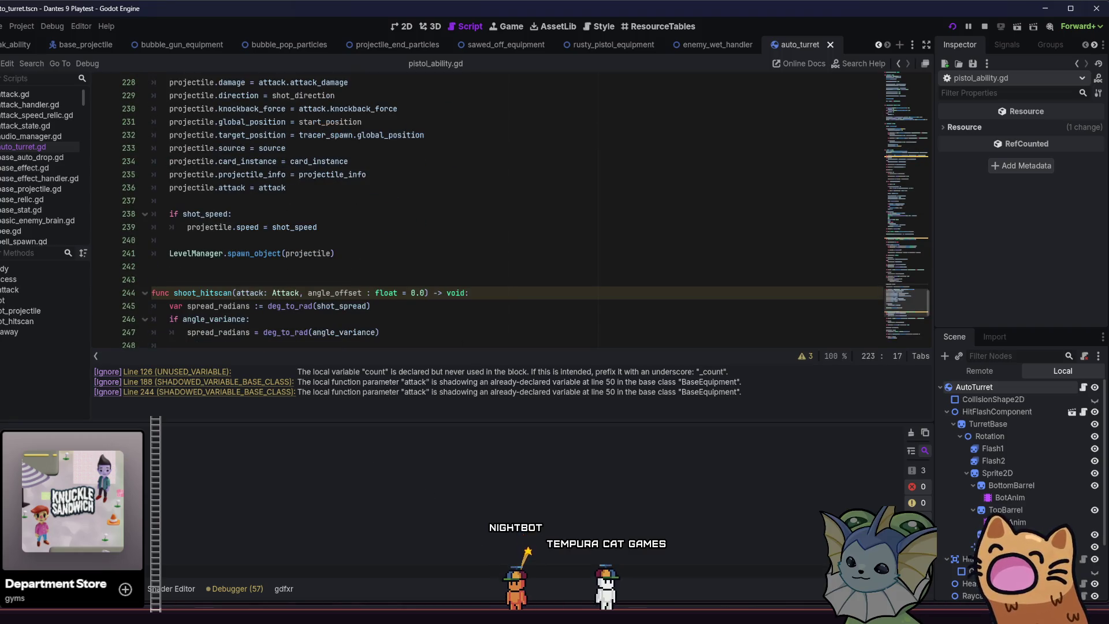
- Back in auto_turret.gd, remove deg_to_rad from line 180, save, and launch the game
{"action": "left_click", "coordinate": [899, 65]}
{"action": "left_click", "coordinate": [898, 65]}
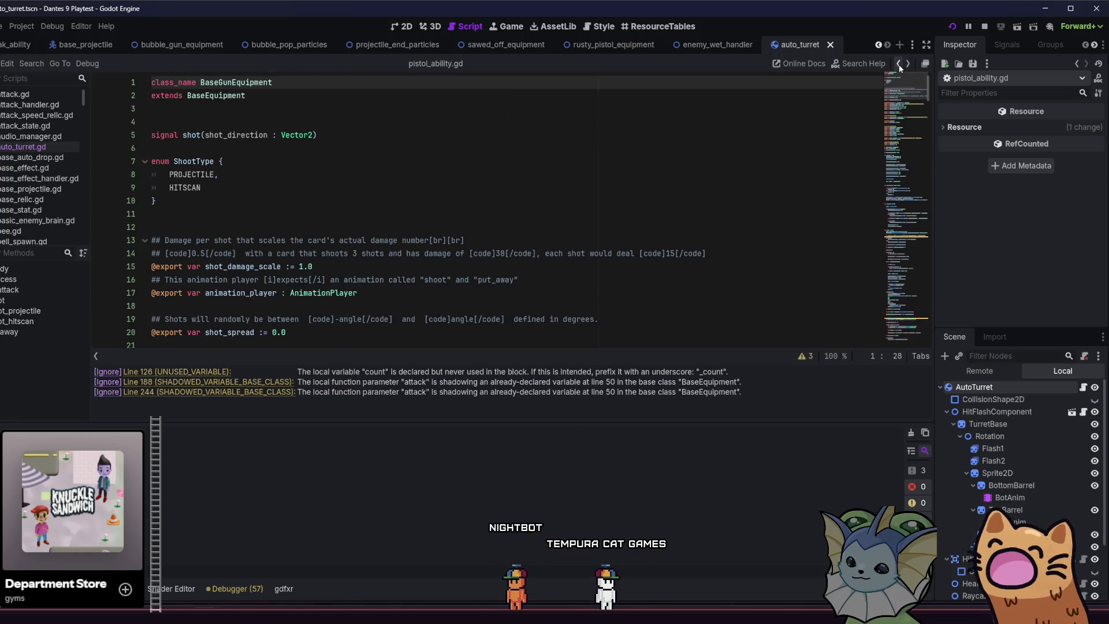
{"action": "left_click", "coordinate": [899, 65]}
{"action": "left_click", "coordinate": [898, 65]}
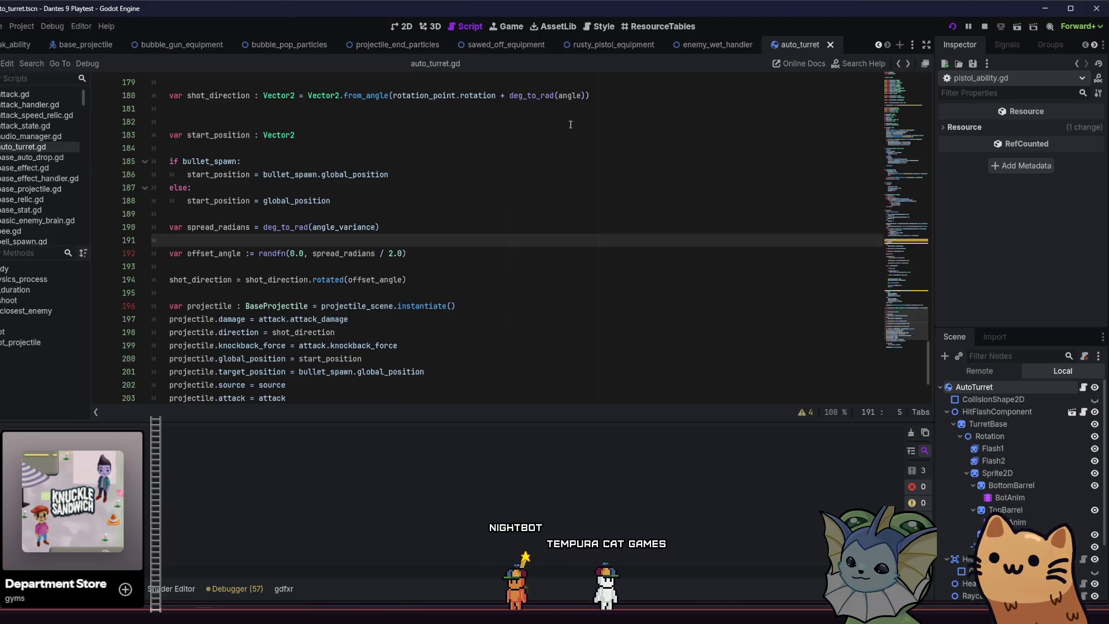
{"action": "double_click", "coordinate": [546, 96]}
{"action": "key", "text": "BackSpace"}
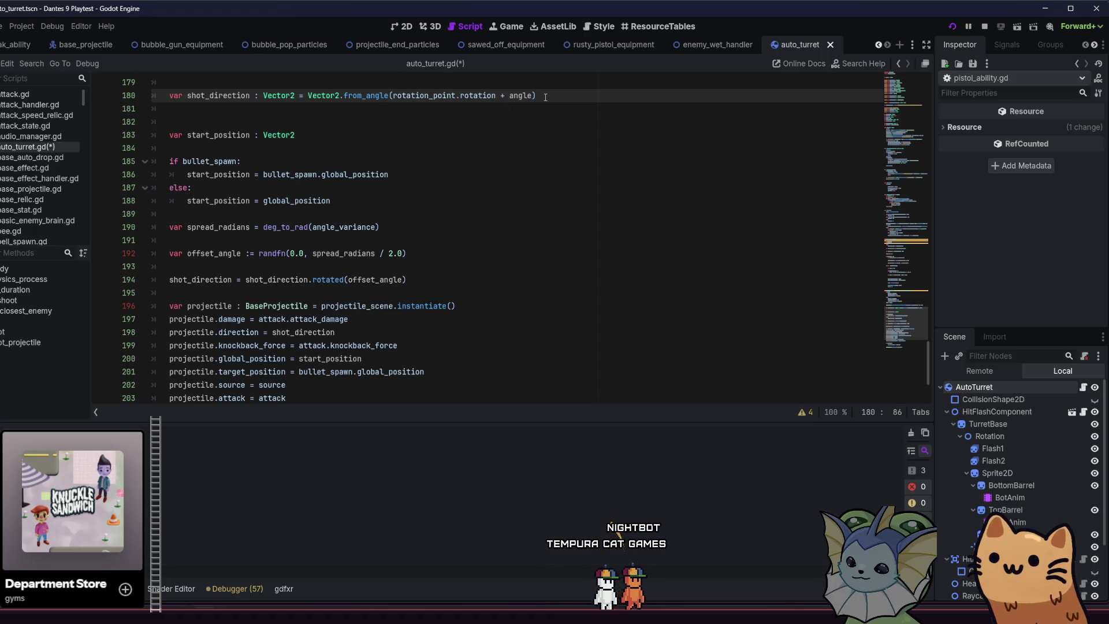
{"action": "key", "text": "ctrl+s"}
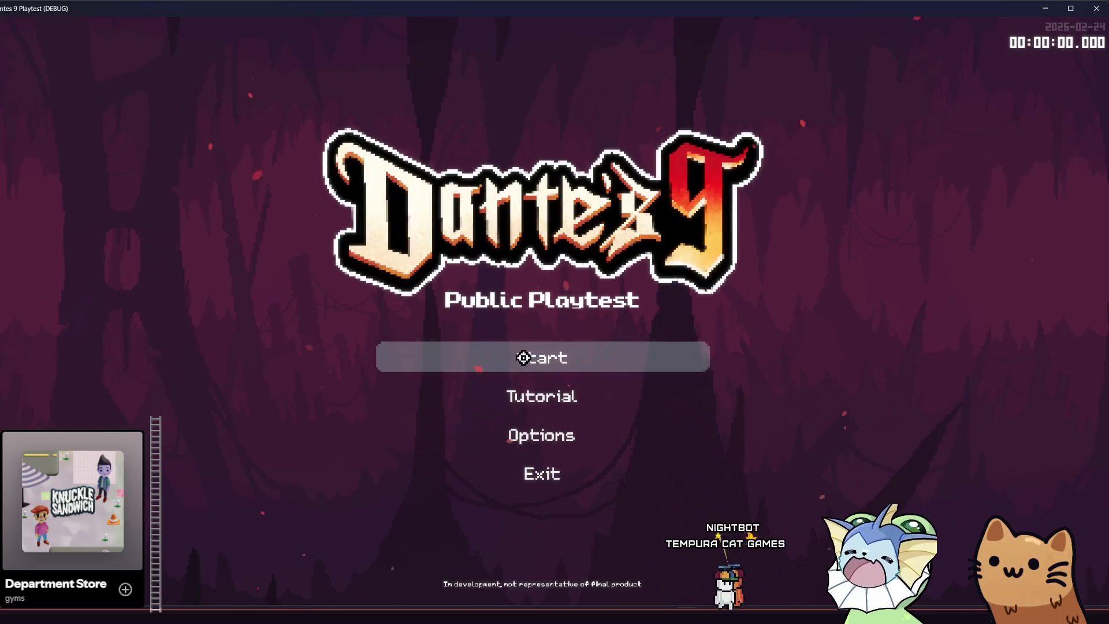
{"action": "left_click", "coordinate": [525, 358]}
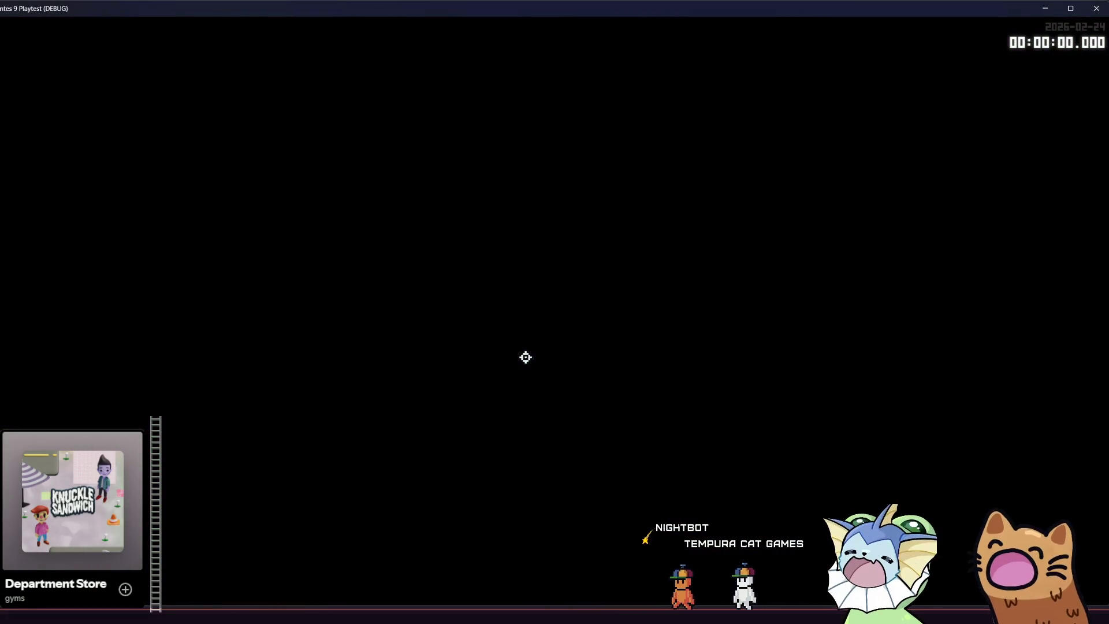
- Add an Auto Turret card and spawn a dpsdummy enemy from the debug menu
{"action": "key", "text": "F1"}
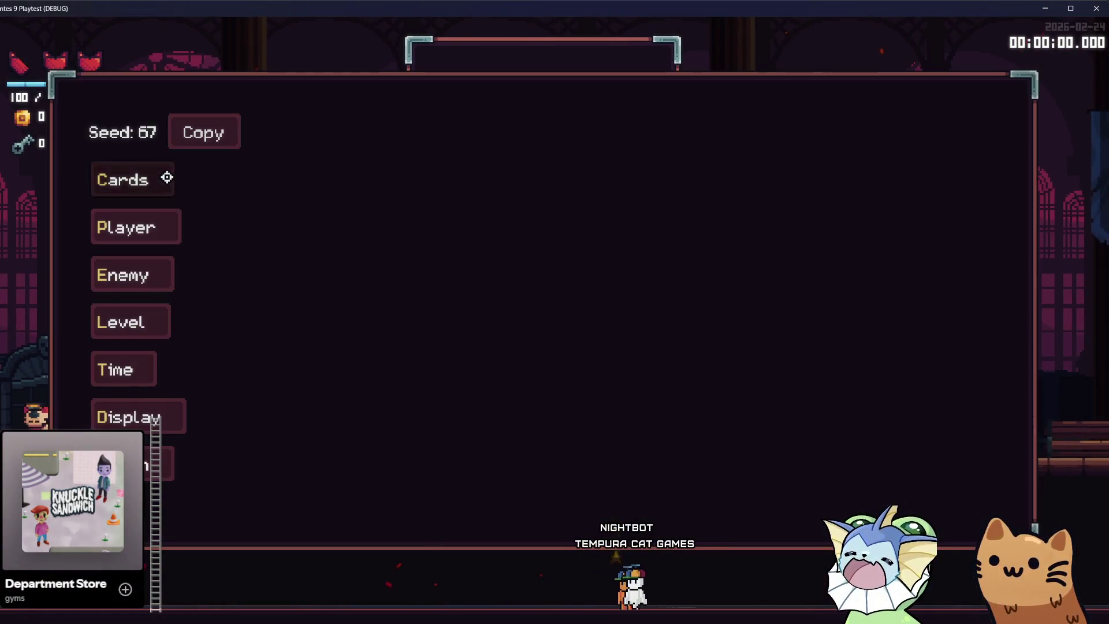
{"action": "left_click", "coordinate": [166, 179]}
{"action": "left_click", "coordinate": [272, 139]}
{"action": "left_click", "coordinate": [566, 214]}
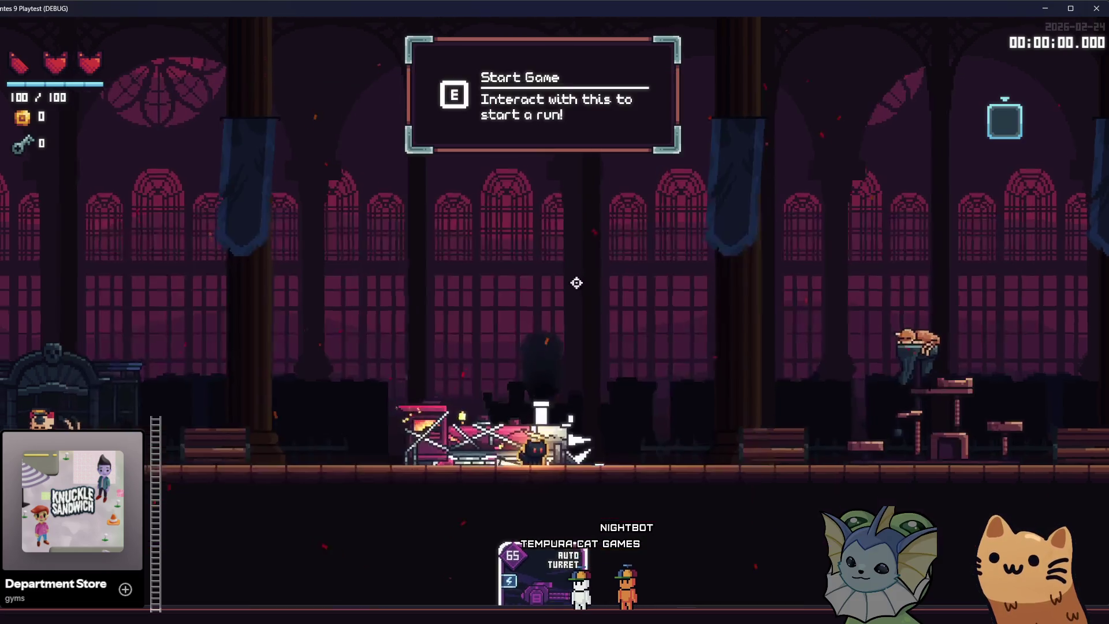
{"action": "key", "text": "F1"}
{"action": "left_click", "coordinate": [133, 260]}
{"action": "left_click", "coordinate": [334, 131]}
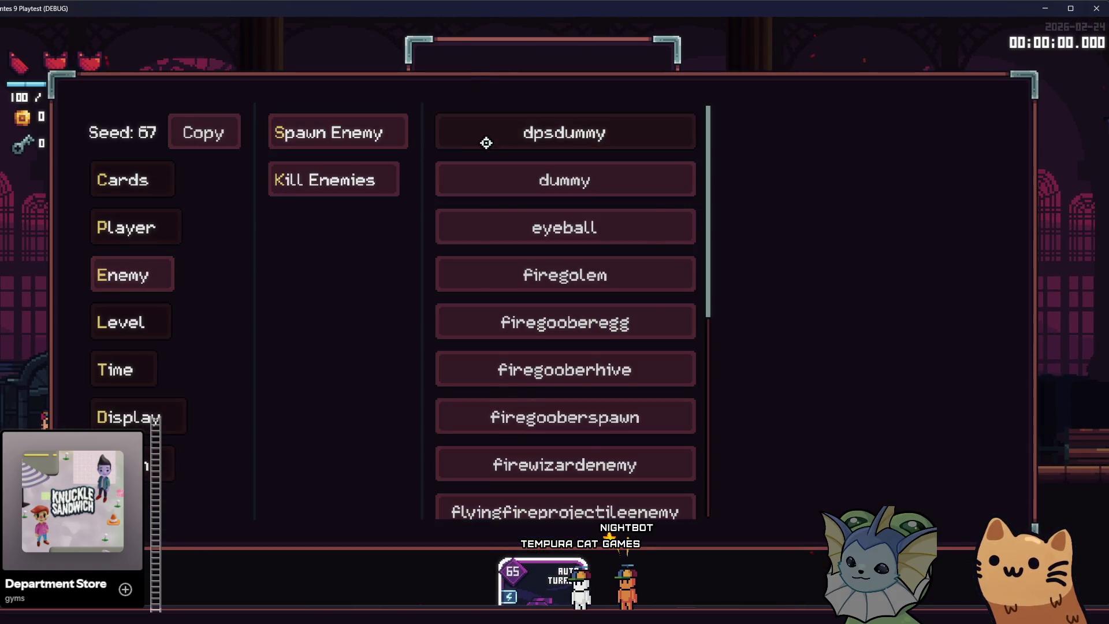
{"action": "left_click", "coordinate": [495, 137]}
- Look over the debug menu's card options, then close the menu to resume play
{"action": "key", "text": "F1"}
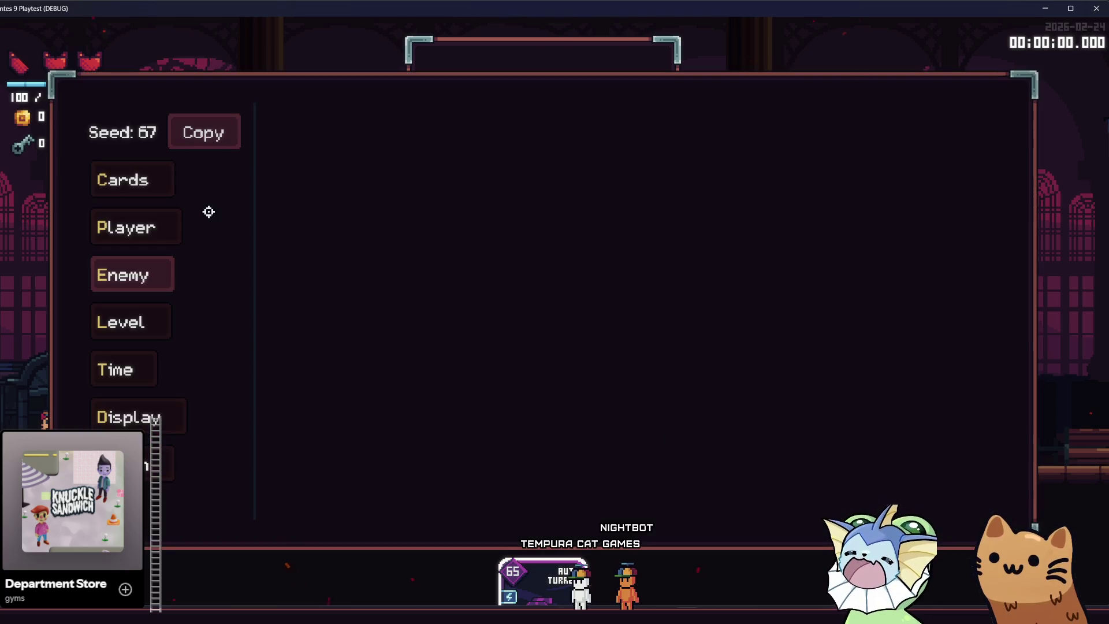
{"action": "left_click", "coordinate": [166, 187]}
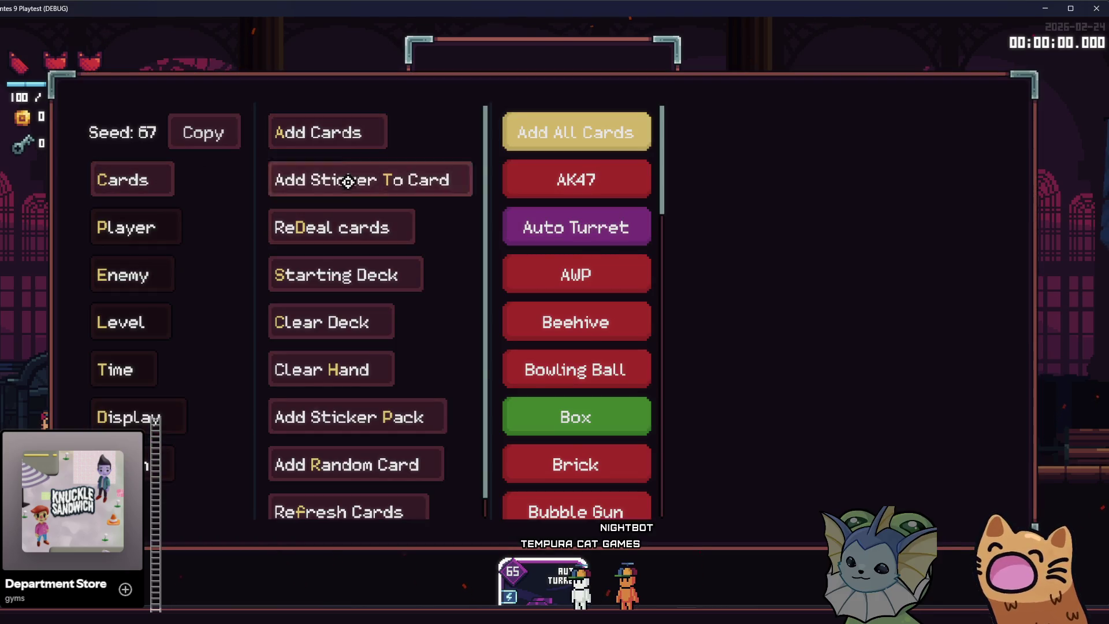
{"action": "key", "text": "F1"}
{"action": "key", "text": "F1"}
{"action": "mouse_move", "coordinate": [220, 186]}
{"action": "mouse_move", "coordinate": [370, 179]}
{"action": "scroll", "coordinate": [580, 297], "scroll_direction": "down", "scroll_amount": 3}
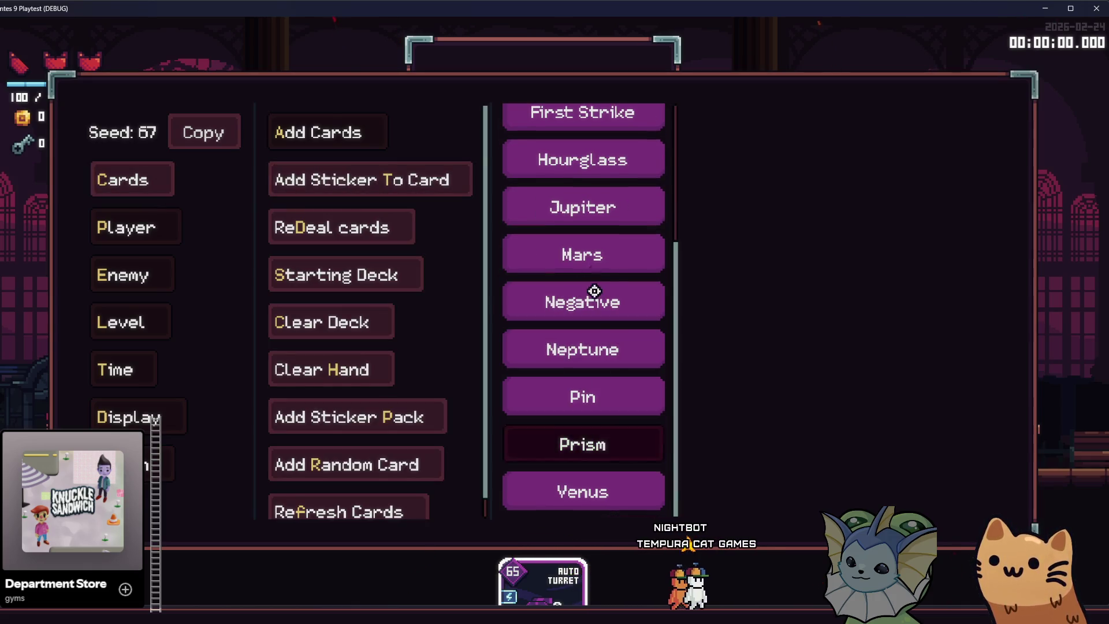
{"action": "scroll", "coordinate": [598, 254], "scroll_direction": "up", "scroll_amount": 3}
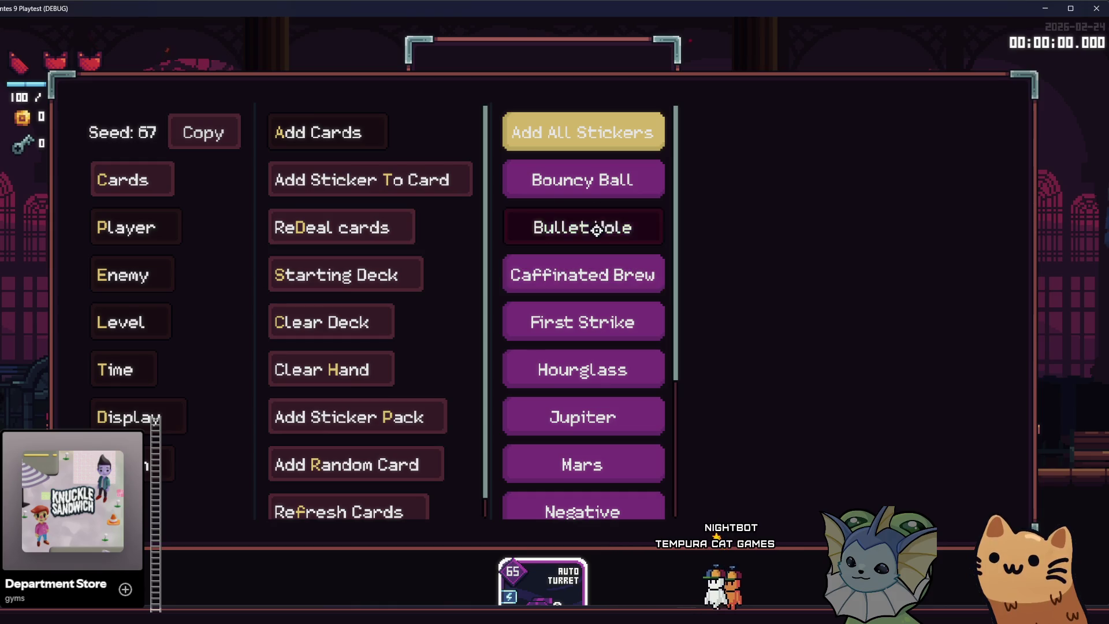
{"action": "key", "text": "F1"}
- Fire at the training dummy, then switch back to the Godot editor
{"action": "mouse_move", "coordinate": [820, 377]}
{"action": "left_mouse_down"}
{"action": "mouse_move", "coordinate": [822, 345]}
{"action": "mouse_move", "coordinate": [805, 324]}
{"action": "mouse_move", "coordinate": [323, 581]}
{"action": "left_mouse_up"}
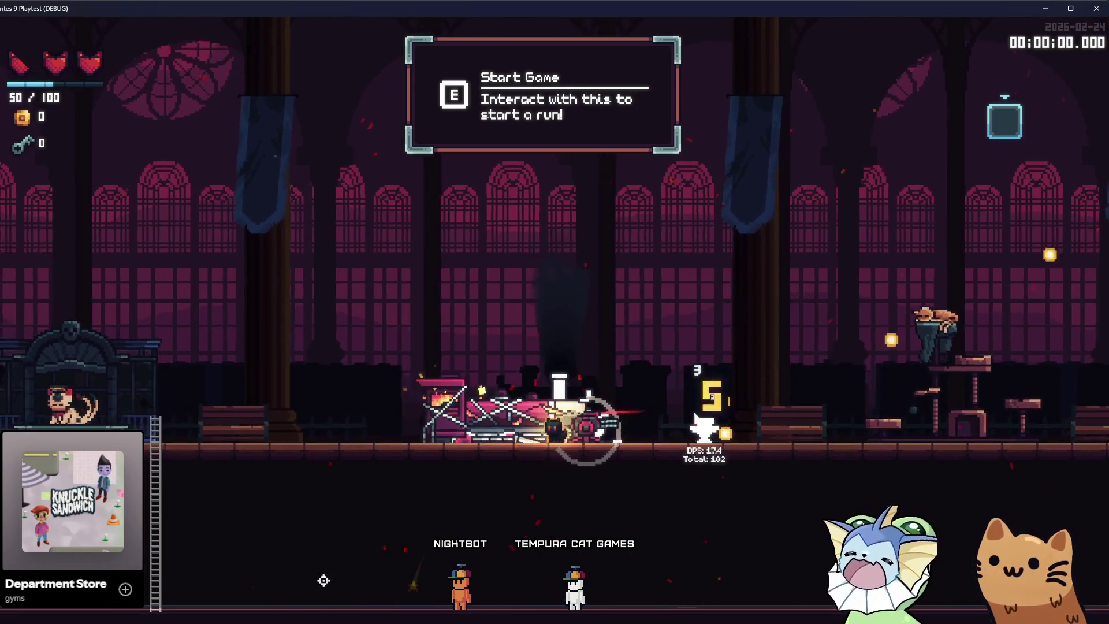
{"action": "key", "text": "alt+Tab"}
{"action": "left_click", "coordinate": [565, 257]}
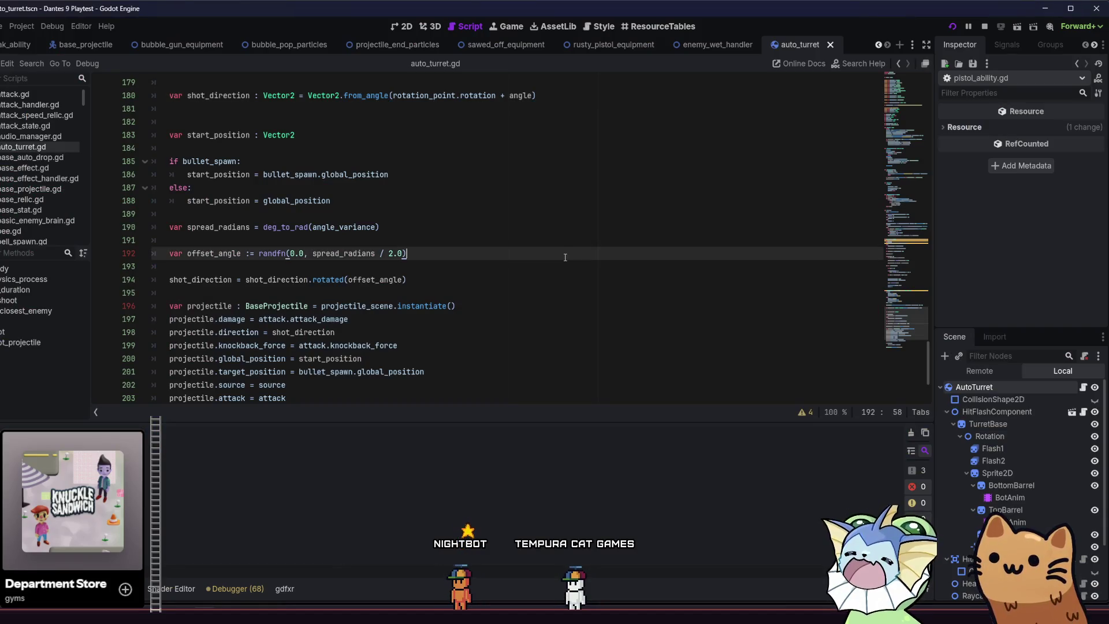
- Review the rotation_point.rotation + angle line 180, run with F5, and open the debug menu
{"action": "scroll", "coordinate": [566, 257], "scroll_direction": "up", "scroll_amount": 1}
{"action": "scroll", "coordinate": [565, 277], "scroll_direction": "up", "scroll_amount": 1}
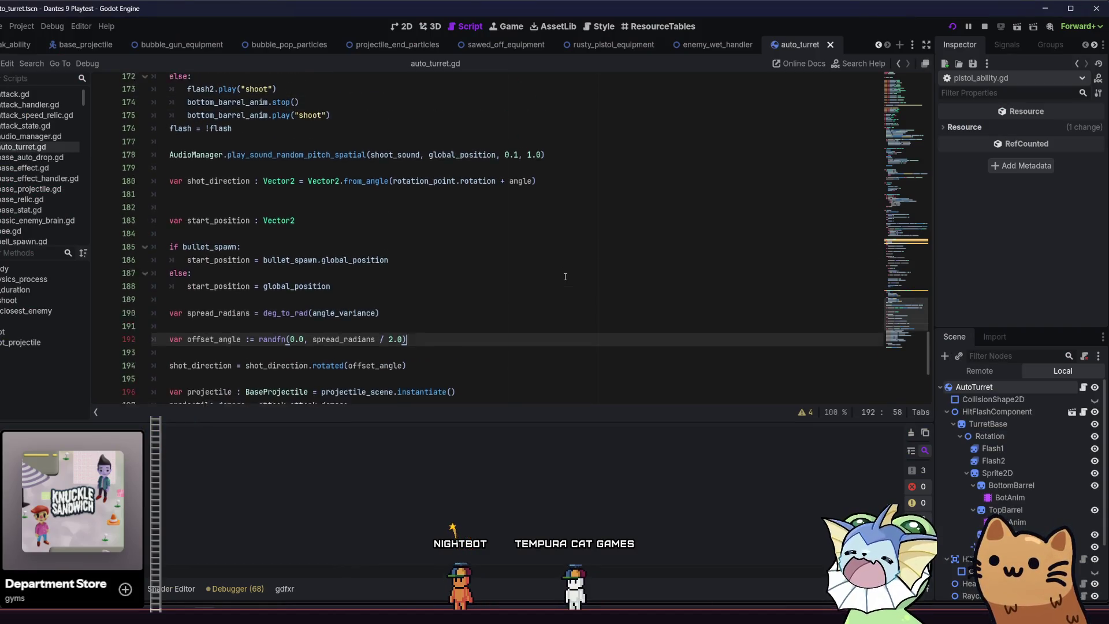
{"action": "scroll", "coordinate": [565, 276], "scroll_direction": "up", "scroll_amount": 2}
{"action": "double_click", "coordinate": [245, 255]}
{"action": "left_click", "coordinate": [441, 254]}
{"action": "left_click_drag", "start_coordinate": [495, 254], "coordinate": [391, 254]}
{"action": "left_click", "coordinate": [510, 253]}
{"action": "key", "text": "F5"}
{"action": "key", "text": "grave"}
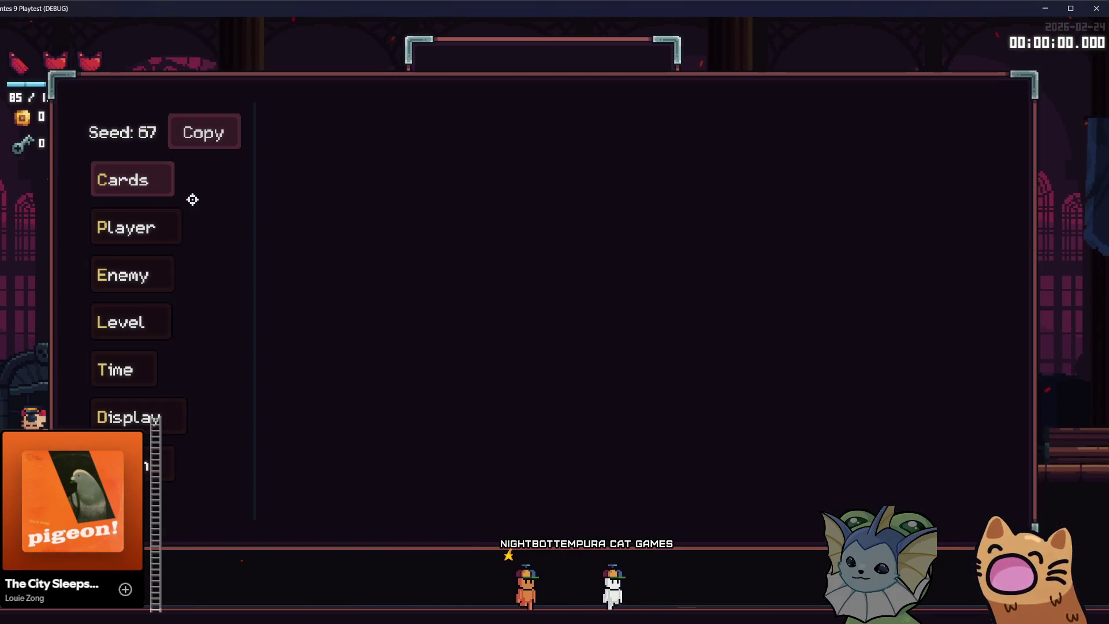
- Add an Auto Turret card to the hand from the debug Cards list
{"action": "left_click", "coordinate": [379, 132]}
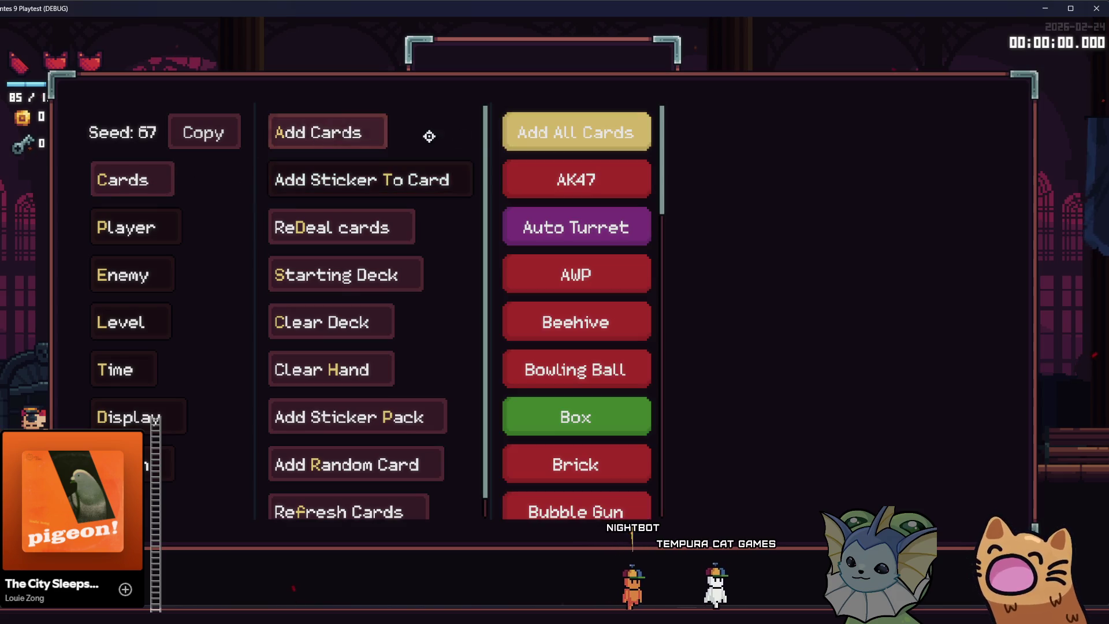
{"action": "left_click", "coordinate": [572, 225]}
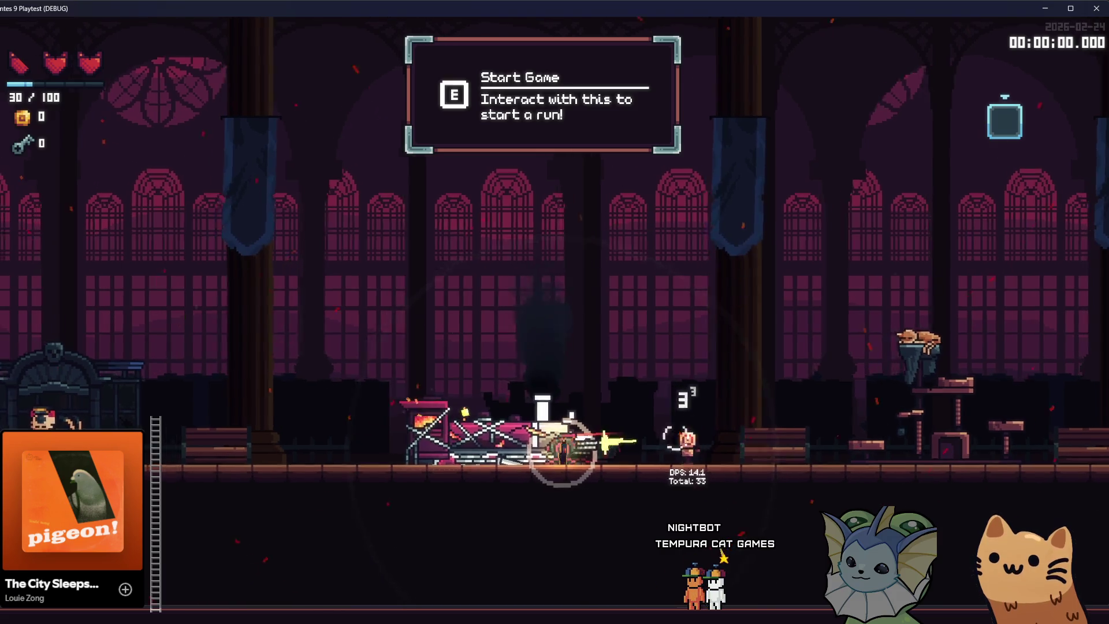
{"action": "key", "text": "grave"}
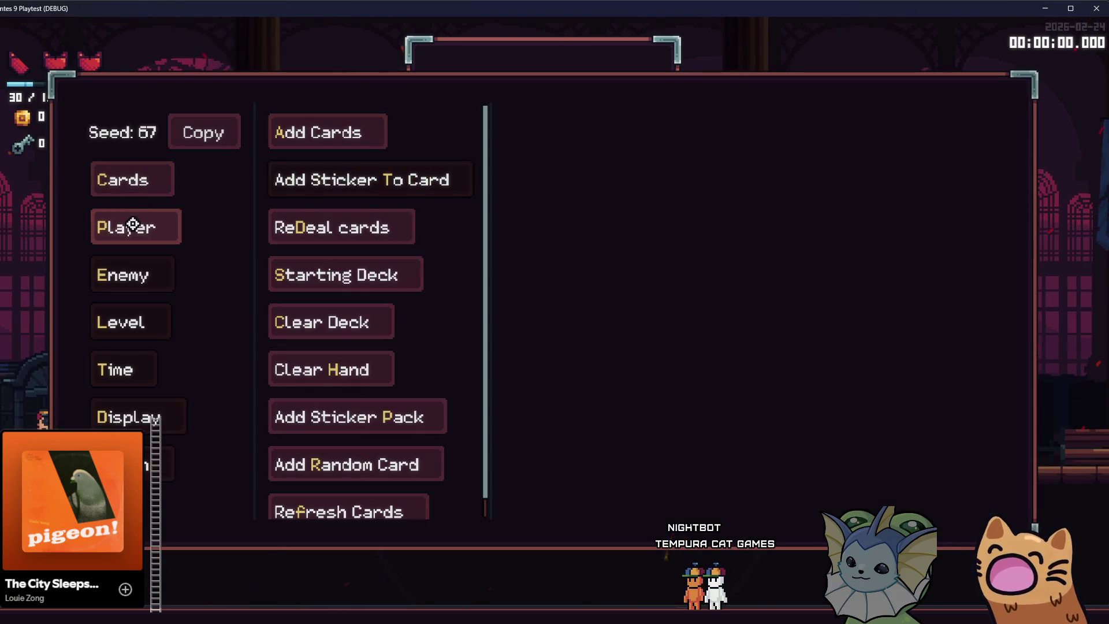
{"action": "key", "text": "grave"}
- Add a second Auto Turret card to the hand
{"action": "key", "text": "grave"}
- Spawn an enemy and place it in the level
{"action": "left_click", "coordinate": [168, 267]}
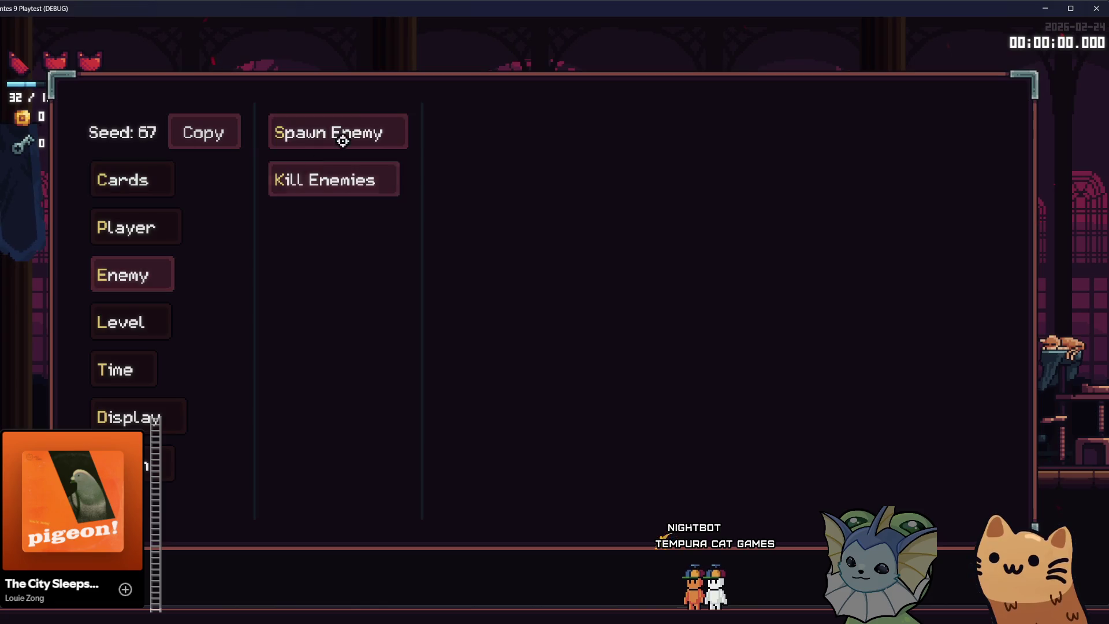
{"action": "left_click", "coordinate": [334, 137]}
{"action": "left_click", "coordinate": [621, 299]}
{"action": "key", "text": "grave"}
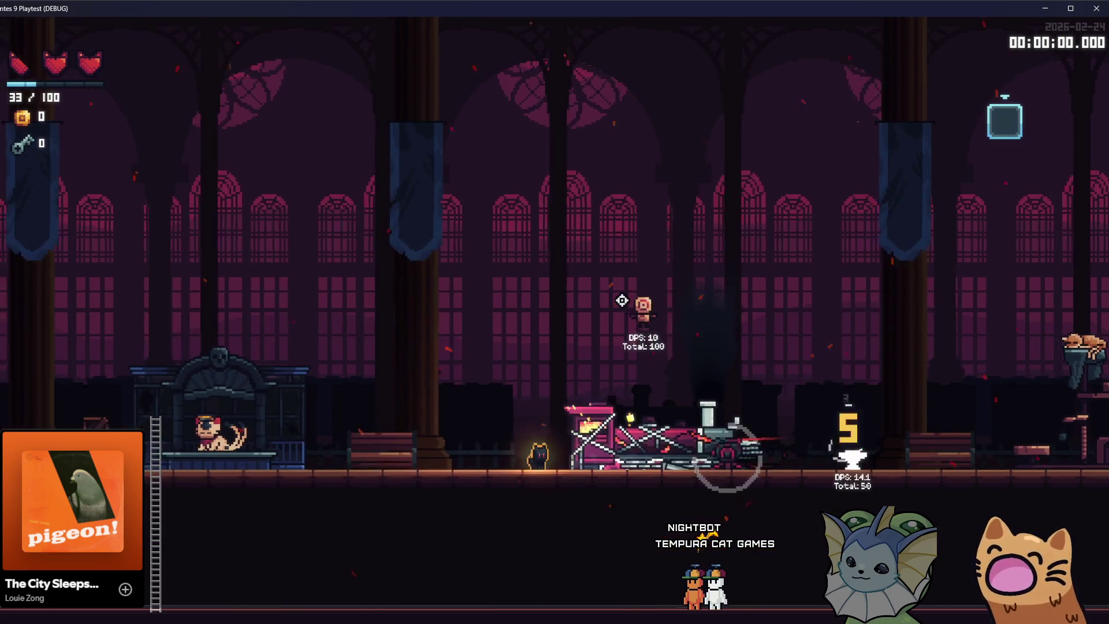
{"action": "key", "text": "grave"}
{"action": "left_click", "coordinate": [132, 180]}
{"action": "left_click", "coordinate": [312, 135]}
{"action": "left_click", "coordinate": [543, 227]}
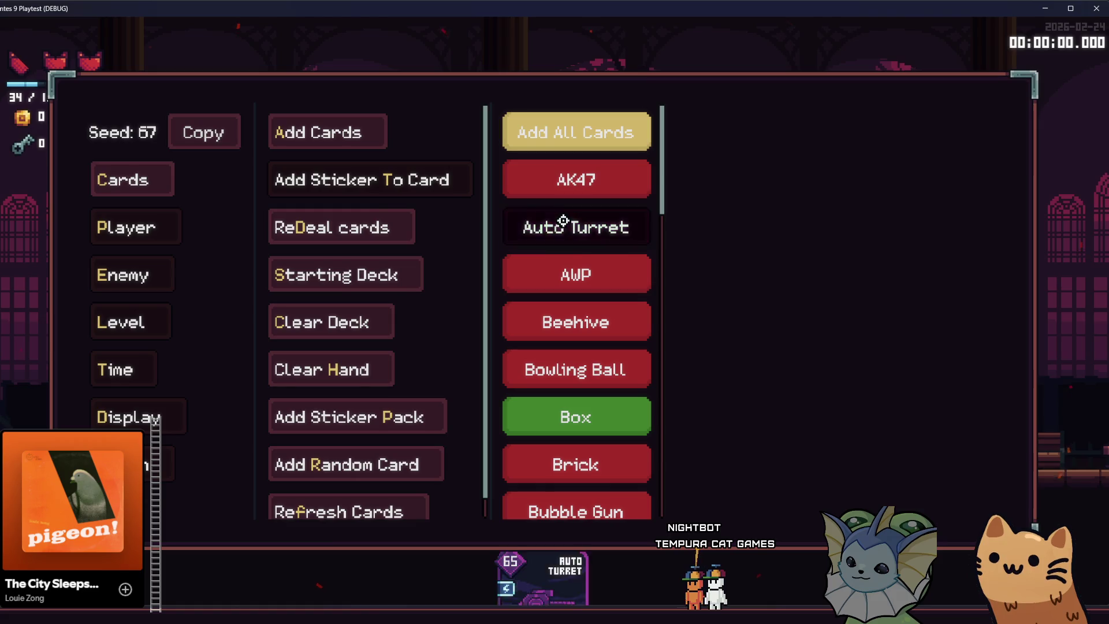
- Turn on infinite mana and infinite charges for the player
{"action": "left_click", "coordinate": [123, 226]}
{"action": "left_click", "coordinate": [358, 414]}
{"action": "left_click", "coordinate": [359, 453]}
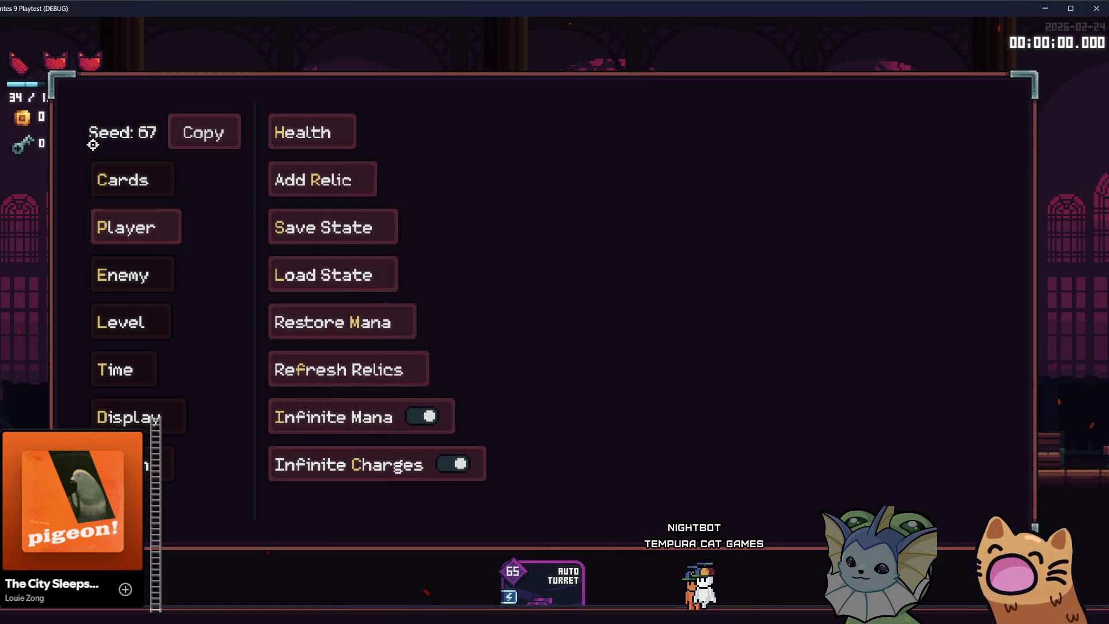
- Put the Prism sticker on the Auto Turret card
{"action": "left_click", "coordinate": [132, 180]}
{"action": "left_click", "coordinate": [314, 183]}
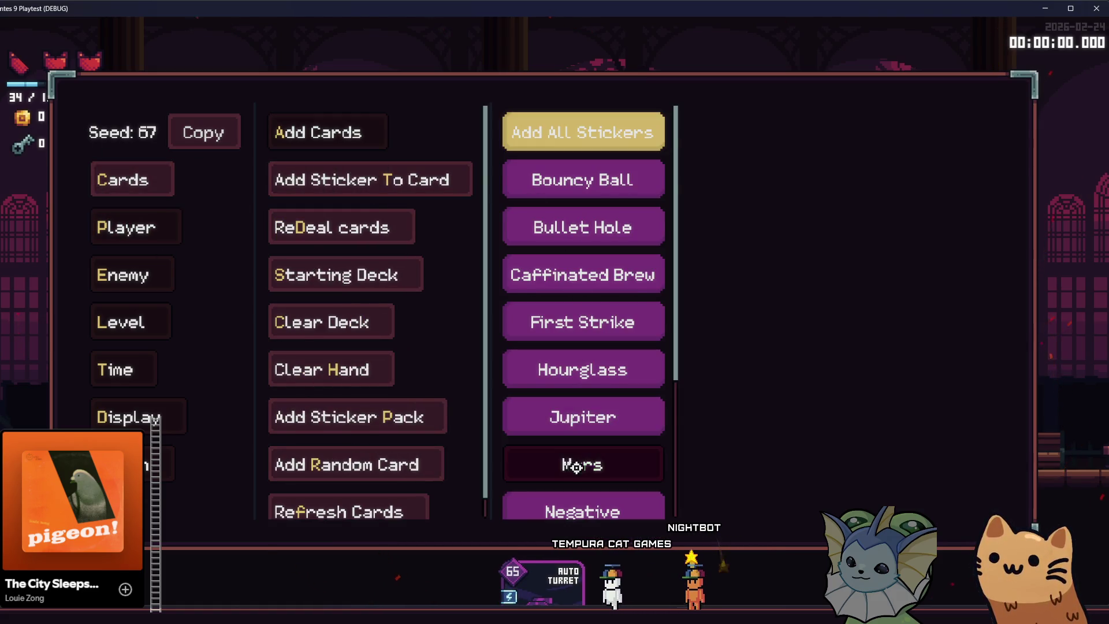
{"action": "scroll", "coordinate": [573, 466], "scroll_direction": "down", "scroll_amount": 4}
{"action": "left_click", "coordinate": [611, 457]}
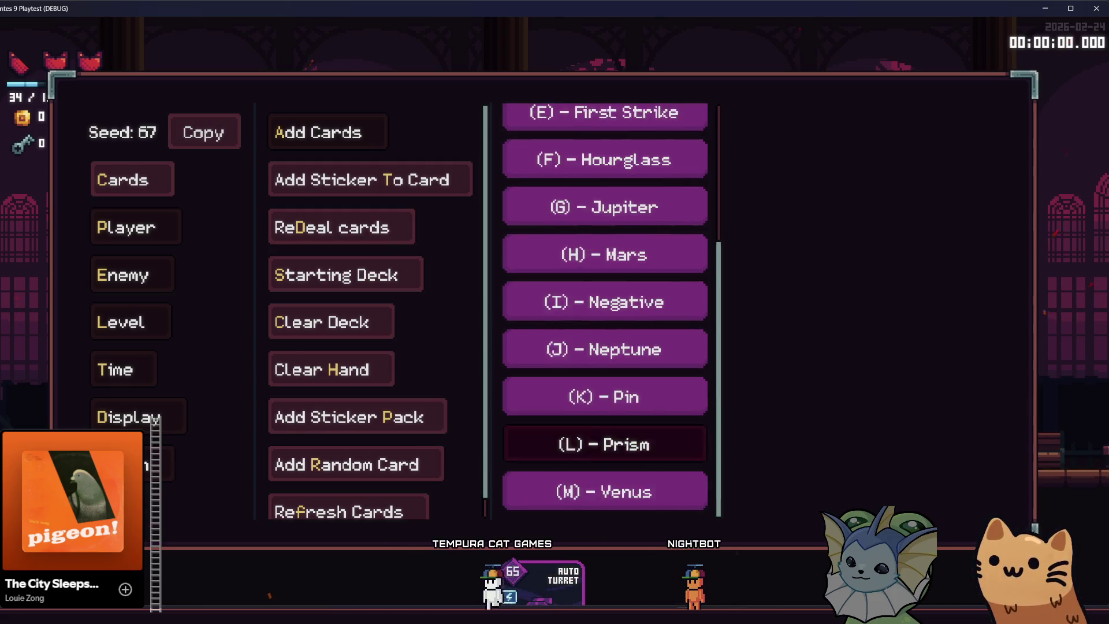
{"action": "key", "text": "F1"}
{"action": "key", "text": "F1"}
{"action": "key", "text": "F1"}
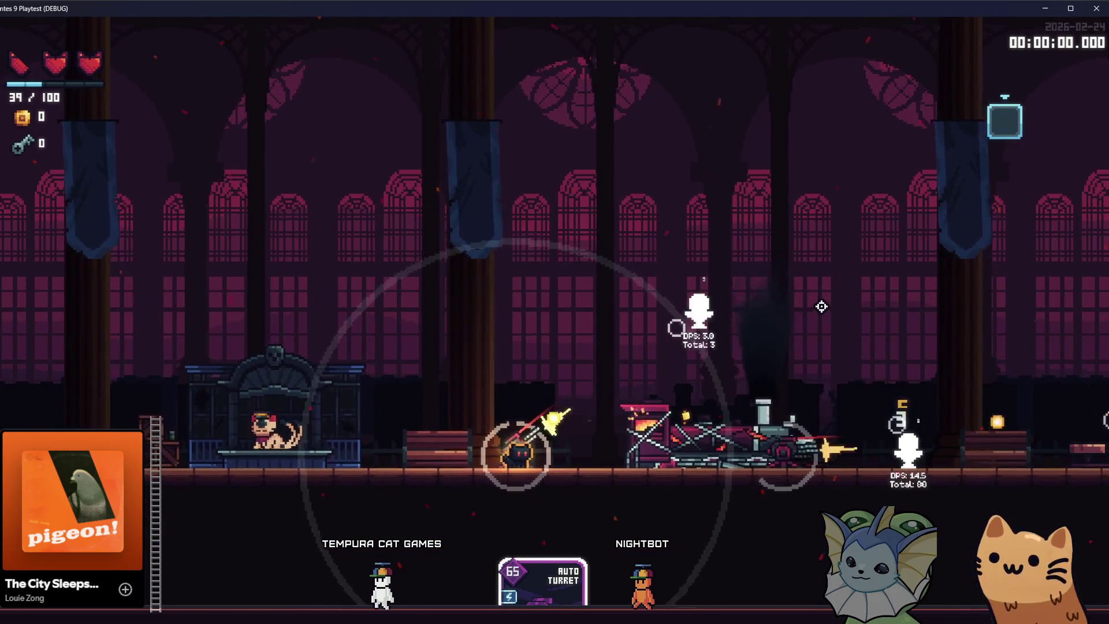
{"action": "key", "text": "F1"}
- Add the Bullet Hole sticker to the turret card as well
{"action": "left_click", "coordinate": [102, 186]}
{"action": "left_click", "coordinate": [348, 172]}
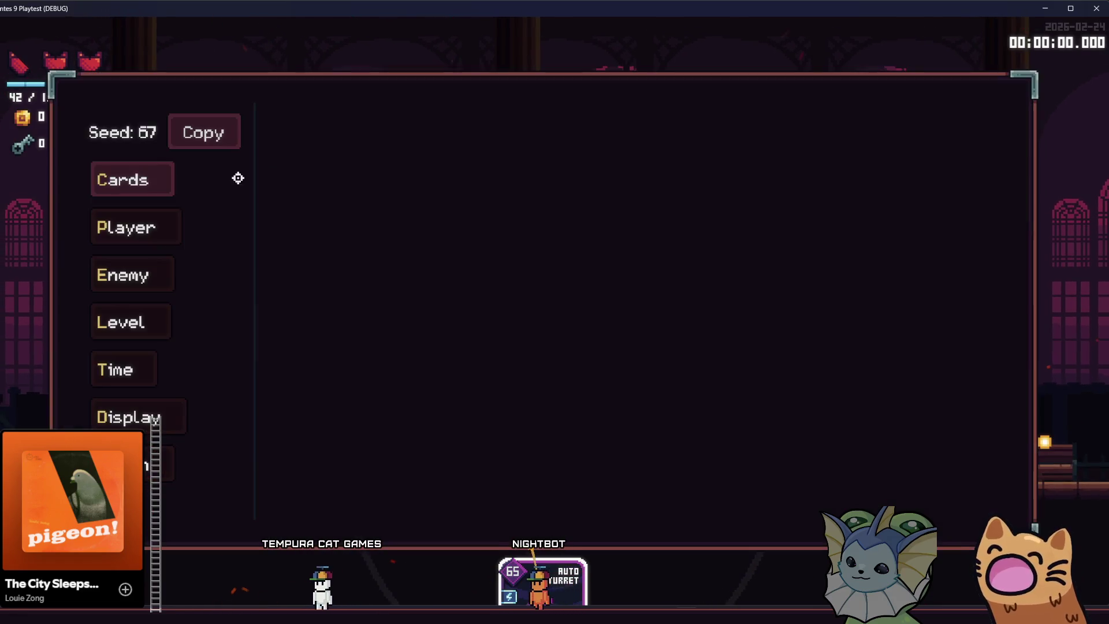
{"action": "scroll", "coordinate": [565, 188], "scroll_direction": "up", "scroll_amount": 1}
{"action": "scroll", "coordinate": [566, 220], "scroll_direction": "down", "scroll_amount": 1}
{"action": "scroll", "coordinate": [594, 187], "scroll_direction": "up", "scroll_amount": 1}
{"action": "scroll", "coordinate": [594, 188], "scroll_direction": "up", "scroll_amount": 1}
{"action": "scroll", "coordinate": [590, 208], "scroll_direction": "down", "scroll_amount": 1}
{"action": "scroll", "coordinate": [590, 208], "scroll_direction": "up", "scroll_amount": 2}
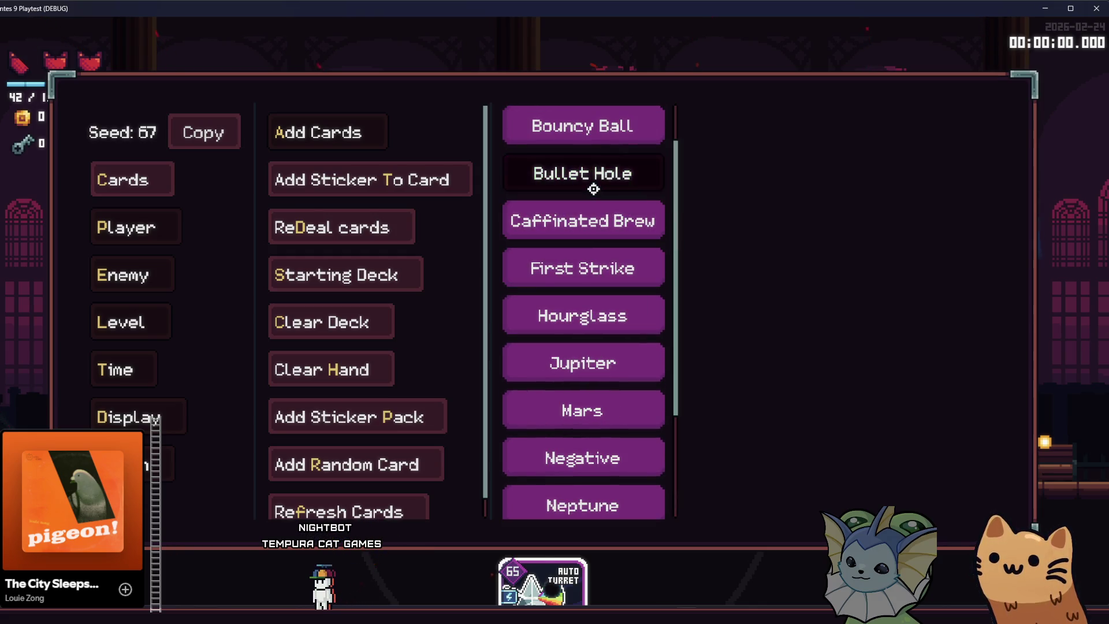
{"action": "left_click", "coordinate": [594, 188]}
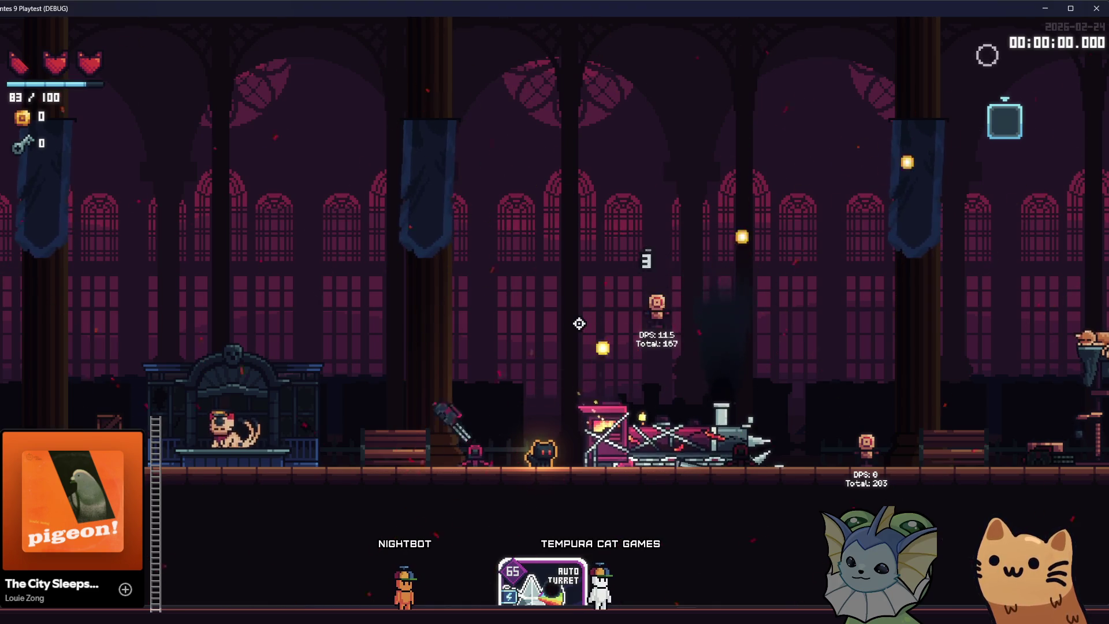
- Walk left and right while the turrets push the dummy to 10.6 DPS, then return to Godot
{"action": "key", "text": "a"}
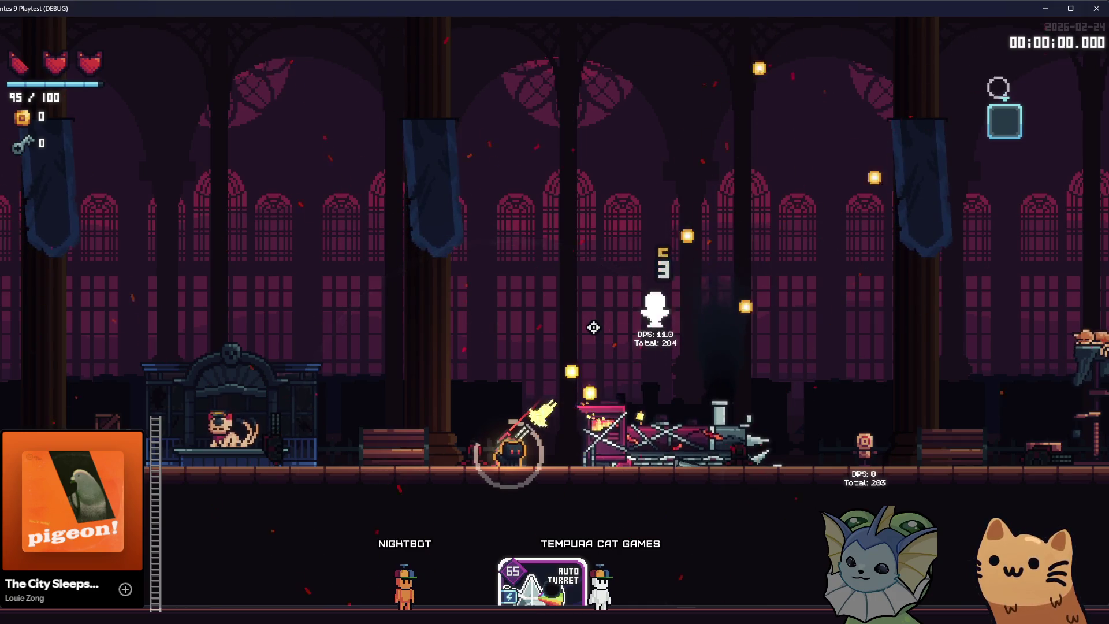
{"action": "key", "text": "a"}
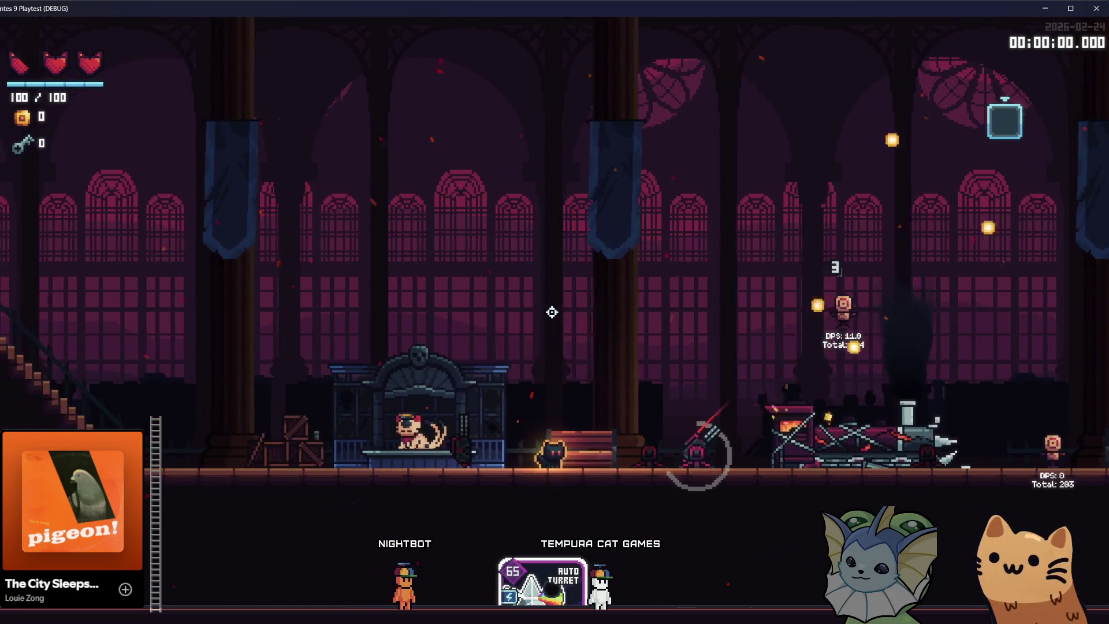
{"action": "key", "text": "d"}
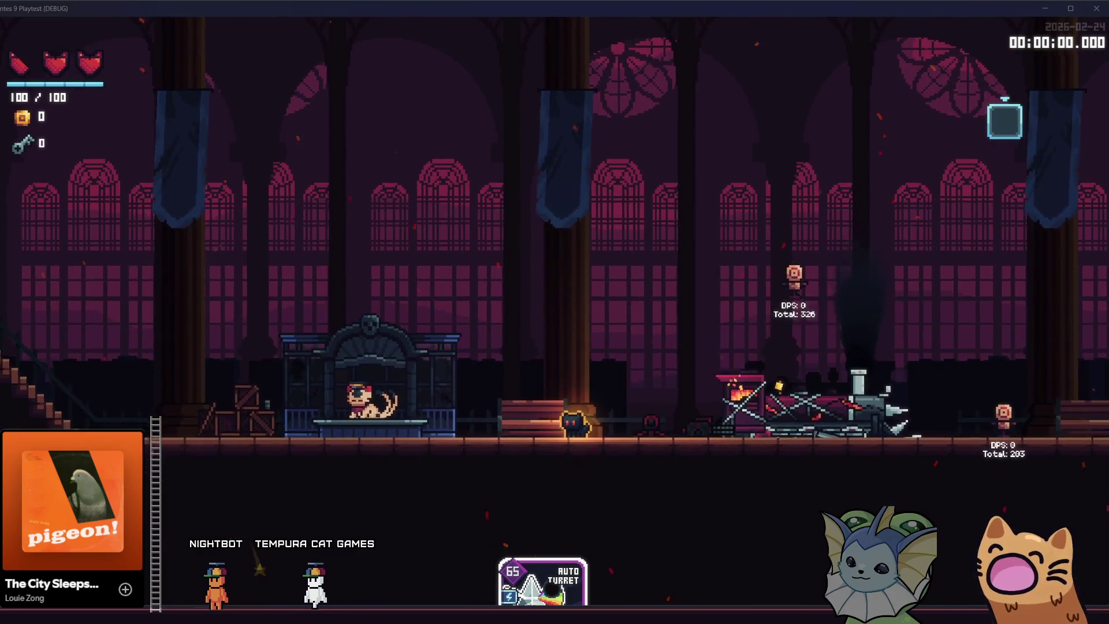
{"action": "key", "text": "alt+Tab"}
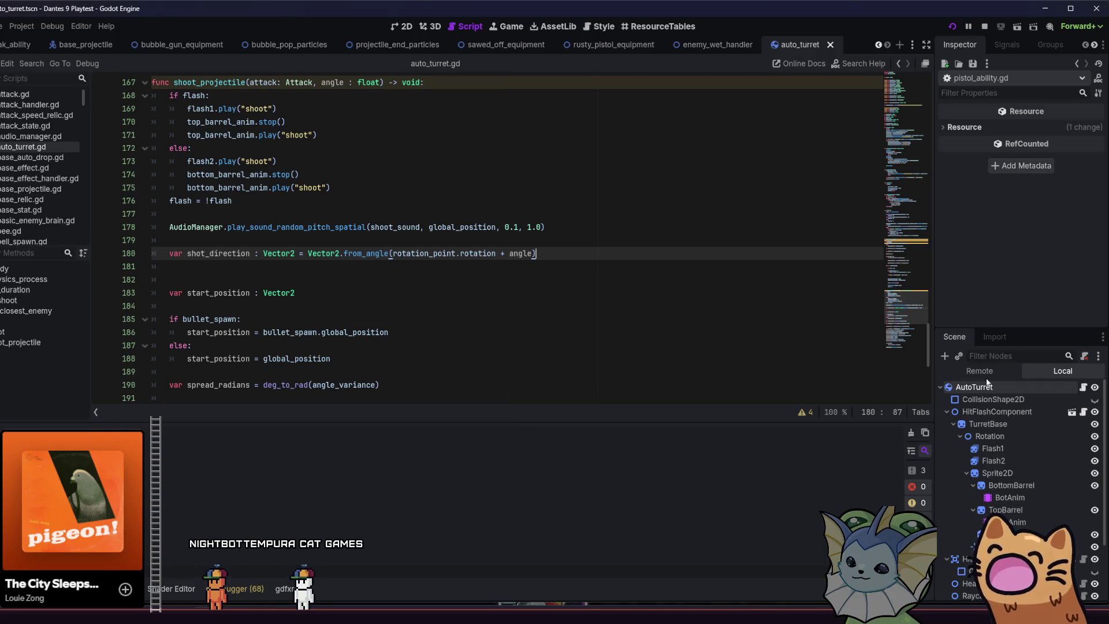
- Set the AutoTurret's Multishot Spread to 20.0, save auto_turret.tscn, and switch back to the game
{"action": "left_click", "coordinate": [987, 388]}
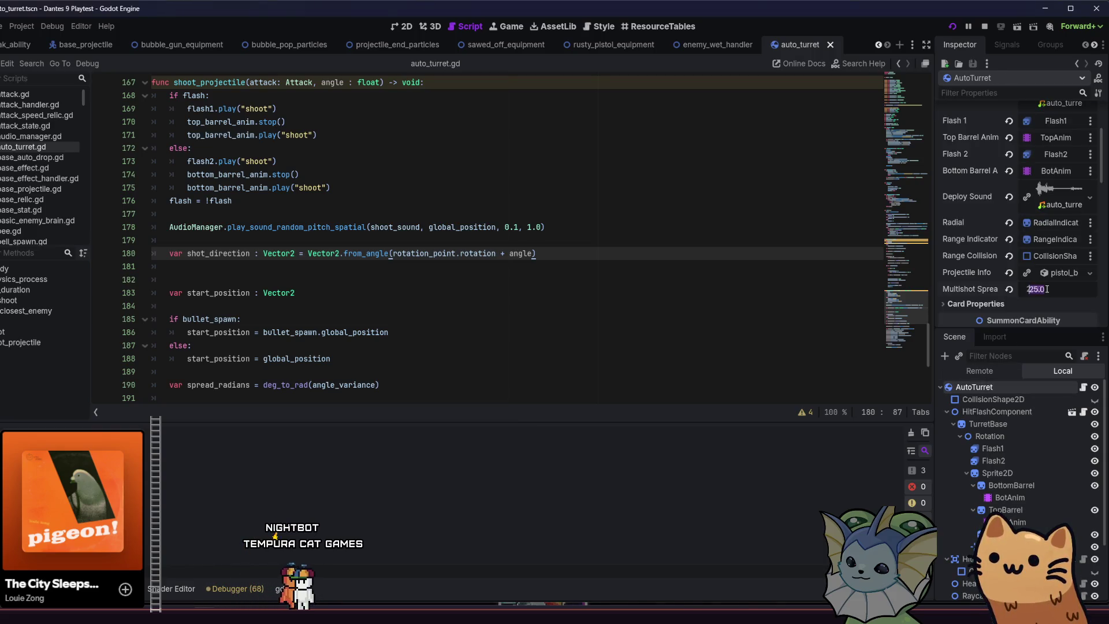
{"action": "key", "text": "ctrl+s"}
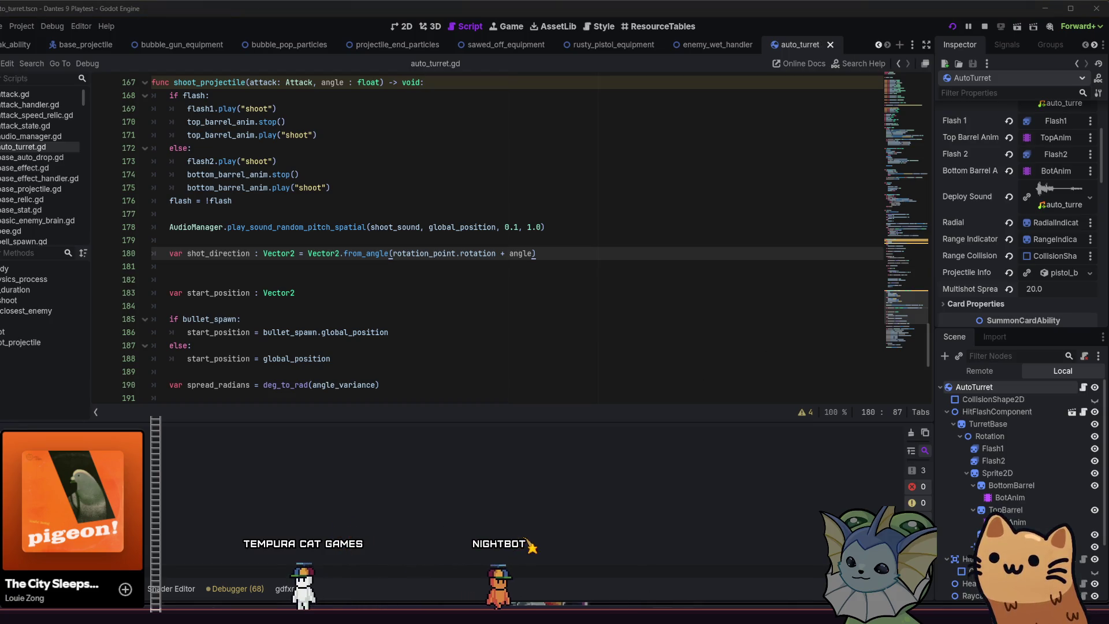
{"action": "key", "text": "alt+Tab"}
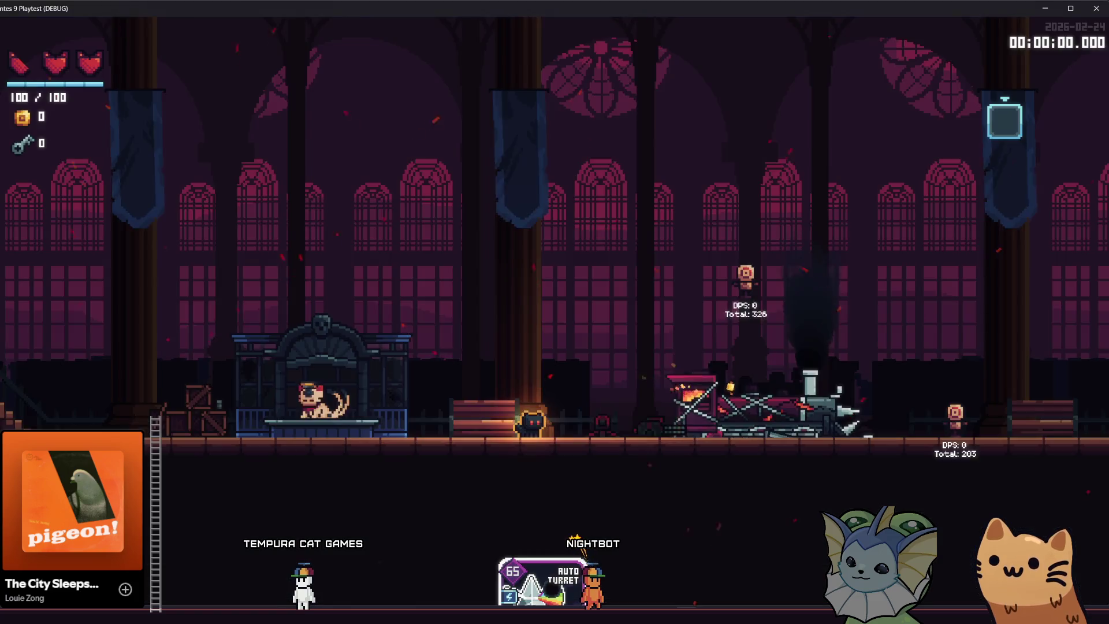
- Pick auto_turret.tscn from the debug menu's scene search and resume play
{"action": "key", "text": "F1"}
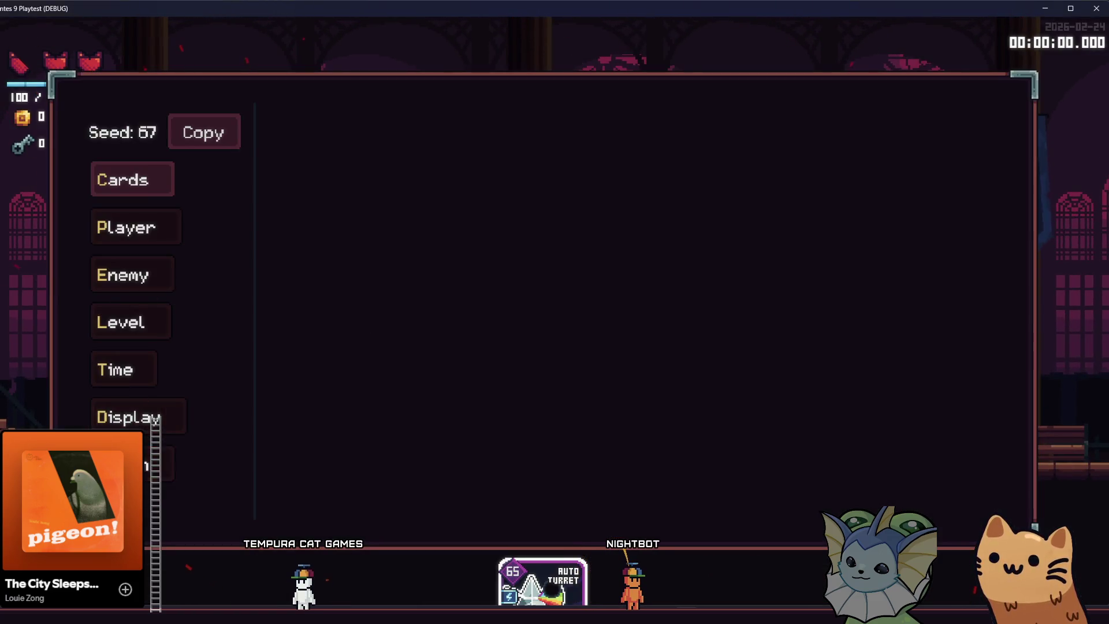
{"action": "left_click", "coordinate": [146, 459]}
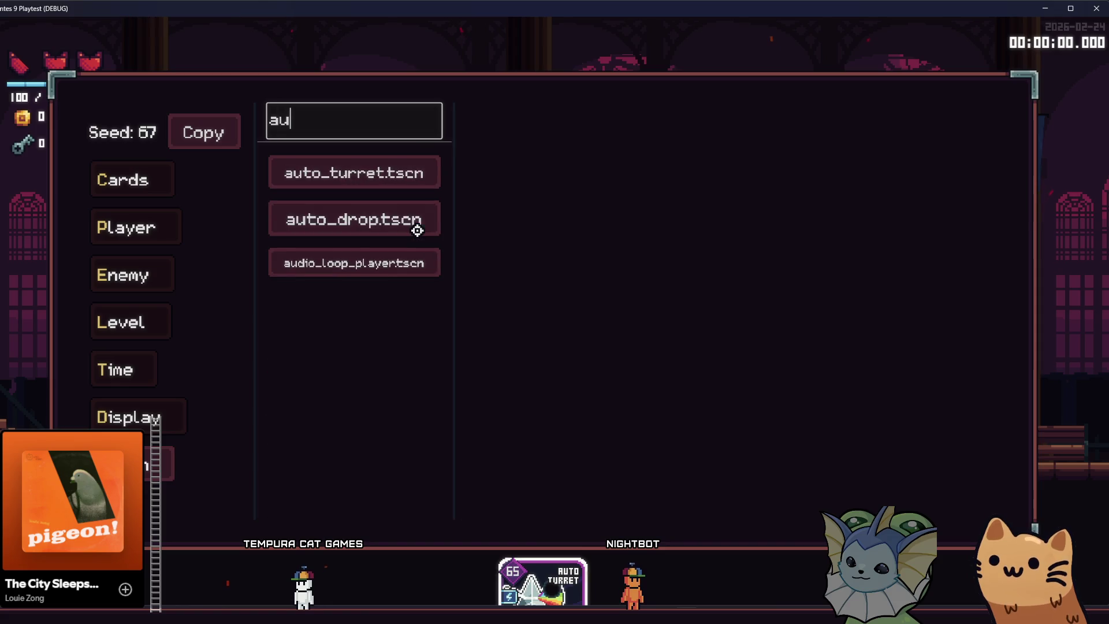
{"action": "left_click", "coordinate": [381, 175]}
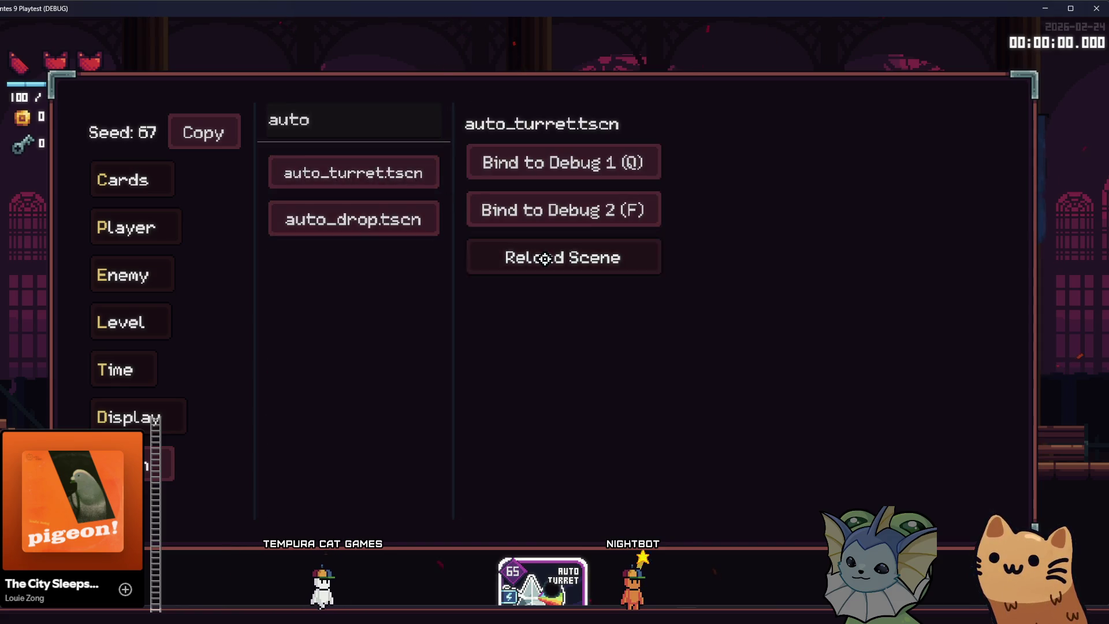
{"action": "key", "text": "Escape"}
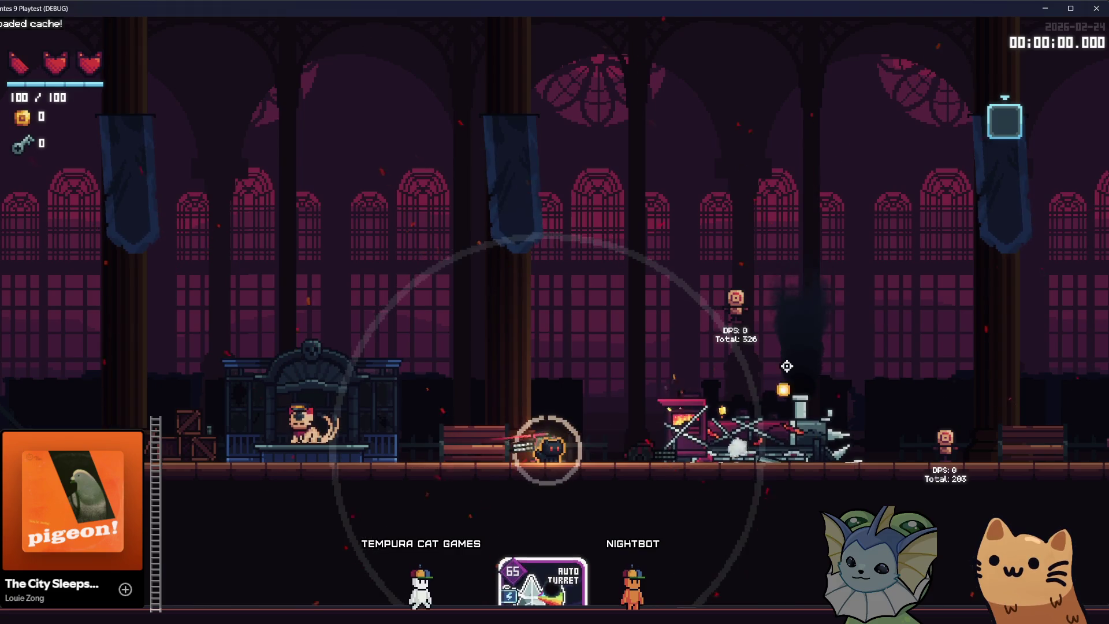
- Deploy another turret and walk right and left across the hall to watch it fire
{"action": "key", "text": "d"}
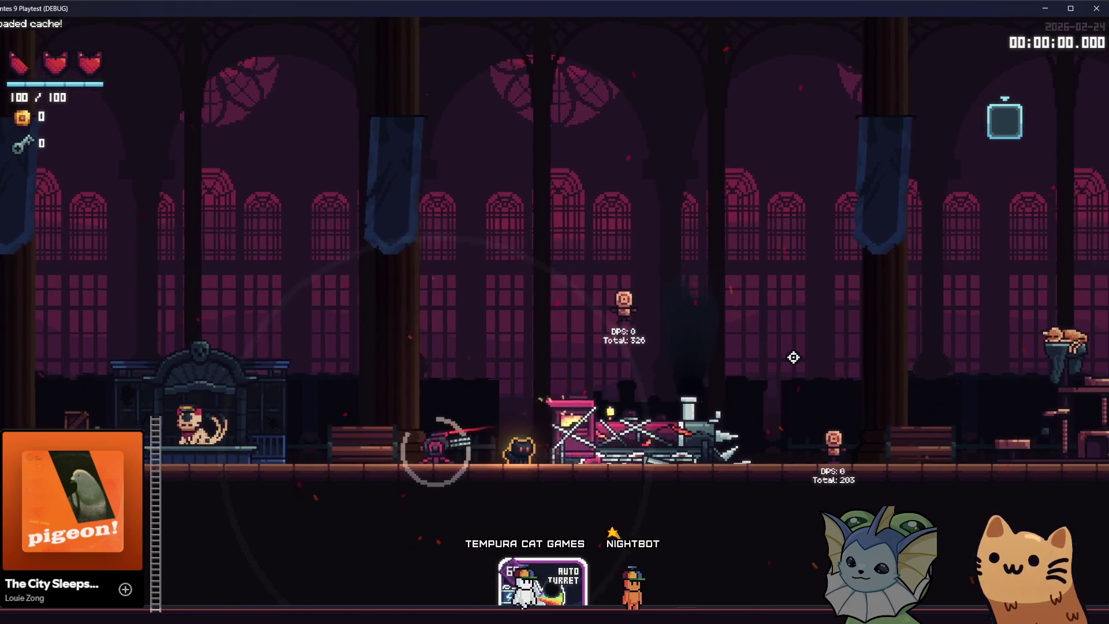
{"action": "key", "text": "d"}
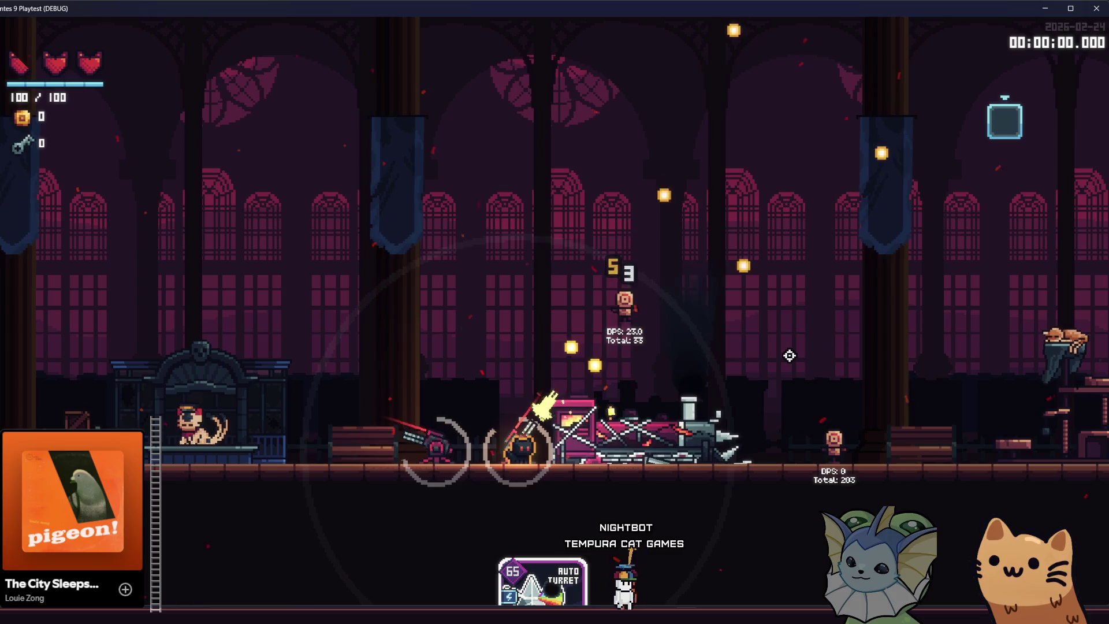
{"action": "key", "text": "d"}
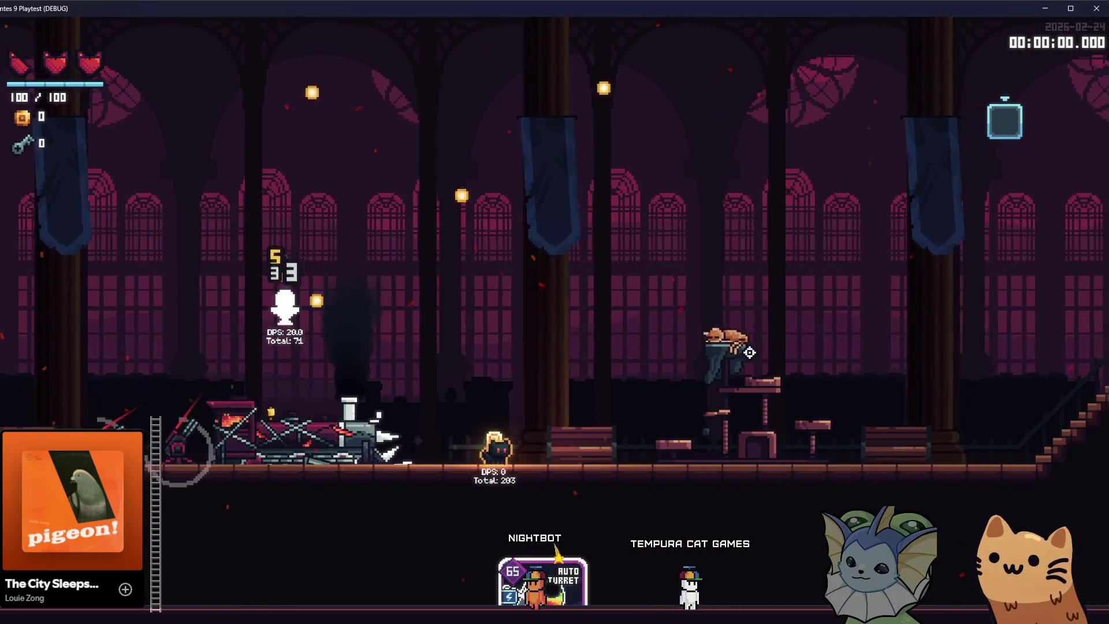
{"action": "key", "text": "a"}
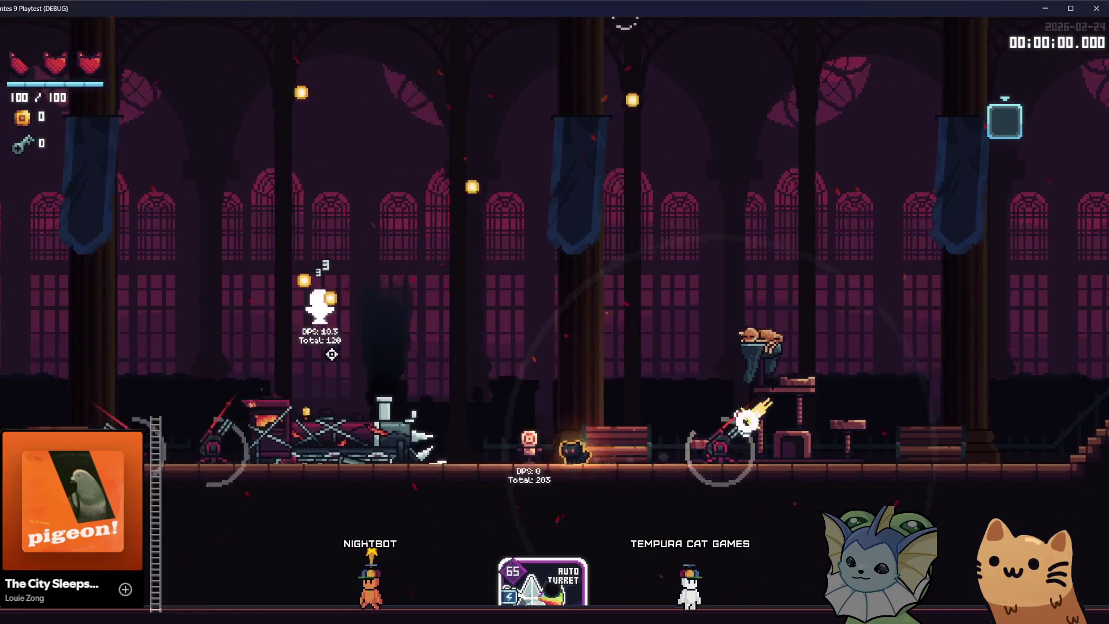
{"action": "key", "text": "a"}
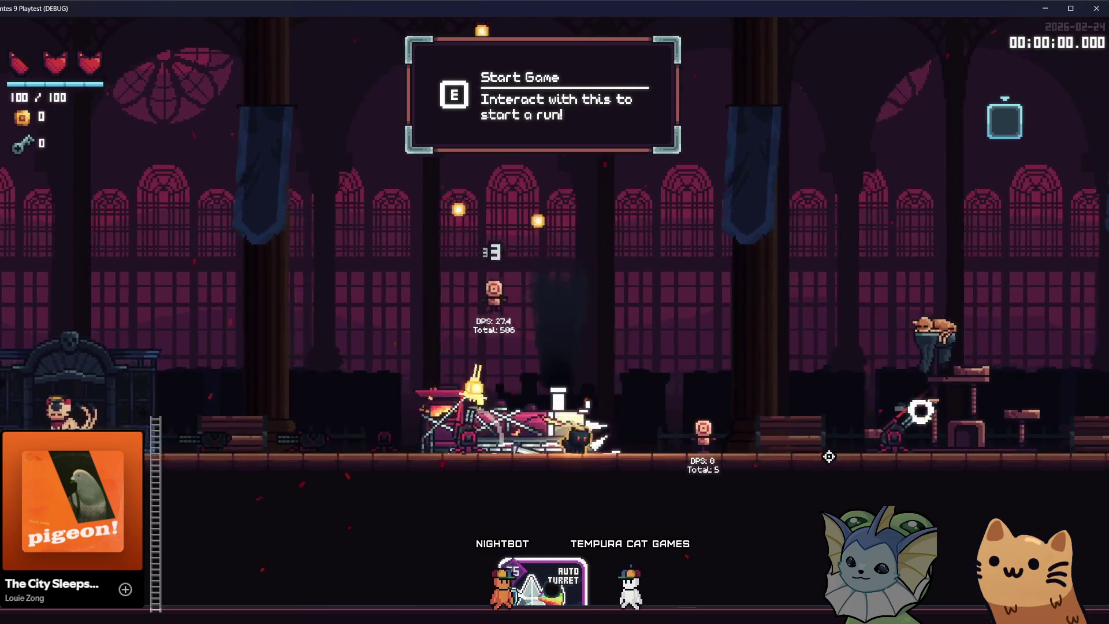
{"action": "key", "text": "d"}
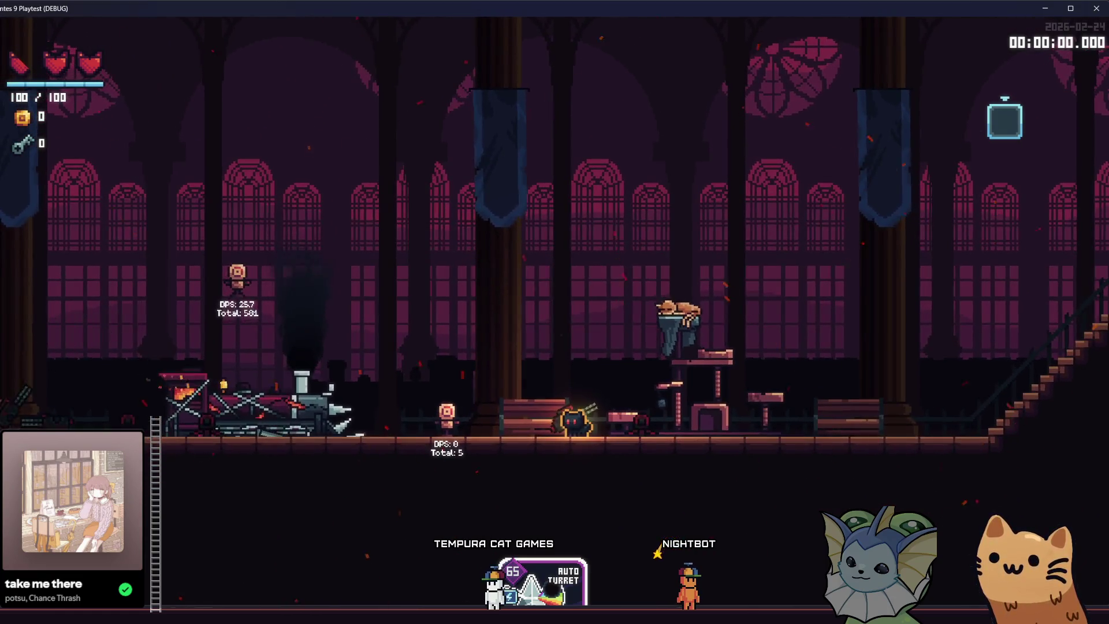
- Stop the playtest and open base_projectile.gd via quick file search for 'base_pr'
{"action": "key", "text": "F8"}
{"action": "left_click", "coordinate": [442, 267]}
{"action": "key", "text": "shift+alt+o"}
{"action": "type", "text": "base_pr"}
{"action": "key", "text": "Down"}
{"action": "key", "text": "Return"}
- Try deleting the if projectile_info particle block in default_attack, undo it, then save and relaunch
{"action": "scroll", "coordinate": [400, 268], "scroll_direction": "down", "scroll_amount": 2}
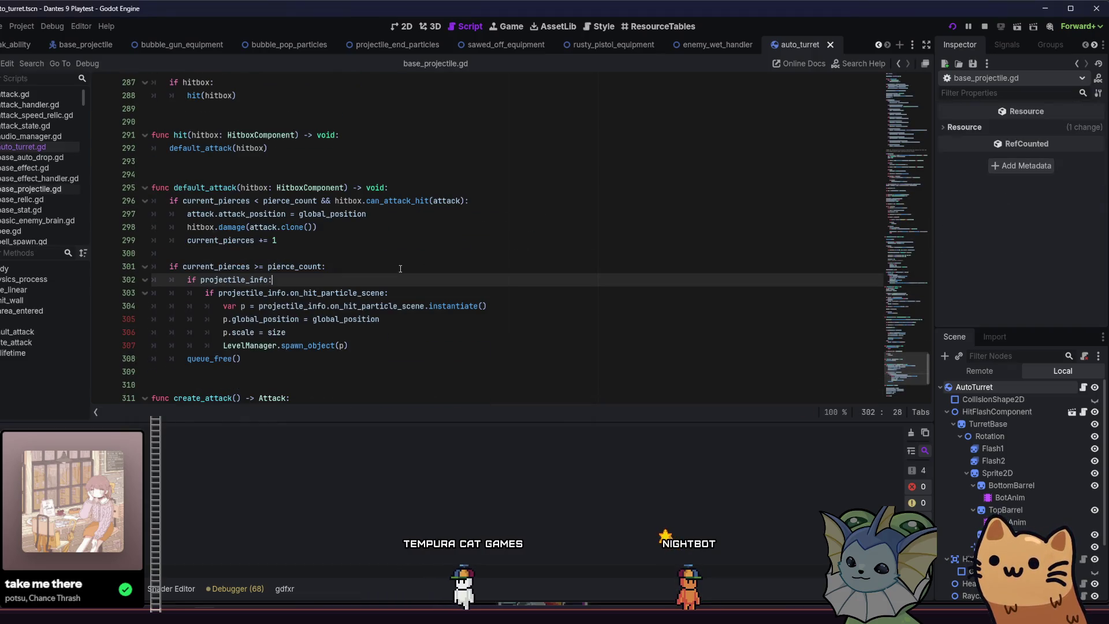
{"action": "left_click", "coordinate": [338, 331]}
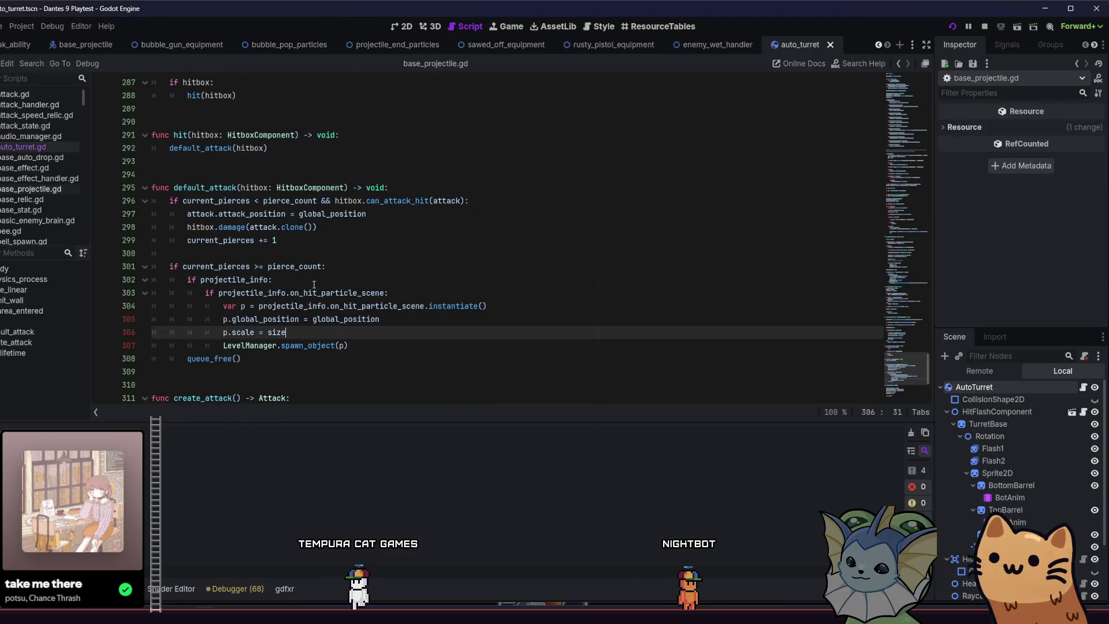
{"action": "left_click", "coordinate": [375, 347]}
{"action": "left_click", "coordinate": [186, 280], "text": "shift"}
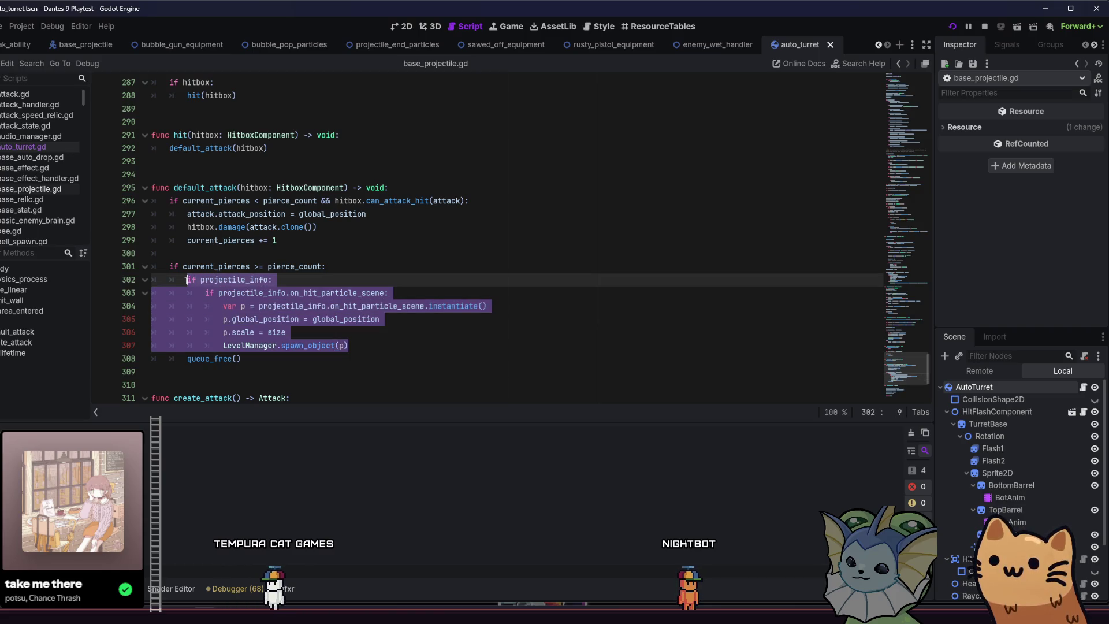
{"action": "key", "text": "BackSpace"}
{"action": "key", "text": "BackSpace"}
{"action": "key", "text": "BackSpace"}
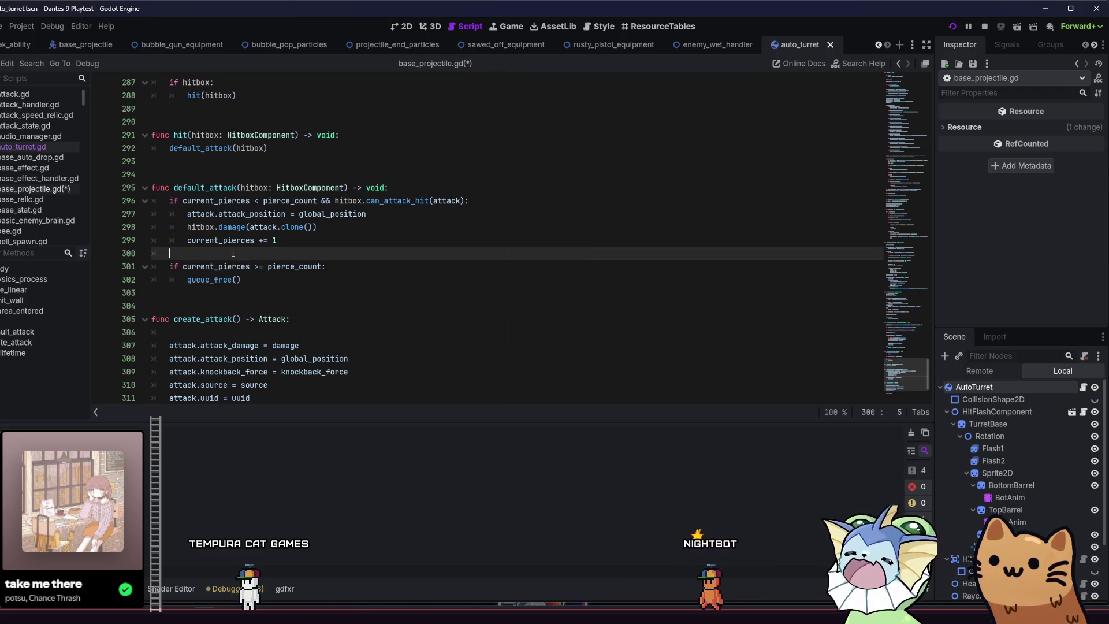
{"action": "key", "text": "ctrl+z"}
{"action": "key", "text": "ctrl+s"}
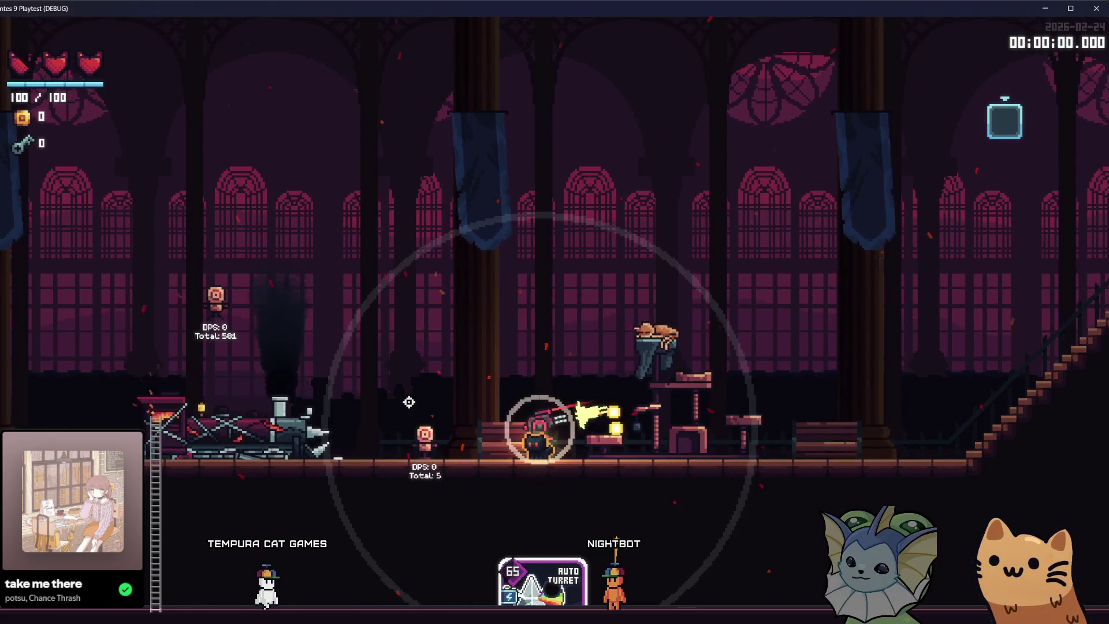
- Fire at the dummies while walking left and right to 557 total damage, then open the add-card list
{"action": "left_click", "coordinate": [632, 399]}
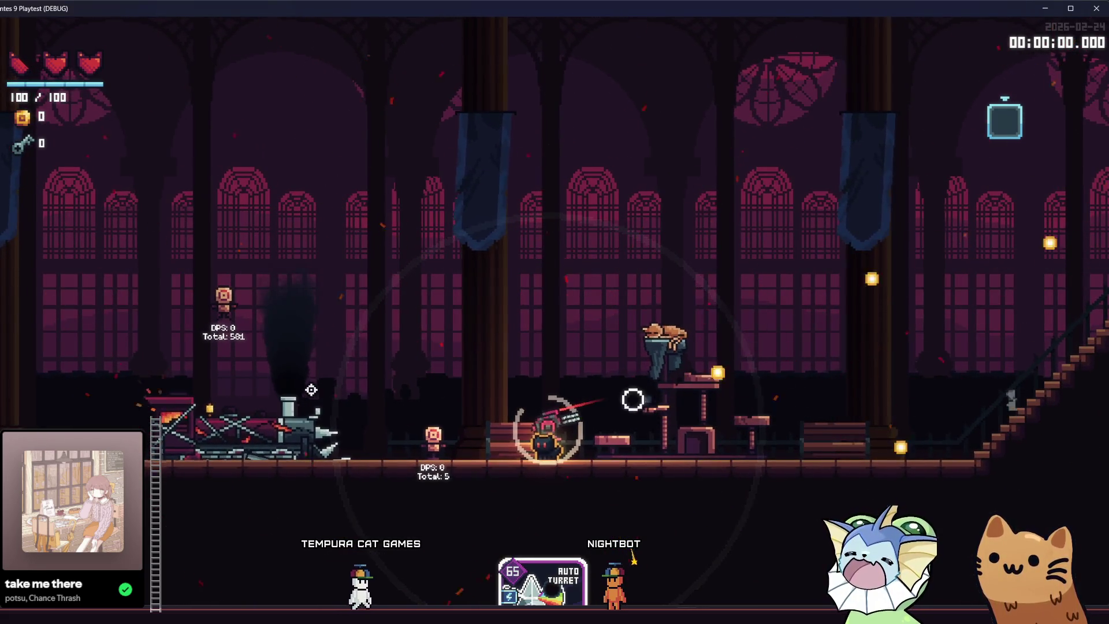
{"action": "key", "text": "a"}
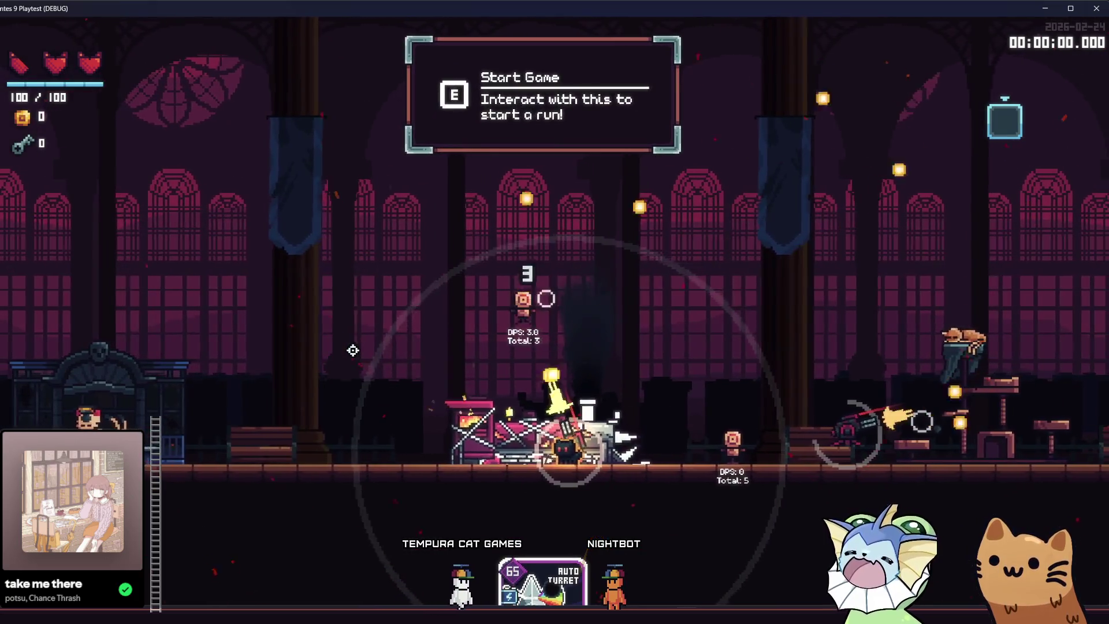
{"action": "key", "text": "d"}
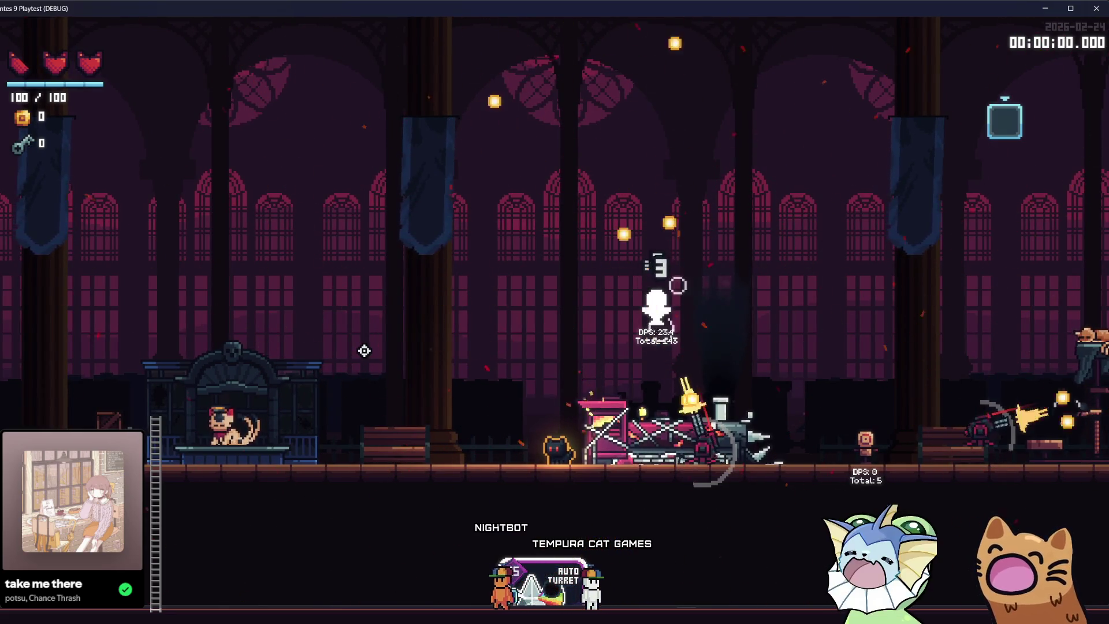
{"action": "key", "text": "d"}
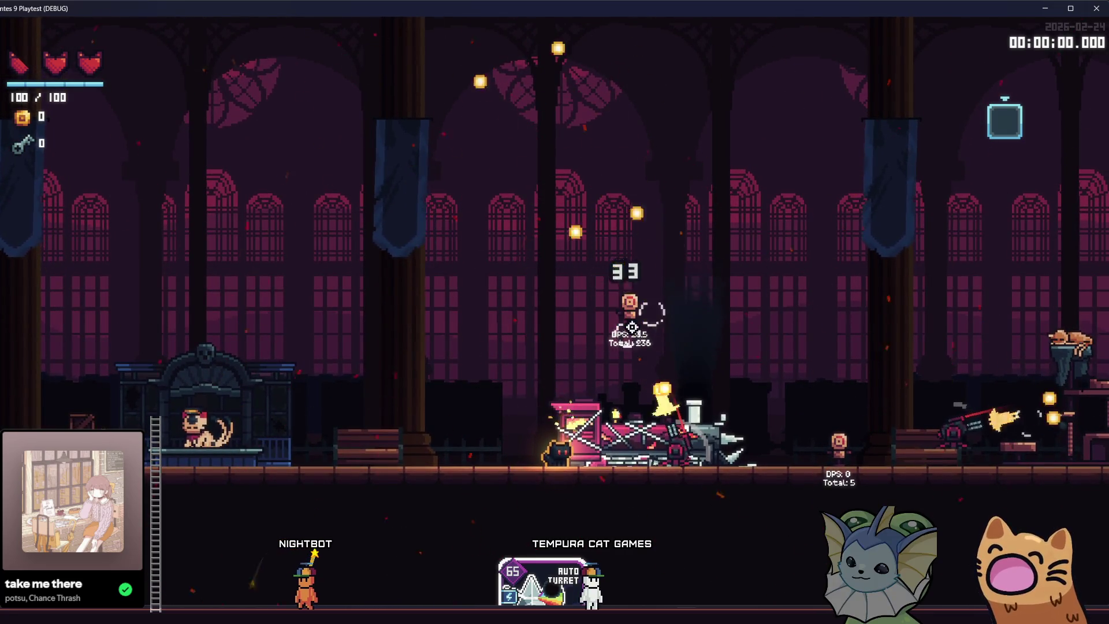
{"action": "key", "text": "a"}
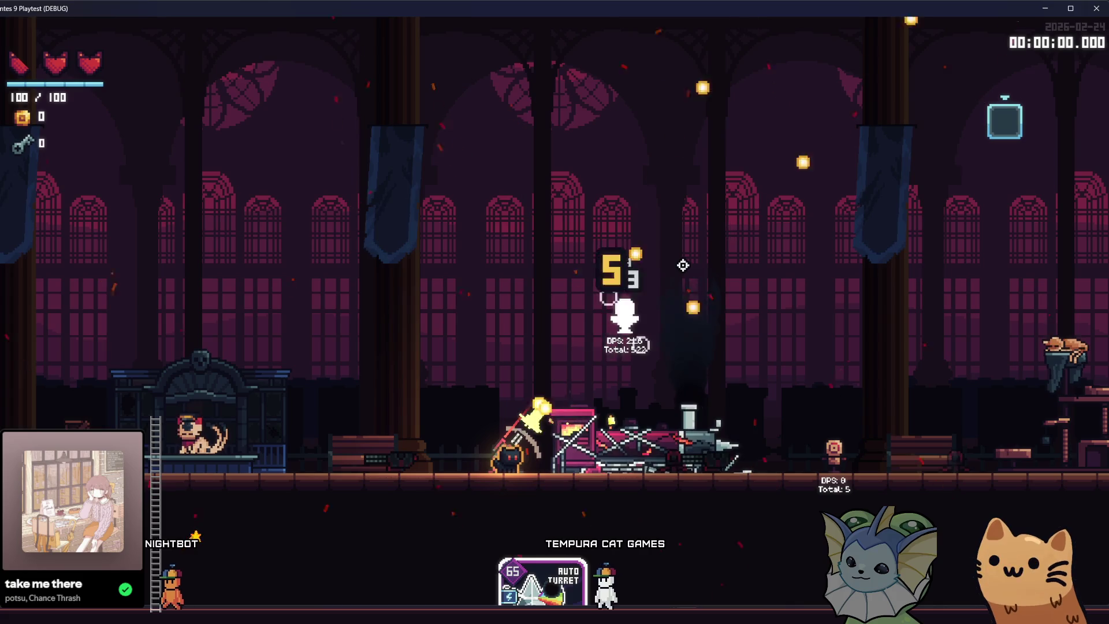
{"action": "key", "text": "d"}
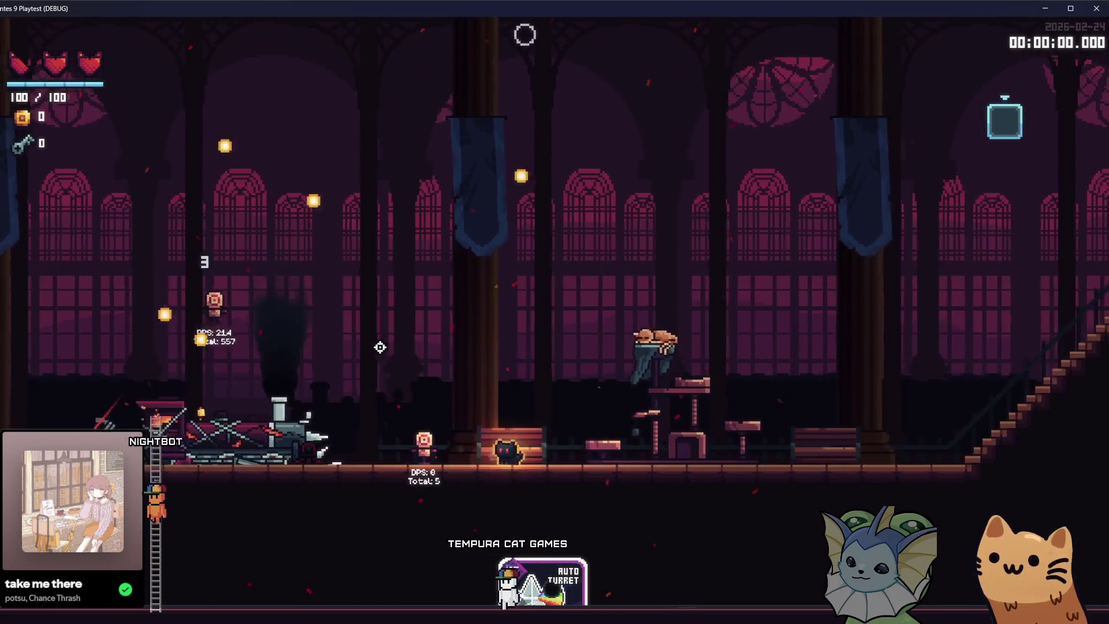
{"action": "key", "text": "F1"}
{"action": "left_click", "coordinate": [272, 132]}
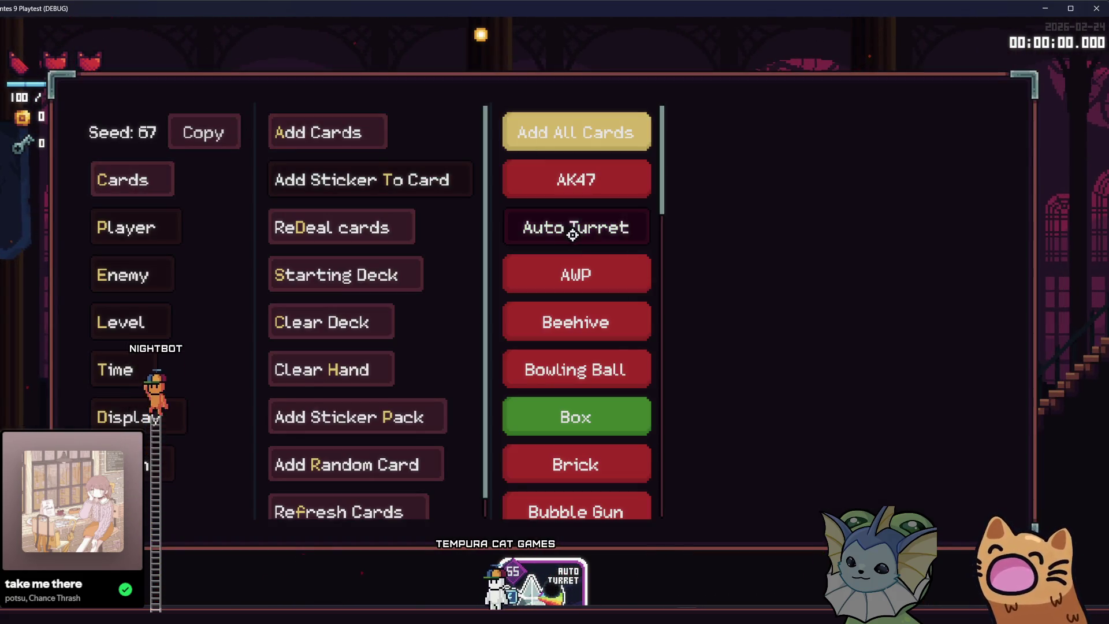
- Add an AK47 card to the hand, then browse the relic and enemy spawn lists
{"action": "left_click", "coordinate": [576, 180]}
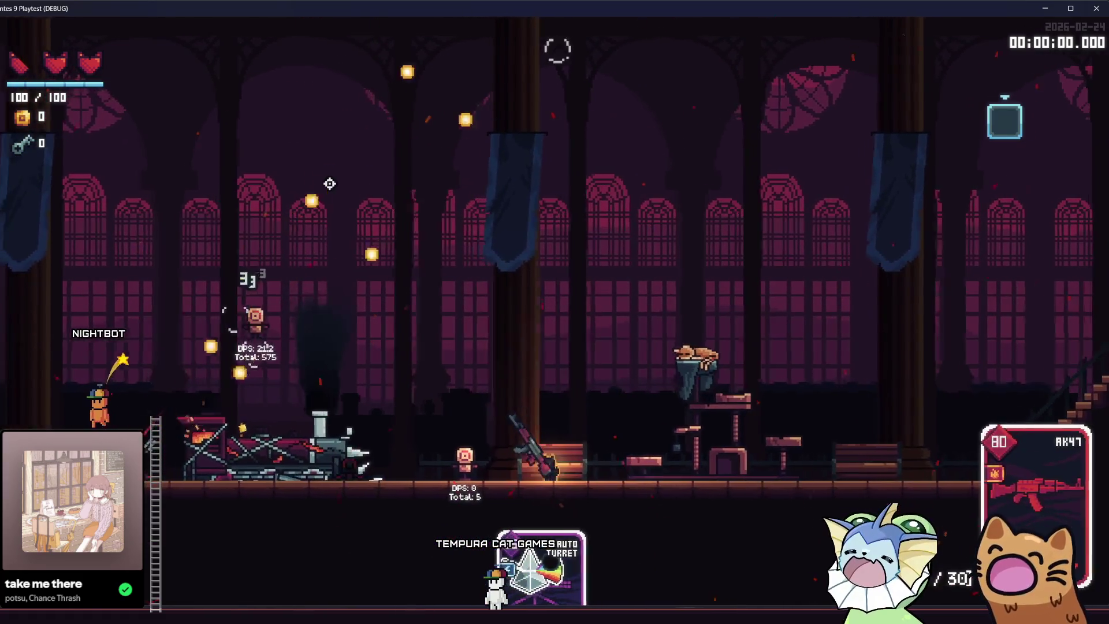
{"action": "key", "text": "F1"}
{"action": "left_click", "coordinate": [136, 227]}
{"action": "left_click", "coordinate": [323, 179]}
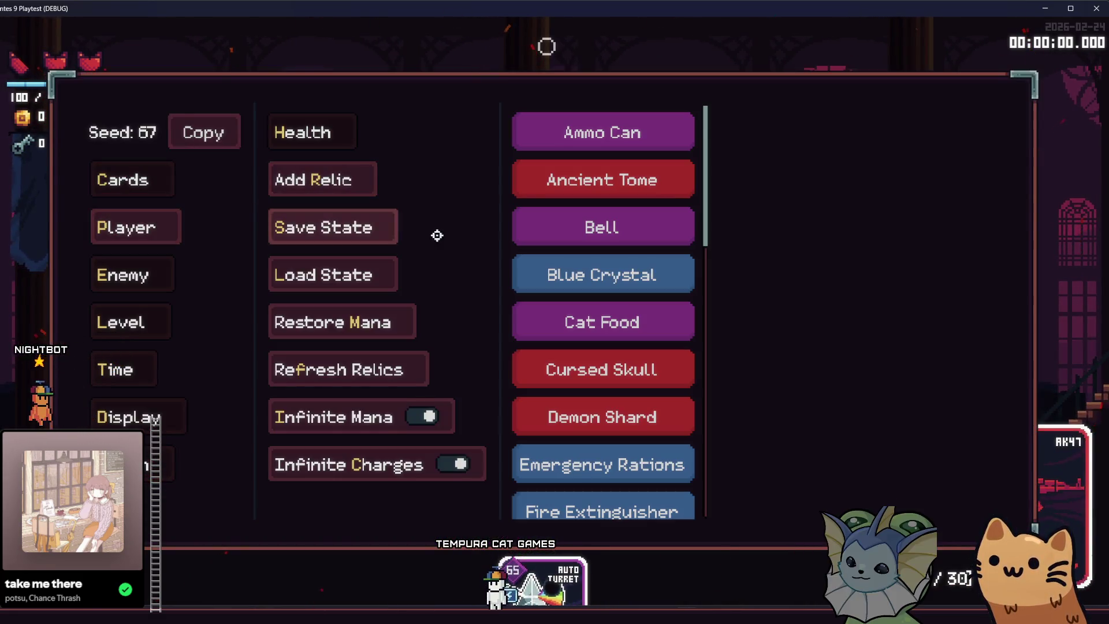
{"action": "left_click", "coordinate": [147, 274]}
{"action": "left_click", "coordinate": [340, 132]}
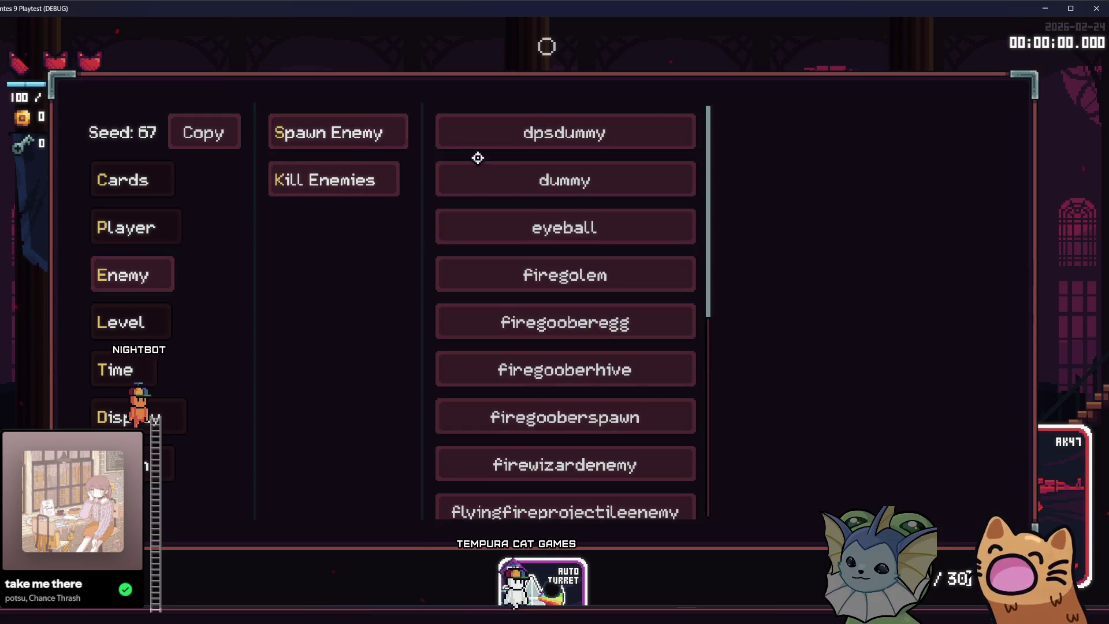
- Browse the card debug options and the list of cards to add
{"action": "left_click", "coordinate": [167, 176]}
{"action": "left_click", "coordinate": [363, 139]}
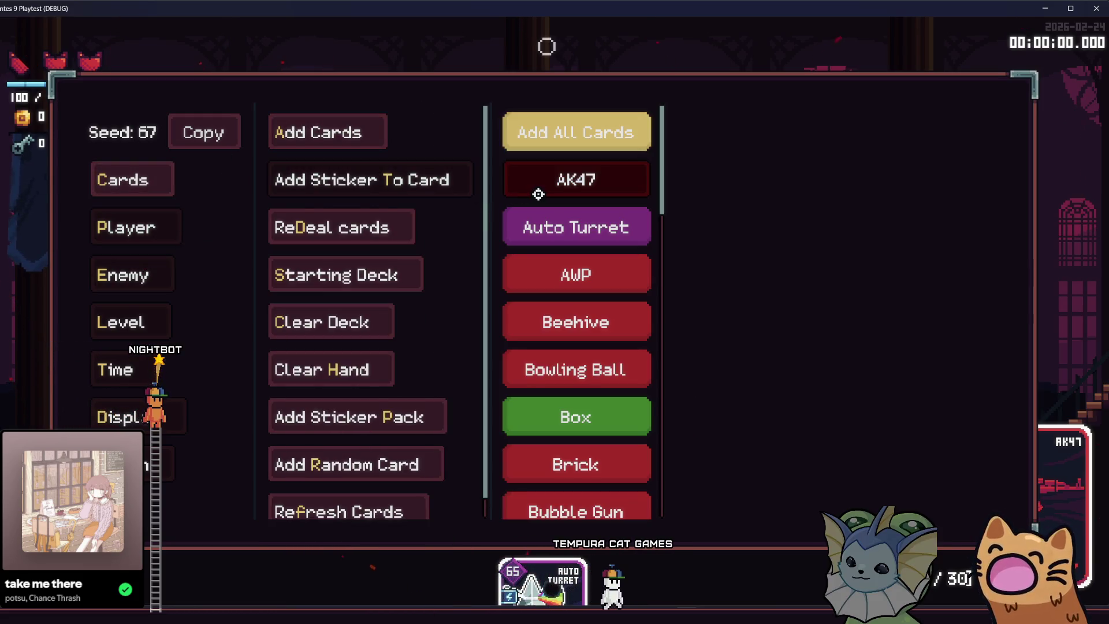
{"action": "left_click", "coordinate": [155, 194]}
{"action": "left_click", "coordinate": [154, 194]}
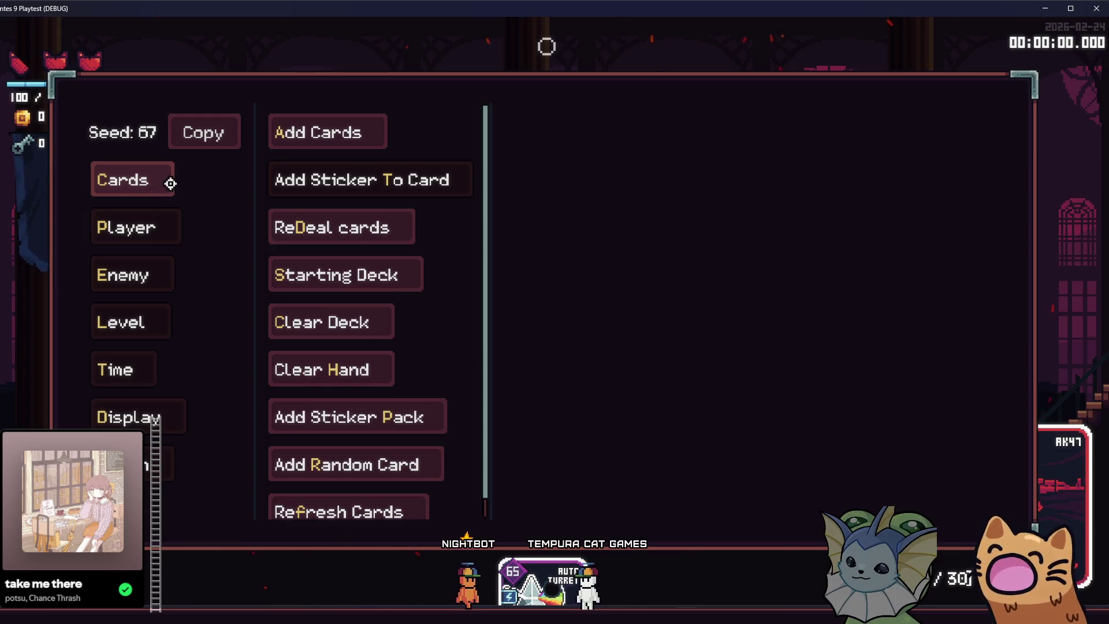
{"action": "left_click", "coordinate": [146, 183]}
{"action": "left_click", "coordinate": [144, 183]}
{"action": "left_click", "coordinate": [301, 142]}
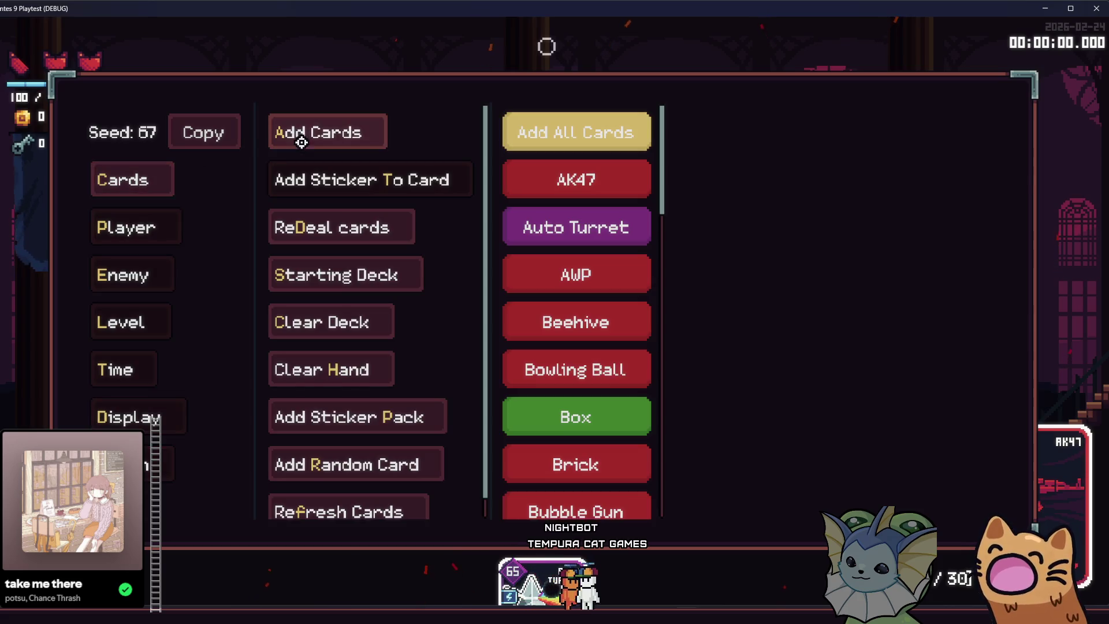
{"action": "scroll", "coordinate": [364, 253], "scroll_direction": "down", "scroll_amount": 1}
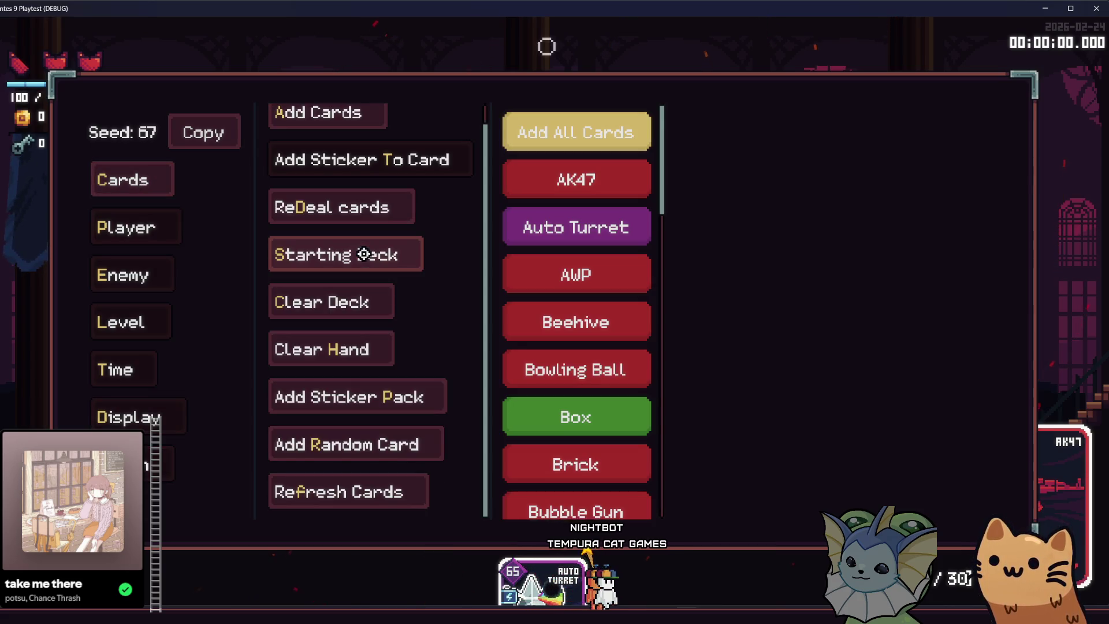
{"action": "scroll", "coordinate": [354, 382], "scroll_direction": "up", "scroll_amount": 1}
- Apply the Bullet Hole sticker to a card
{"action": "left_click", "coordinate": [473, 191]}
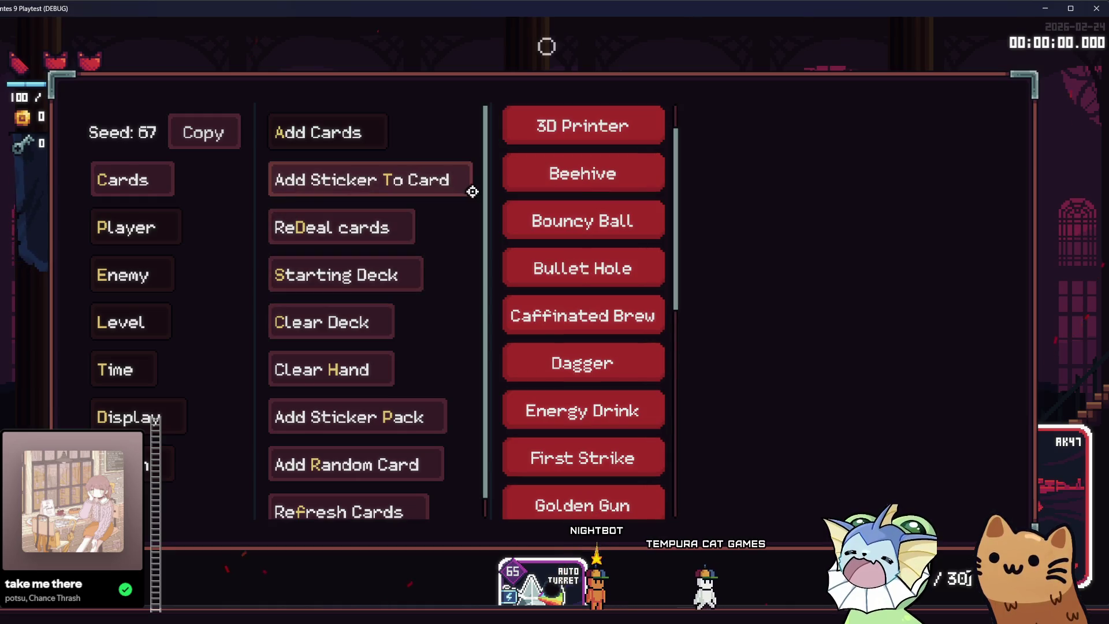
{"action": "scroll", "coordinate": [586, 197], "scroll_direction": "up", "scroll_amount": 1}
{"action": "scroll", "coordinate": [591, 376], "scroll_direction": "down", "scroll_amount": 2}
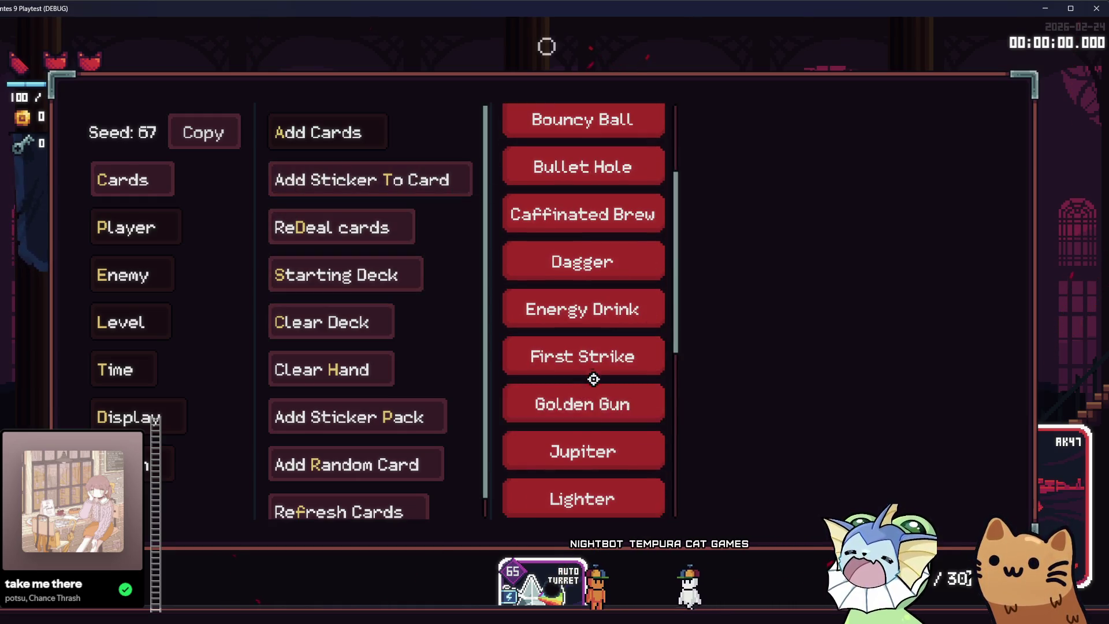
{"action": "scroll", "coordinate": [595, 204], "scroll_direction": "up", "scroll_amount": 1}
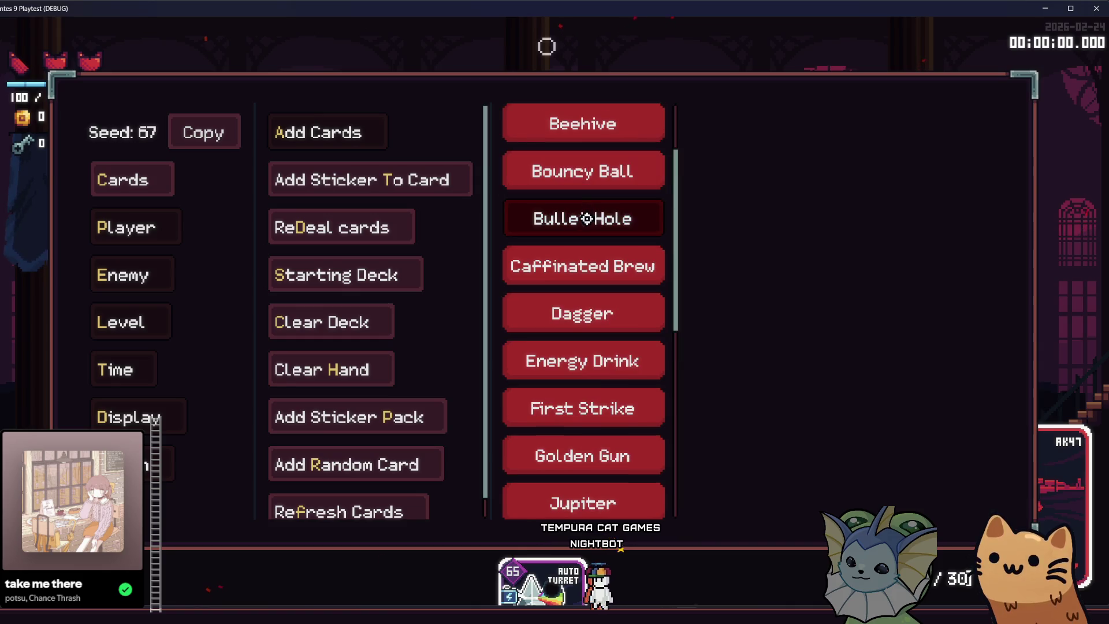
{"action": "left_click", "coordinate": [587, 218]}
- Fire the AK47 at the DPS dummy while walking and jumping left, then choose red for drawing
{"action": "key", "text": "a"}
{"action": "mouse_move", "coordinate": [349, 304]}
{"action": "left_mouse_down"}
{"action": "mouse_move", "coordinate": [356, 274]}
{"action": "mouse_move", "coordinate": [416, 255]}
{"action": "mouse_move", "coordinate": [429, 314]}
{"action": "mouse_move", "coordinate": [407, 298]}
{"action": "mouse_move", "coordinate": [405, 274]}
{"action": "mouse_move", "coordinate": [559, 257]}
{"action": "mouse_move", "coordinate": [856, 260]}
{"action": "mouse_move", "coordinate": [821, 240]}
{"action": "mouse_move", "coordinate": [839, 267]}
{"action": "mouse_move", "coordinate": [834, 260]}
{"action": "left_mouse_up"}
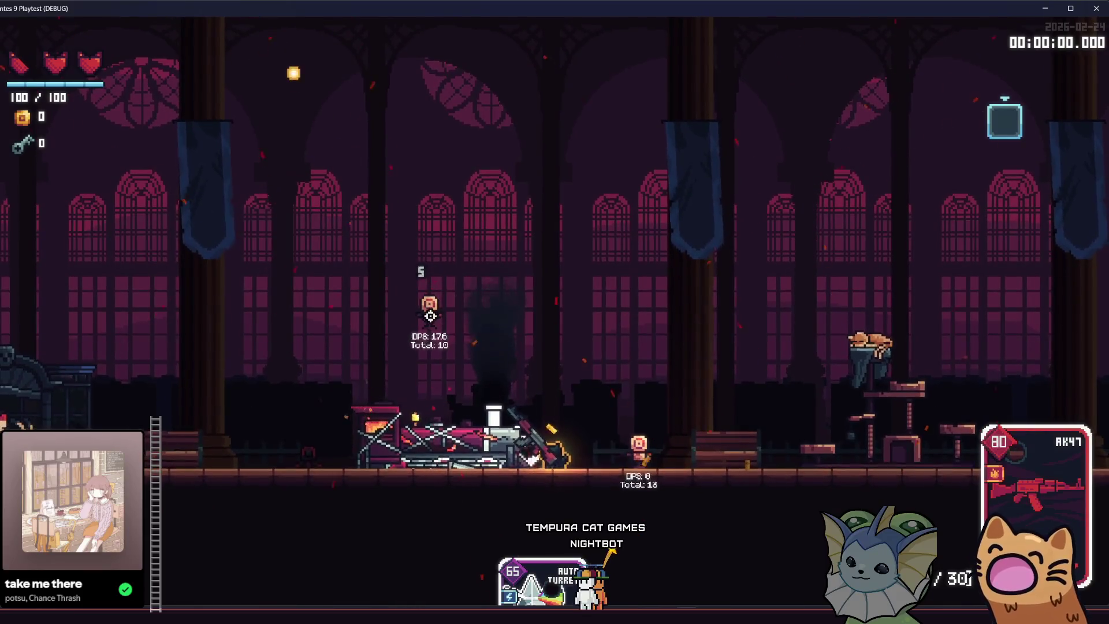
{"action": "key", "text": "a"}
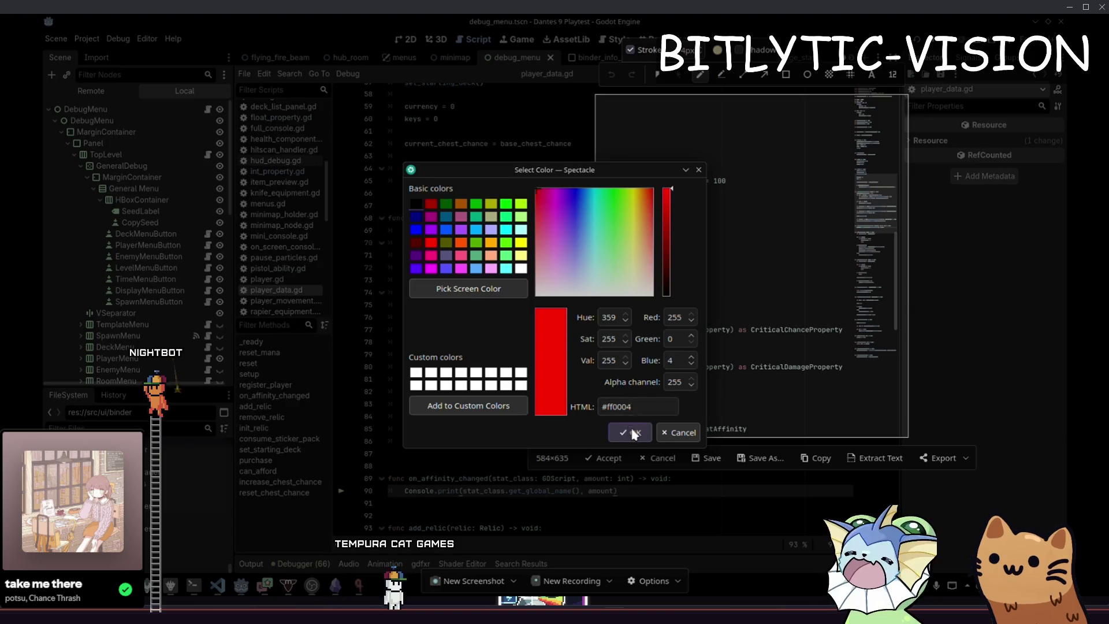
{"action": "left_click", "coordinate": [633, 434]}
- Annotate the screenshot with a red loop, a rectangle around the stick figure, and an arrow
{"action": "left_click_drag", "start_coordinate": [772, 203], "coordinate": [783, 283]}
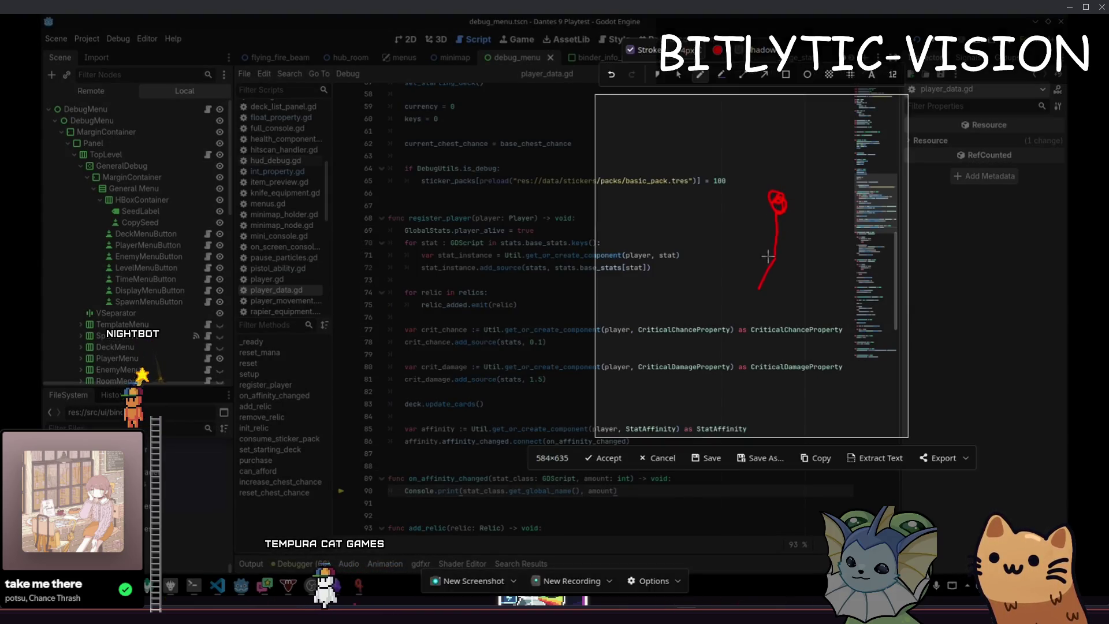
{"action": "left_click", "coordinate": [794, 71]}
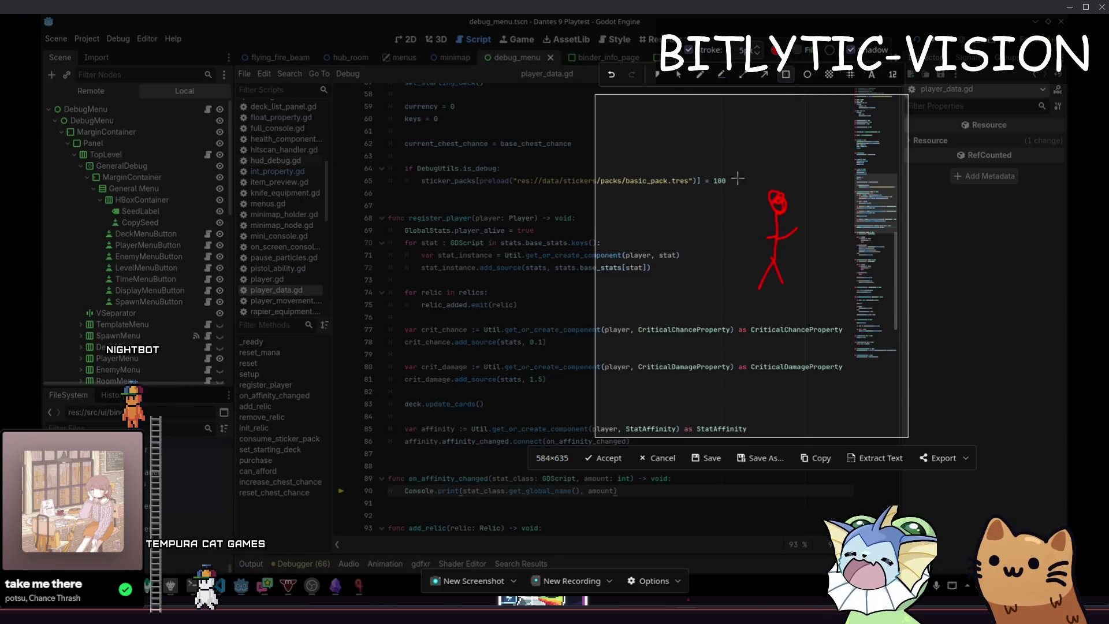
{"action": "left_click_drag", "start_coordinate": [736, 170], "coordinate": [818, 311]}
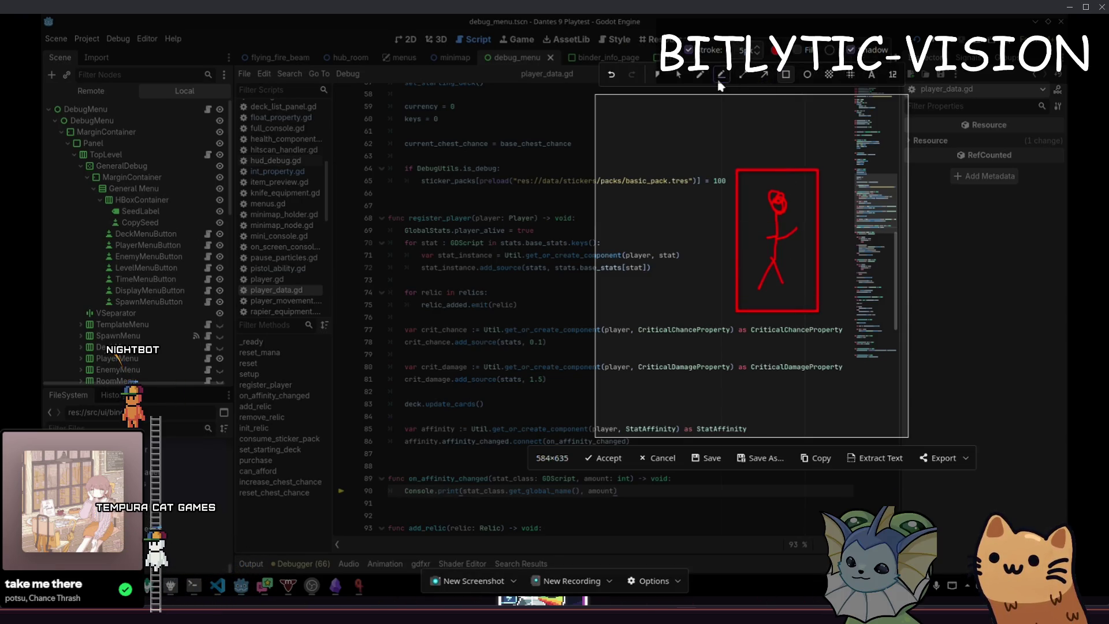
{"action": "left_click", "coordinate": [763, 75]}
{"action": "mouse_move", "coordinate": [690, 389]}
{"action": "left_mouse_down"}
{"action": "mouse_move", "coordinate": [800, 311]}
{"action": "mouse_move", "coordinate": [810, 283]}
{"action": "mouse_move", "coordinate": [831, 291]}
{"action": "left_mouse_up"}
- Add extra red strokes along the figure's body and leg, then undo the scribbles
{"action": "left_click_drag", "start_coordinate": [813, 280], "coordinate": [820, 320]}
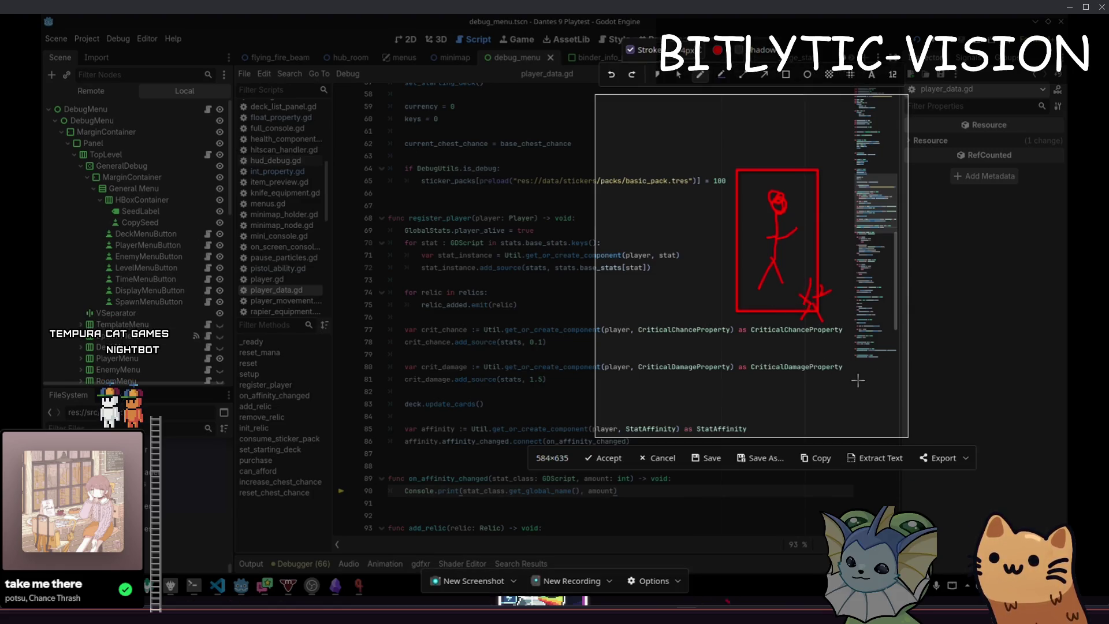
{"action": "left_click_drag", "start_coordinate": [811, 300], "coordinate": [812, 299]}
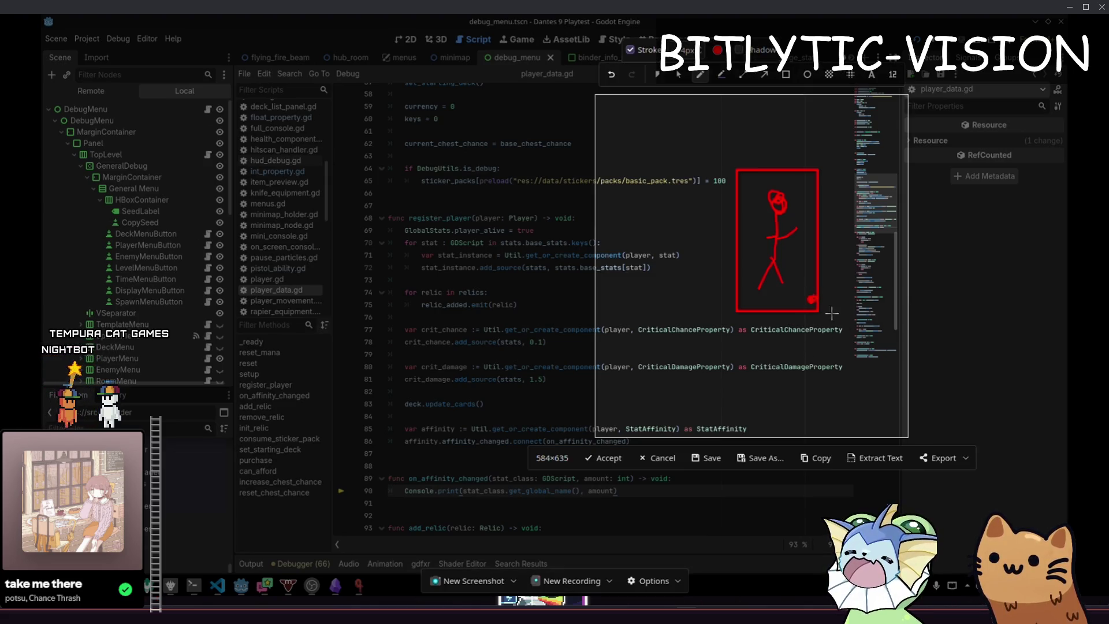
{"action": "left_click_drag", "start_coordinate": [775, 237], "coordinate": [779, 240]}
{"action": "mouse_move", "coordinate": [805, 290]}
{"action": "left_mouse_down"}
{"action": "mouse_move", "coordinate": [779, 238]}
{"action": "mouse_move", "coordinate": [807, 294]}
{"action": "mouse_move", "coordinate": [796, 271]}
{"action": "mouse_move", "coordinate": [799, 283]}
{"action": "left_mouse_up"}
{"action": "left_click_drag", "start_coordinate": [800, 282], "coordinate": [784, 249]}
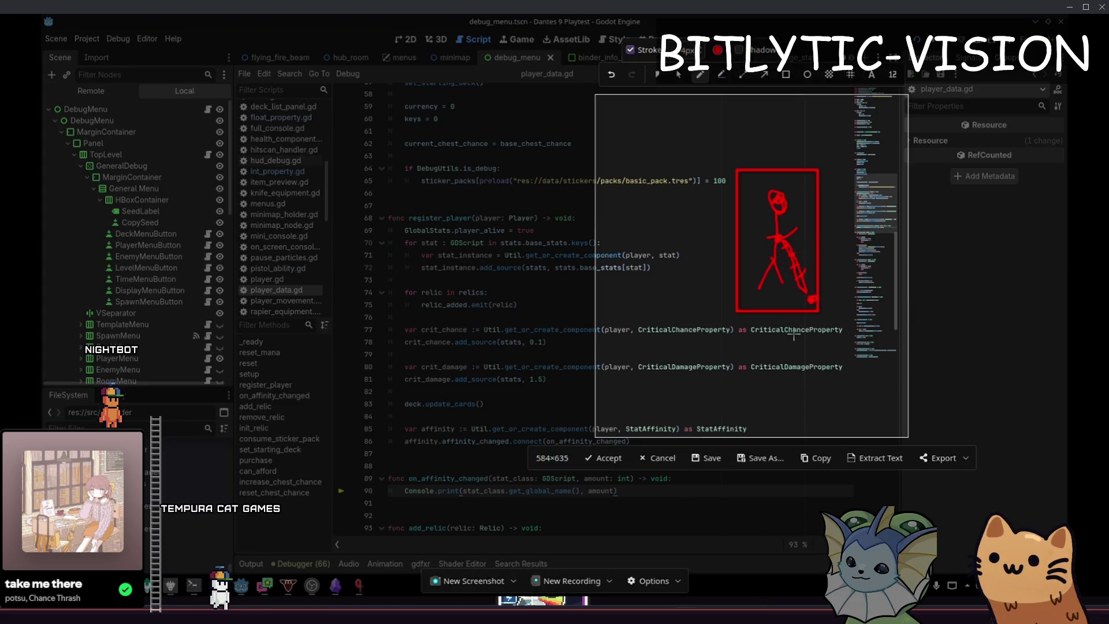
{"action": "key", "text": "ctrl+z"}
{"action": "key", "text": "ctrl+z"}
{"action": "key", "text": "ctrl+z"}
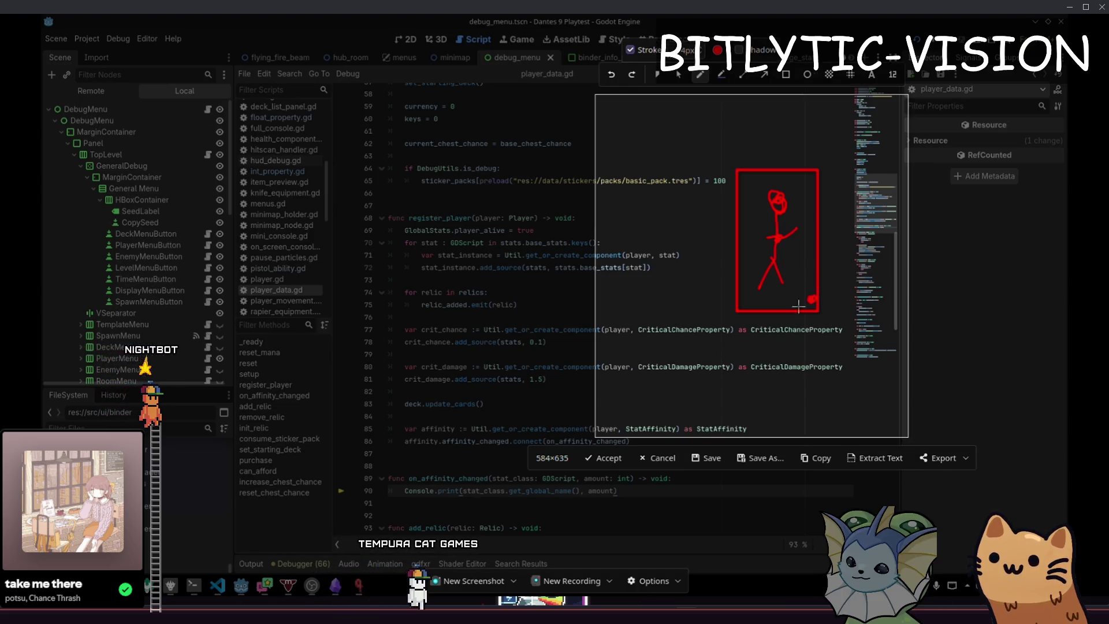
- Draw a small squiggle beside the figure, remove the red frame, and close the capture
{"action": "left_click", "coordinate": [759, 239]}
{"action": "left_click_drag", "start_coordinate": [758, 239], "coordinate": [768, 237]}
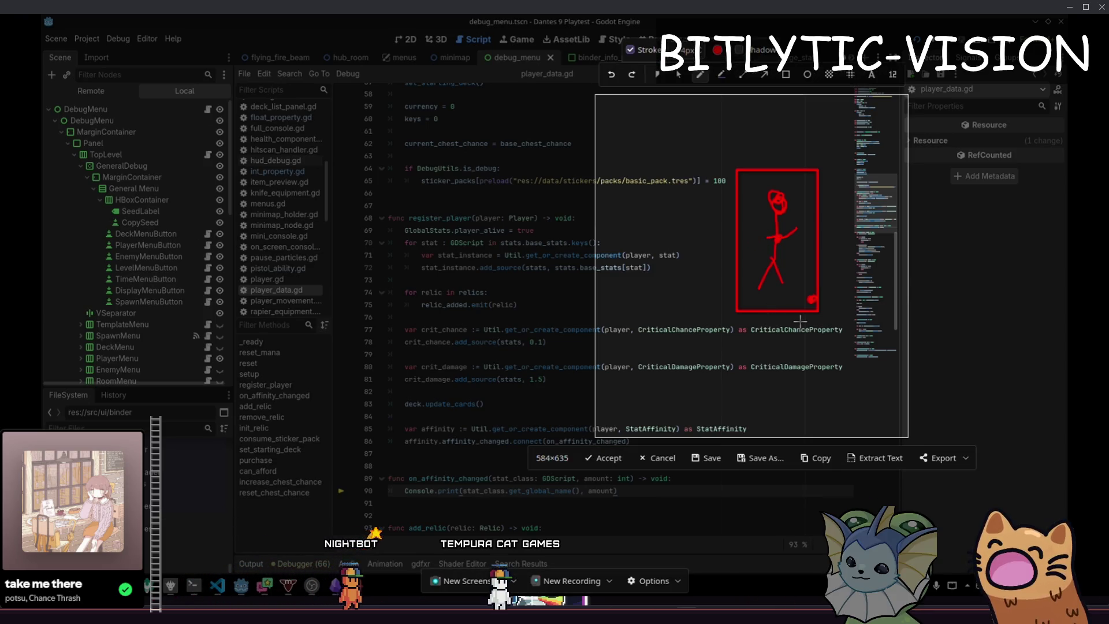
{"action": "key", "text": "ctrl+z"}
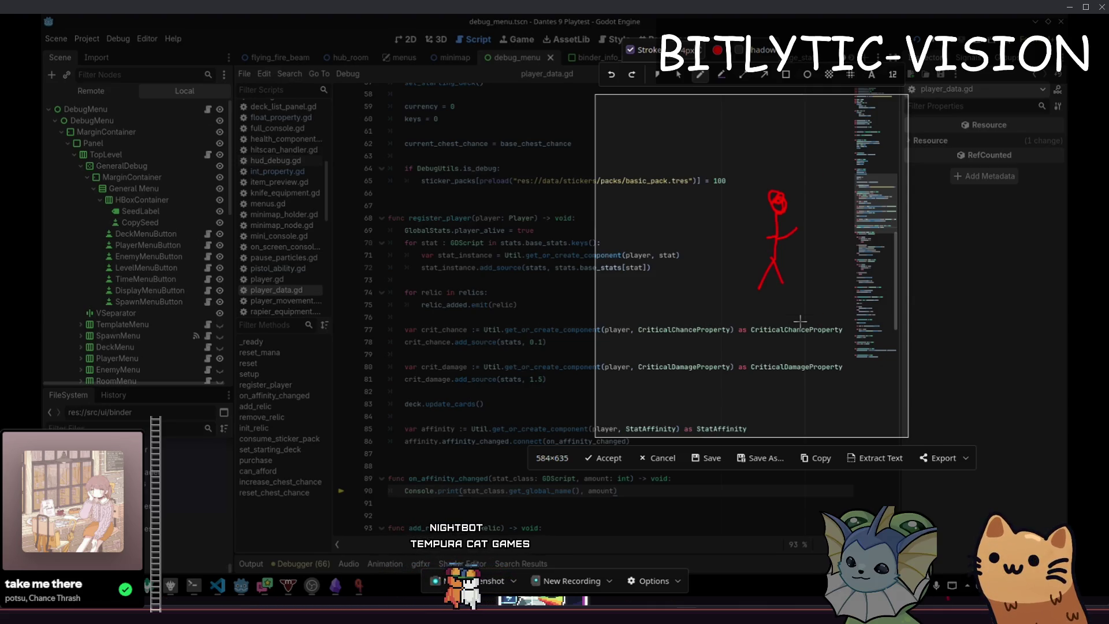
{"action": "key", "text": "Return"}
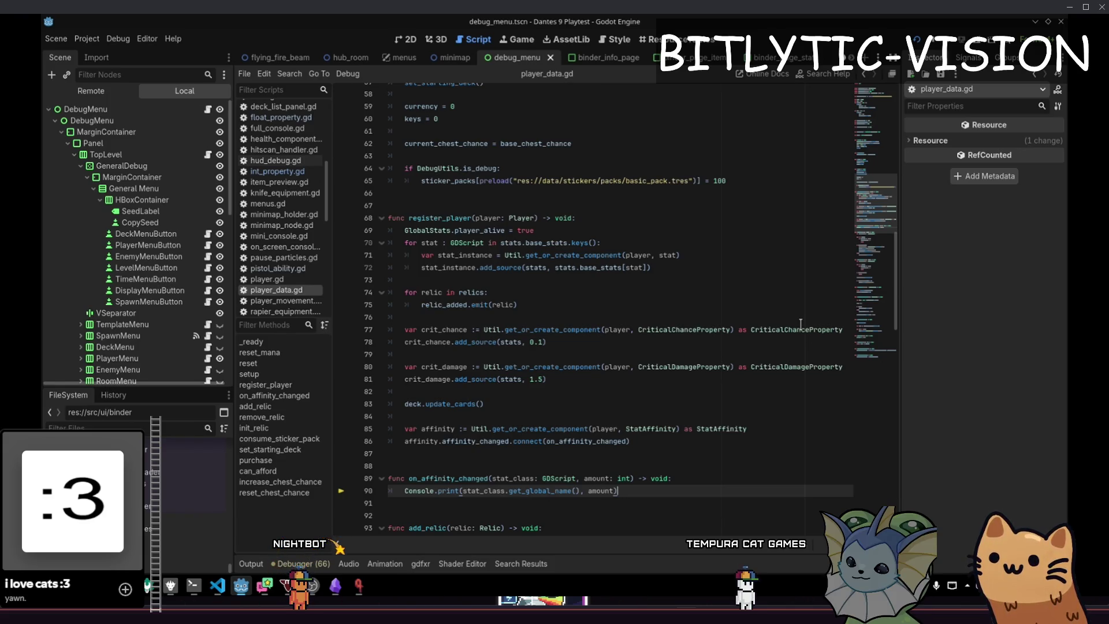
- Switch to the game and look through the debug menu's Display options
{"action": "key", "text": "alt+Tab"}
{"action": "key", "text": "F1"}
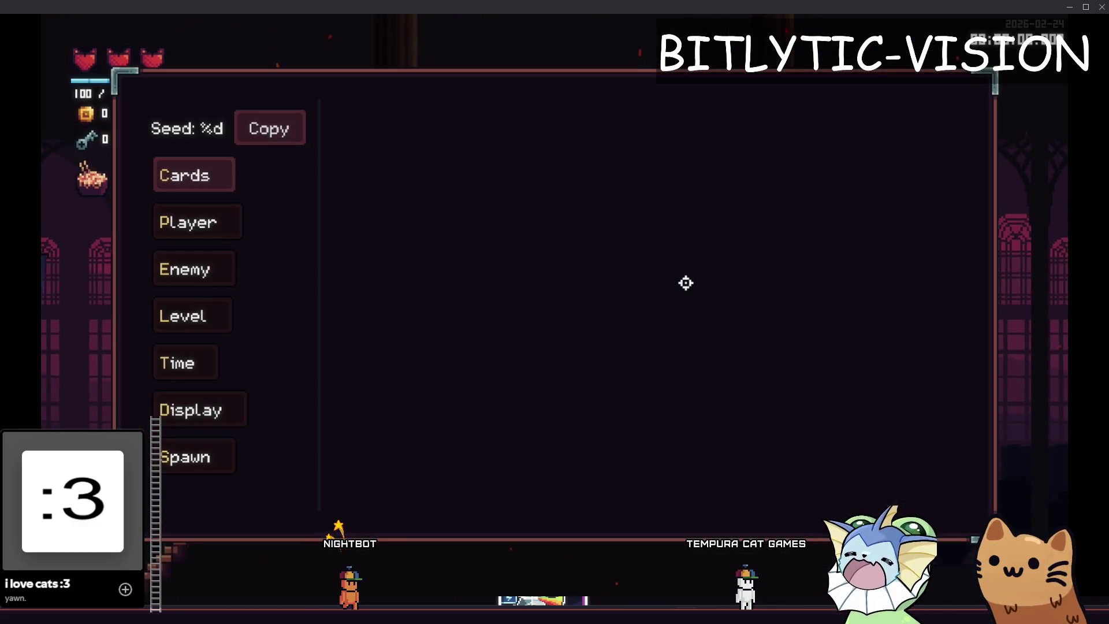
{"action": "scroll", "coordinate": [670, 347], "scroll_direction": "down", "scroll_amount": 3}
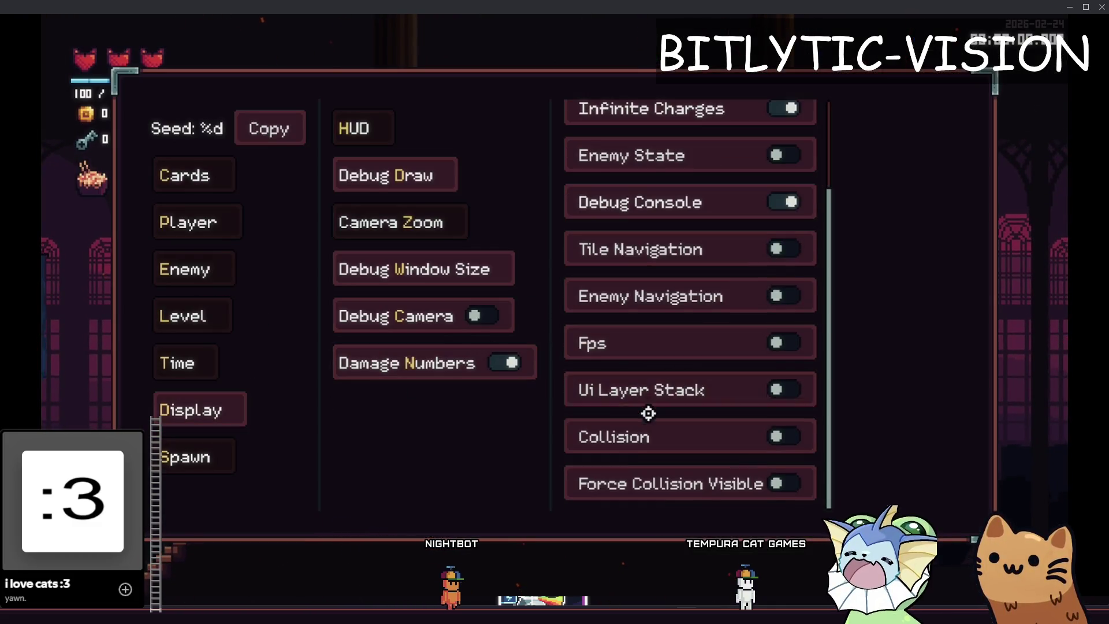
{"action": "key", "text": "F1"}
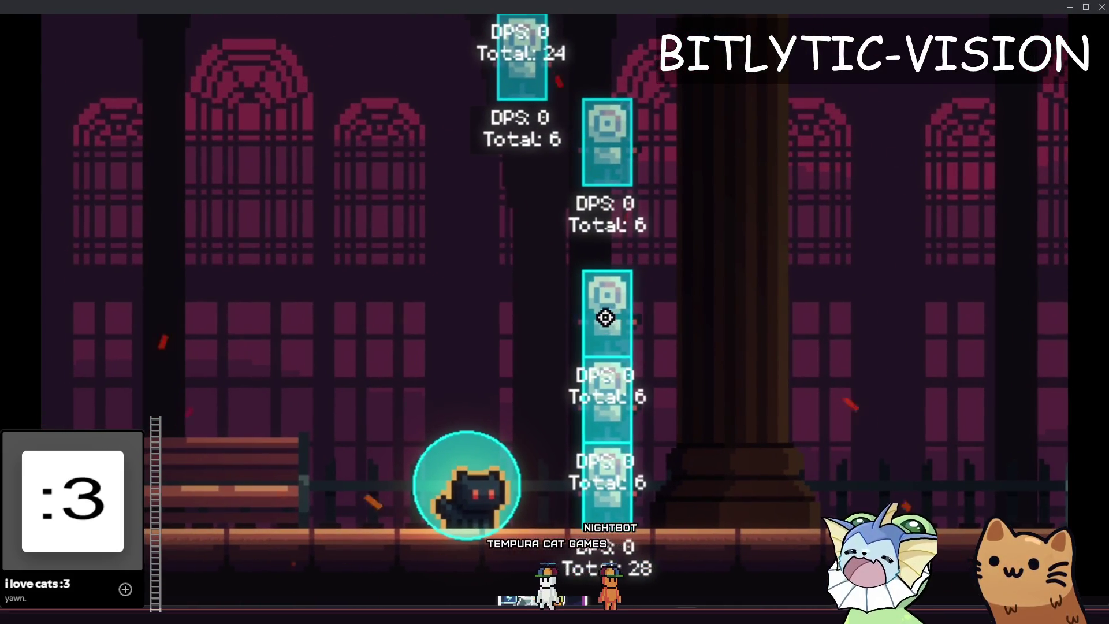
- Shoot a training dummy to confirm hits register, then check the debug menu again
{"action": "left_click", "coordinate": [605, 317]}
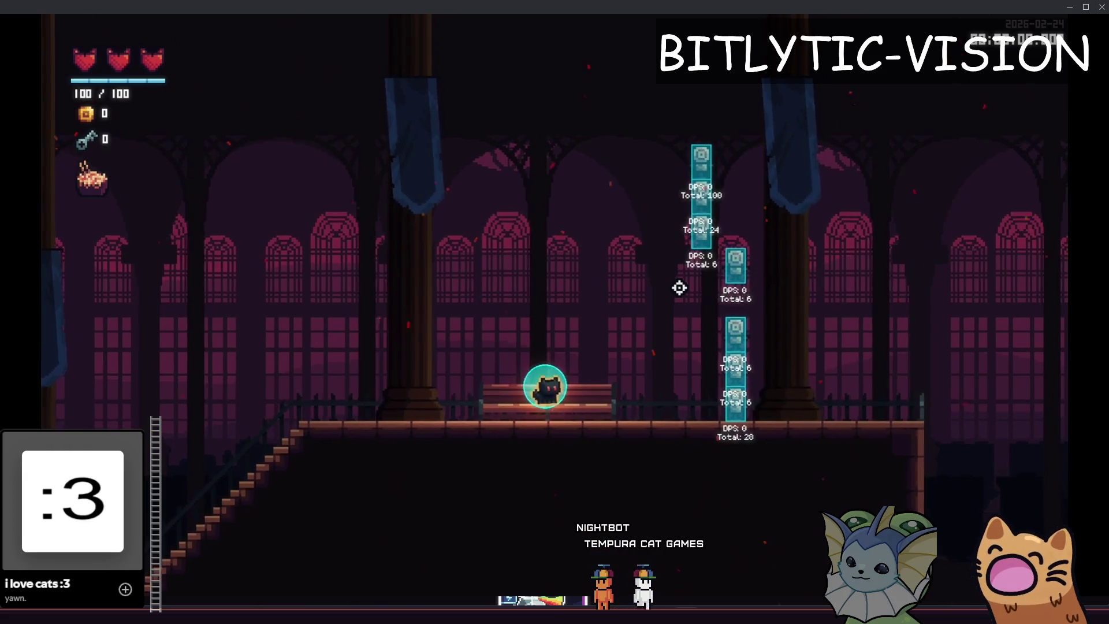
{"action": "key", "text": "F1"}
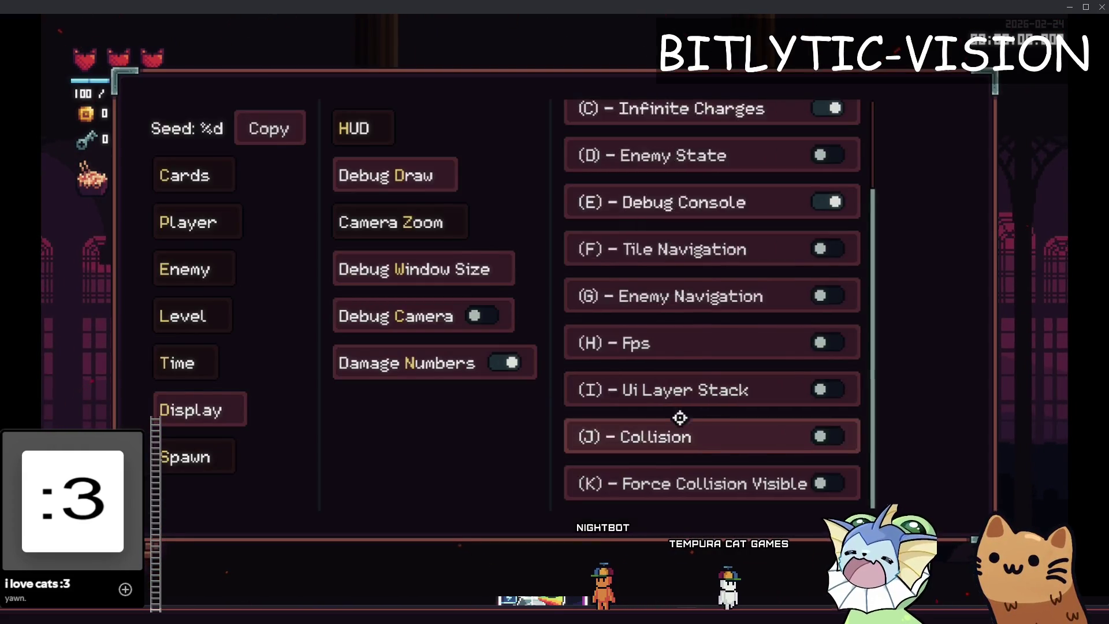
{"action": "key", "text": "F1"}
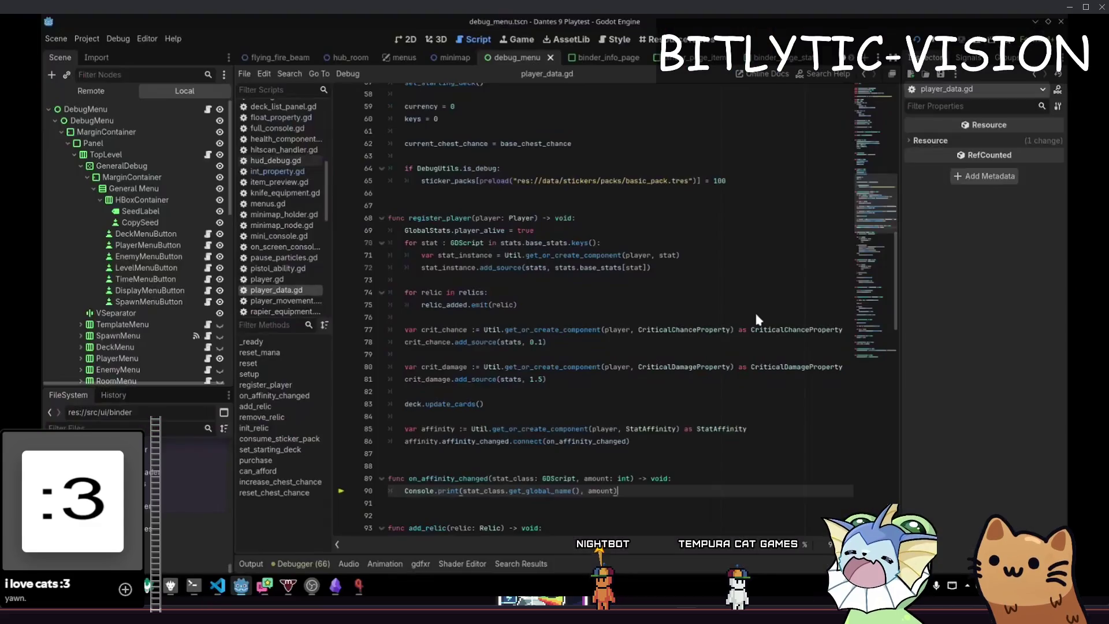
- Open hitbox_component.gd and select the collision_shape and exported variable declarations
{"action": "key", "text": "shift+alt+o"}
{"action": "type", "text": "hitbox_compone"}
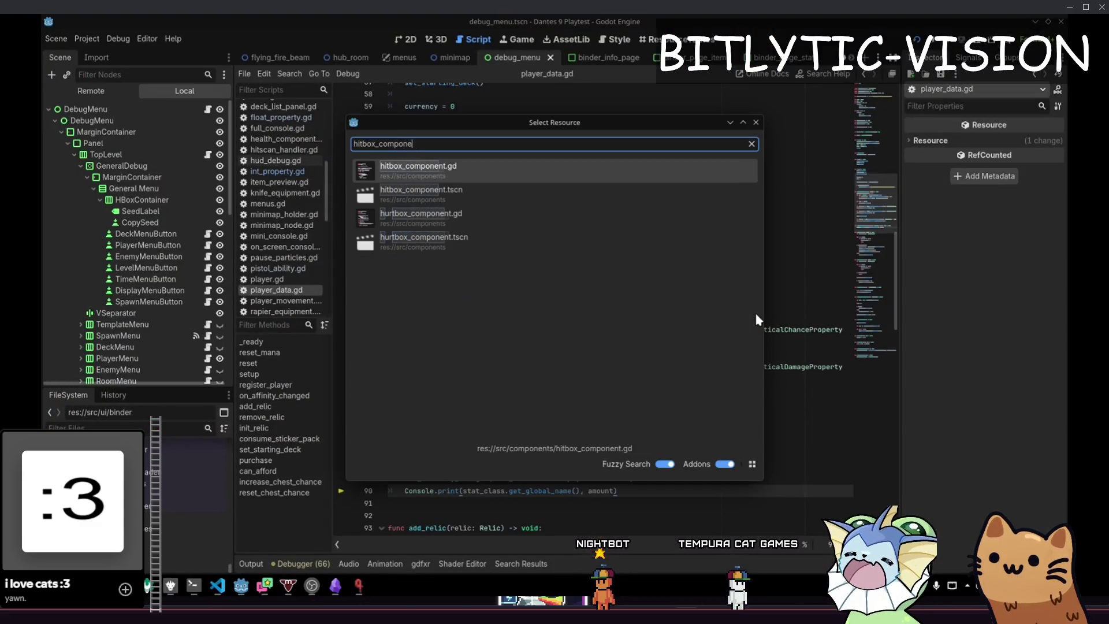
{"action": "key", "text": "Return"}
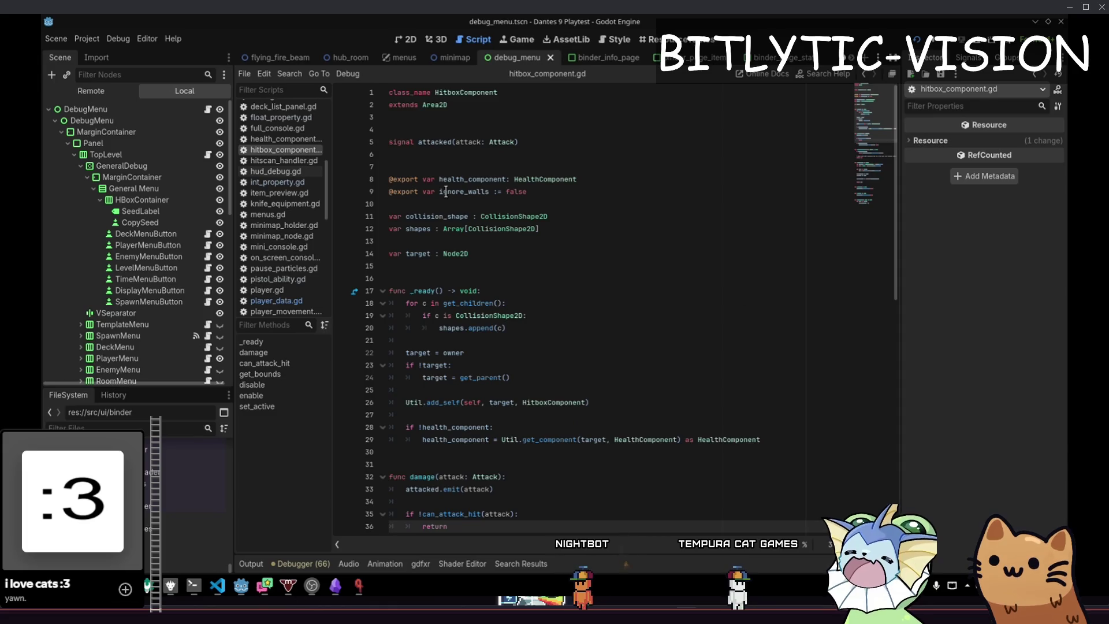
{"action": "double_click", "coordinate": [436, 216]}
{"action": "scroll", "coordinate": [599, 252], "scroll_direction": "down", "scroll_amount": 2}
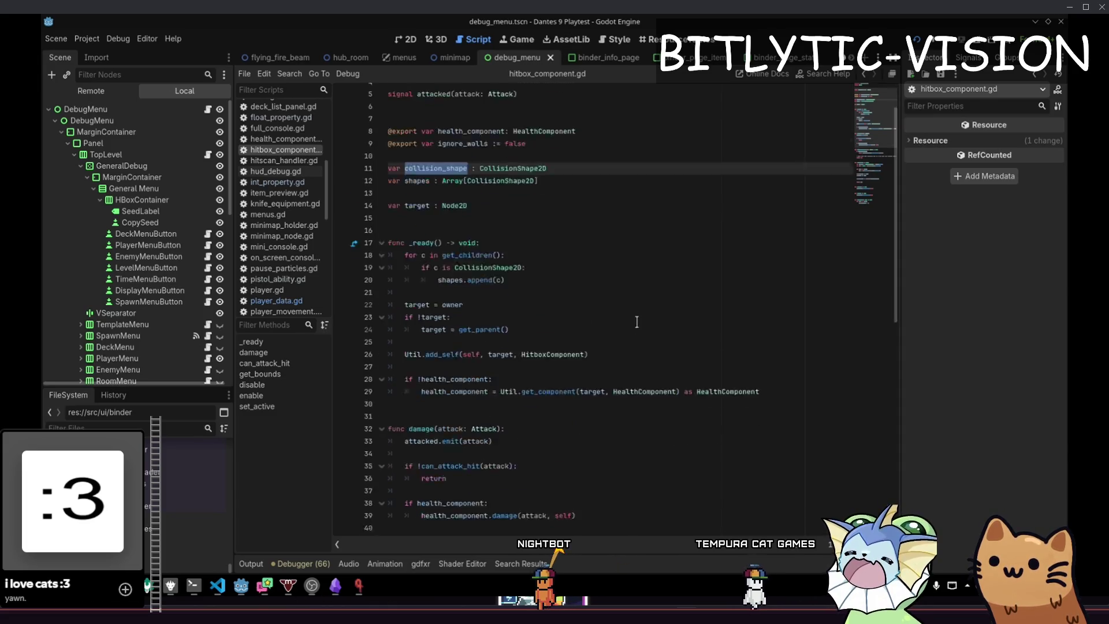
{"action": "left_click", "coordinate": [599, 252]}
{"action": "left_click", "coordinate": [388, 104], "text": "shift"}
- Scroll through the script and search it for collision_shape from line 11
{"action": "scroll", "coordinate": [571, 247], "scroll_direction": "down", "scroll_amount": 8}
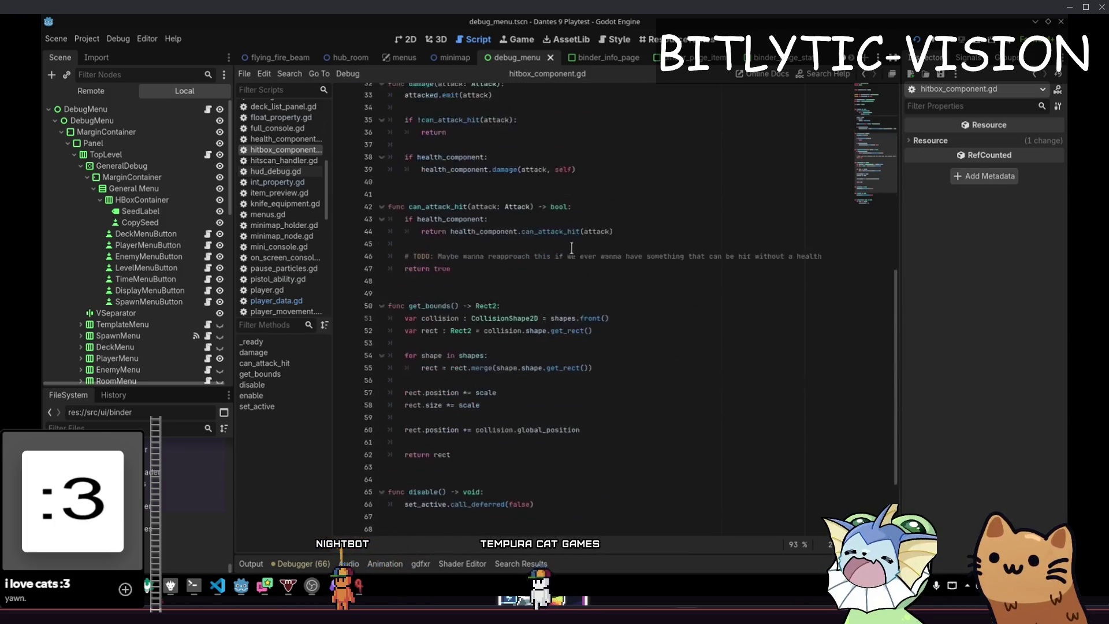
{"action": "scroll", "coordinate": [571, 247], "scroll_direction": "down", "scroll_amount": 3}
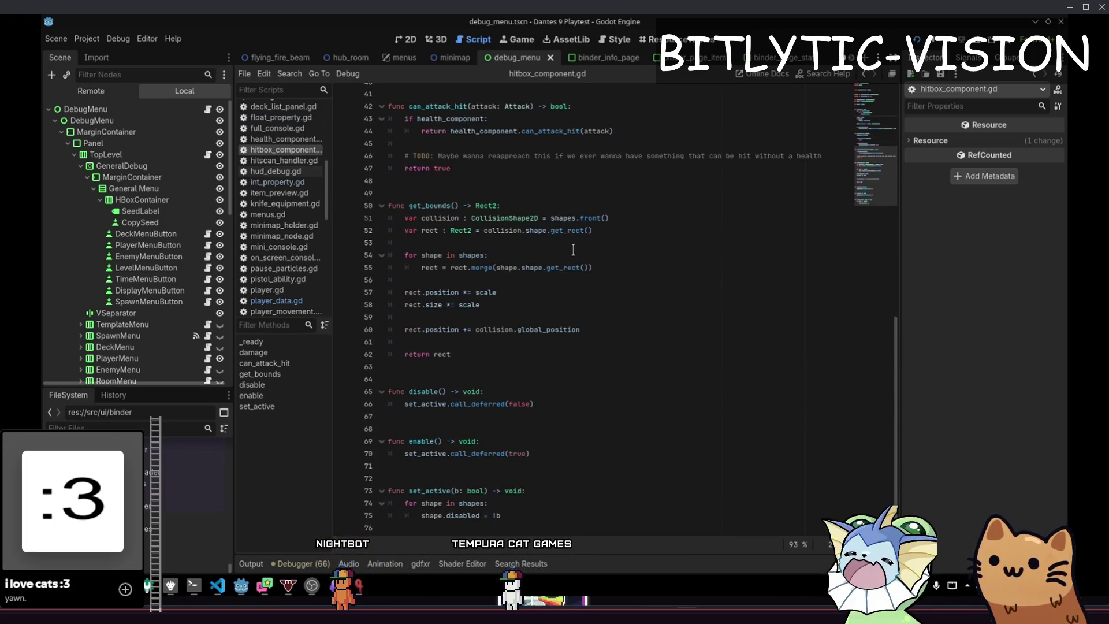
{"action": "scroll", "coordinate": [564, 253], "scroll_direction": "up", "scroll_amount": 12}
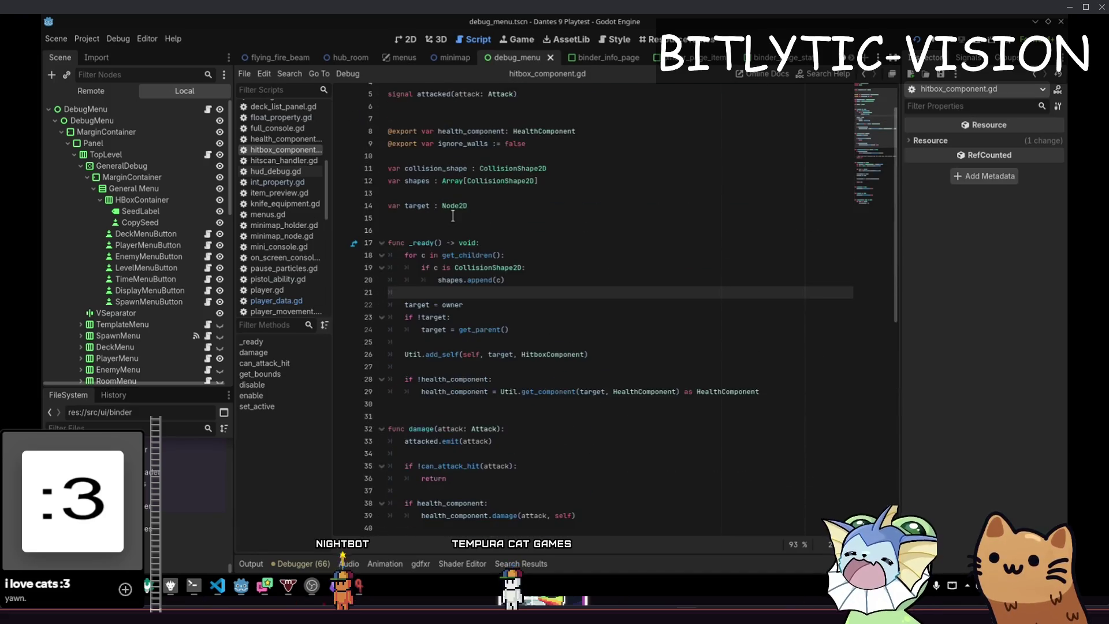
{"action": "left_click", "coordinate": [418, 168]}
{"action": "key", "text": "ctrl+f"}
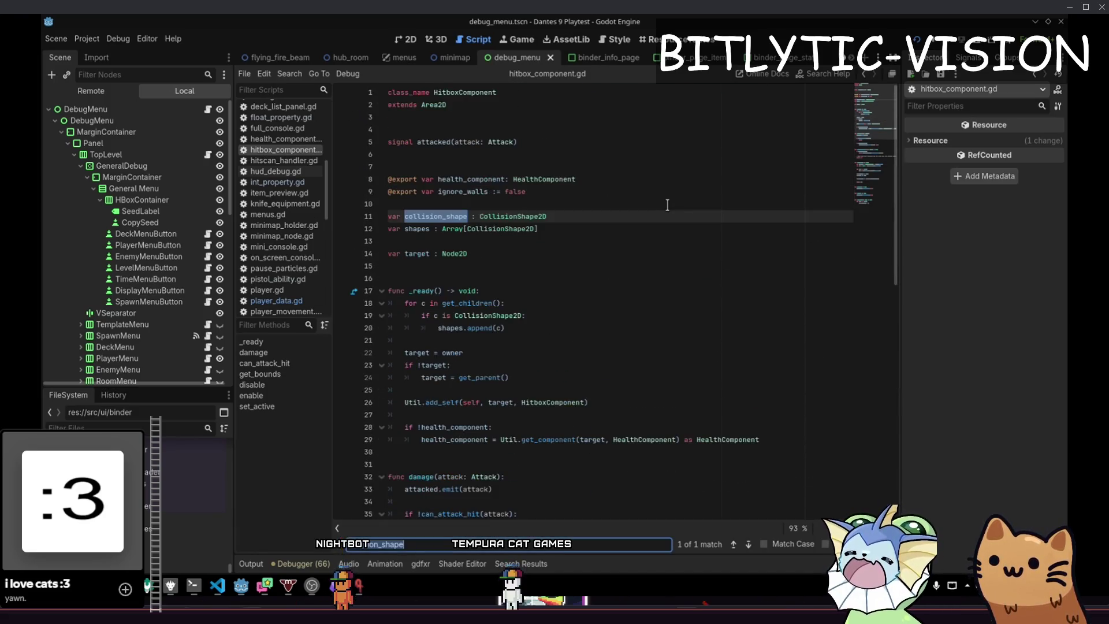
{"action": "key", "text": "Escape"}
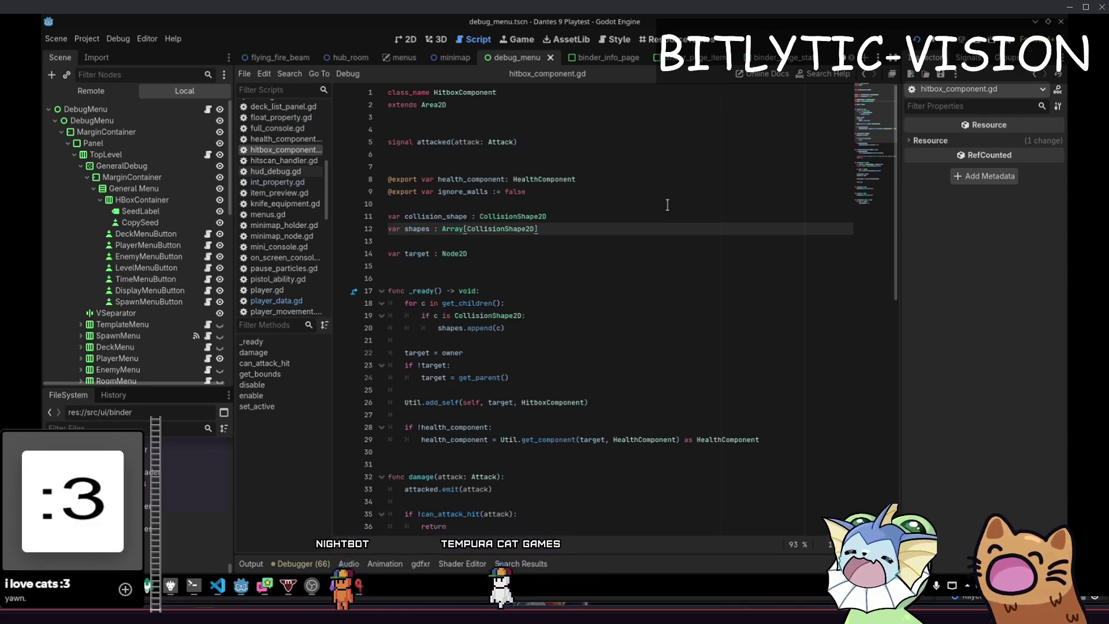
- Reopen and dismiss Quick Open, then start a project-wide text search
{"action": "key", "text": "shift+alt+o"}
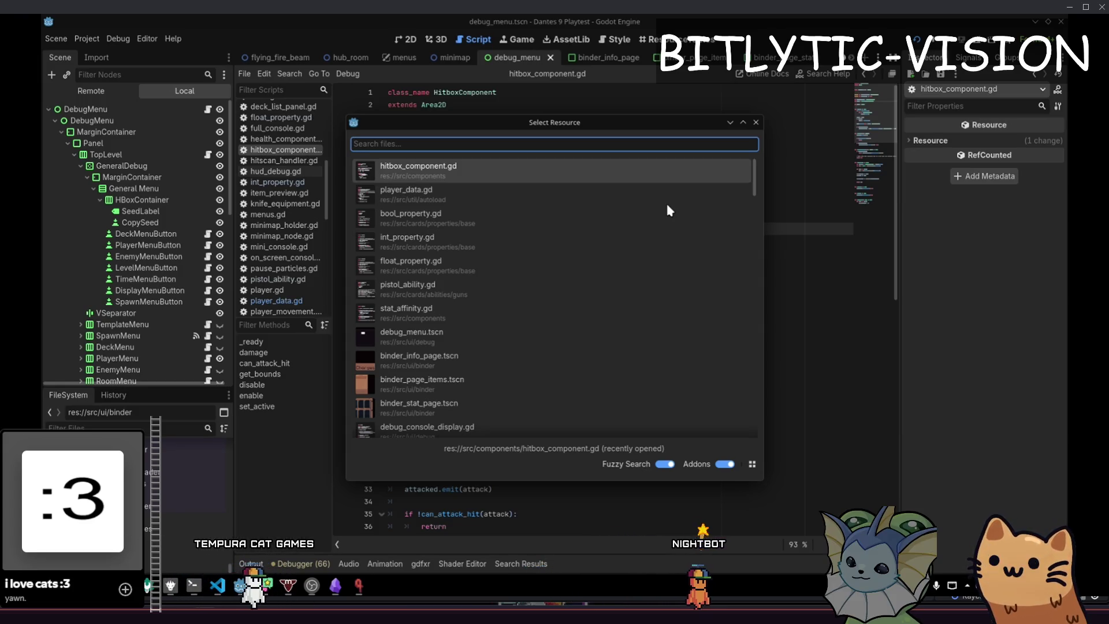
{"action": "key", "text": "Escape"}
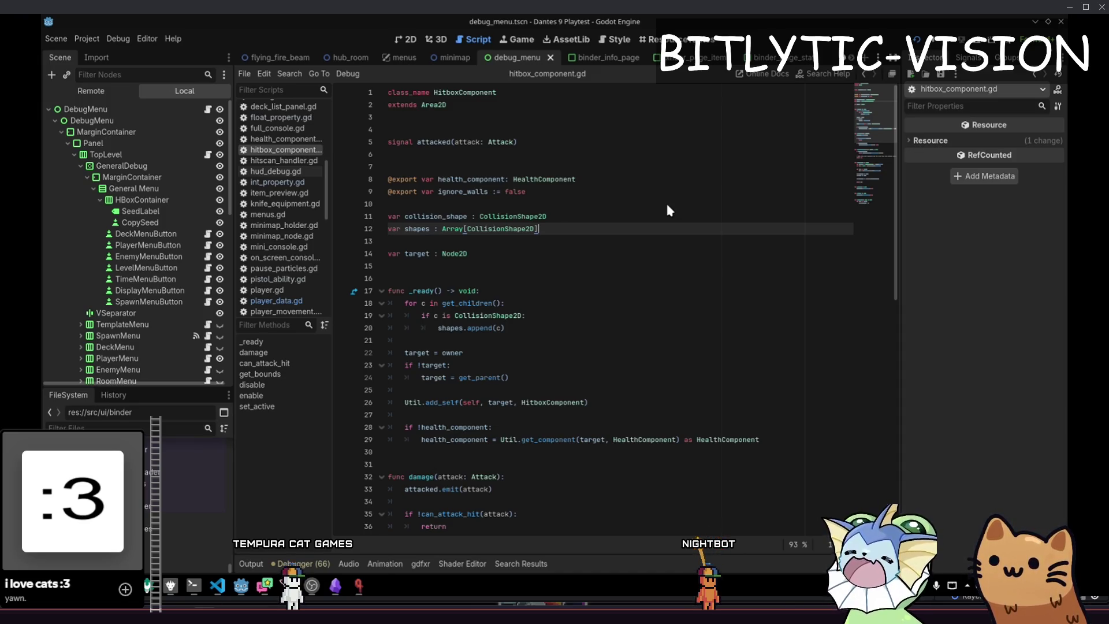
{"action": "key", "text": "ctrl+shift+f"}
- Search the whole project for 'collision_shape', close the results, and return to the script
{"action": "type", "text": "collision"}
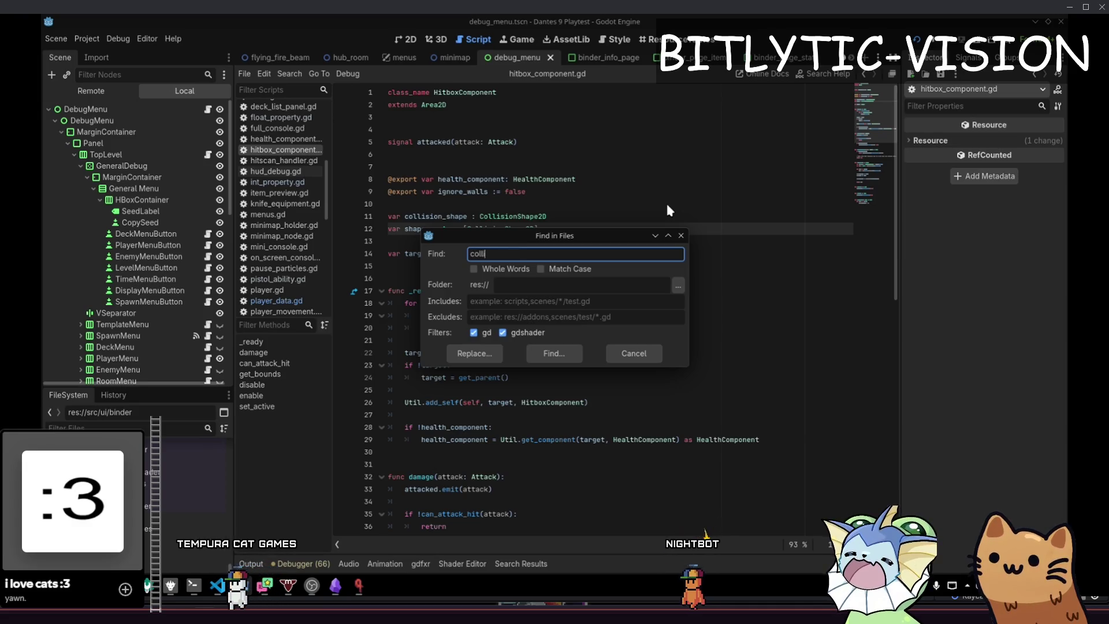
{"action": "type", "text": "_shape"}
{"action": "key", "text": "Return"}
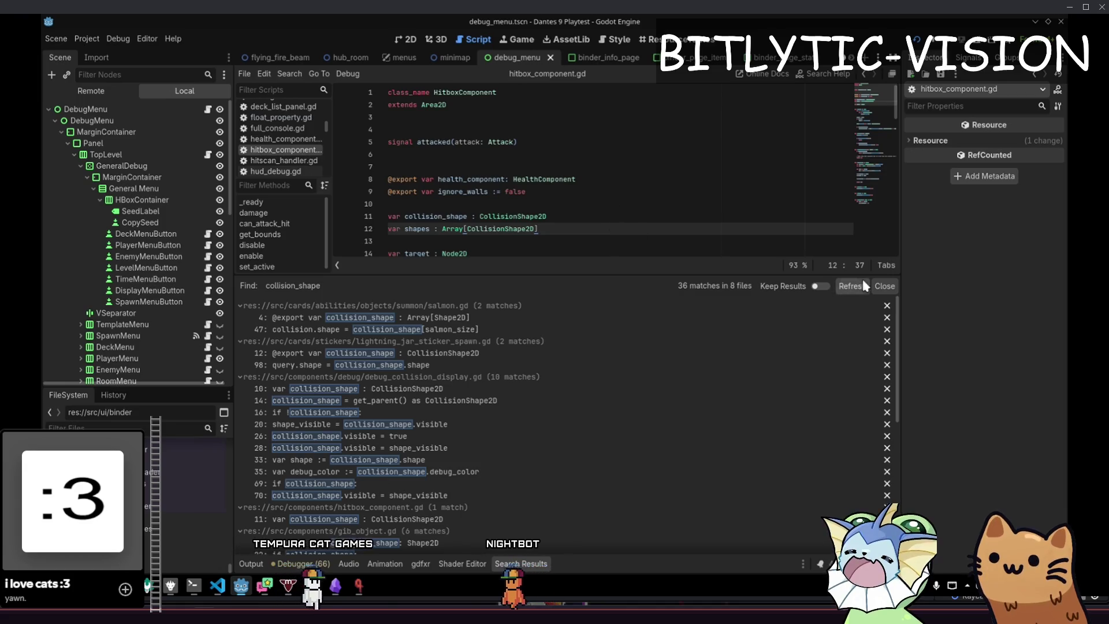
{"action": "left_click", "coordinate": [884, 287]}
{"action": "left_click", "coordinate": [576, 239]}
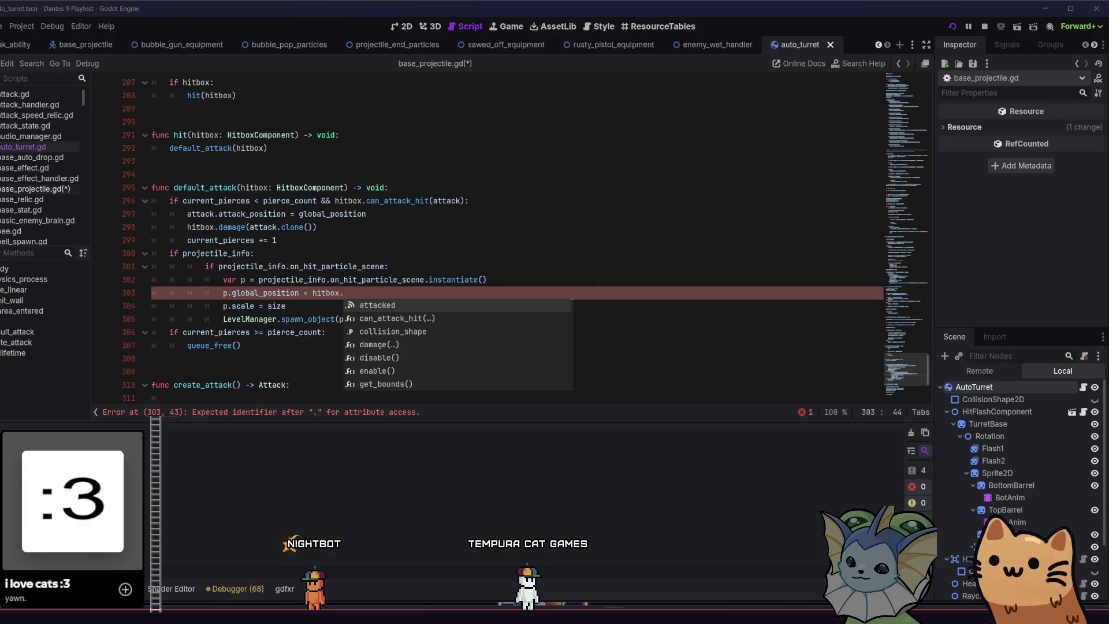
- Save base_projectile.gd, then find 'ground_enem' in Quick Open and open ground_enemy_fire.tscn
{"action": "left_click", "coordinate": [375, 294]}
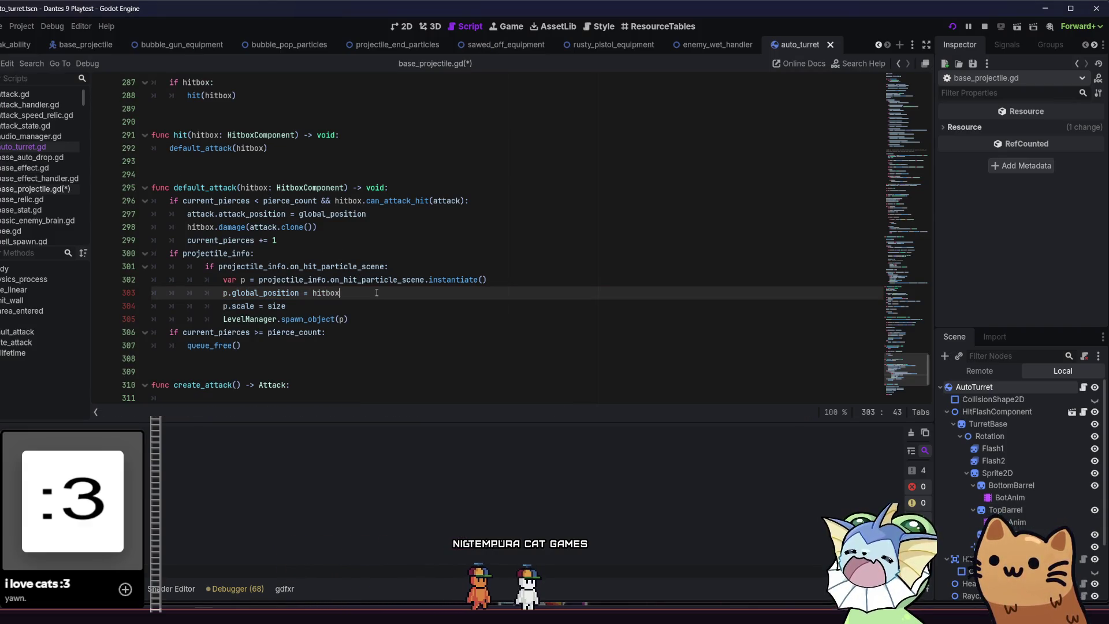
{"action": "key", "text": "ctrl+s"}
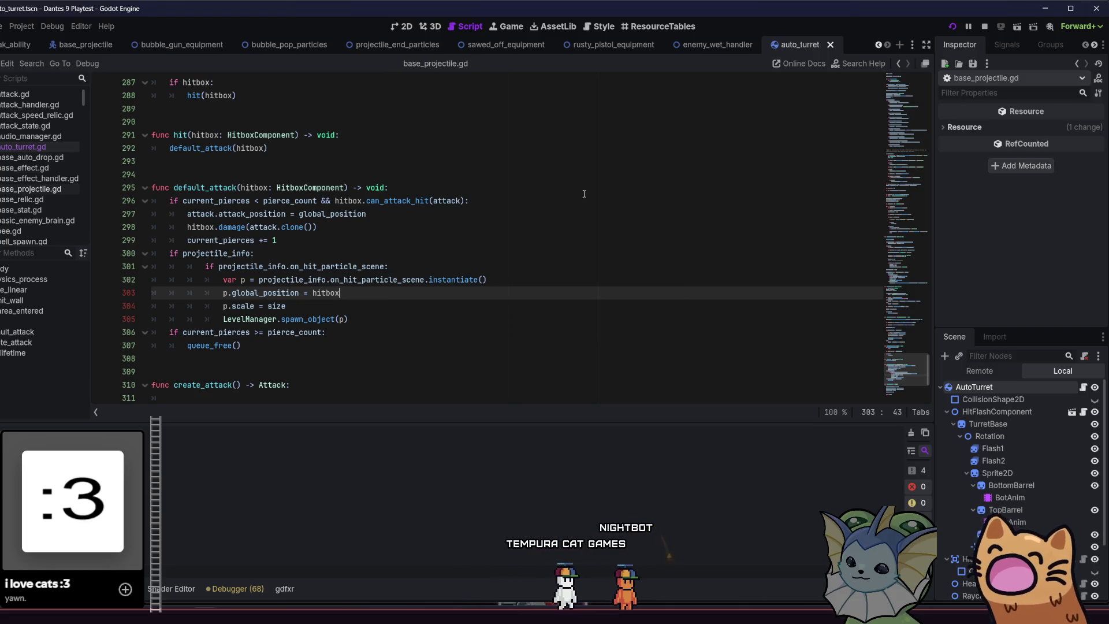
{"action": "key", "text": "alt+shift+o"}
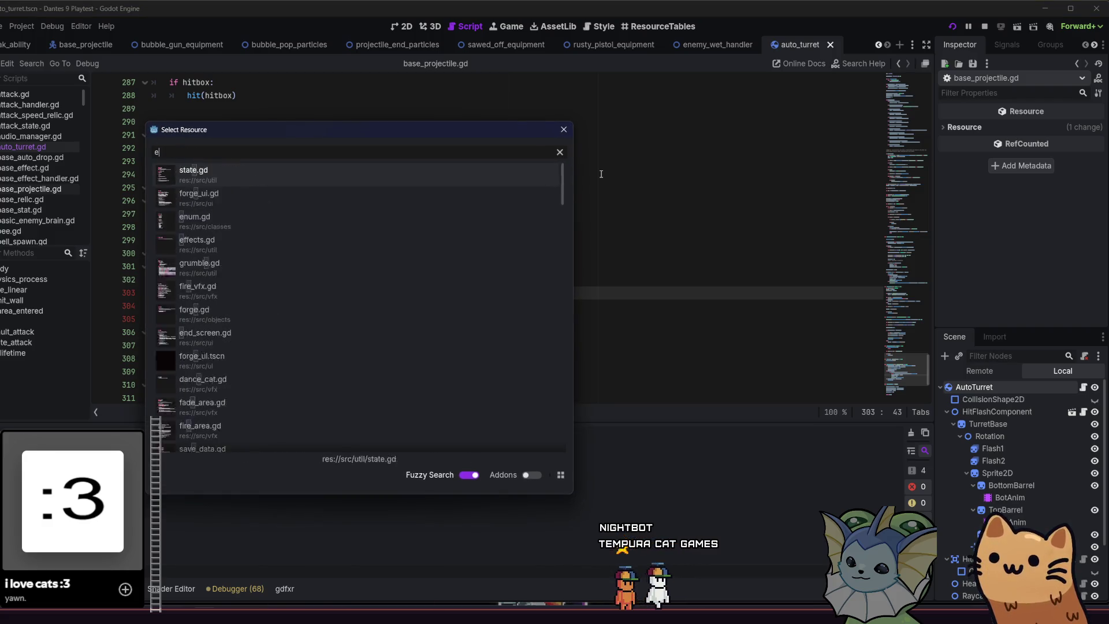
{"action": "type", "text": "en"}
{"action": "key", "text": "BackSpace"}
{"action": "key", "text": "BackSpace"}
{"action": "type", "text": "ground_enem"}
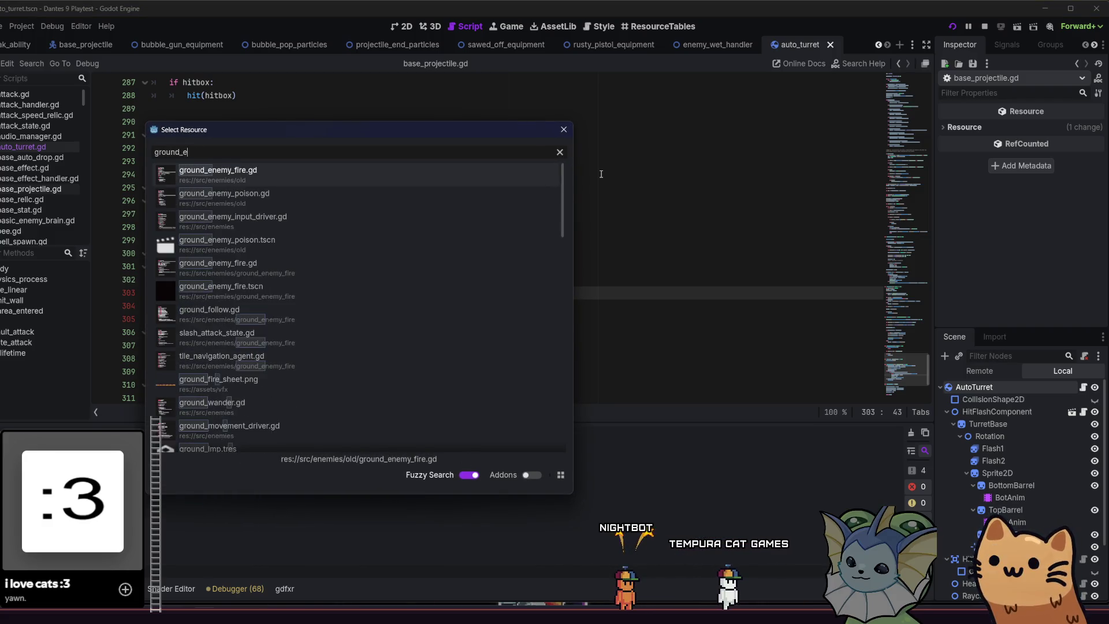
{"action": "scroll", "coordinate": [275, 325], "scroll_direction": "down", "scroll_amount": 1}
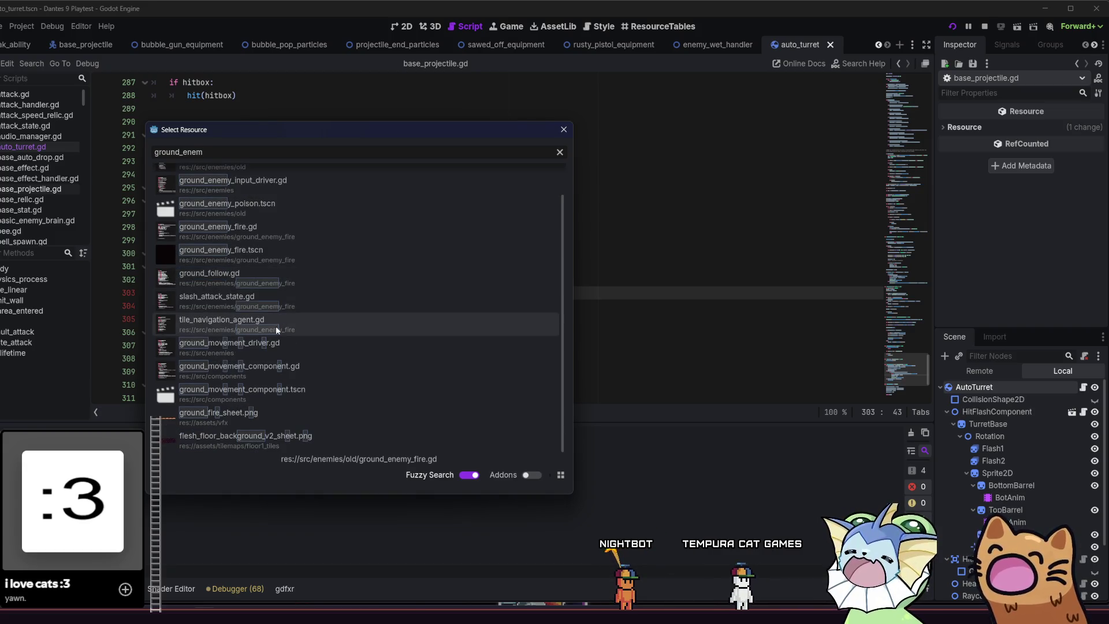
{"action": "double_click", "coordinate": [321, 247]}
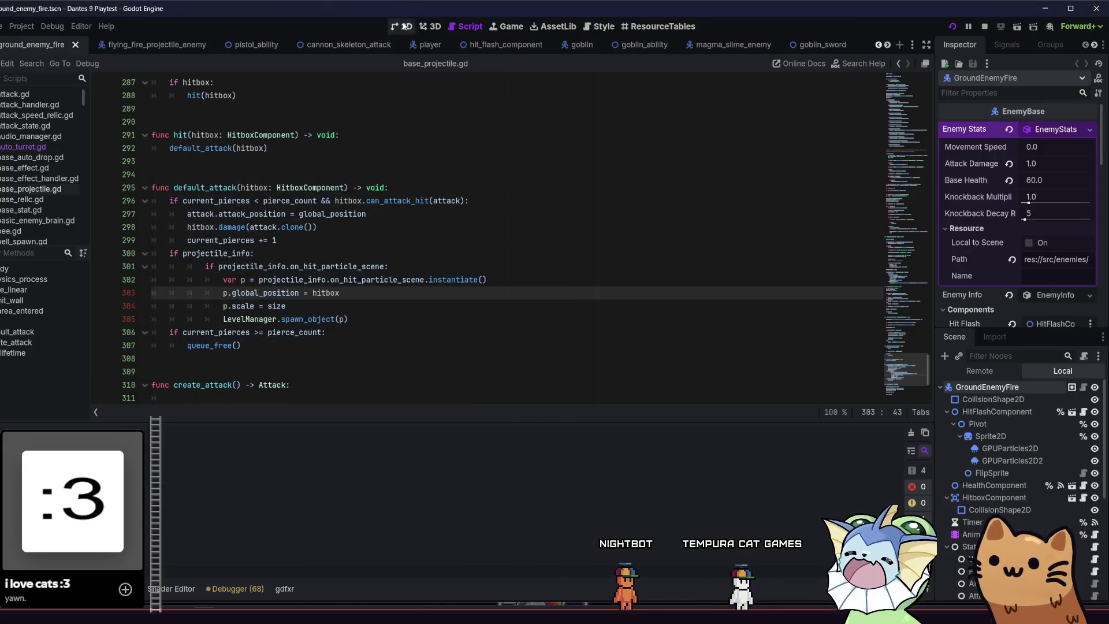
- Drag the fire enemy's HitboxComponent collision shape slightly down and save ground_enemy_fire.tscn
{"action": "scroll", "coordinate": [504, 248], "scroll_direction": "up", "scroll_amount": 5}
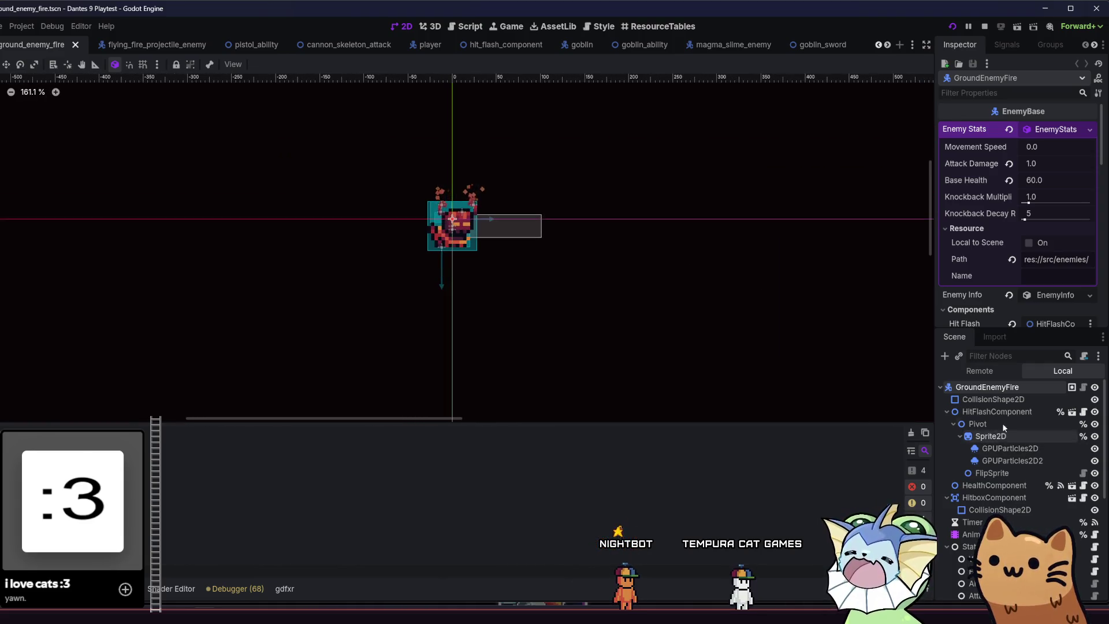
{"action": "left_click", "coordinate": [1001, 496]}
{"action": "left_click", "coordinate": [1000, 509]}
{"action": "key", "text": "Up"}
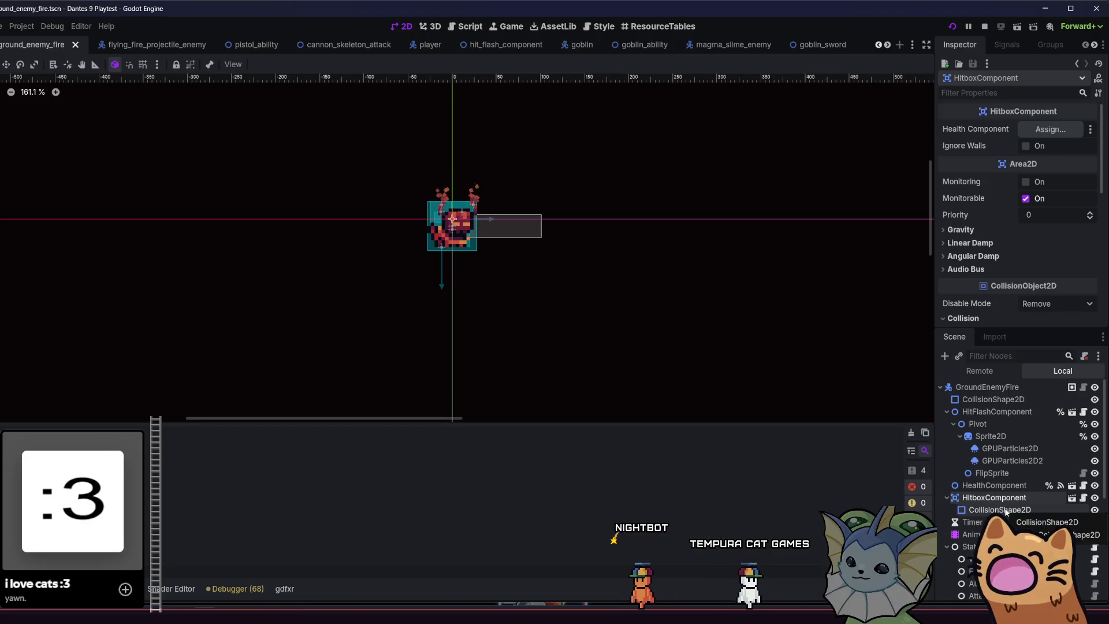
{"action": "left_click", "coordinate": [6, 64]}
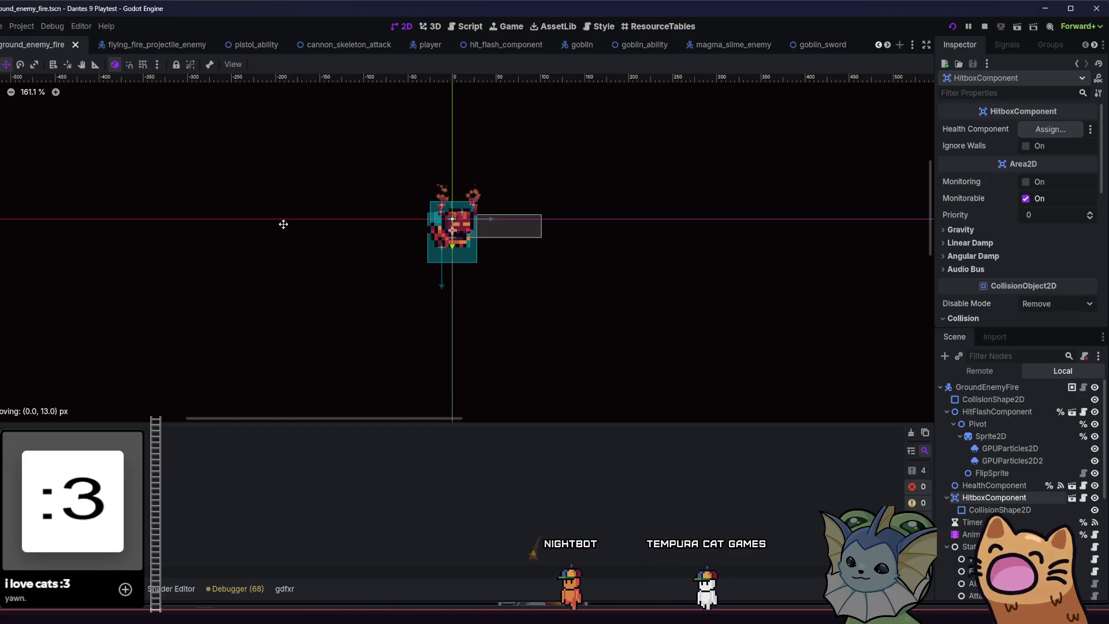
{"action": "left_click_drag", "start_coordinate": [280, 216], "coordinate": [285, 222]}
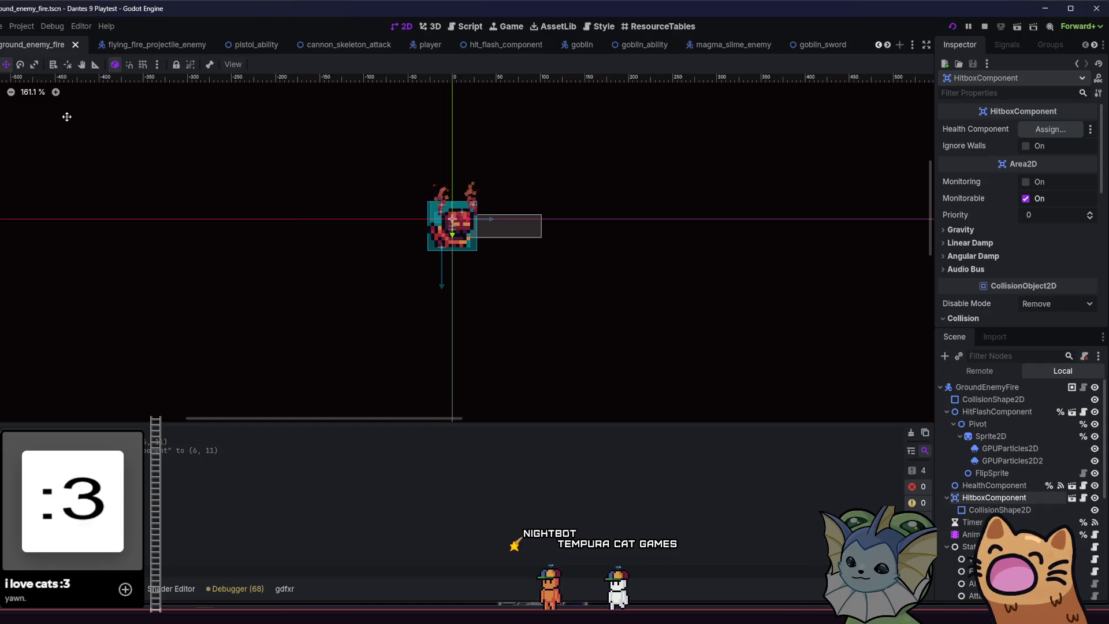
{"action": "key", "text": "ctrl+s"}
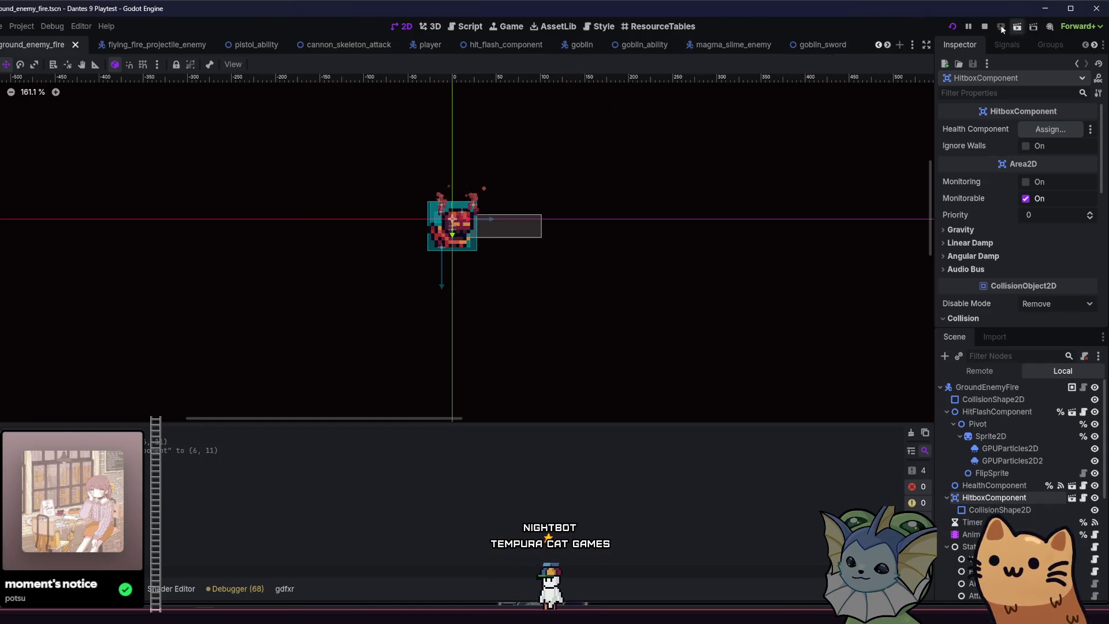
{"action": "left_click", "coordinate": [465, 26]}
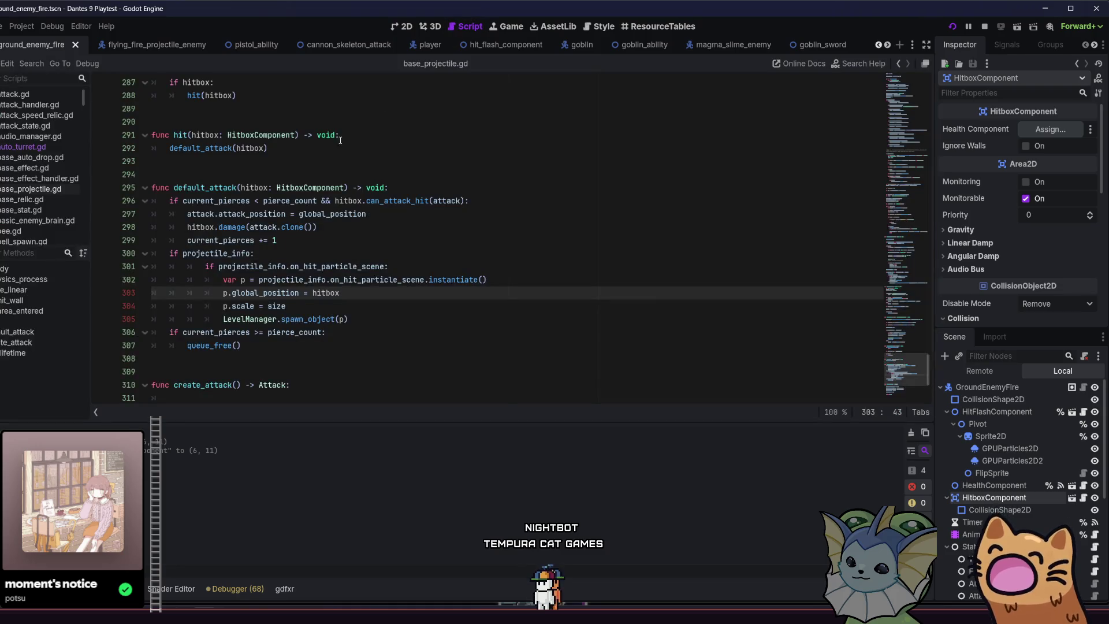
- Extend the assignment on line 303 to hitbox.shapes[0].global_position using autocomplete
{"action": "type", "text": ".s"}
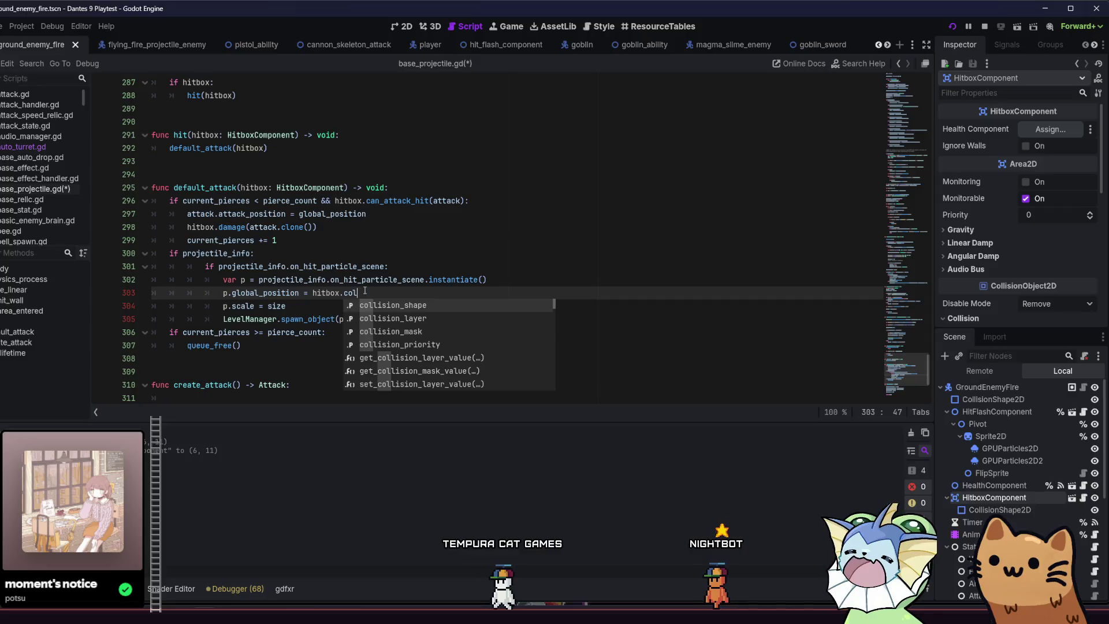
{"action": "type", "text": "ha"}
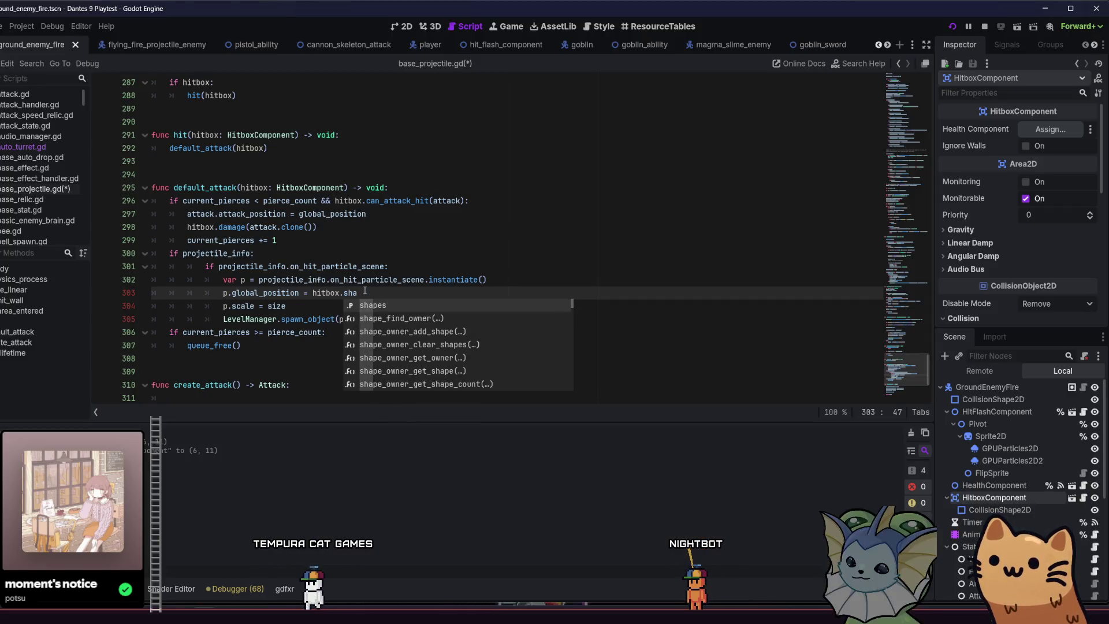
{"action": "key", "text": "Return"}
{"action": "type", "text": "["}
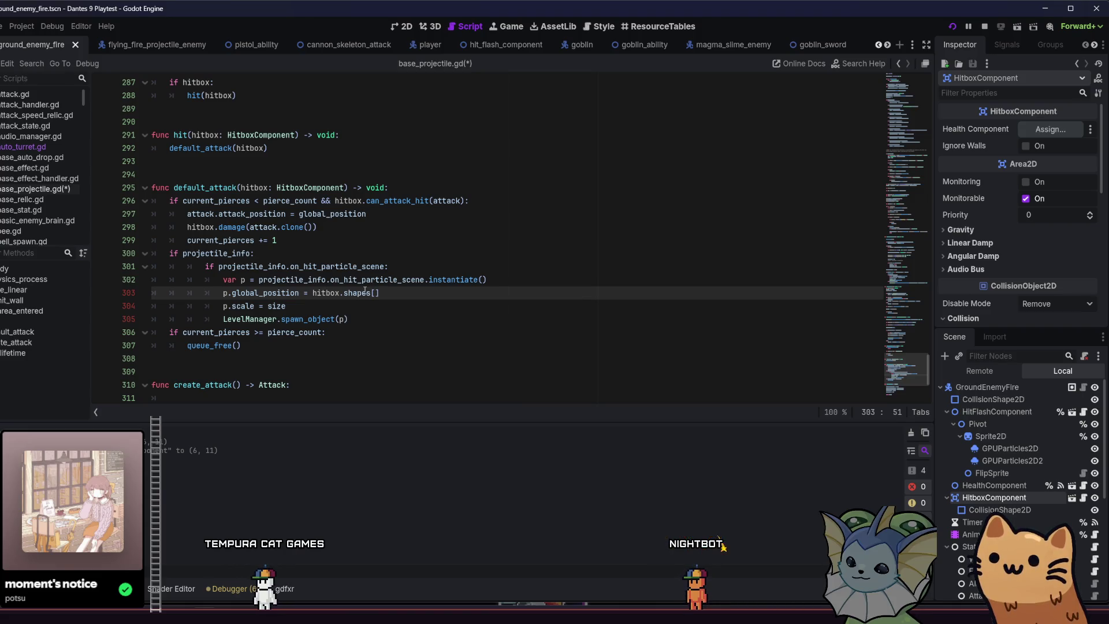
{"action": "type", "text": "0"}
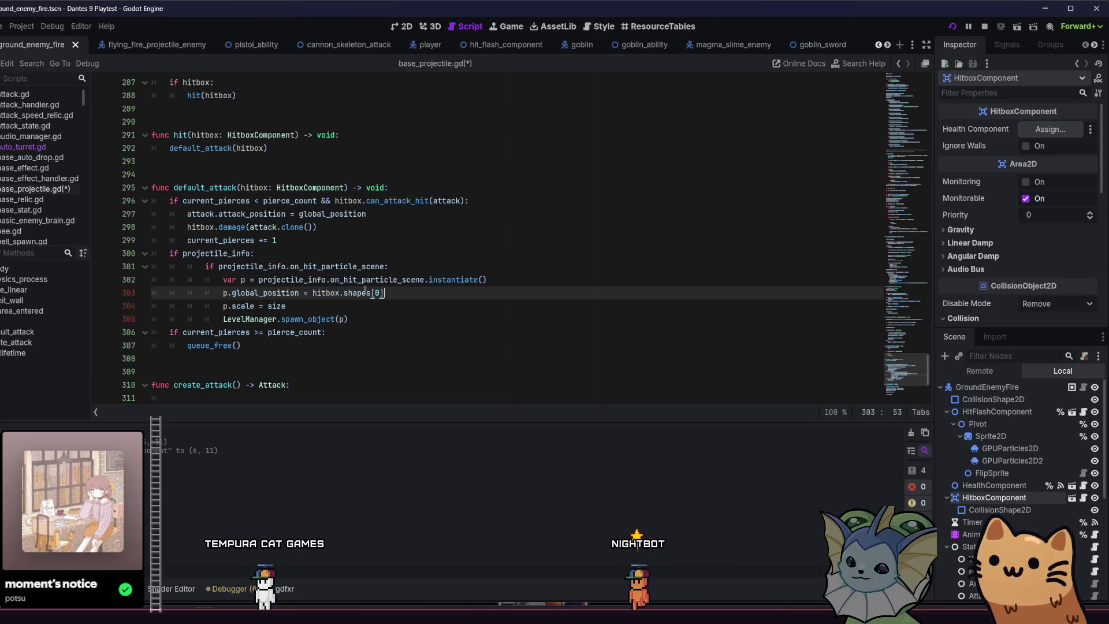
{"action": "type", "text": ".glo"}
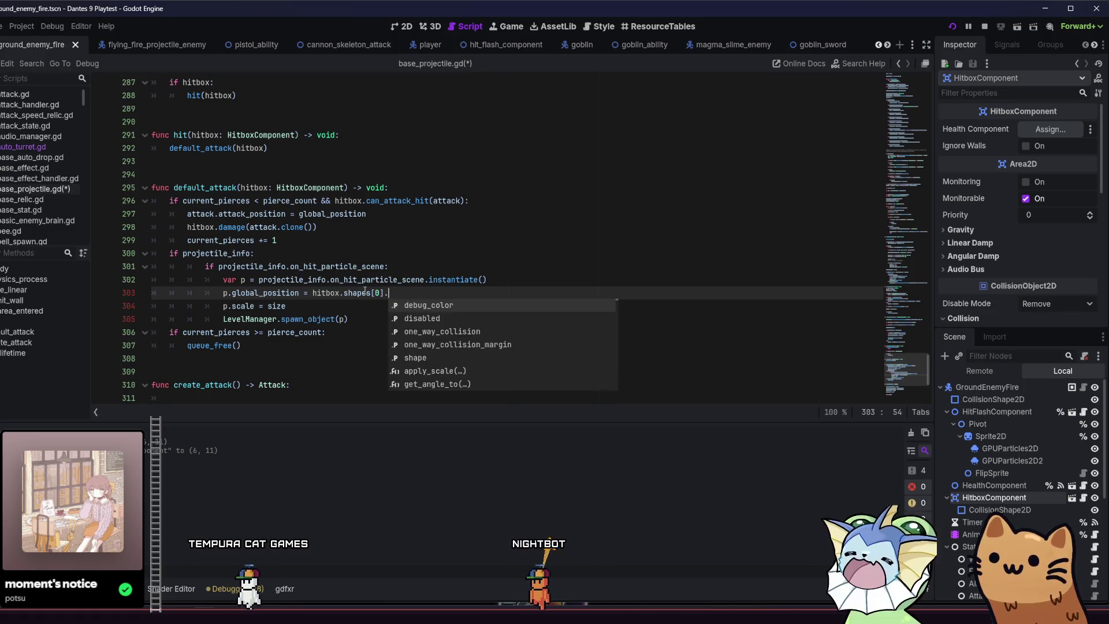
{"action": "key", "text": "Return"}
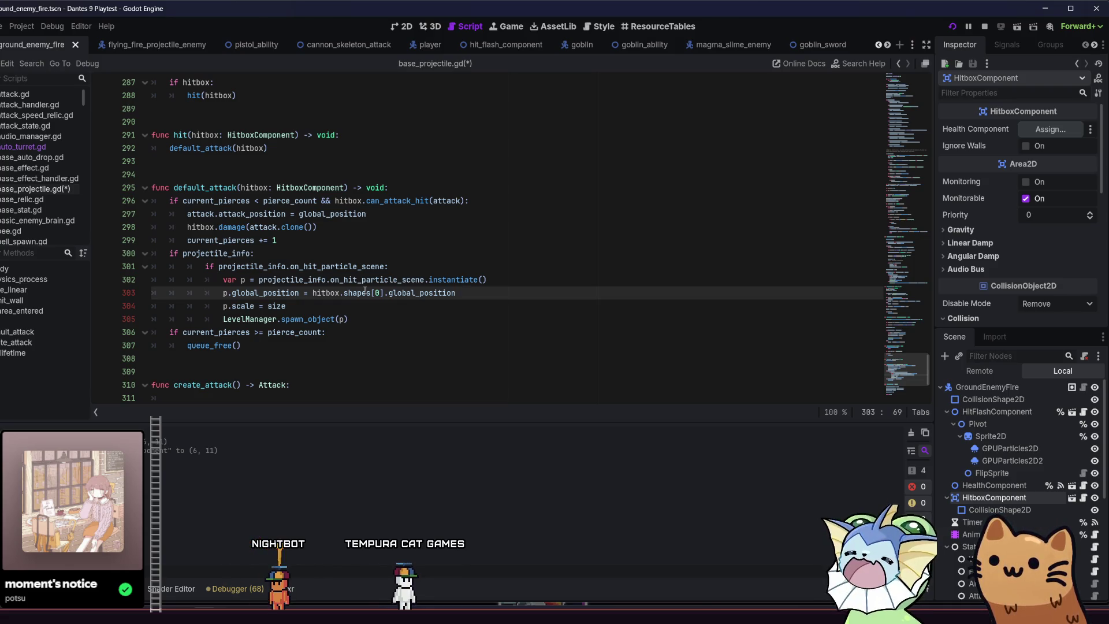
{"action": "type", "text": "."}
{"action": "key", "text": "BackSpace"}
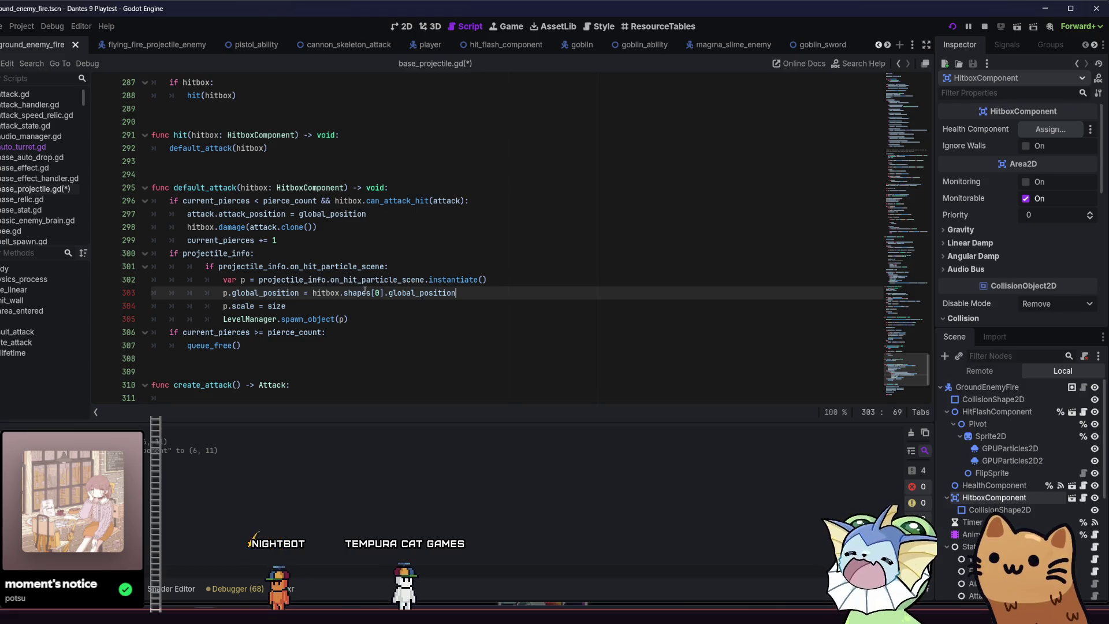
- Wrap it as global_position.lerp(hitbox.shapes[0].global_position, 0.5) and save the script
{"action": "left_click", "coordinate": [312, 293]}
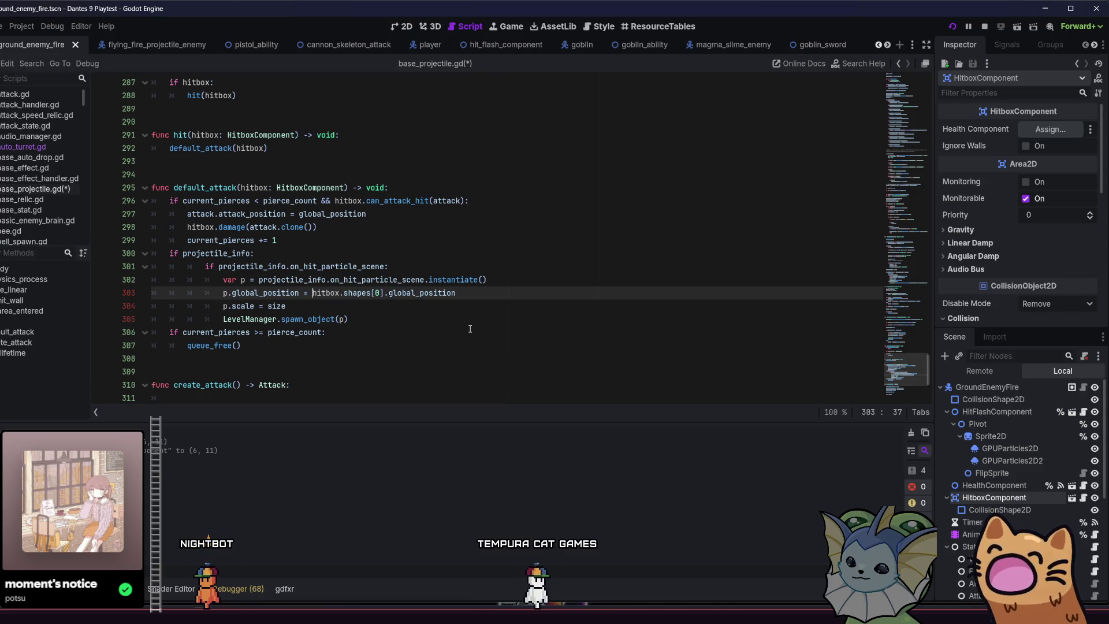
{"action": "type", "text": "global_"}
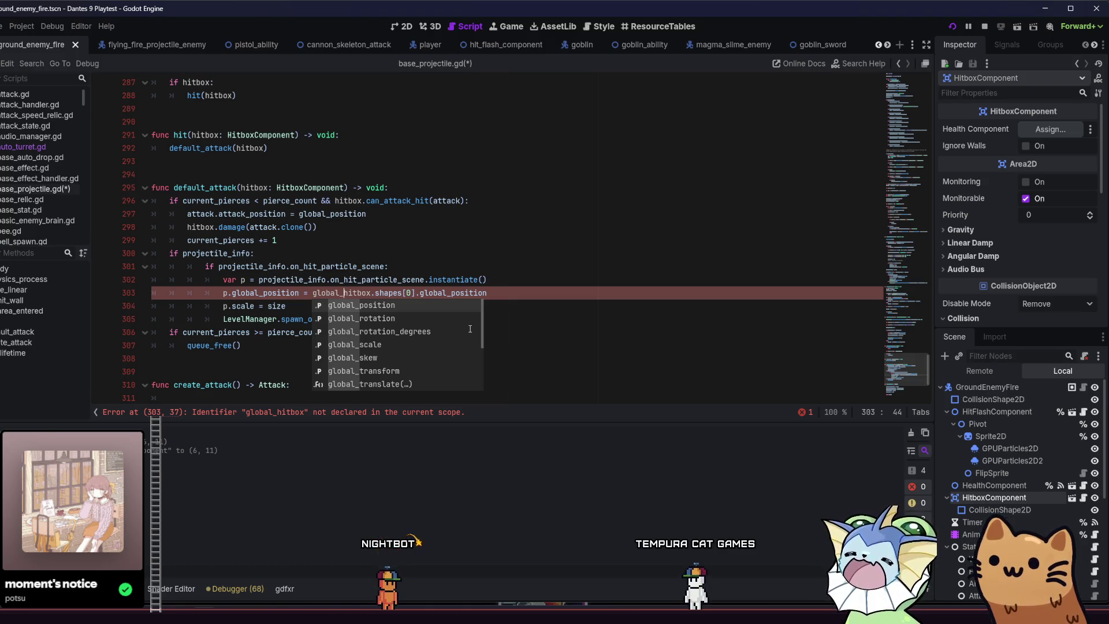
{"action": "type", "text": "position"}
{"action": "type", "text": ".lerp"}
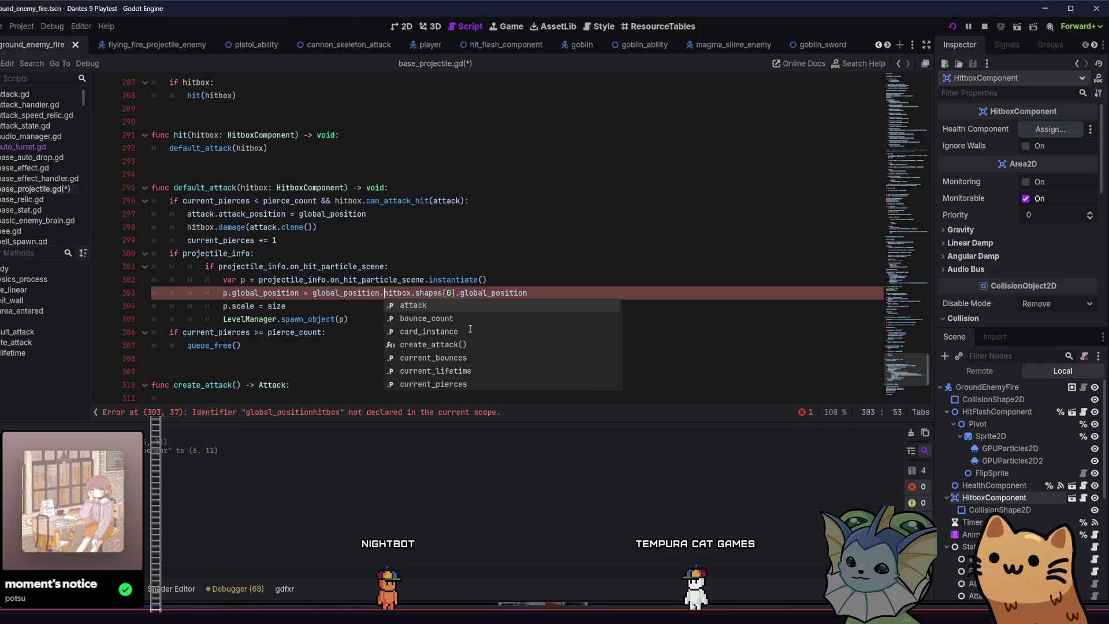
{"action": "type", "text": "("}
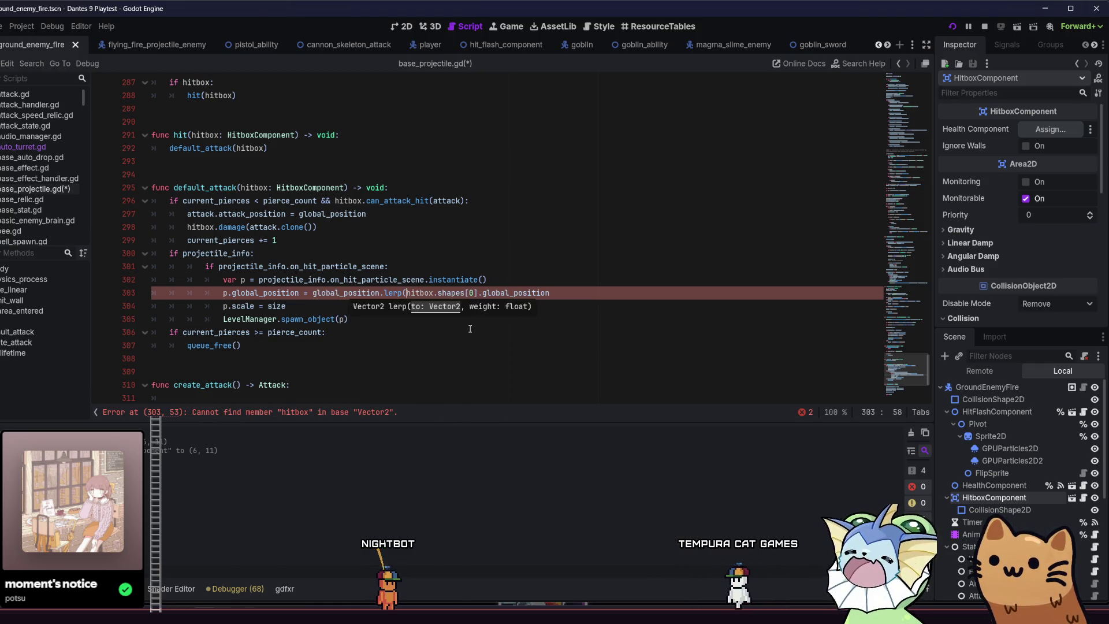
{"action": "left_click", "coordinate": [602, 292]}
{"action": "key", "text": "Left"}
{"action": "type", "text": ", "}
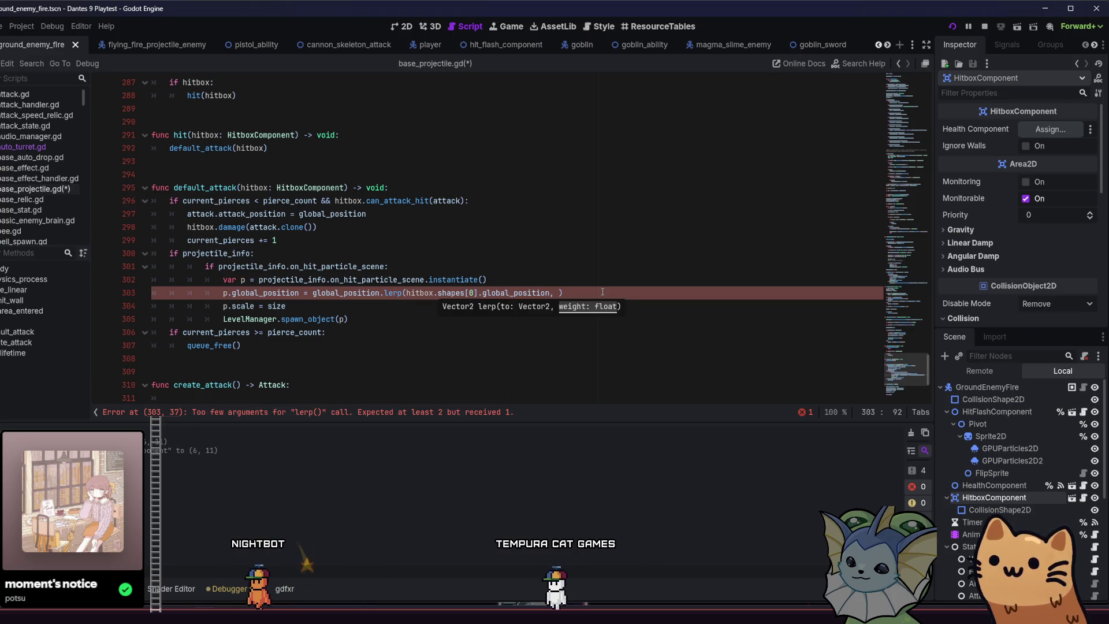
{"action": "type", "text": "0.5"}
{"action": "key", "text": "End"}
{"action": "key", "text": "ctrl+s"}
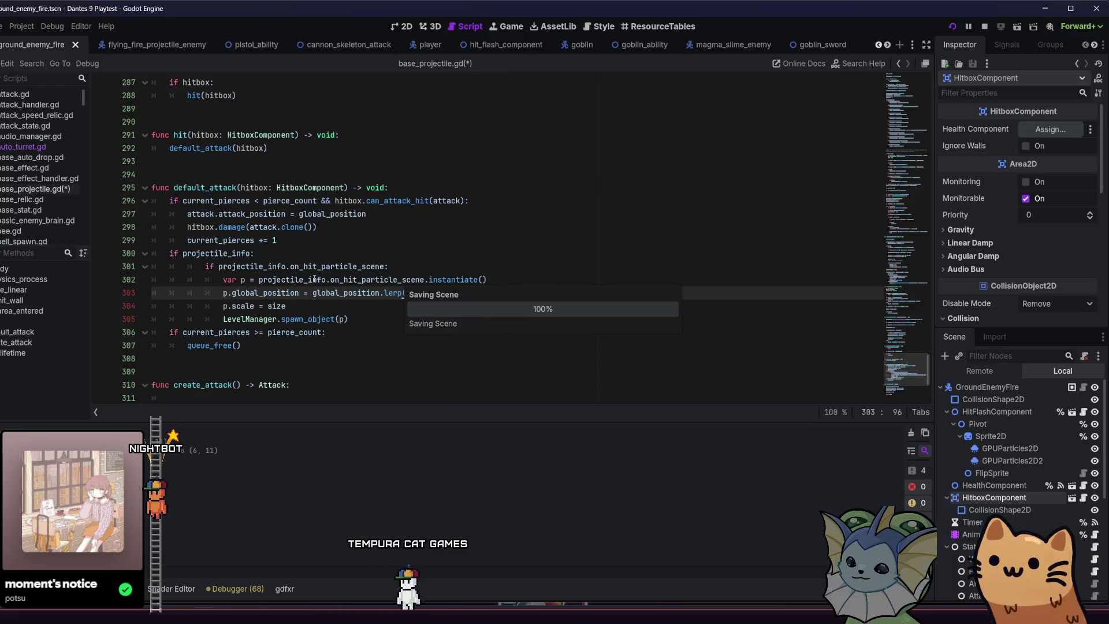
{"action": "left_click", "coordinate": [358, 266]}
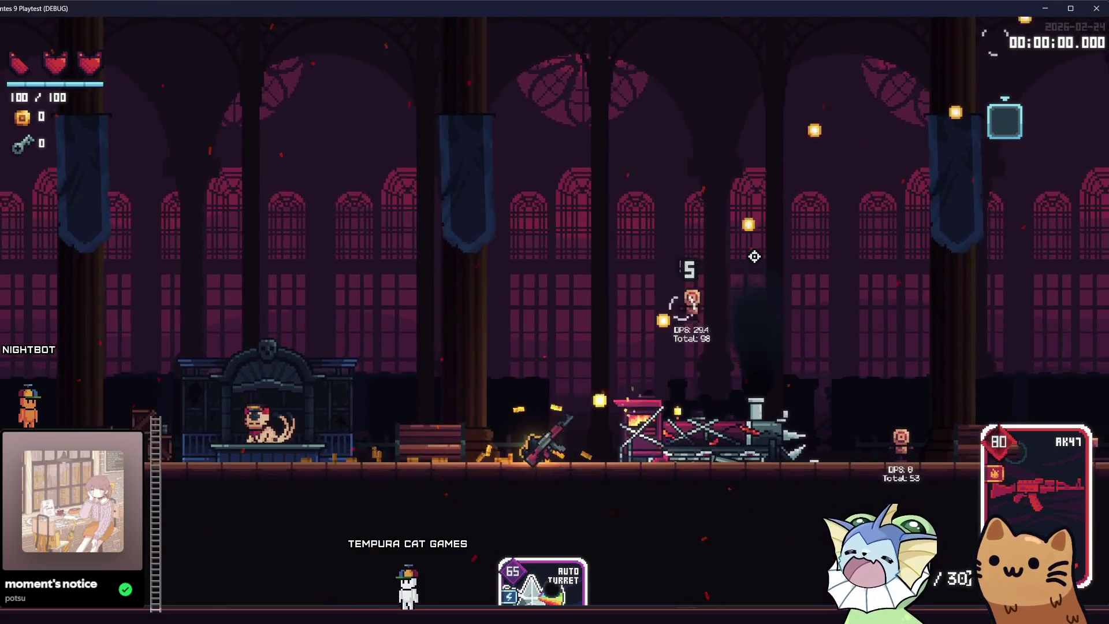
- In the running playtest, walk the player right, then back left toward the dummy
{"action": "key", "text": "d"}
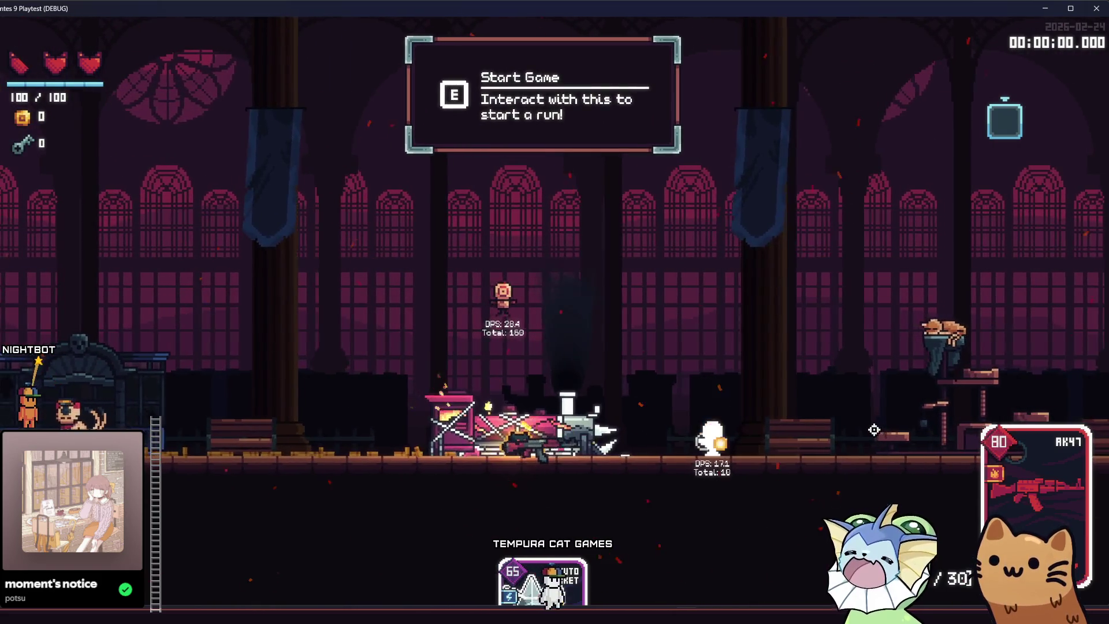
{"action": "key", "text": "a"}
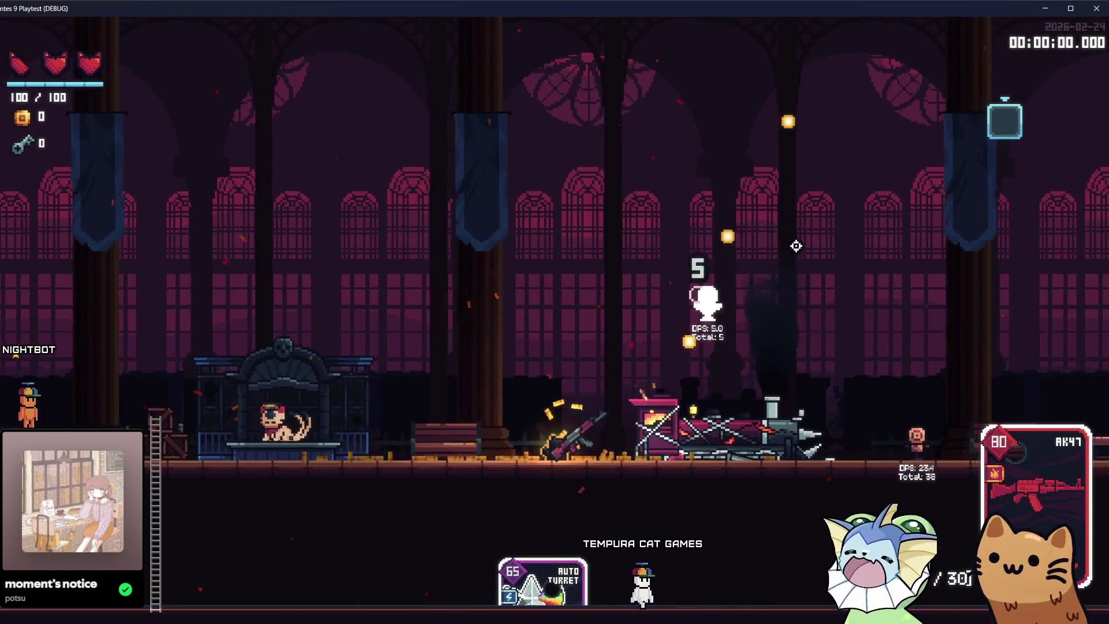
{"action": "key", "text": "a"}
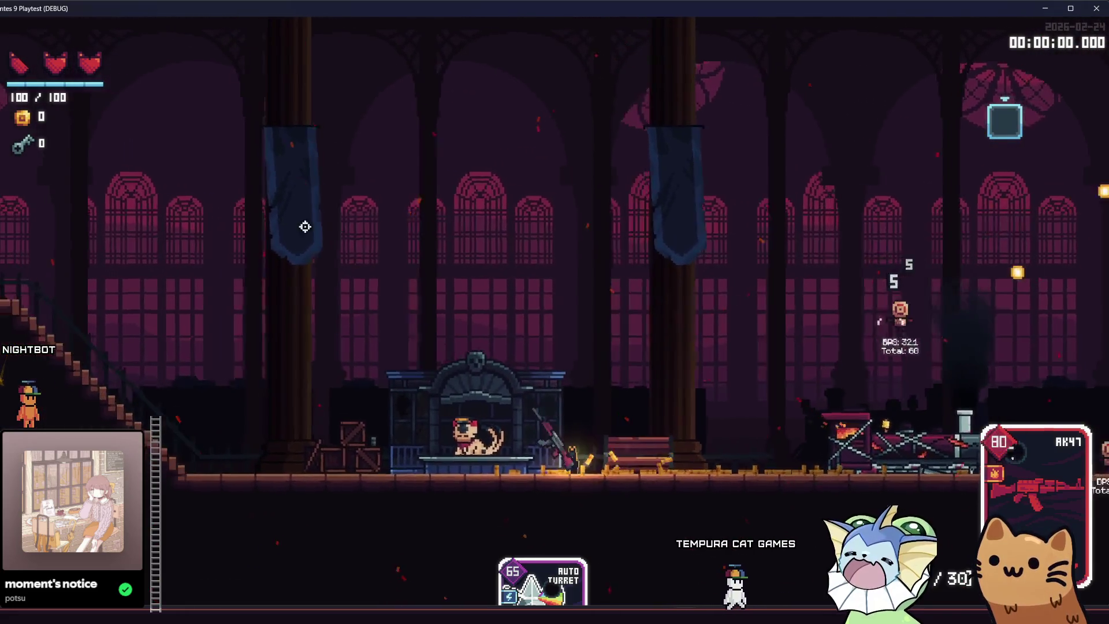
- Open the debug menu and choose wormenemy from the Enemy > Spawn Enemy list
{"action": "key", "text": "grave"}
{"action": "left_click", "coordinate": [141, 274]}
{"action": "left_click", "coordinate": [294, 134]}
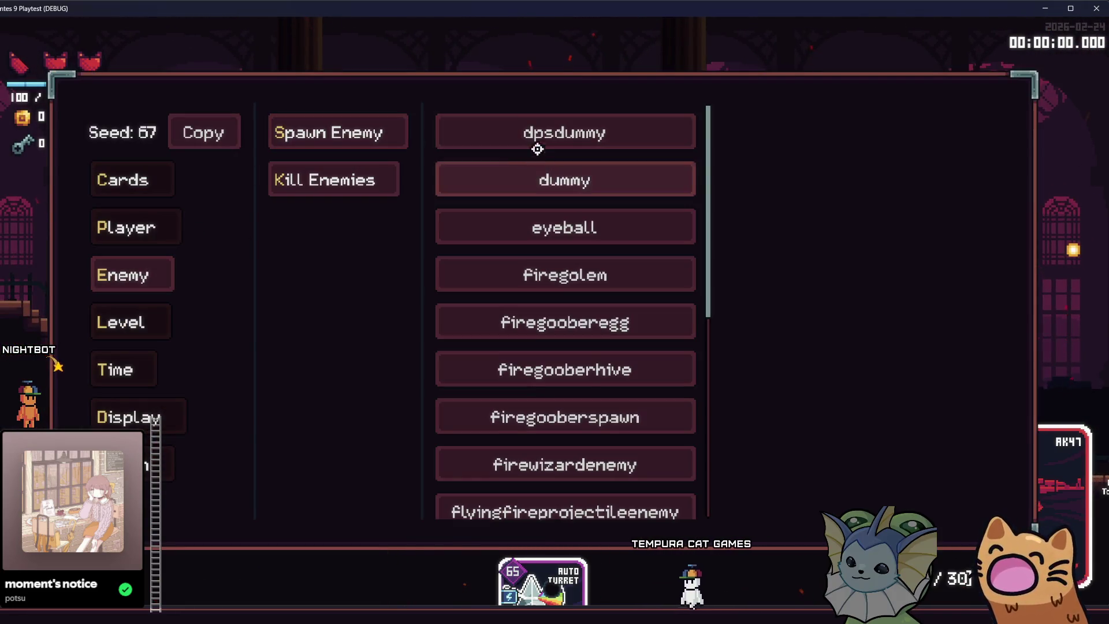
{"action": "scroll", "coordinate": [510, 327], "scroll_direction": "down", "scroll_amount": 2}
{"action": "scroll", "coordinate": [513, 341], "scroll_direction": "up", "scroll_amount": 1}
{"action": "scroll", "coordinate": [511, 343], "scroll_direction": "down", "scroll_amount": 5}
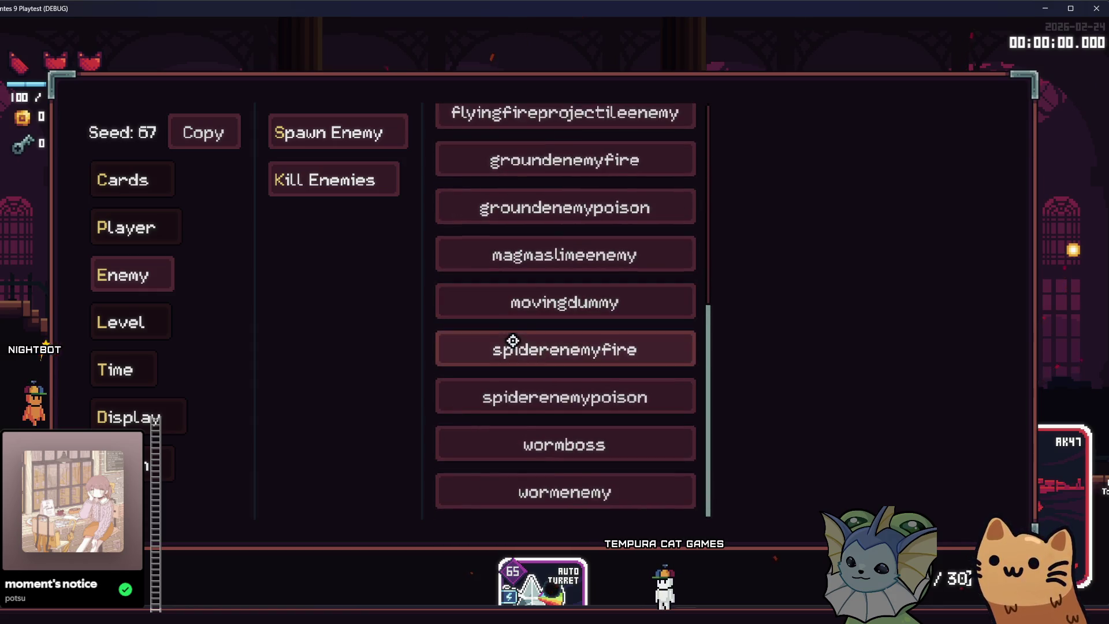
{"action": "left_click", "coordinate": [453, 487]}
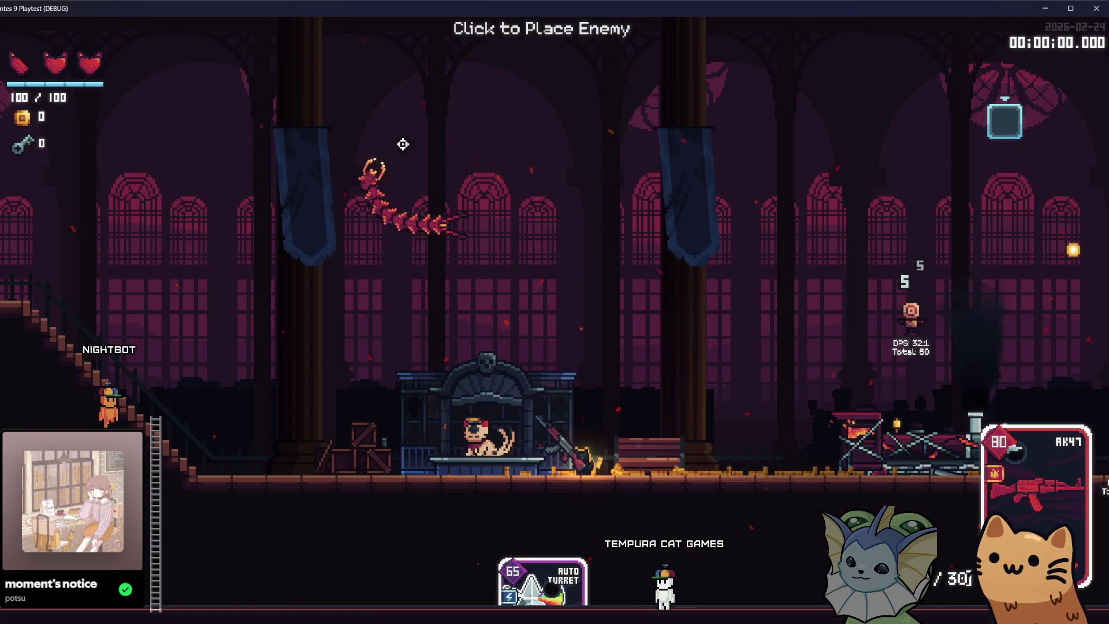
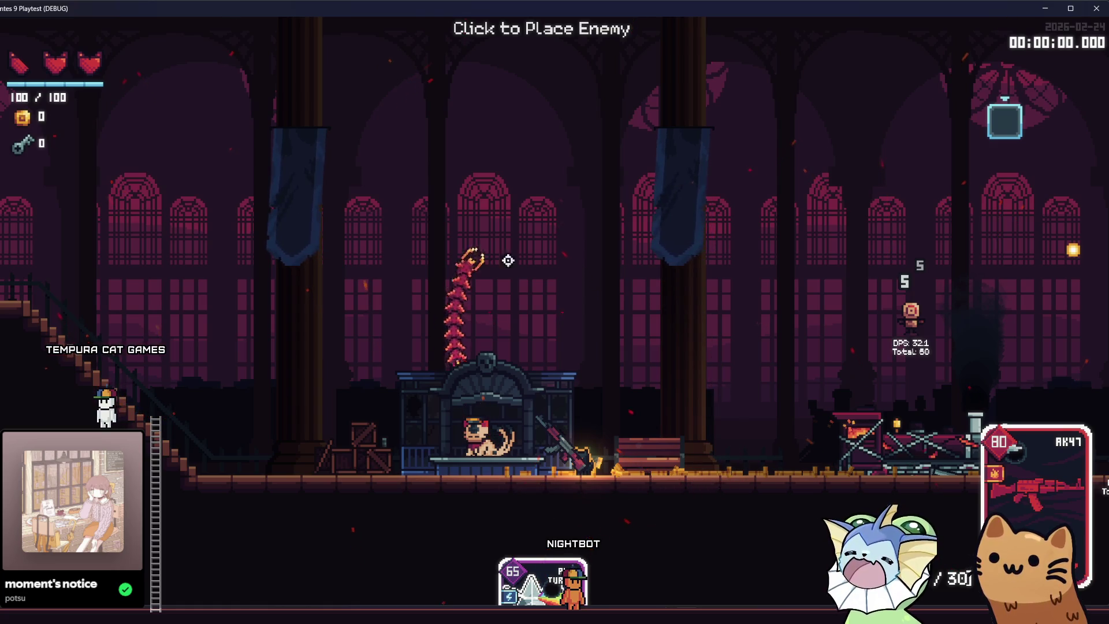
- Drop the worm enemy into the hall, shoot the AK47 at the dummy, and open the debug panel
{"action": "left_click", "coordinate": [611, 279]}
{"action": "key", "text": "Escape"}
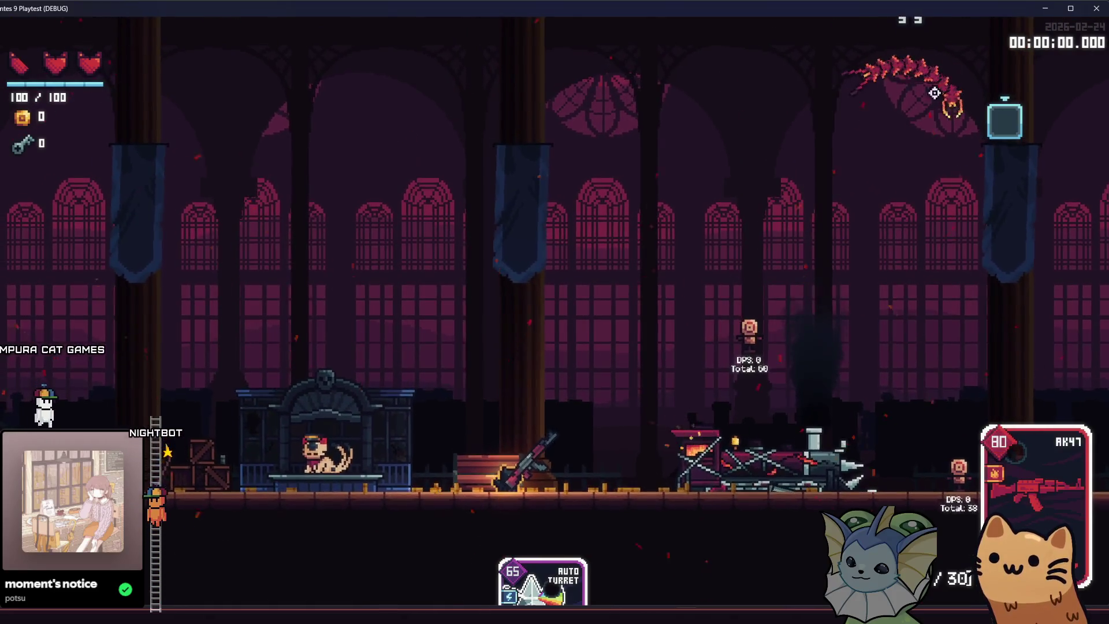
{"action": "left_click", "coordinate": [940, 98]}
{"action": "left_click", "coordinate": [873, 153]}
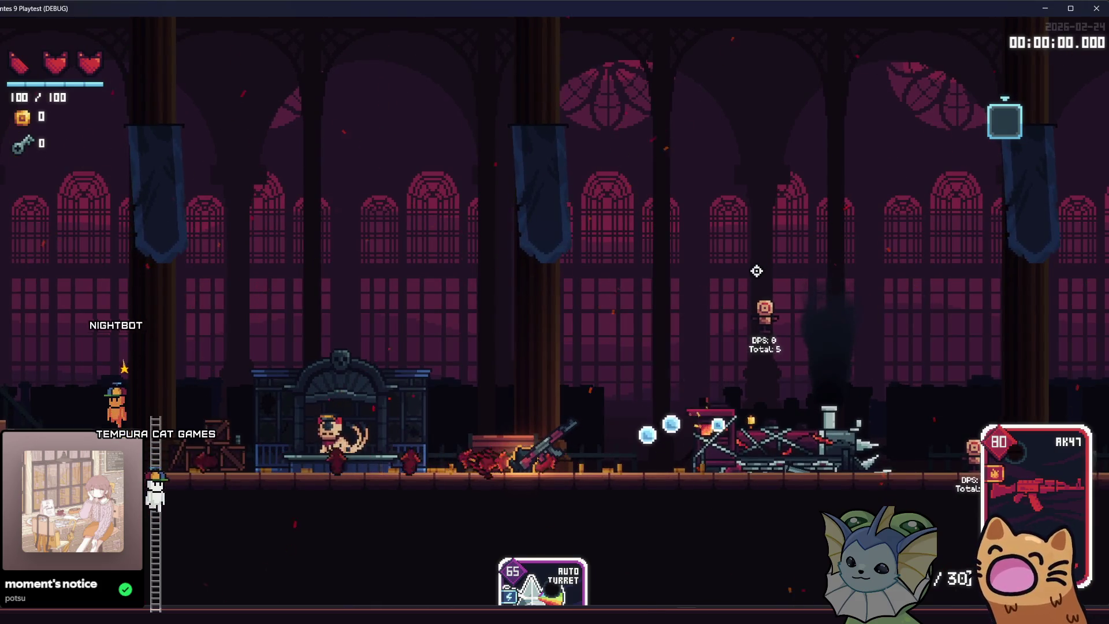
{"action": "left_click", "coordinate": [722, 293]}
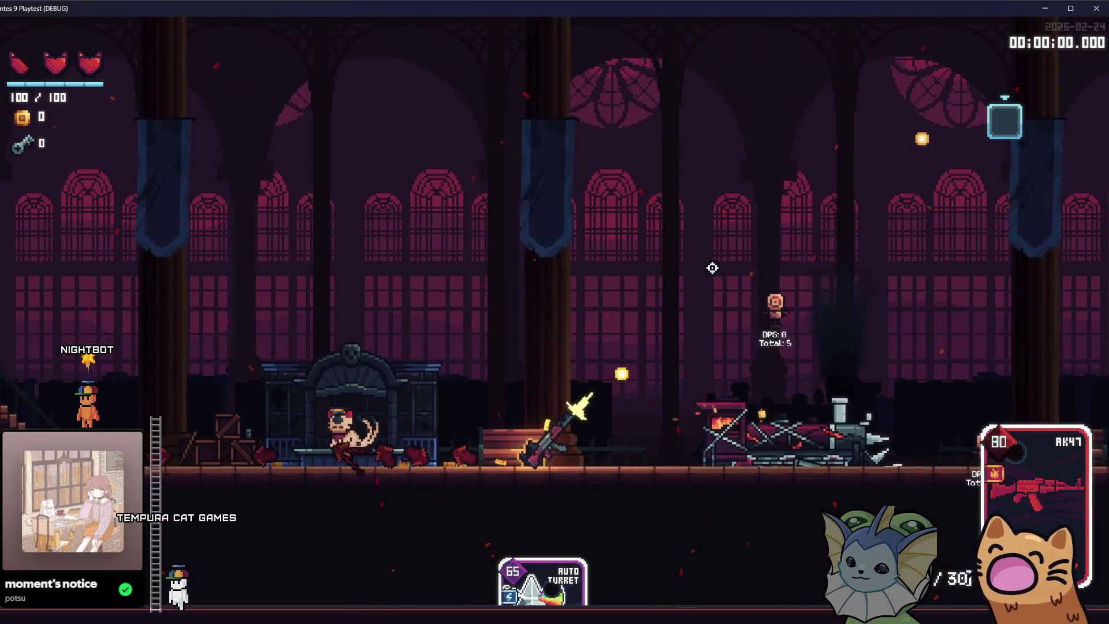
{"action": "key", "text": "F1"}
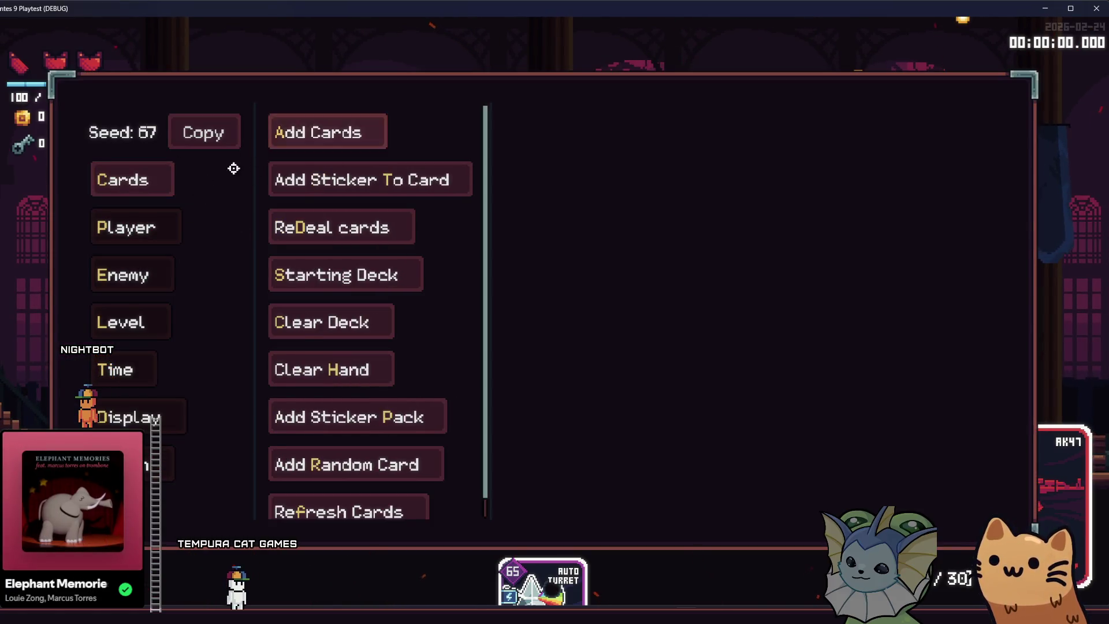
- Add an AK47 card and an SMG card to the hand from the debug menu
{"action": "left_click", "coordinate": [300, 144]}
{"action": "left_click", "coordinate": [574, 179]}
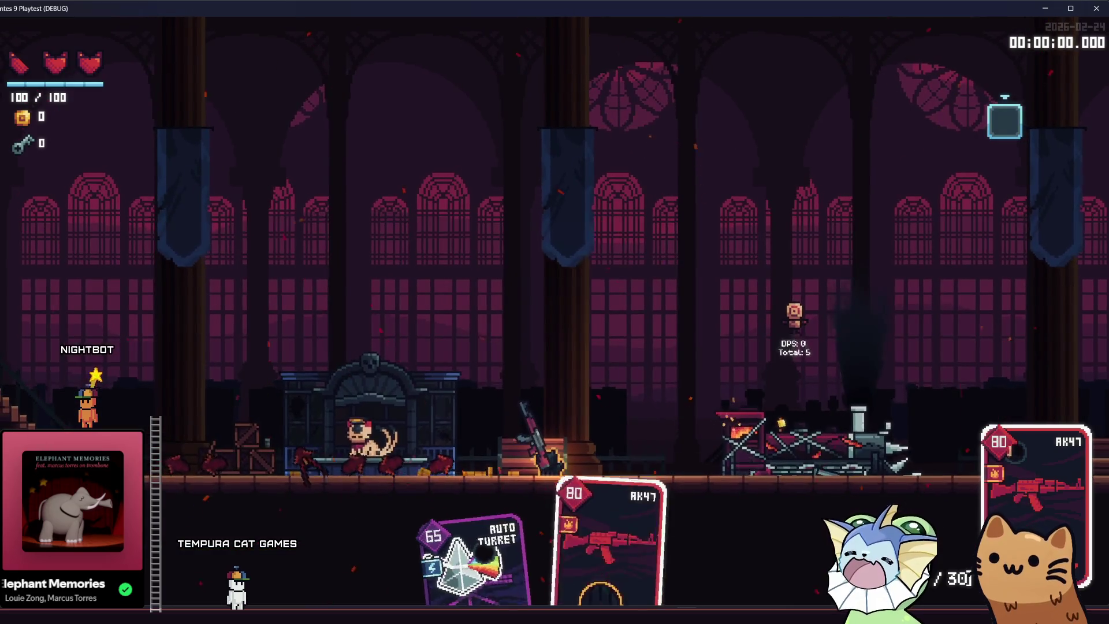
{"action": "key", "text": "F1"}
{"action": "left_click", "coordinate": [167, 179]}
{"action": "scroll", "coordinate": [570, 355], "scroll_direction": "down", "scroll_amount": 3}
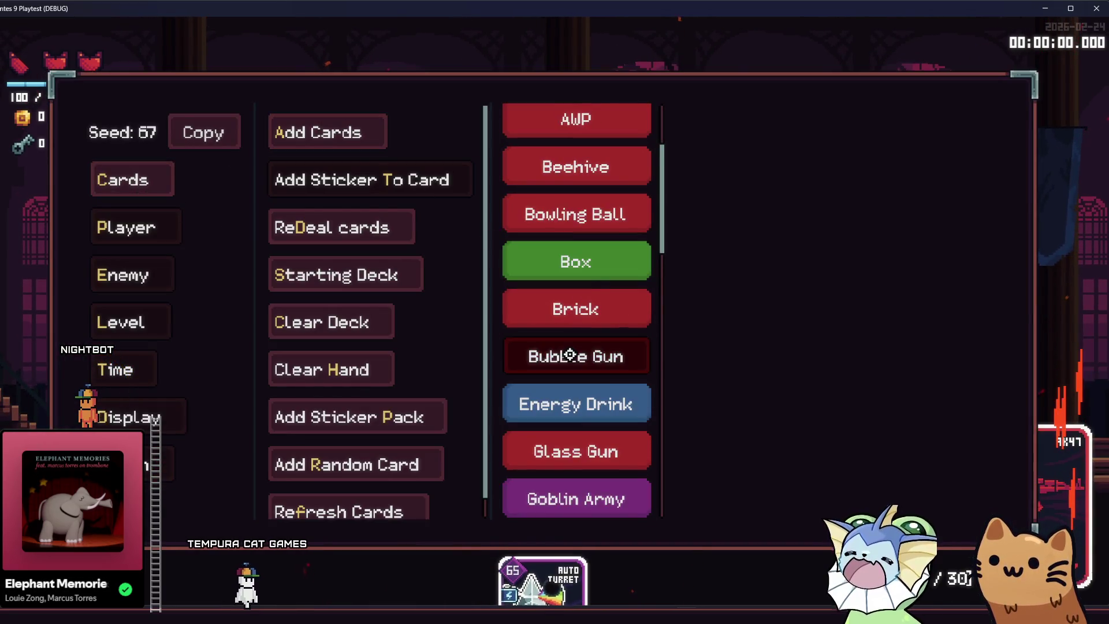
{"action": "scroll", "coordinate": [570, 355], "scroll_direction": "down", "scroll_amount": 10}
{"action": "left_click", "coordinate": [572, 370]}
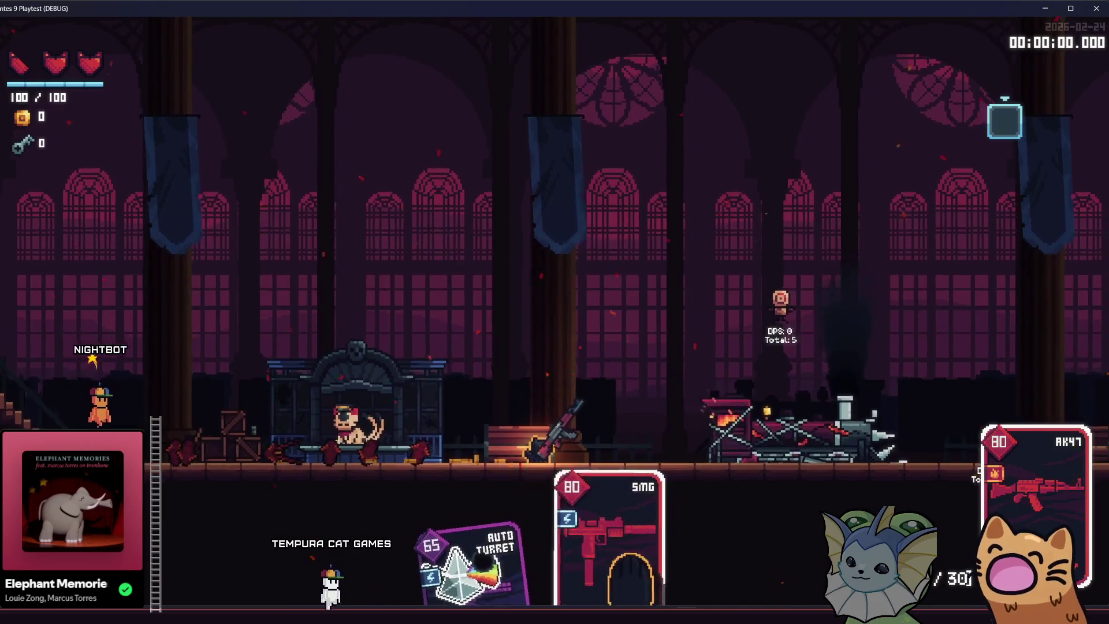
- Spawn a wormenemy in the hall and fire the SMG at it
{"action": "key", "text": "F1"}
{"action": "left_click", "coordinate": [152, 275]}
{"action": "left_click", "coordinate": [323, 134]}
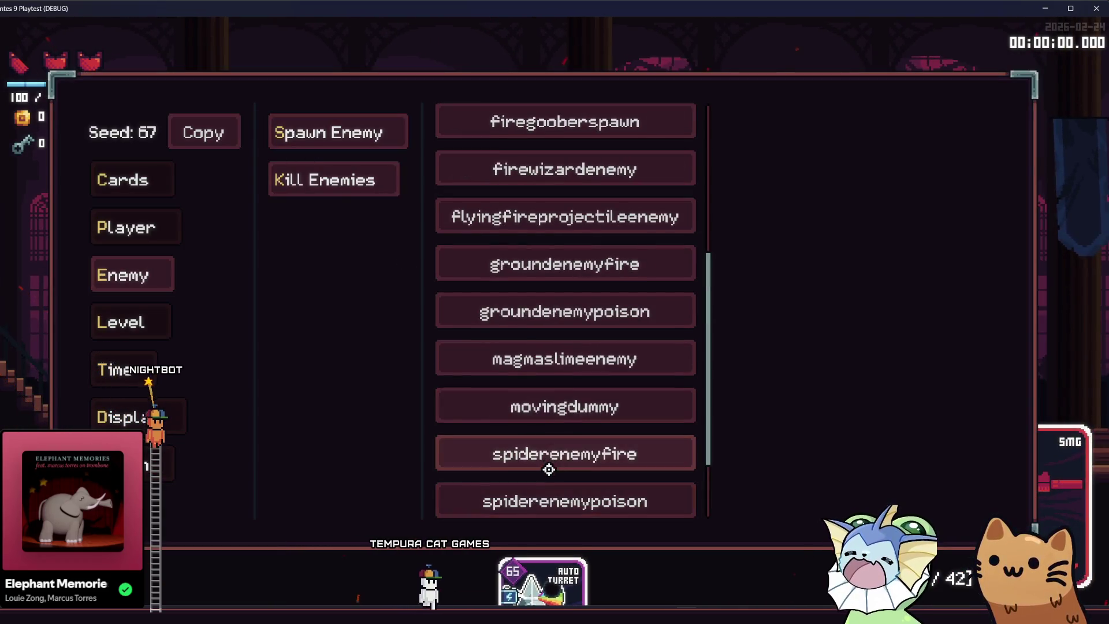
{"action": "scroll", "coordinate": [548, 464], "scroll_direction": "down", "scroll_amount": 3}
{"action": "left_click", "coordinate": [563, 491]}
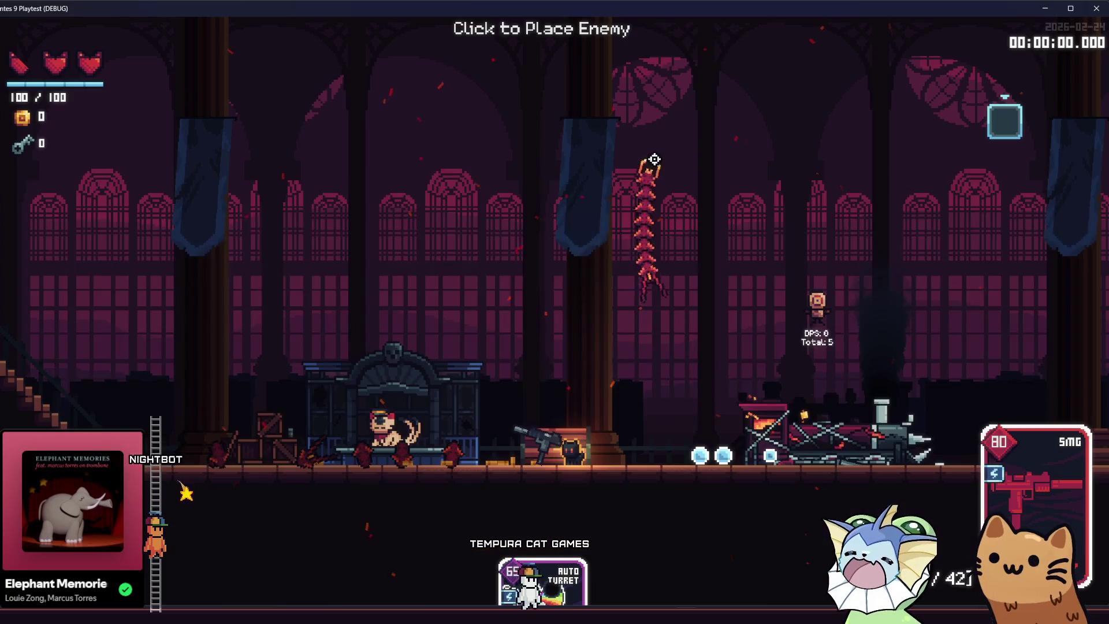
{"action": "left_click", "coordinate": [653, 160]}
{"action": "key", "text": "F1"}
{"action": "key", "text": "F1"}
{"action": "mouse_move", "coordinate": [523, 175]}
{"action": "left_mouse_down"}
{"action": "mouse_move", "coordinate": [589, 297]}
{"action": "mouse_move", "coordinate": [649, 366]}
{"action": "mouse_move", "coordinate": [758, 412]}
{"action": "mouse_move", "coordinate": [746, 396]}
{"action": "left_mouse_up"}
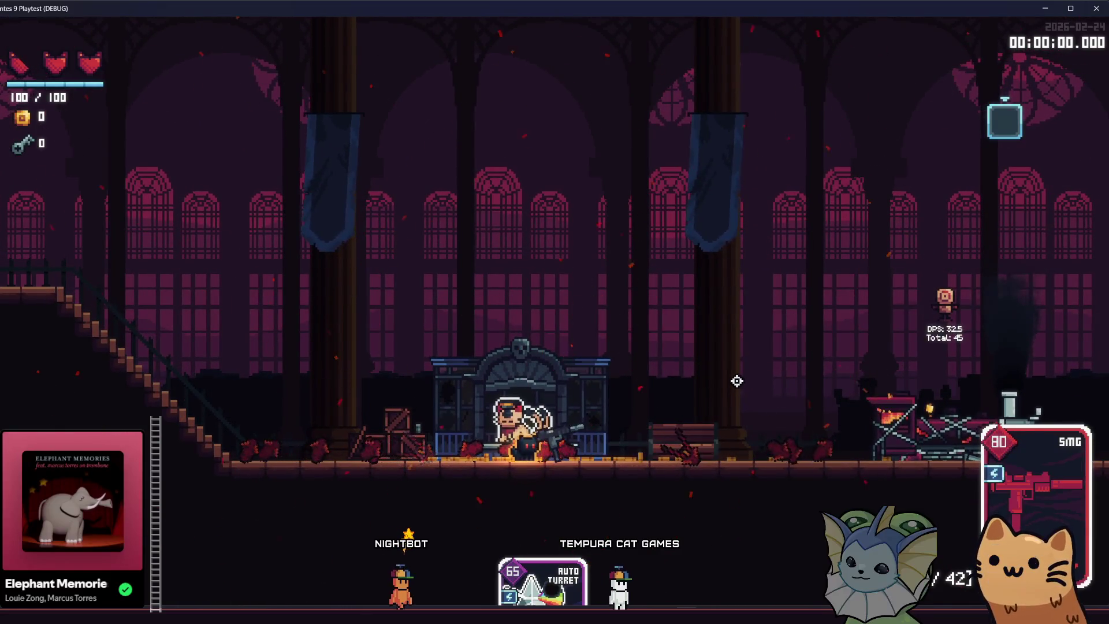
- Spawn a second wormenemy lower in the level, shoot it, then return to Godot
{"action": "key", "text": "F1"}
{"action": "left_click", "coordinate": [157, 281]}
{"action": "left_click", "coordinate": [338, 132]}
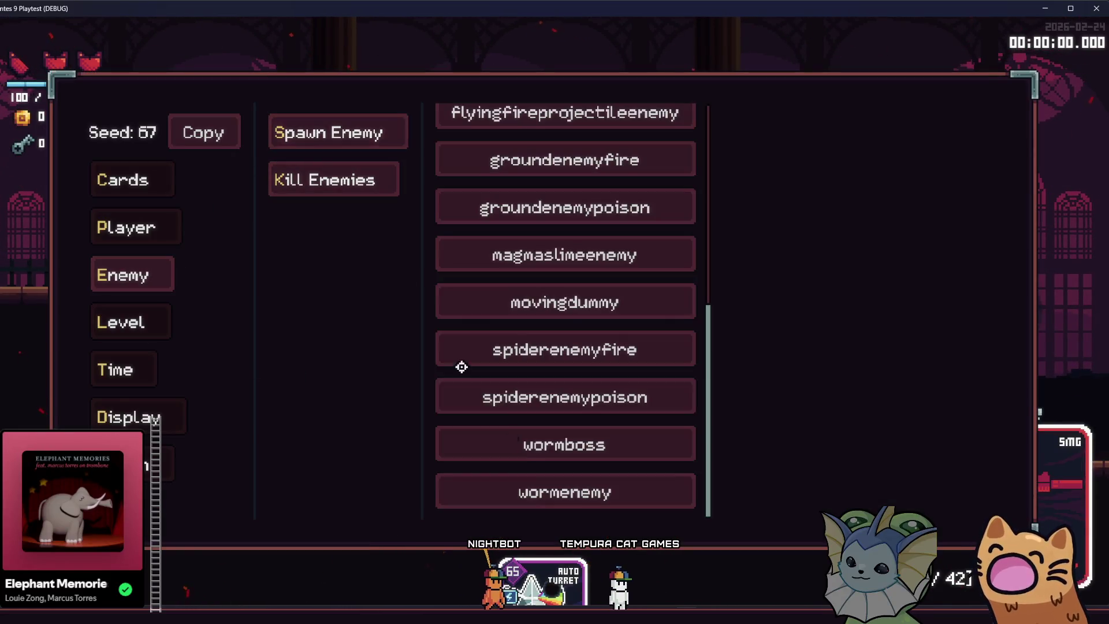
{"action": "left_click", "coordinate": [557, 491]}
{"action": "left_click", "coordinate": [680, 364]}
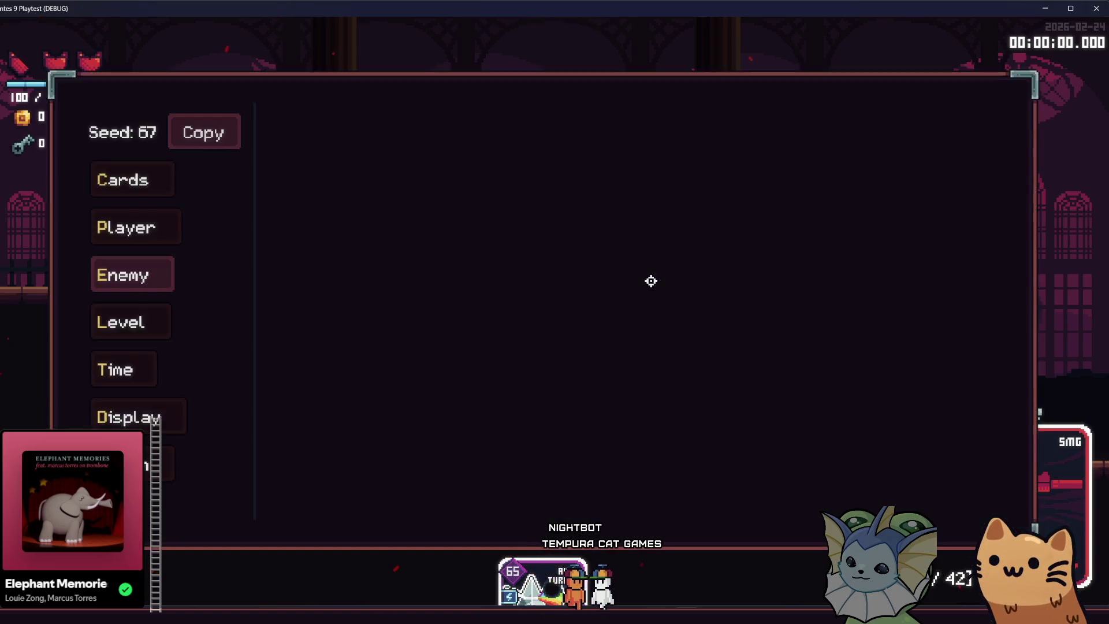
{"action": "key", "text": "F1"}
{"action": "mouse_move", "coordinate": [745, 323]}
{"action": "left_mouse_down"}
{"action": "mouse_move", "coordinate": [764, 334]}
{"action": "mouse_move", "coordinate": [693, 376]}
{"action": "mouse_move", "coordinate": [731, 398]}
{"action": "left_mouse_up"}
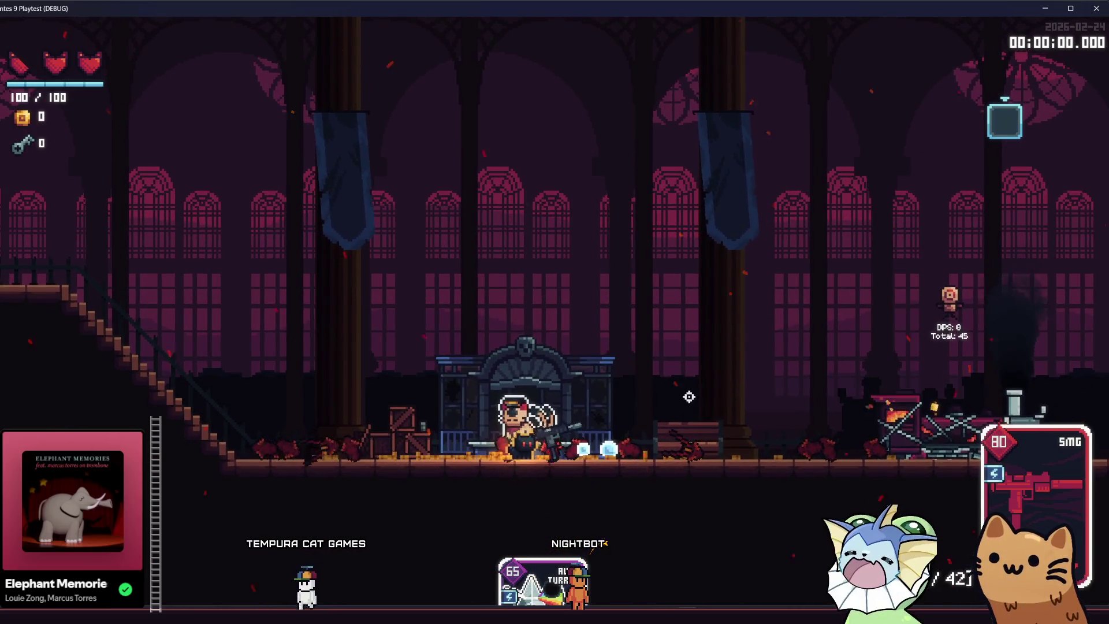
{"action": "key", "text": "d"}
{"action": "key", "text": "d"}
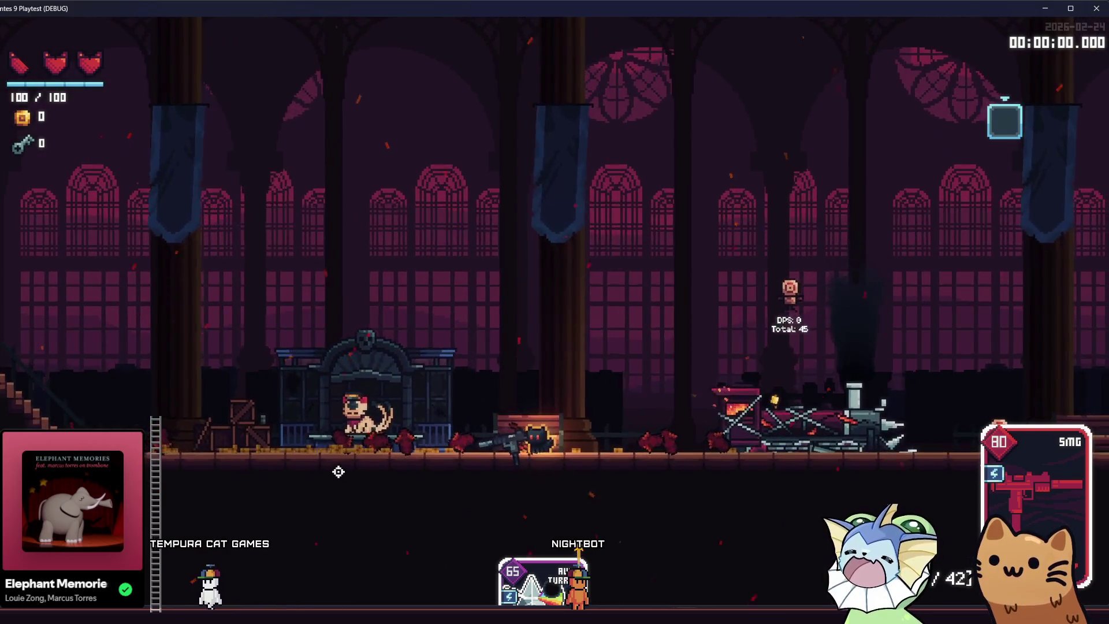
{"action": "key", "text": "alt+Tab"}
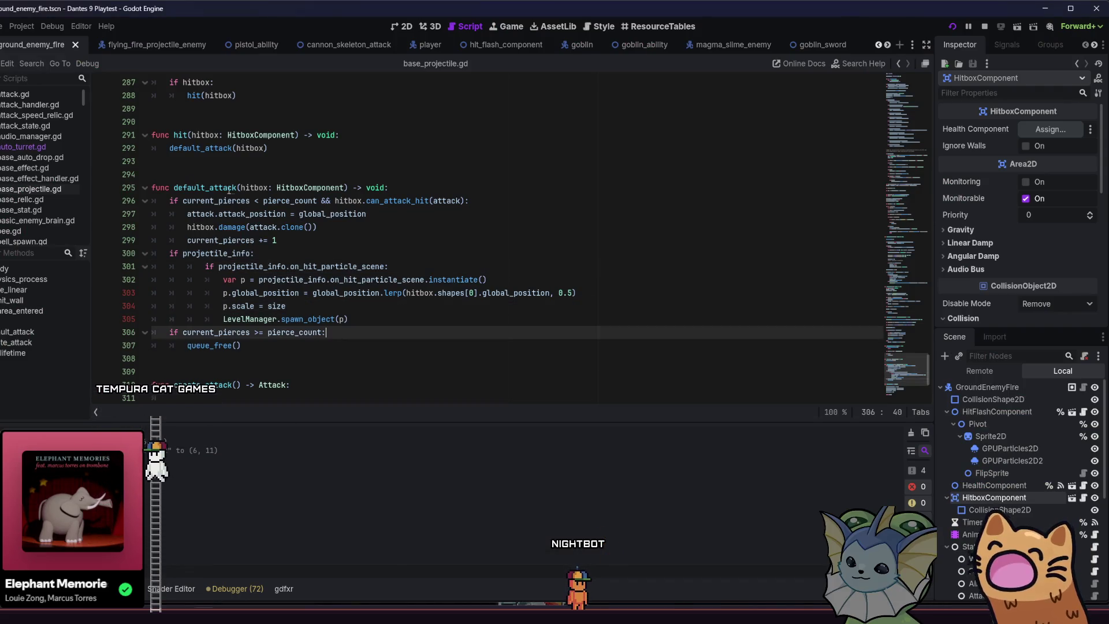
{"action": "left_click", "coordinate": [250, 179]}
{"action": "left_click", "coordinate": [287, 183]}
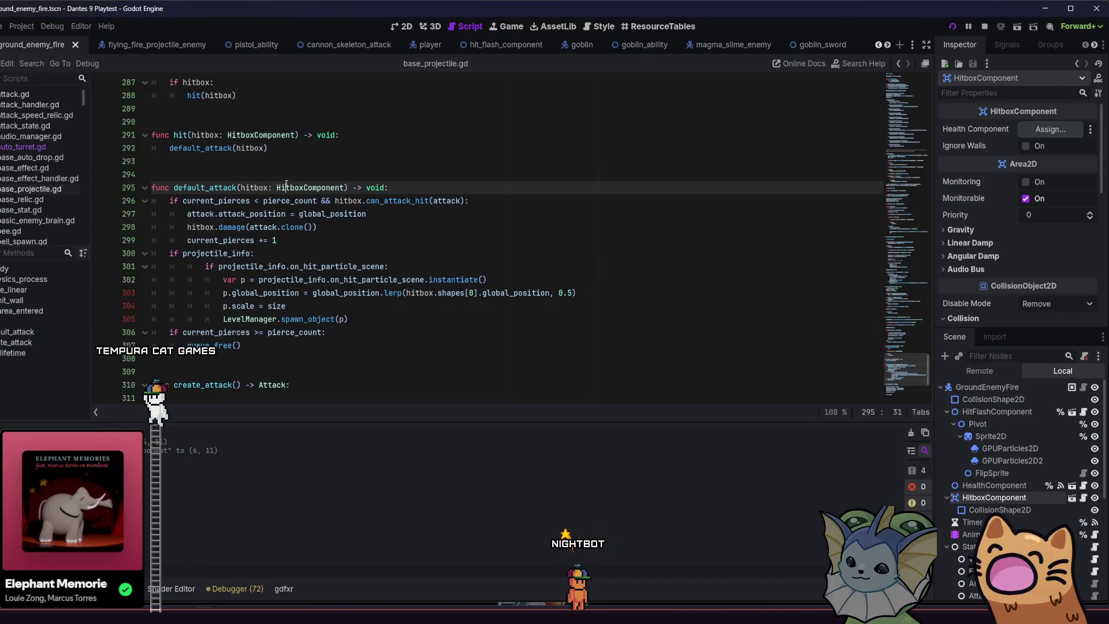
{"action": "left_click", "coordinate": [233, 265]}
{"action": "mouse_move", "coordinate": [189, 258]}
{"action": "left_mouse_down"}
{"action": "mouse_move", "coordinate": [384, 269]}
{"action": "mouse_move", "coordinate": [346, 294]}
{"action": "left_mouse_up"}
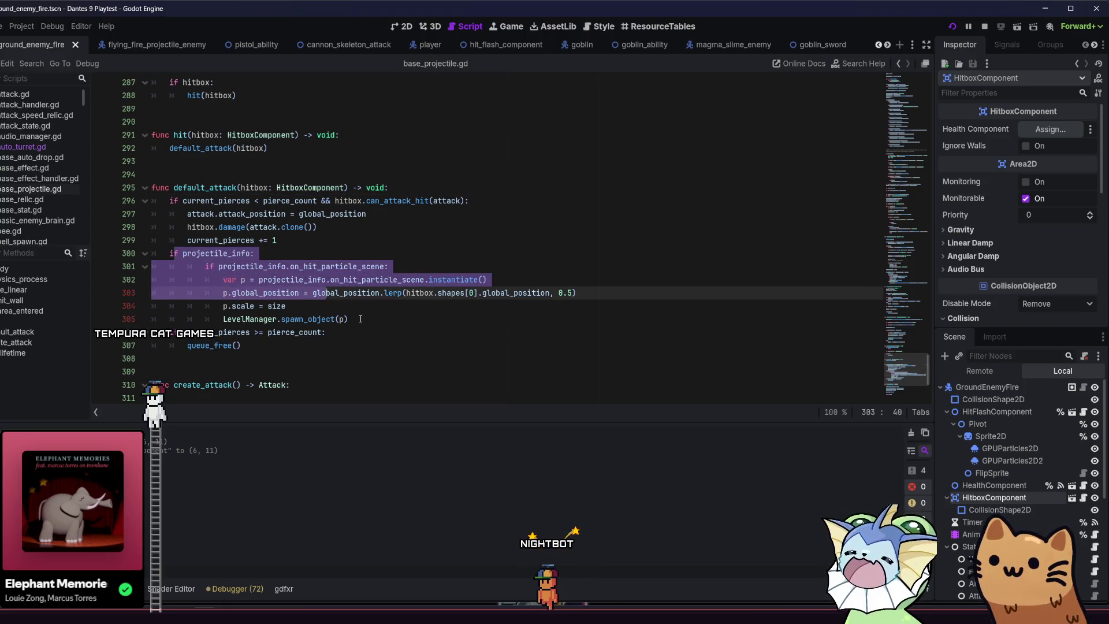
{"action": "left_click", "coordinate": [356, 310]}
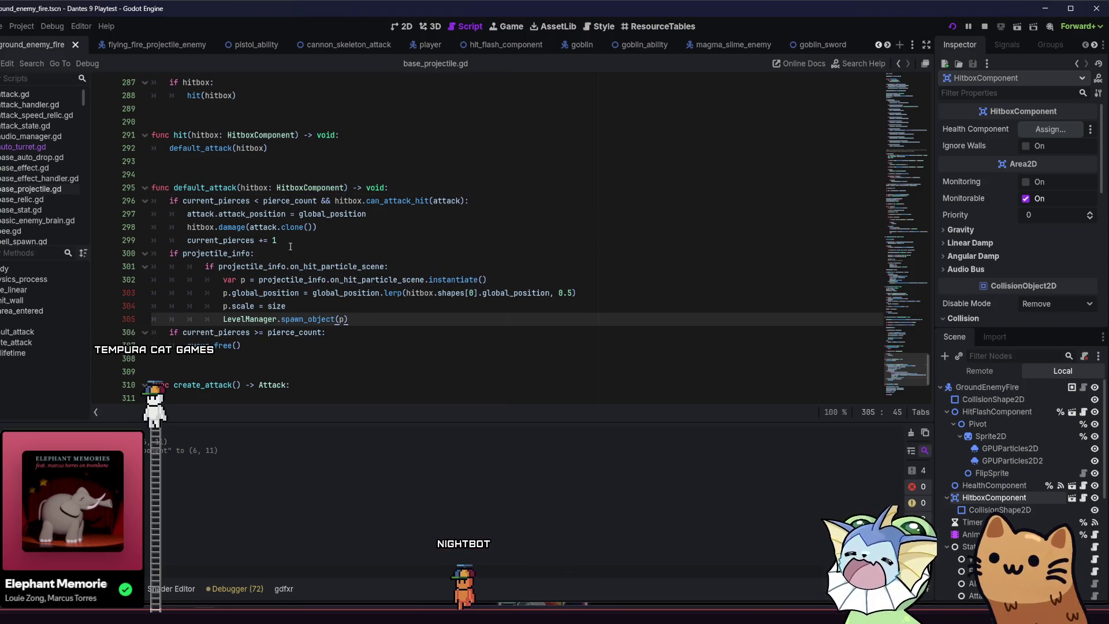
{"action": "left_click", "coordinate": [370, 214]}
{"action": "left_click", "coordinate": [302, 241]}
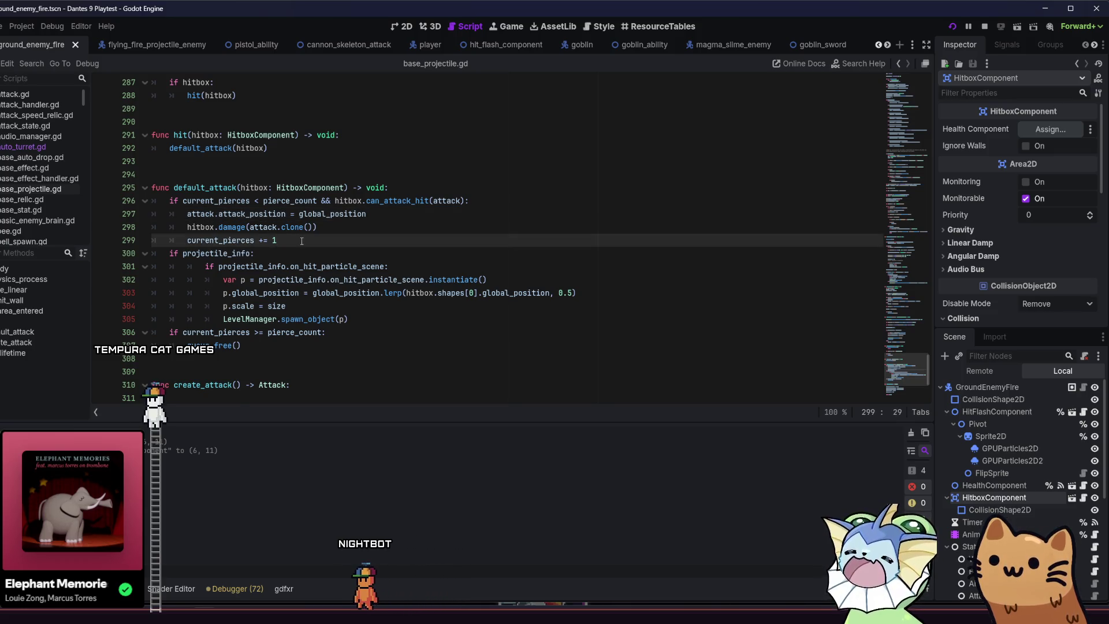
{"action": "key", "text": "Return"}
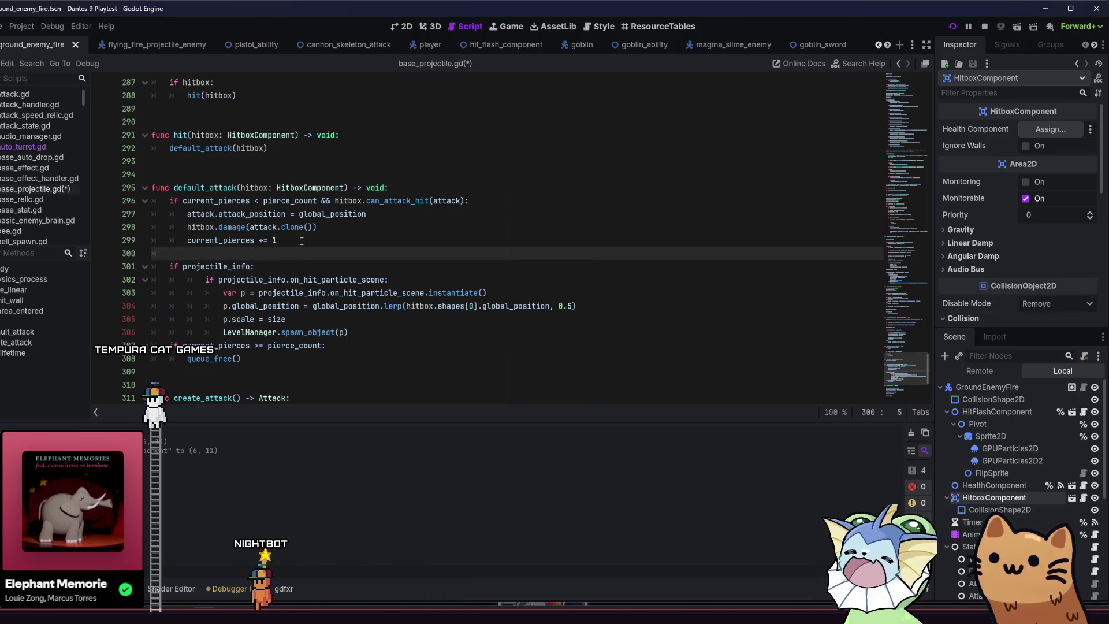
{"action": "type", "text": "hit"}
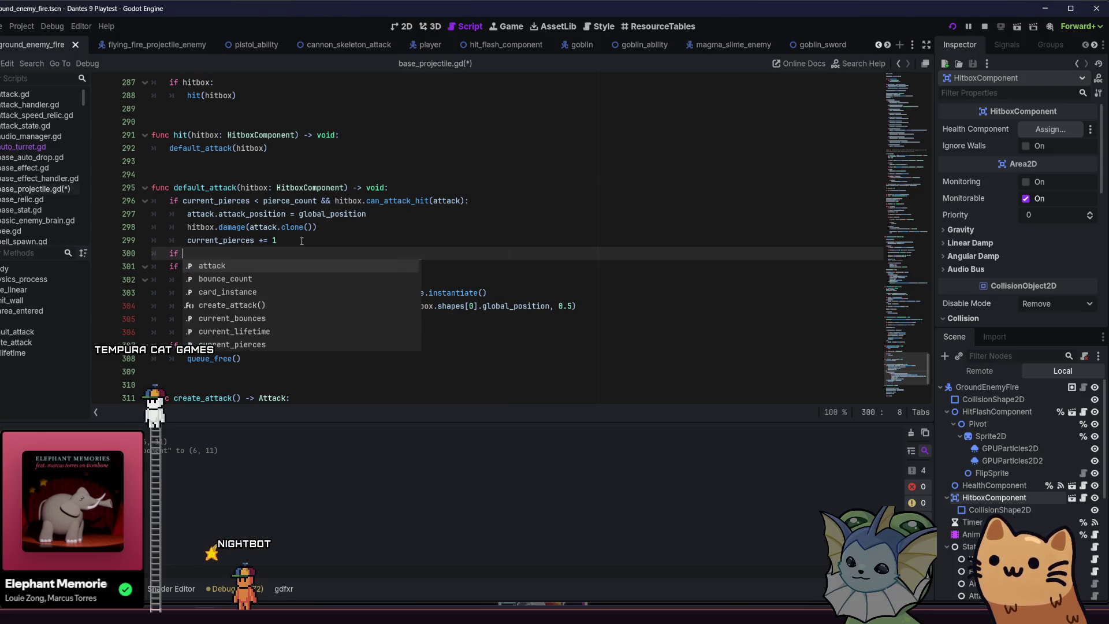
{"action": "type", "text": "box.can"}
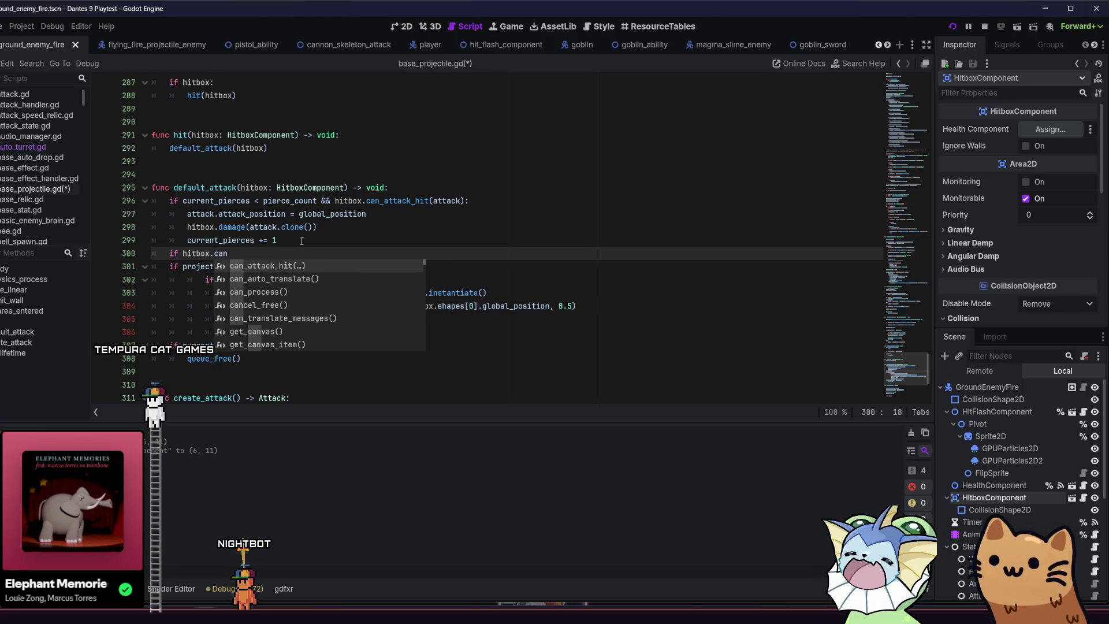
{"action": "key", "text": "Return"}
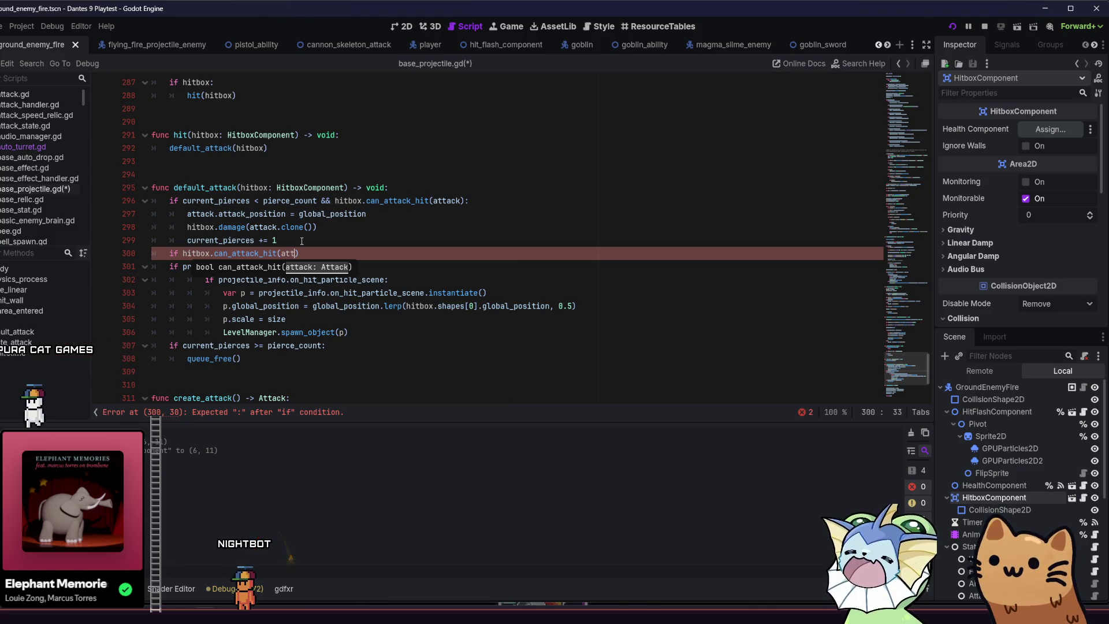
{"action": "type", "text": "ack)"}
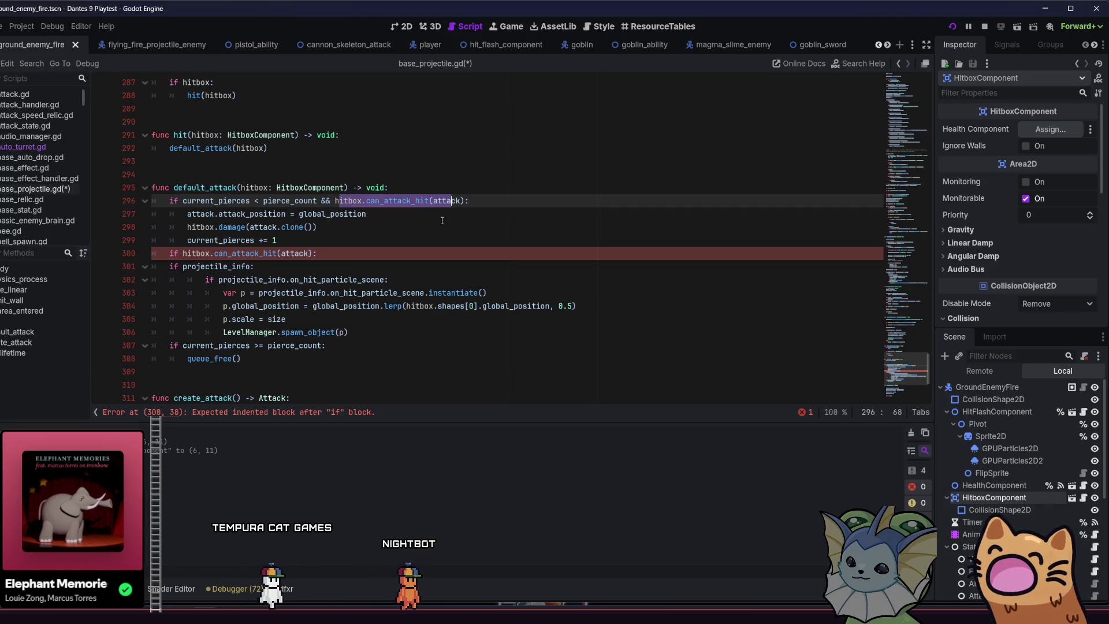
{"action": "left_click_drag", "start_coordinate": [318, 253], "coordinate": [107, 246]}
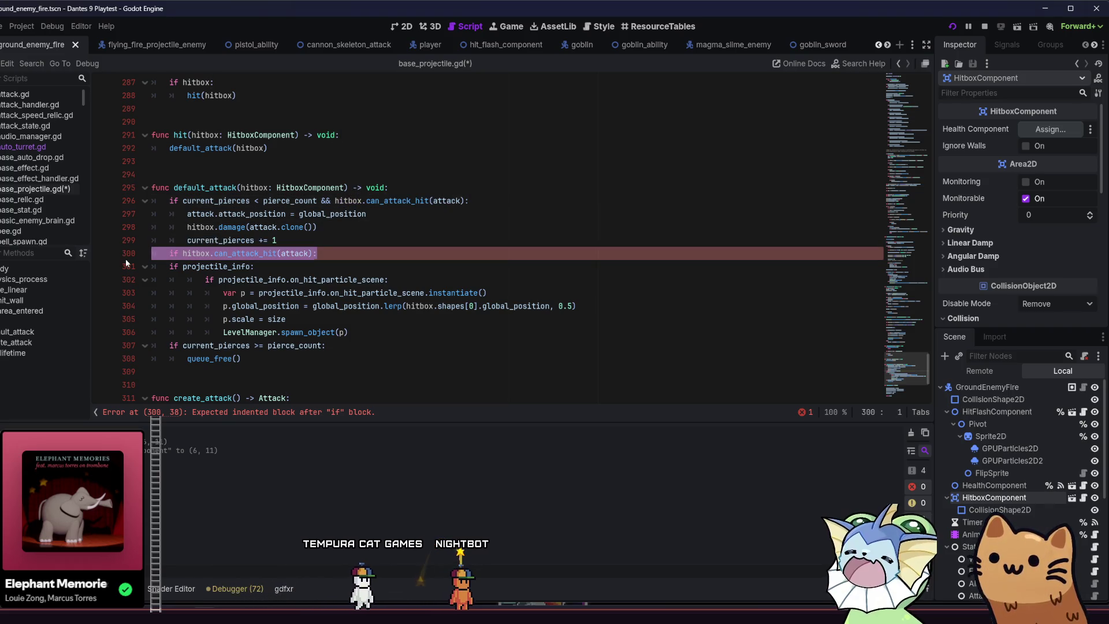
{"action": "key", "text": "ctrl+z"}
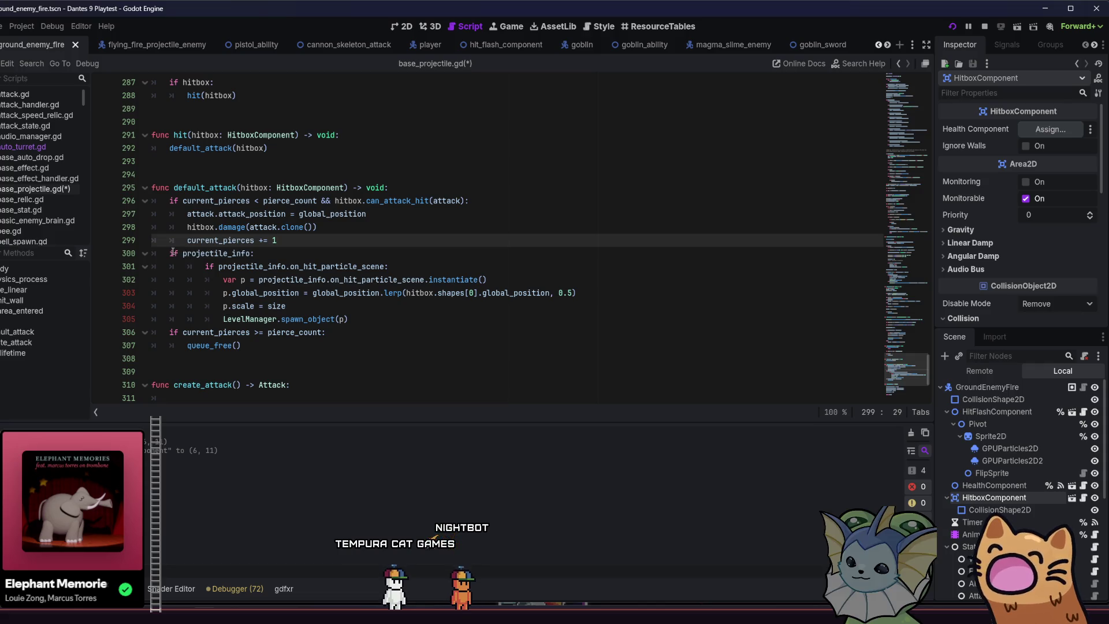
- Indent the 'if projectile_info' particle-spawning block one level in default_attack
{"action": "left_click", "coordinate": [170, 253]}
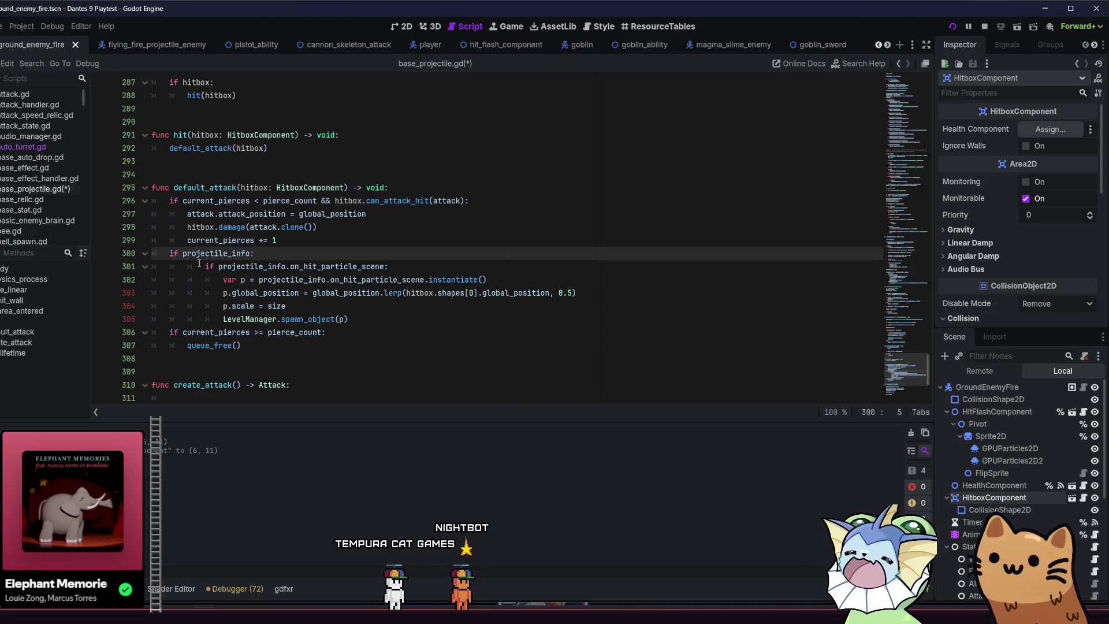
{"action": "left_click", "coordinate": [215, 253]}
{"action": "key", "text": "Tab"}
{"action": "mouse_move", "coordinate": [348, 318]}
{"action": "left_mouse_down"}
{"action": "mouse_move", "coordinate": [260, 306]}
{"action": "mouse_move", "coordinate": [187, 254]}
{"action": "left_mouse_up"}
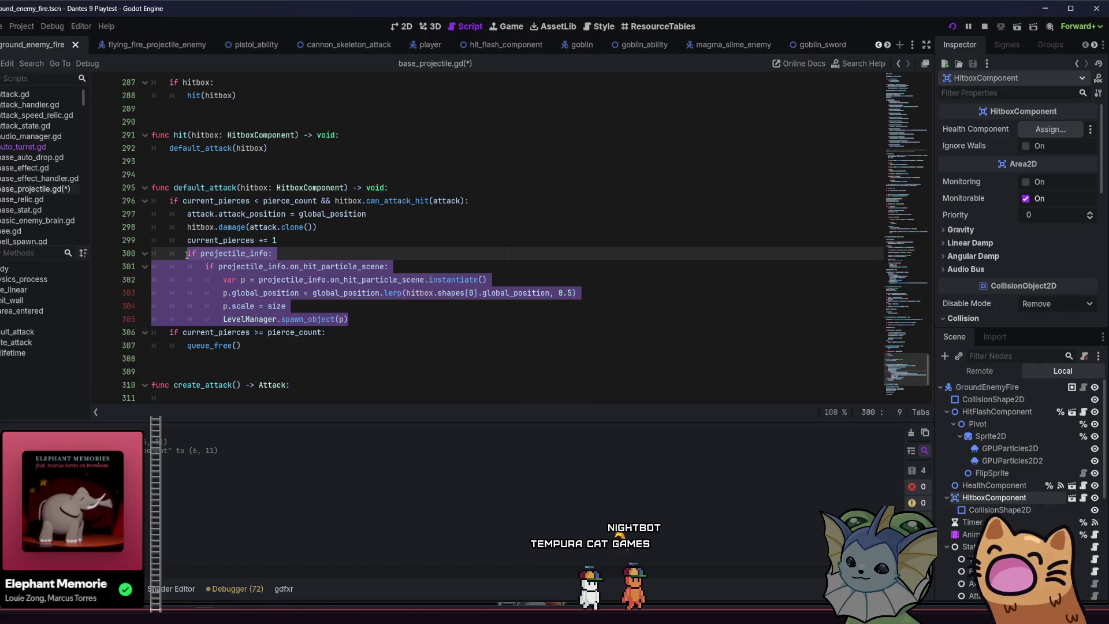
{"action": "left_click", "coordinate": [265, 343]}
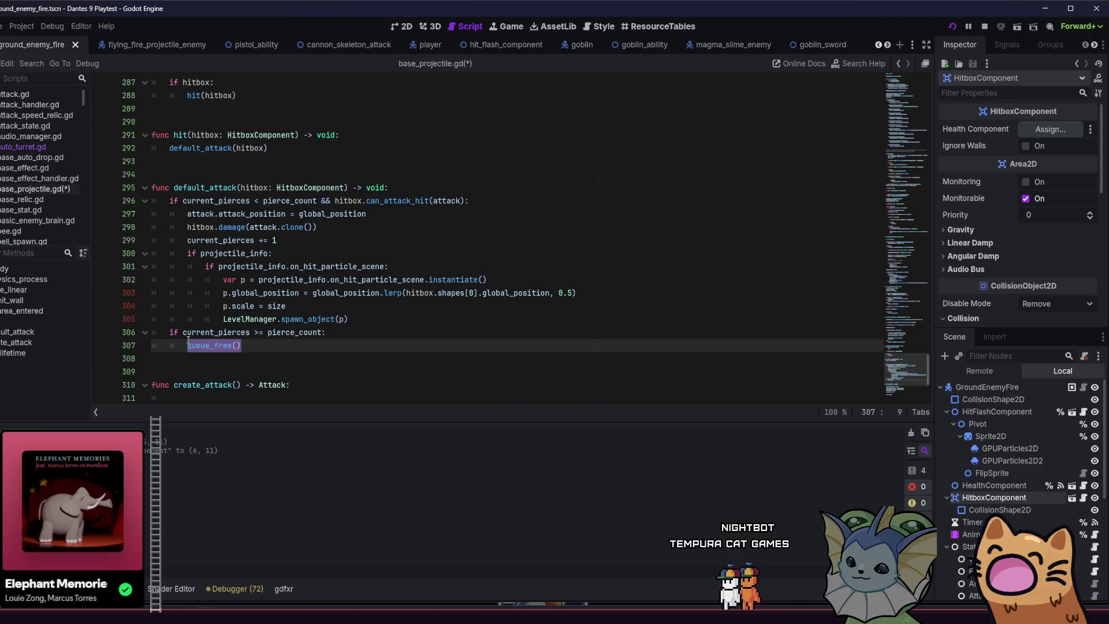
- Drop the separate condition line so the pierce_count check also tests hitbox.can_attack_hit(attack)
{"action": "left_click_drag", "start_coordinate": [188, 341], "coordinate": [169, 332]}
{"action": "left_click", "coordinate": [350, 318]}
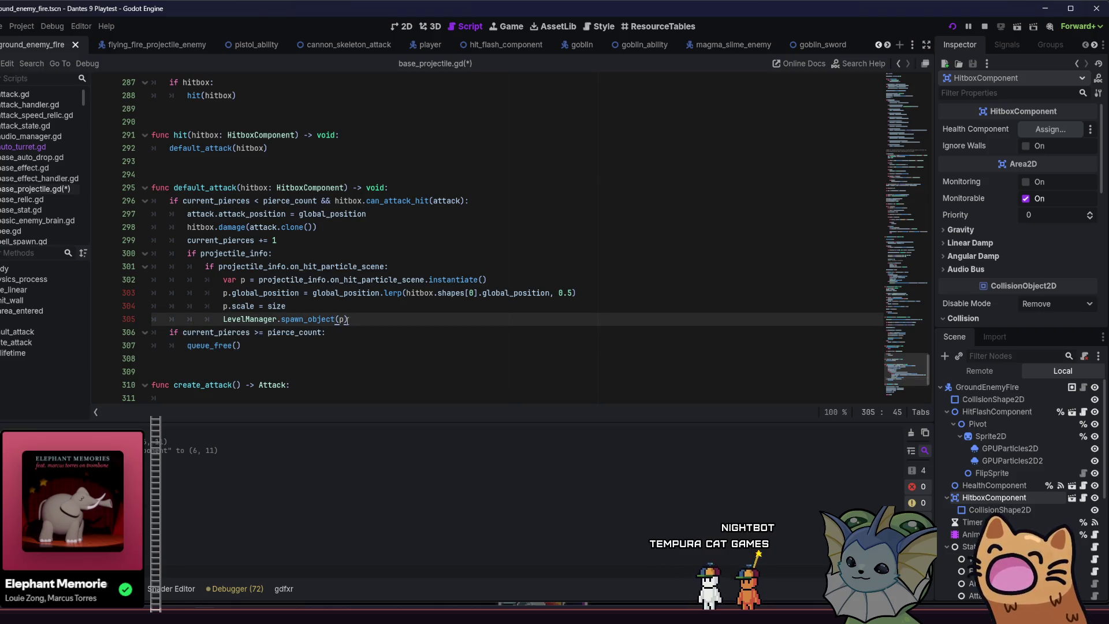
{"action": "left_click", "coordinate": [292, 251]}
{"action": "left_click", "coordinate": [292, 246]}
{"action": "key", "text": "Return"}
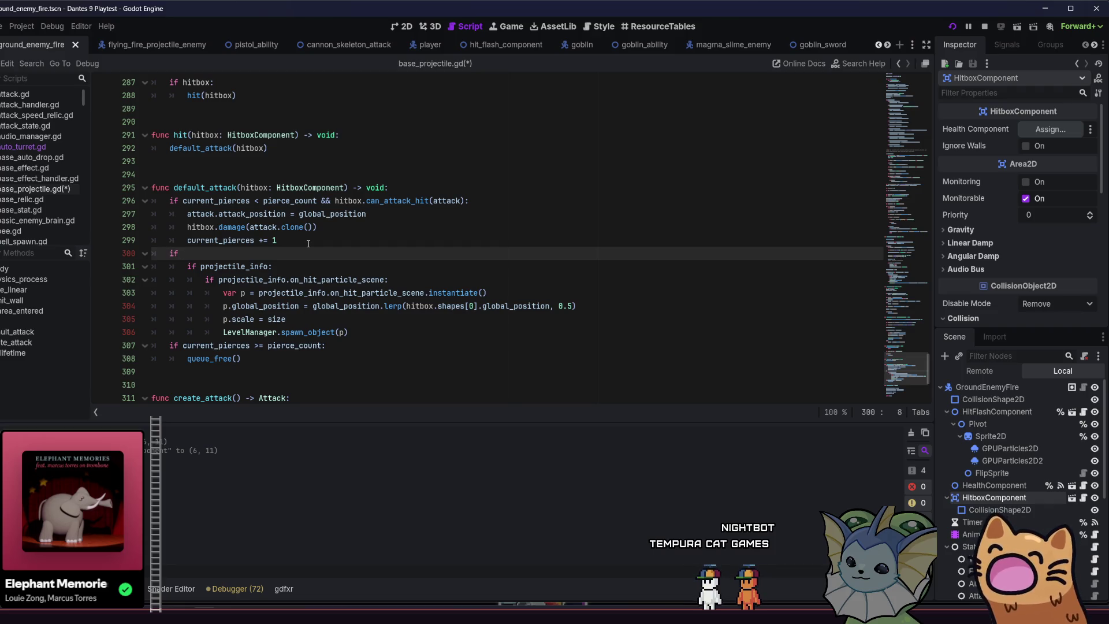
{"action": "key", "text": "BackSpace"}
{"action": "key", "text": "BackSpace"}
{"action": "key", "text": "BackSpace"}
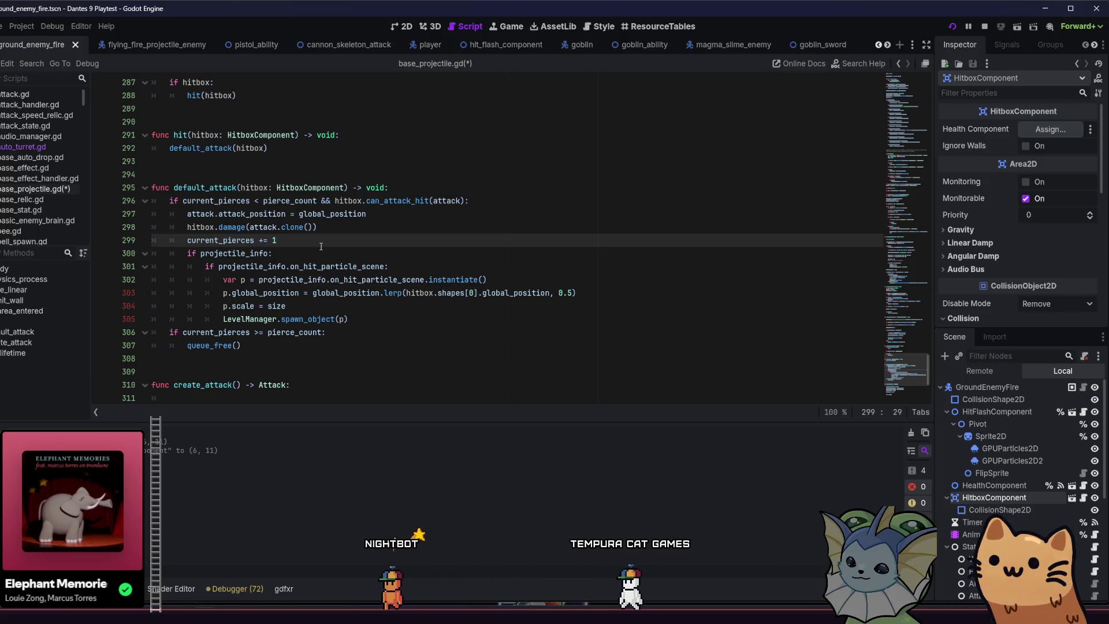
{"action": "left_click", "coordinate": [417, 185]}
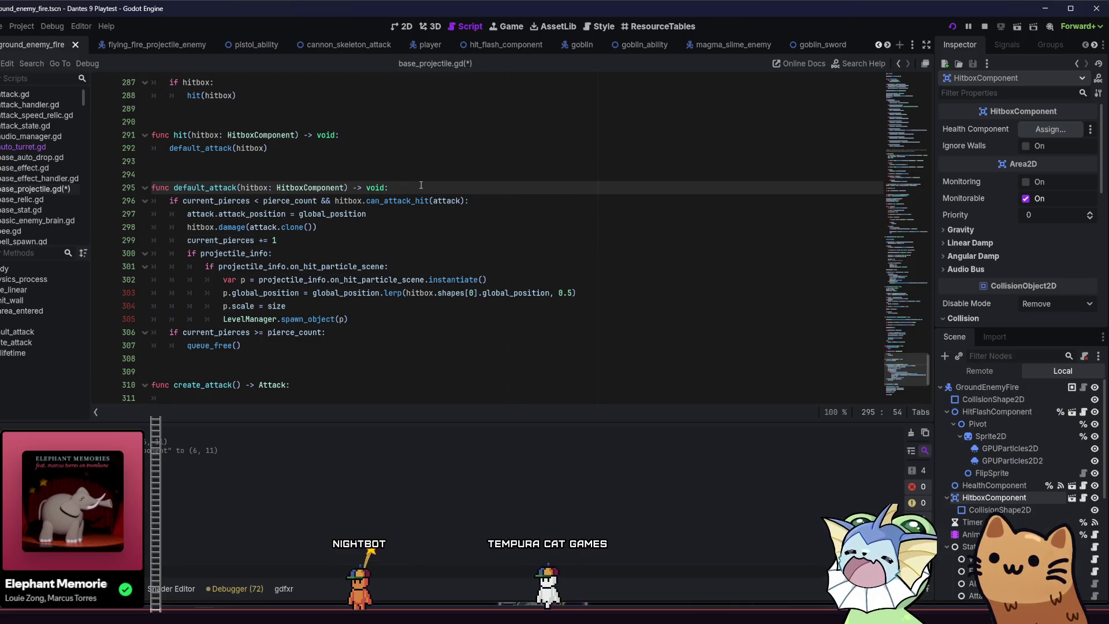
- Add 'var can_hit := hitbox.can_attack_hit(attack)' at the top of default_attack
{"action": "key", "text": "Return"}
{"action": "type", "text": "var "}
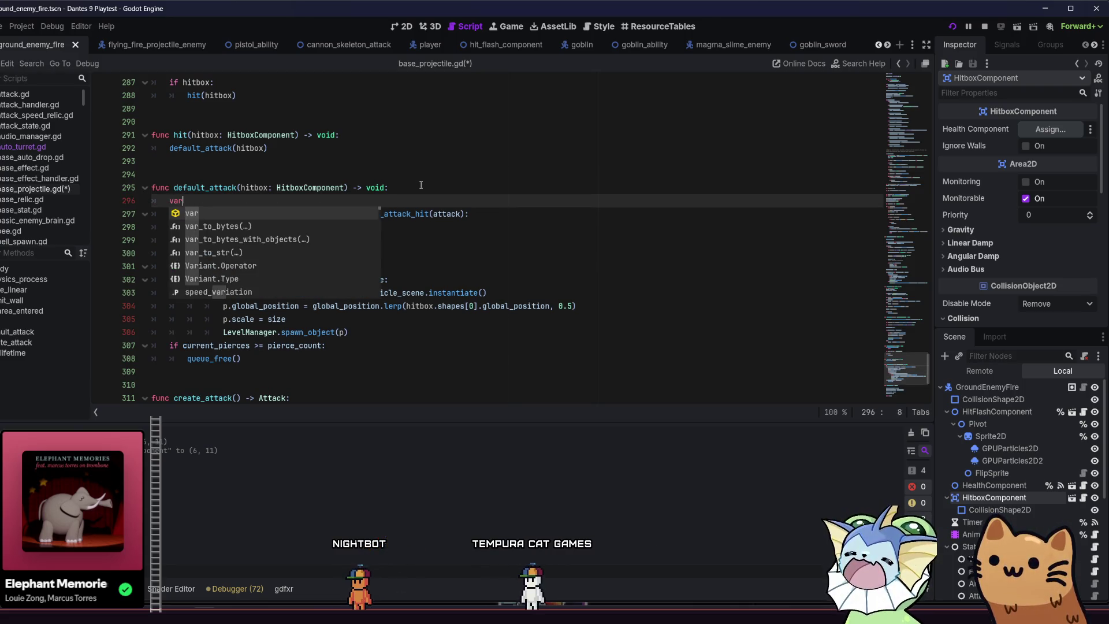
{"action": "type", "text": "hit"}
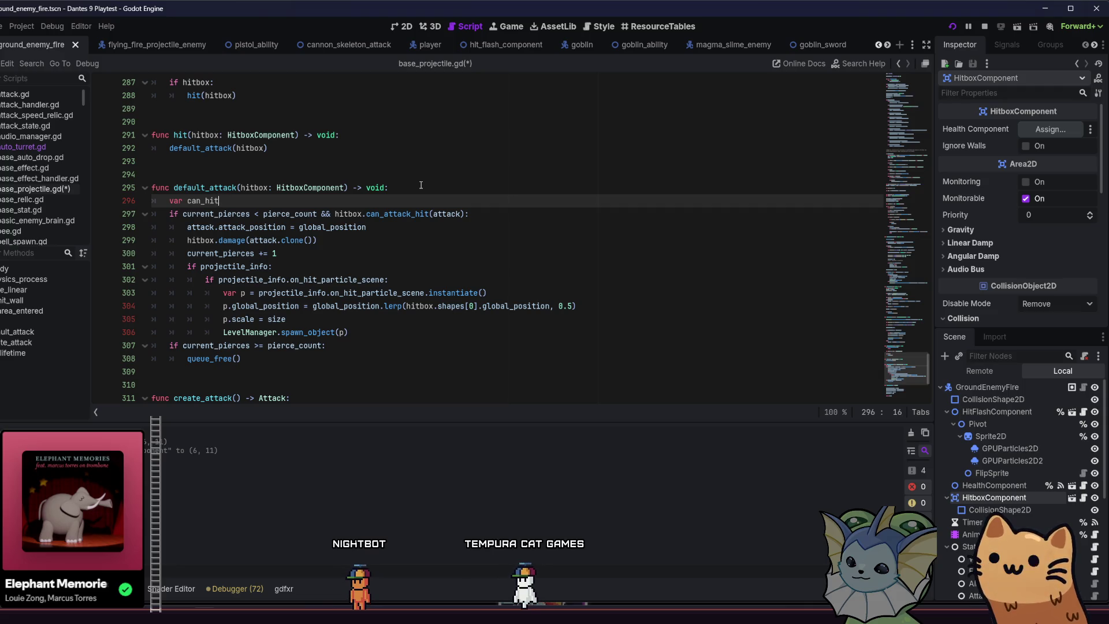
{"action": "type", "text": ":="}
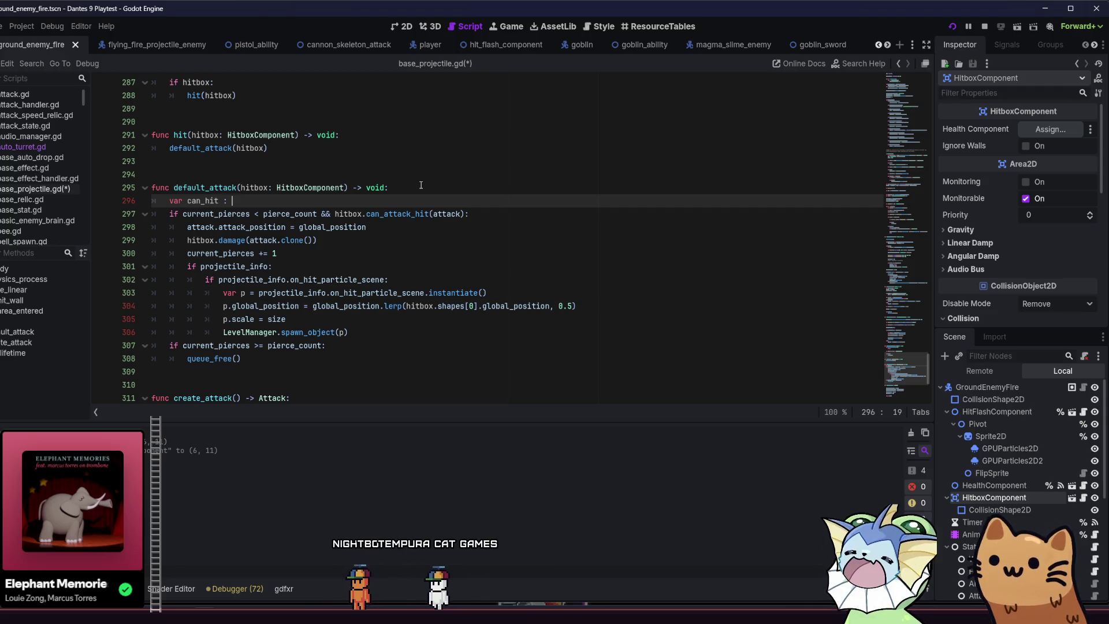
{"action": "type", "text": " hitbo"}
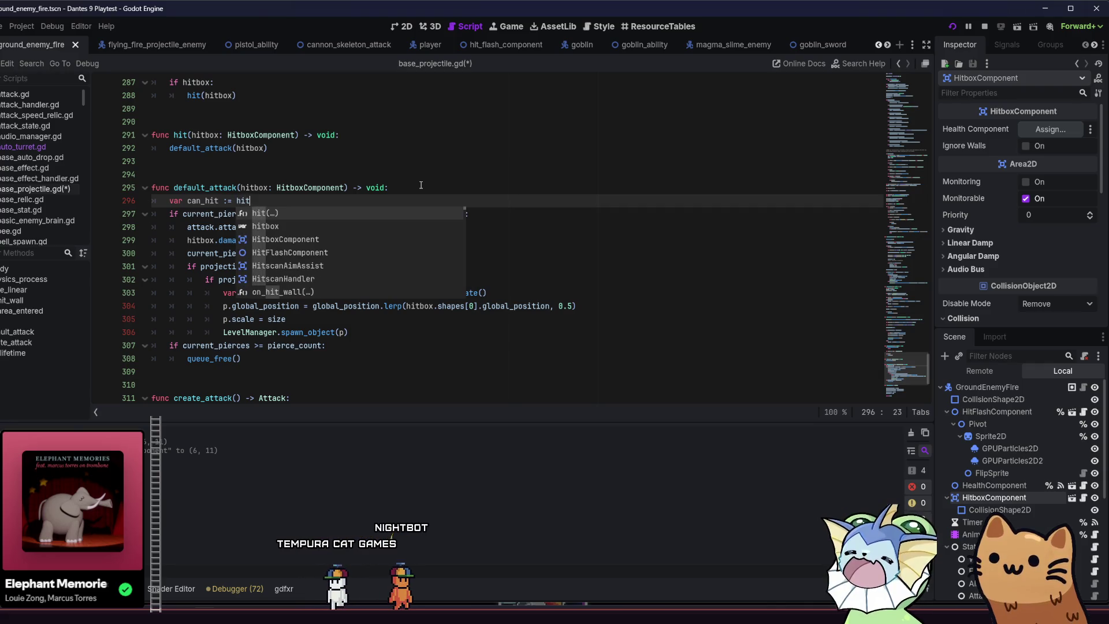
{"action": "type", "text": "x.can_a"}
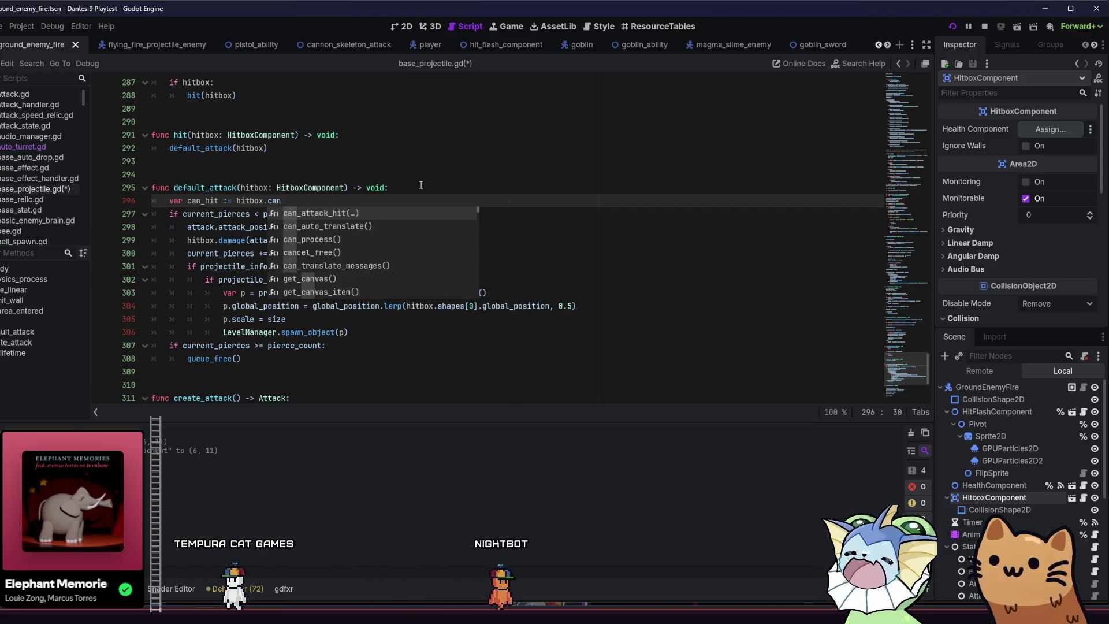
{"action": "key", "text": "Return"}
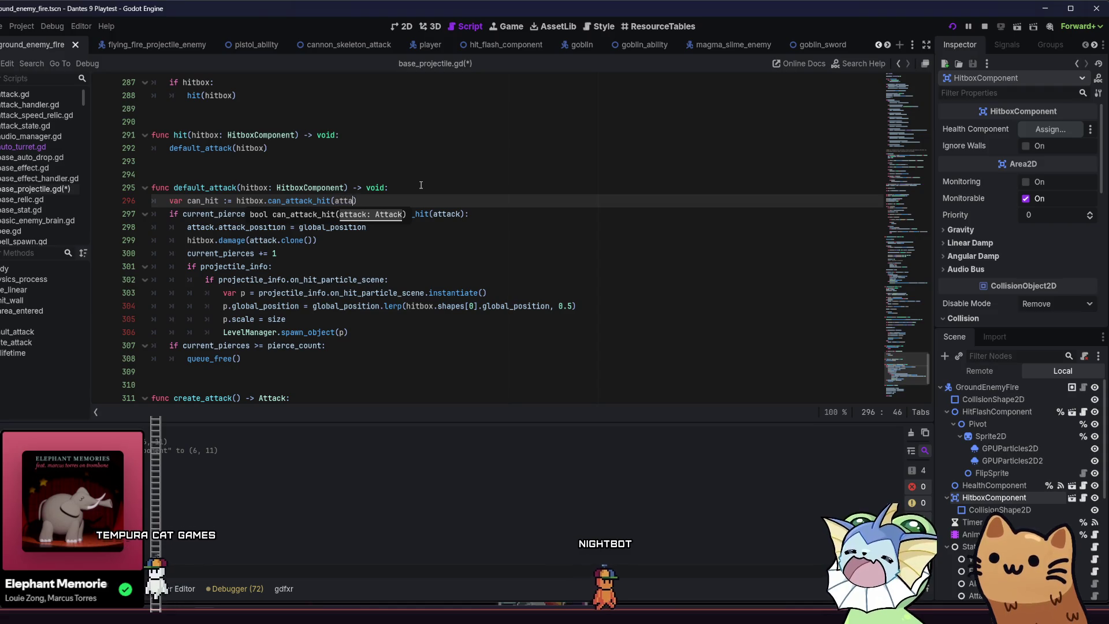
{"action": "type", "text": "attack"}
{"action": "key", "text": "Escape"}
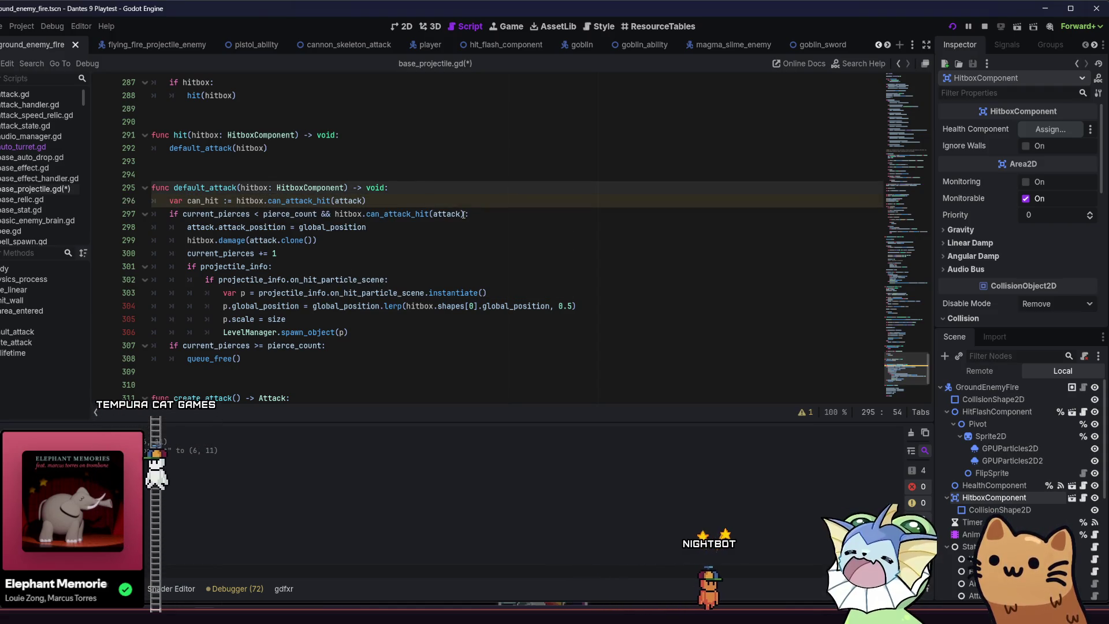
- Replace the can_attack_hit call in the pierce condition with can_hit and save
{"action": "left_click_drag", "start_coordinate": [465, 214], "coordinate": [333, 213]}
{"action": "type", "text": "can"}
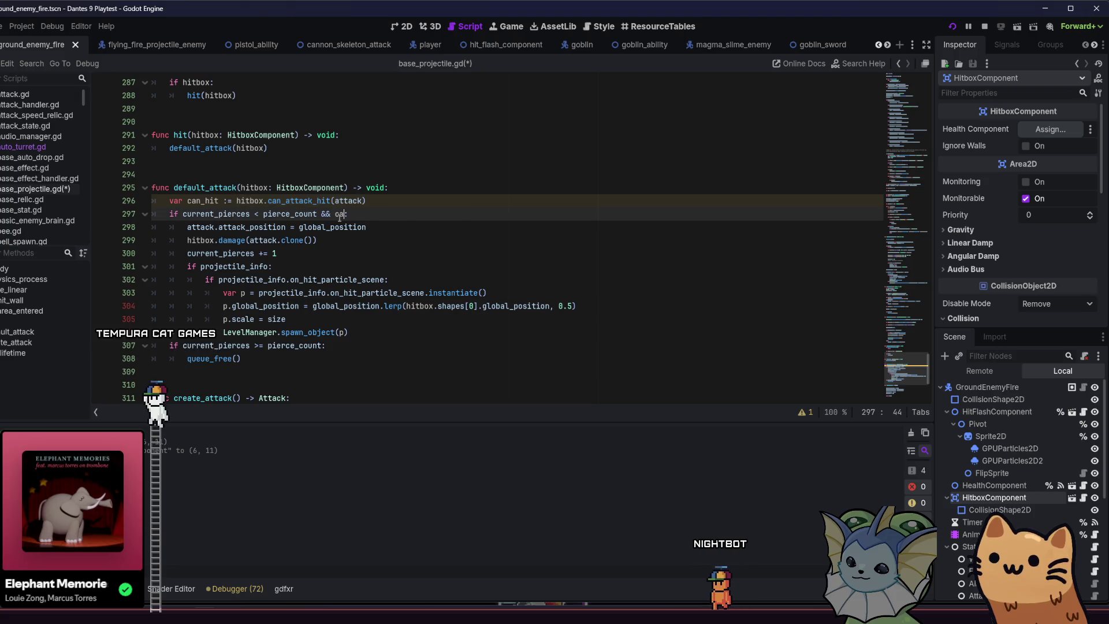
{"action": "key", "text": "Return"}
{"action": "left_click", "coordinate": [229, 225]}
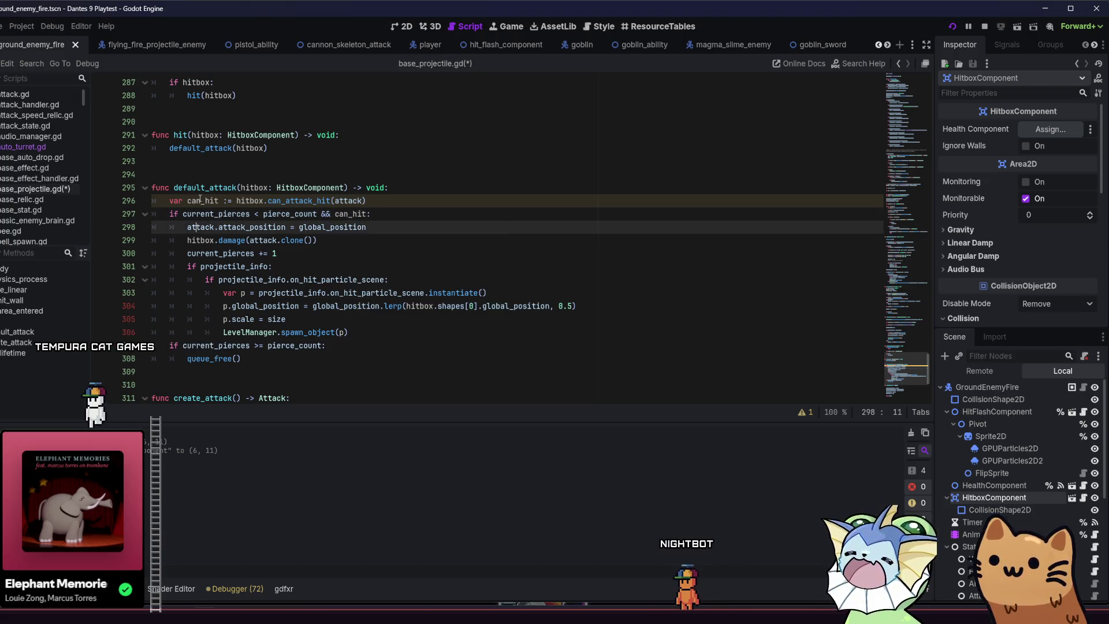
{"action": "left_click", "coordinate": [263, 240]}
{"action": "key", "text": "ctrl+s"}
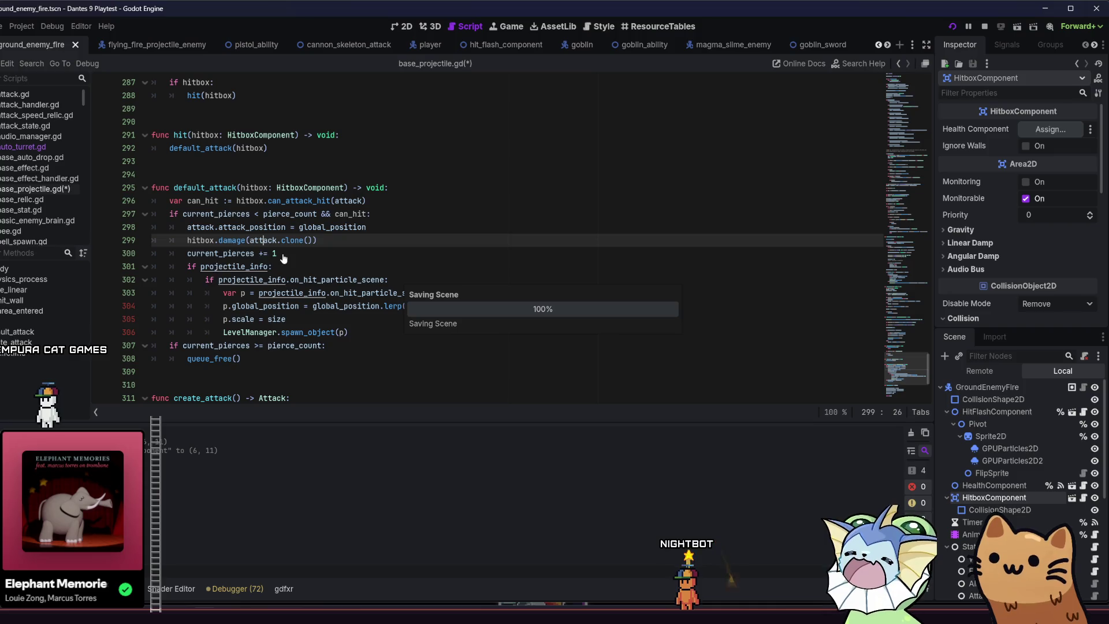
- Add an 'if can_hit' check after the pierce counter to gate the particles, and save
{"action": "left_click", "coordinate": [305, 255]}
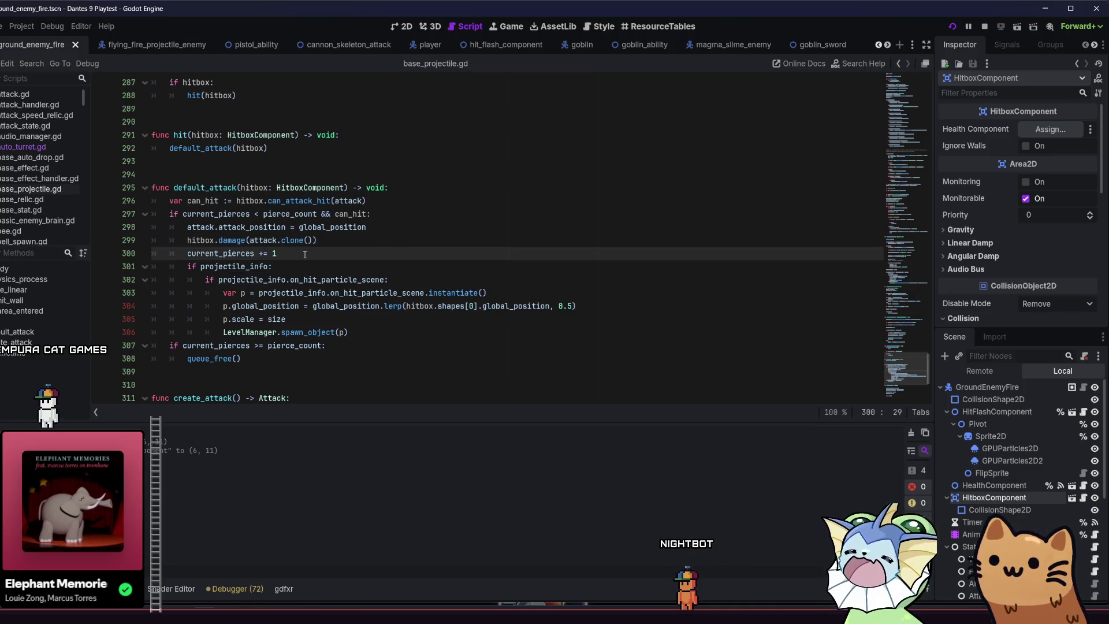
{"action": "key", "text": "Return"}
{"action": "type", "text": "can_hit:"}
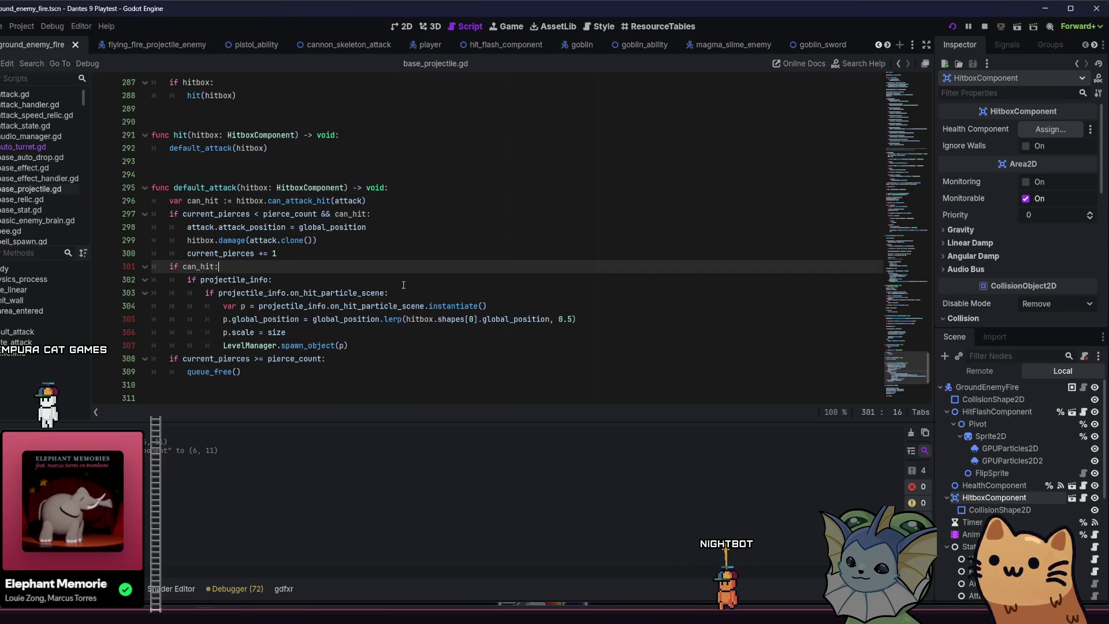
{"action": "key", "text": "ctrl+s"}
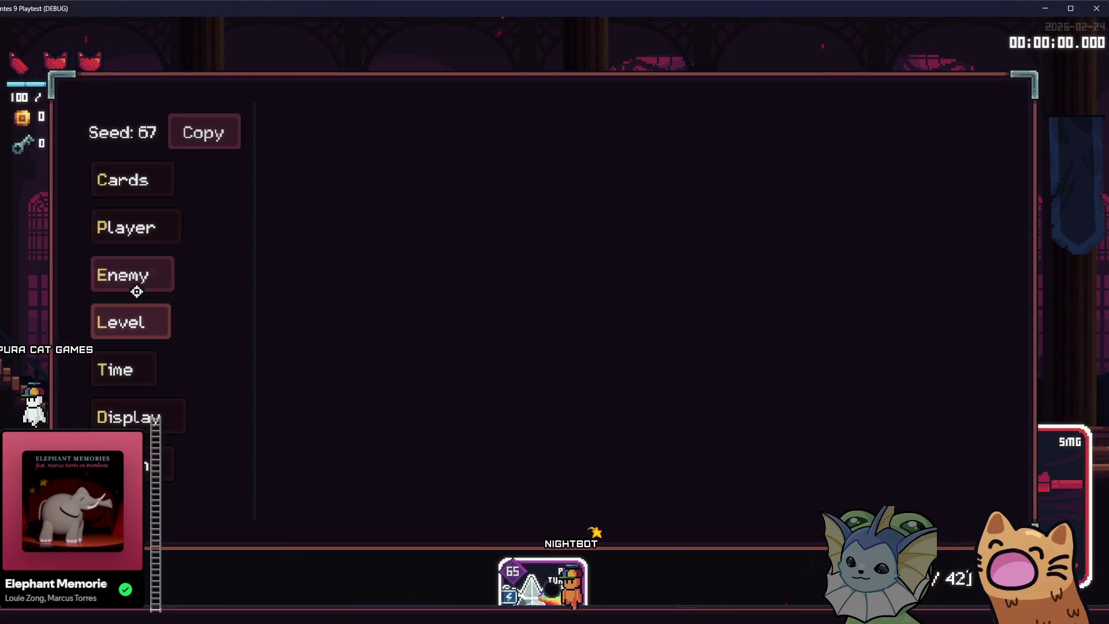
- Spawn a wormenemy, then walk, jump and keep firing at the training dummies
{"action": "left_click", "coordinate": [136, 291]}
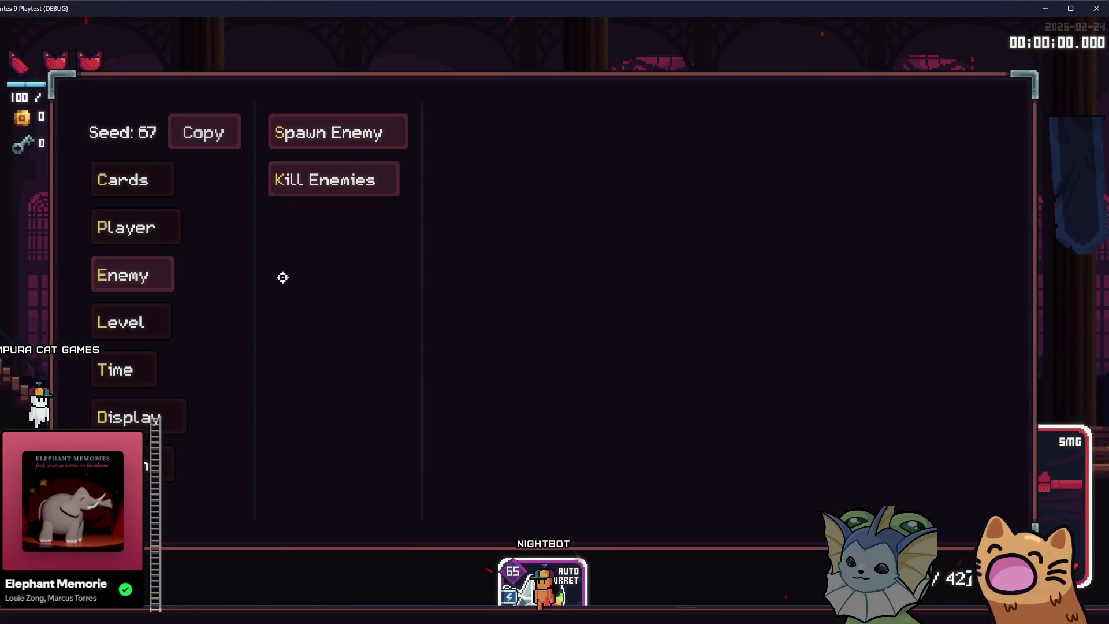
{"action": "left_click", "coordinate": [572, 485]}
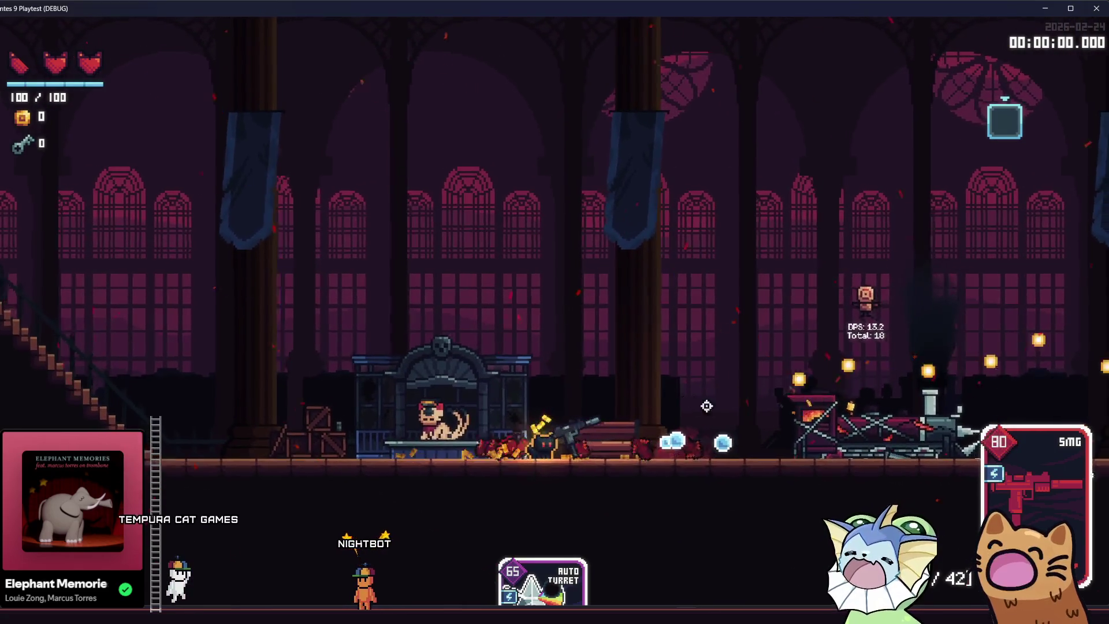
{"action": "key", "text": "d"}
{"action": "key", "text": "a"}
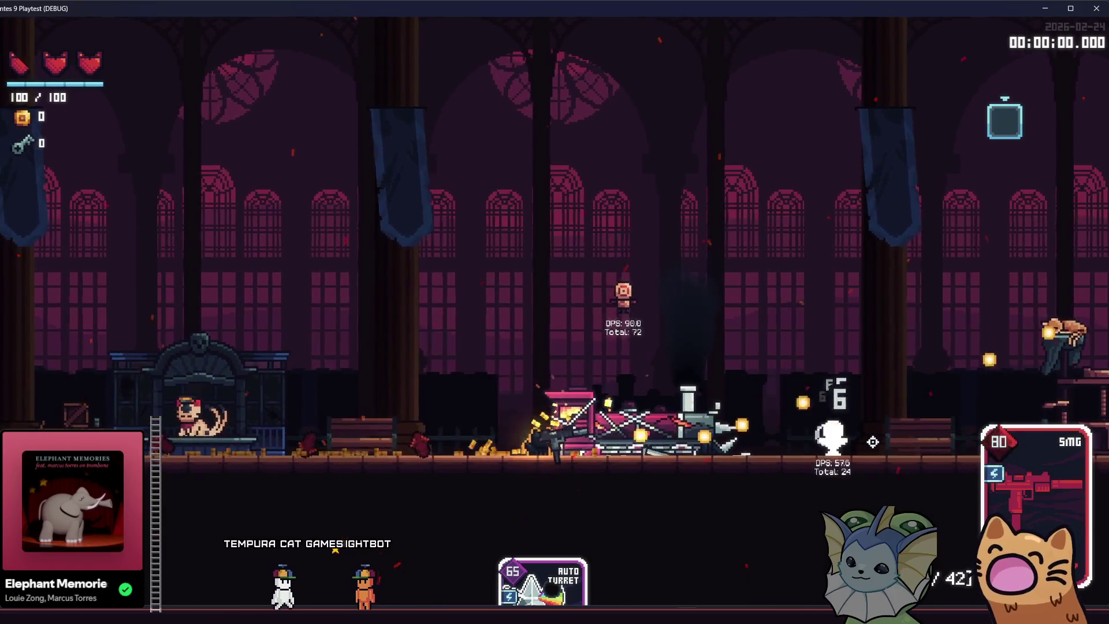
{"action": "left_click_drag", "start_coordinate": [872, 442], "coordinate": [875, 447]}
{"action": "key", "text": "a"}
{"action": "mouse_move", "coordinate": [821, 336]}
{"action": "left_mouse_down"}
{"action": "mouse_move", "coordinate": [757, 222]}
{"action": "mouse_move", "coordinate": [816, 230]}
{"action": "mouse_move", "coordinate": [724, 180]}
{"action": "left_mouse_up"}
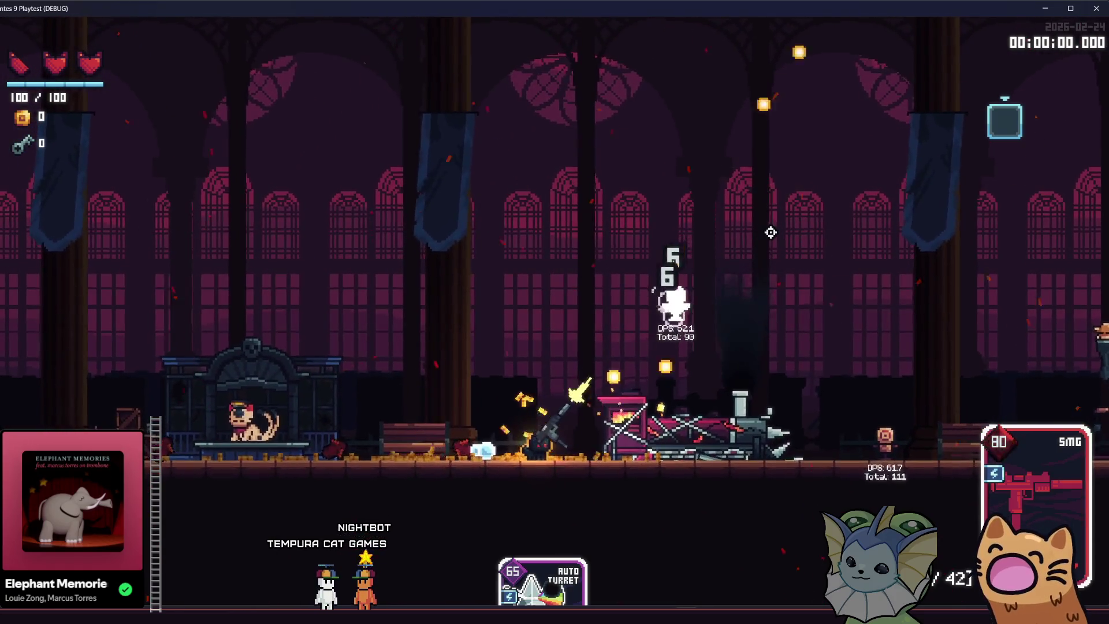
{"action": "key", "text": "F8"}
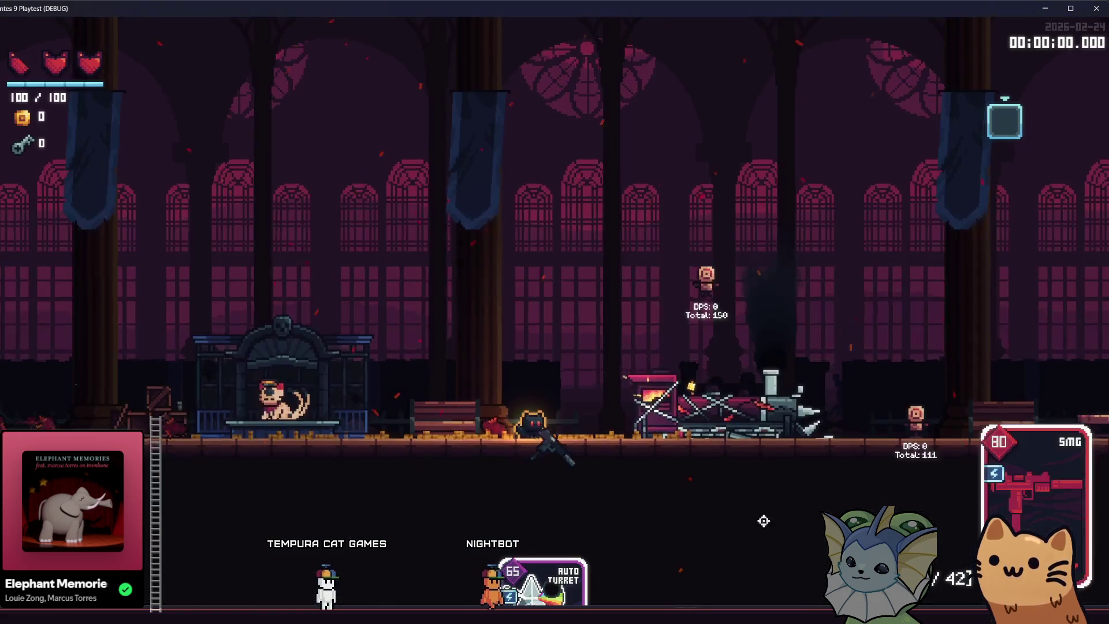
{"action": "left_click_drag", "start_coordinate": [806, 256], "coordinate": [775, 268]}
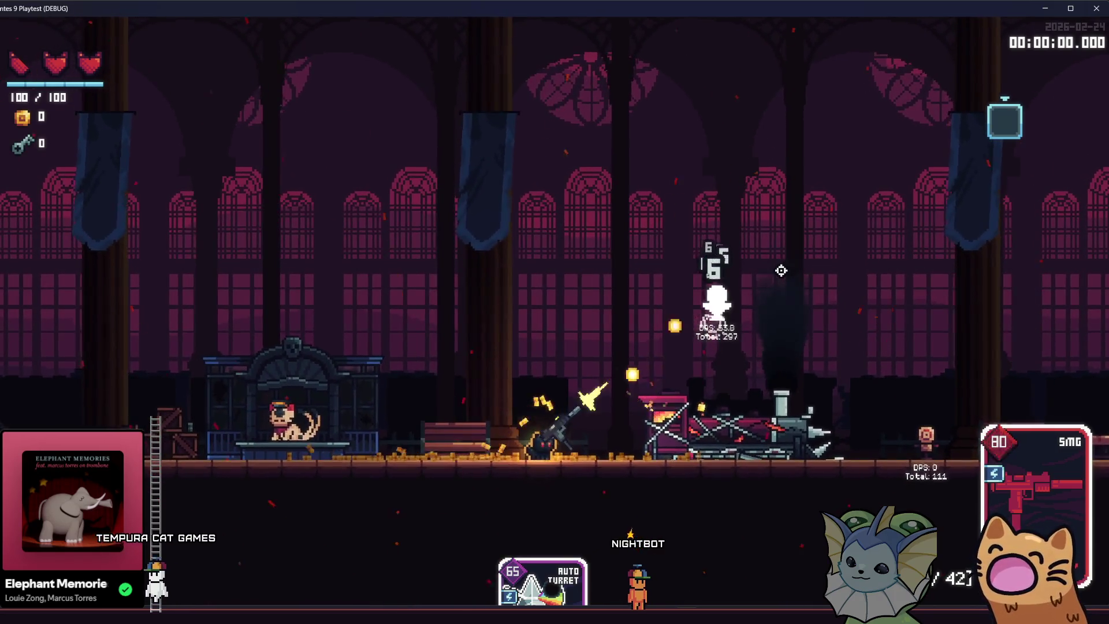
{"action": "left_click_drag", "start_coordinate": [777, 266], "coordinate": [770, 273]}
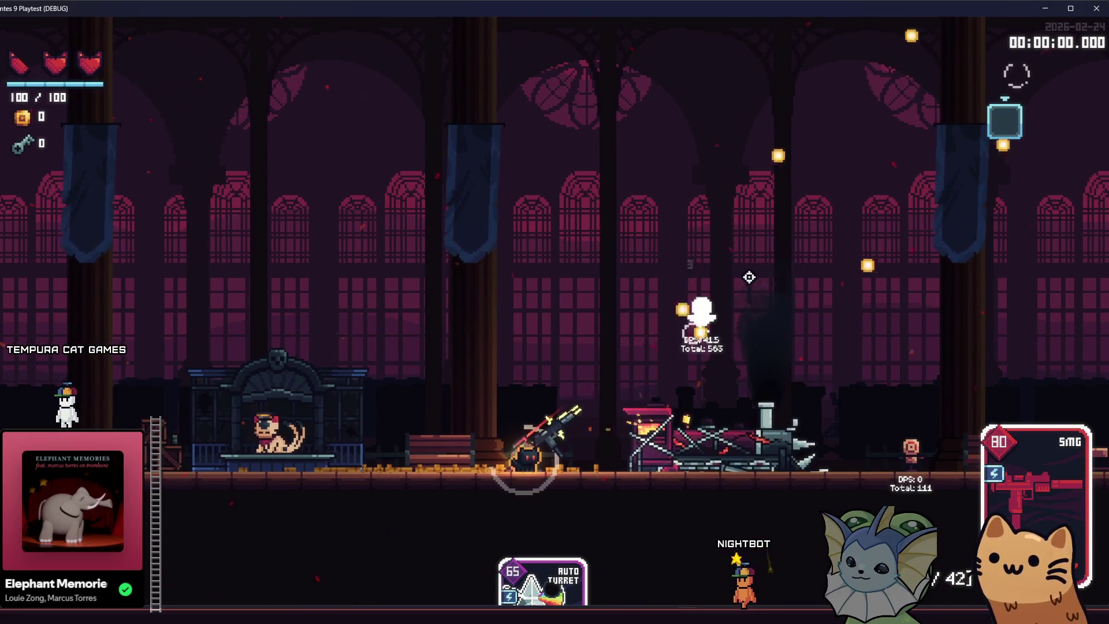
{"action": "mouse_move", "coordinate": [739, 281]}
{"action": "left_mouse_down"}
{"action": "mouse_move", "coordinate": [772, 301]}
{"action": "mouse_move", "coordinate": [532, 277]}
{"action": "mouse_move", "coordinate": [565, 265]}
{"action": "mouse_move", "coordinate": [664, 392]}
{"action": "mouse_move", "coordinate": [759, 427]}
{"action": "left_mouse_up"}
{"action": "key", "text": "space"}
{"action": "key", "text": "d"}
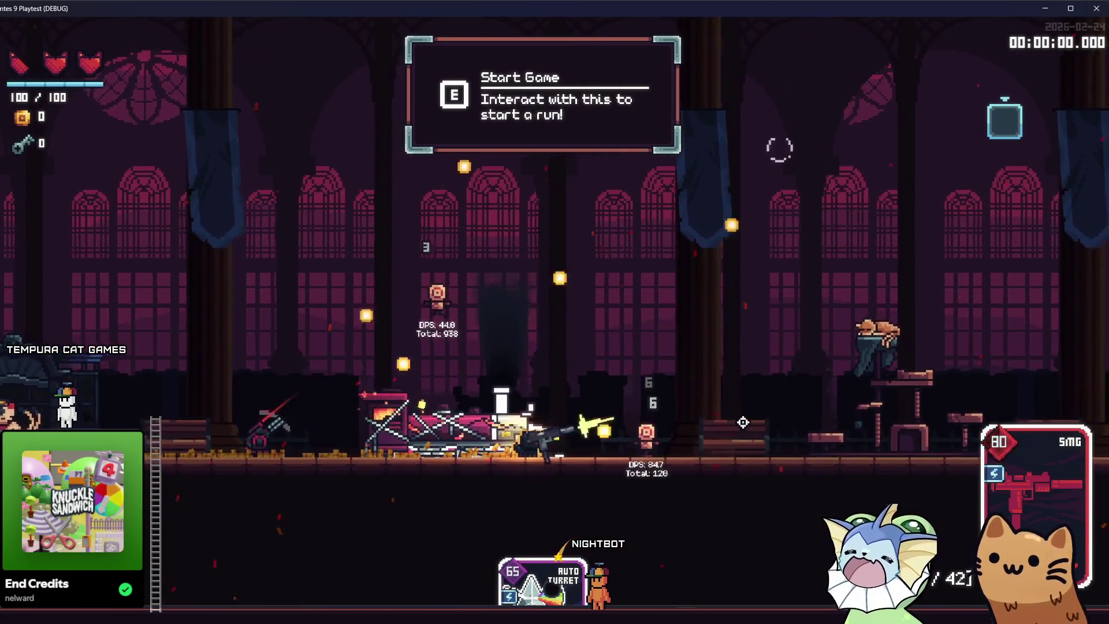
- Add two Needle Gun cards to the hand, then go back to the script editor
{"action": "key", "text": "grave"}
{"action": "left_click", "coordinate": [154, 183]}
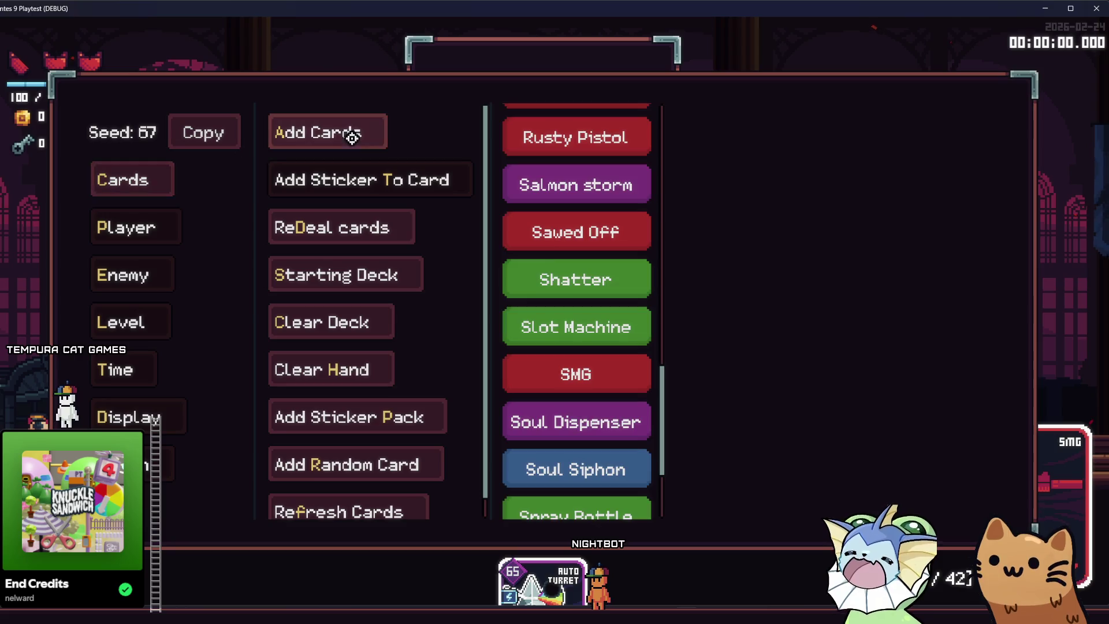
{"action": "mouse_move", "coordinate": [647, 393]}
{"action": "left_mouse_down"}
{"action": "mouse_move", "coordinate": [653, 421]}
{"action": "mouse_move", "coordinate": [647, 171]}
{"action": "mouse_move", "coordinate": [635, 346]}
{"action": "mouse_move", "coordinate": [663, 451]}
{"action": "mouse_move", "coordinate": [641, 297]}
{"action": "left_mouse_up"}
{"action": "double_click", "coordinate": [603, 287]}
{"action": "key", "text": "Escape"}
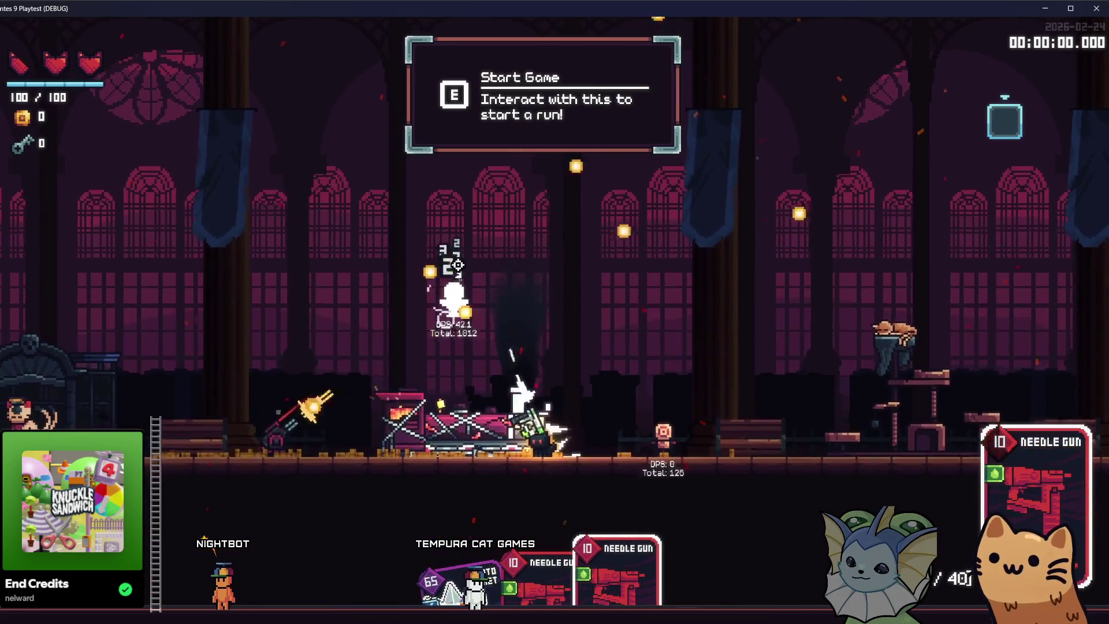
{"action": "key", "text": "a"}
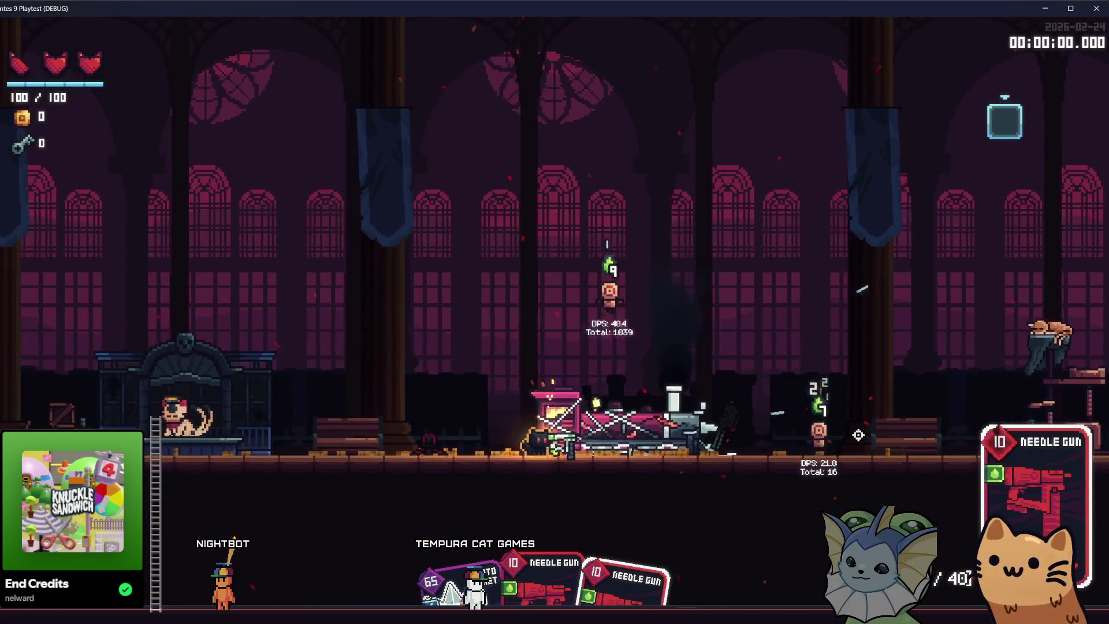
{"action": "key", "text": "a"}
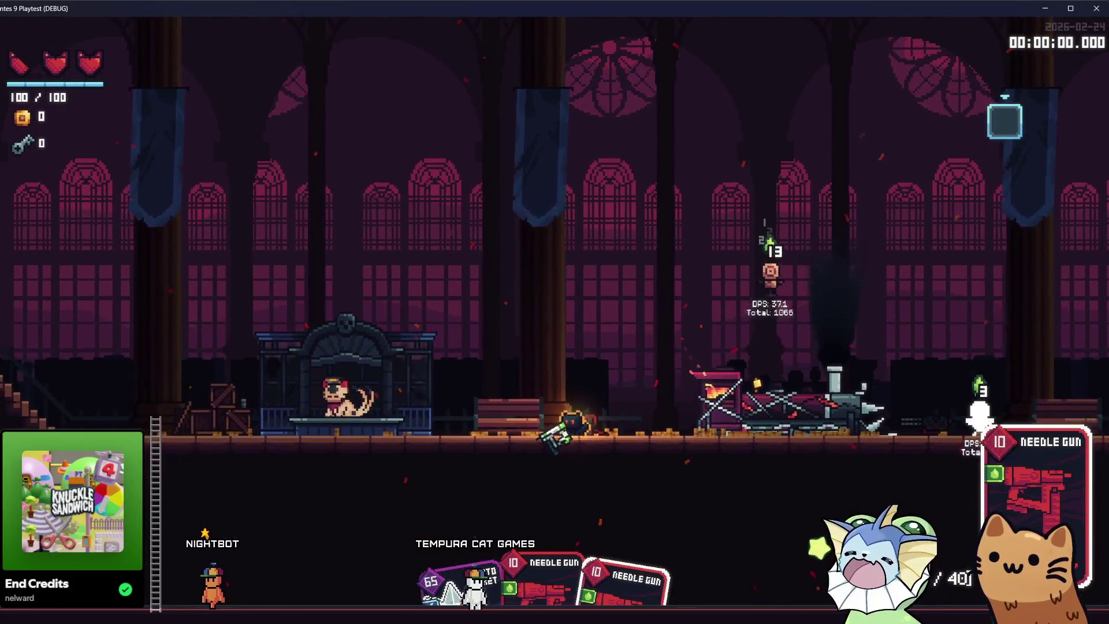
{"action": "key", "text": "F8"}
{"action": "left_click", "coordinate": [453, 293]}
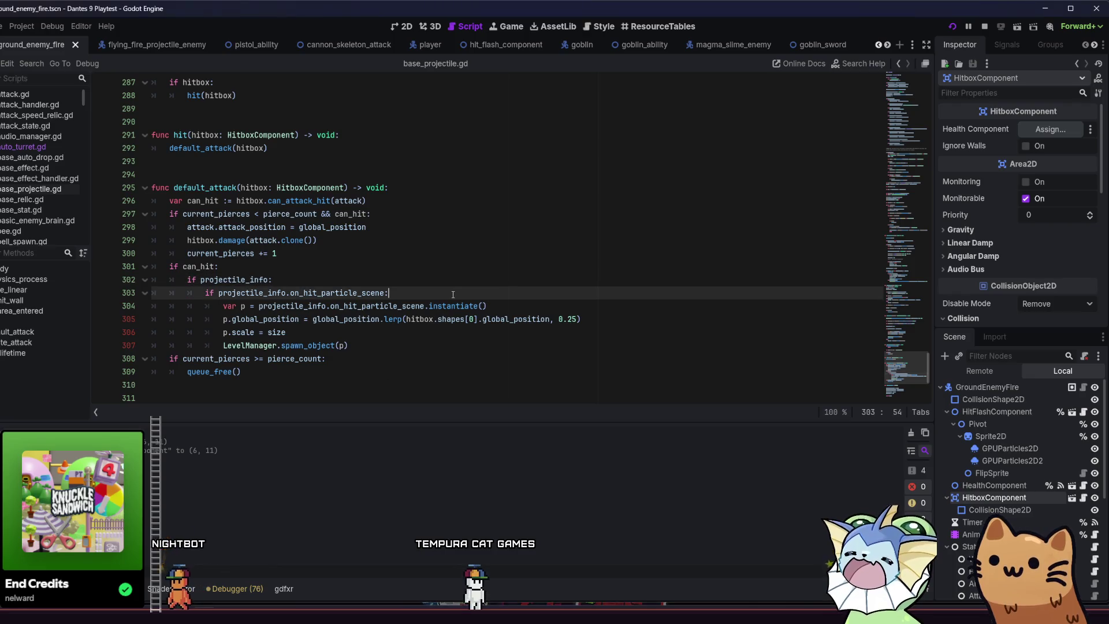
- Open needle_gun_equipment.tscn through the quick resource search for 'needle'
{"action": "key", "text": "shift+alt+o"}
{"action": "type", "text": "needle"}
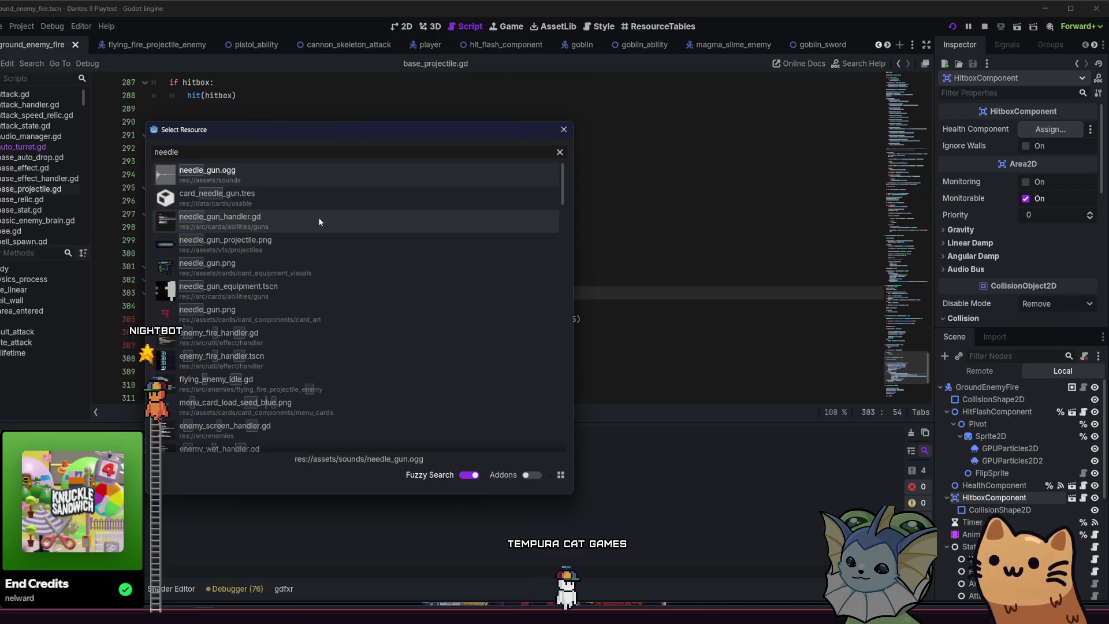
{"action": "double_click", "coordinate": [281, 287]}
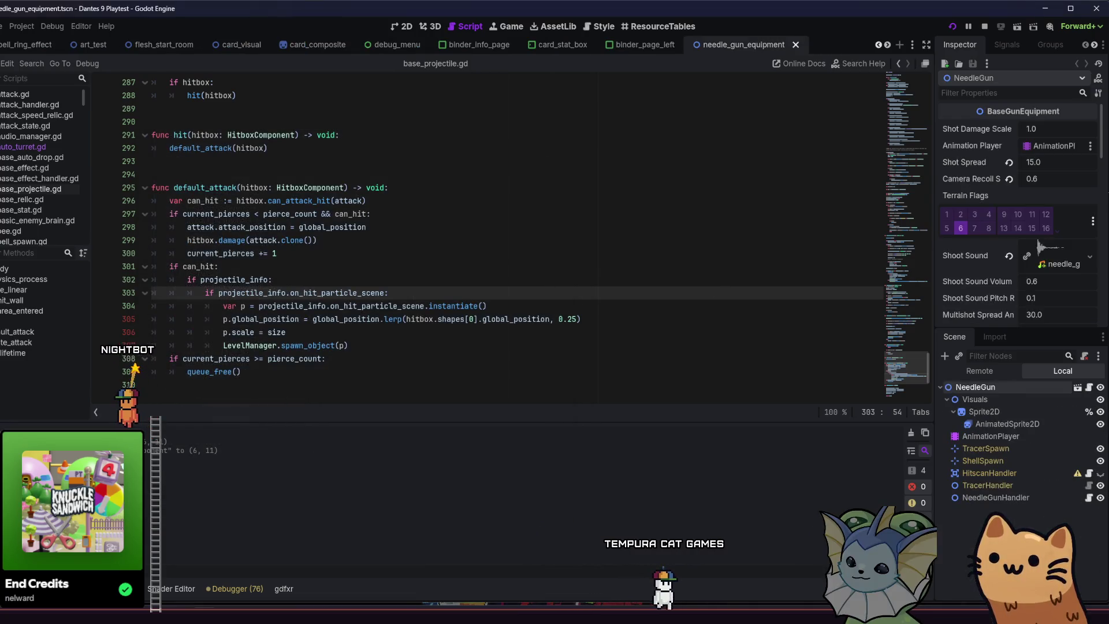
- Load a particle scene into On Hit Particle Scene, save the scene, and run the game
{"action": "scroll", "coordinate": [1031, 213], "scroll_direction": "down", "scroll_amount": 10}
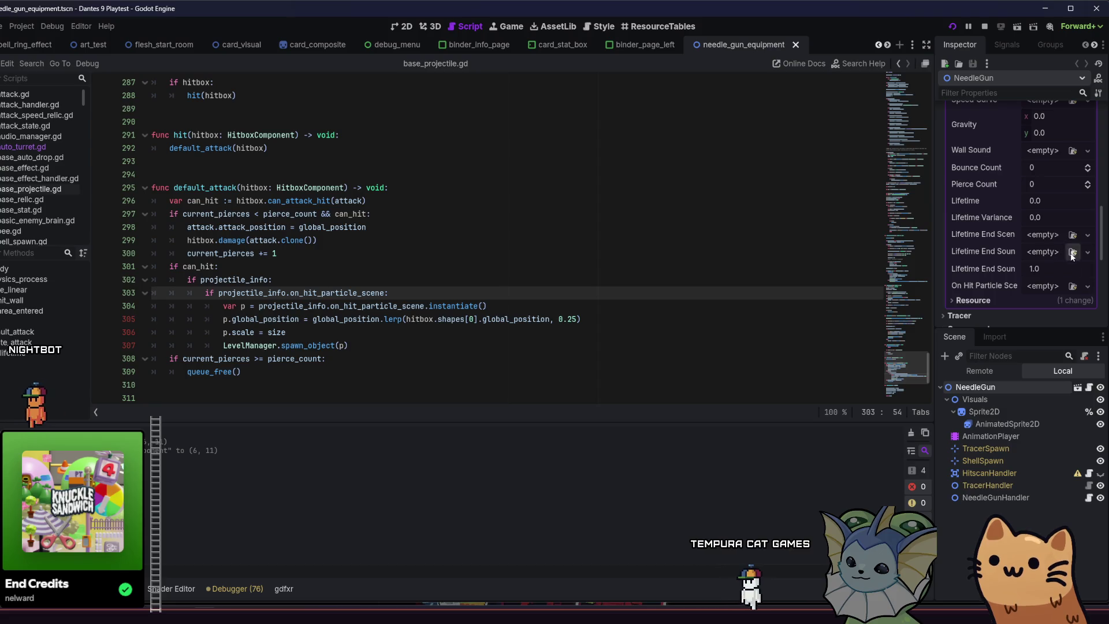
{"action": "left_click", "coordinate": [1073, 287]}
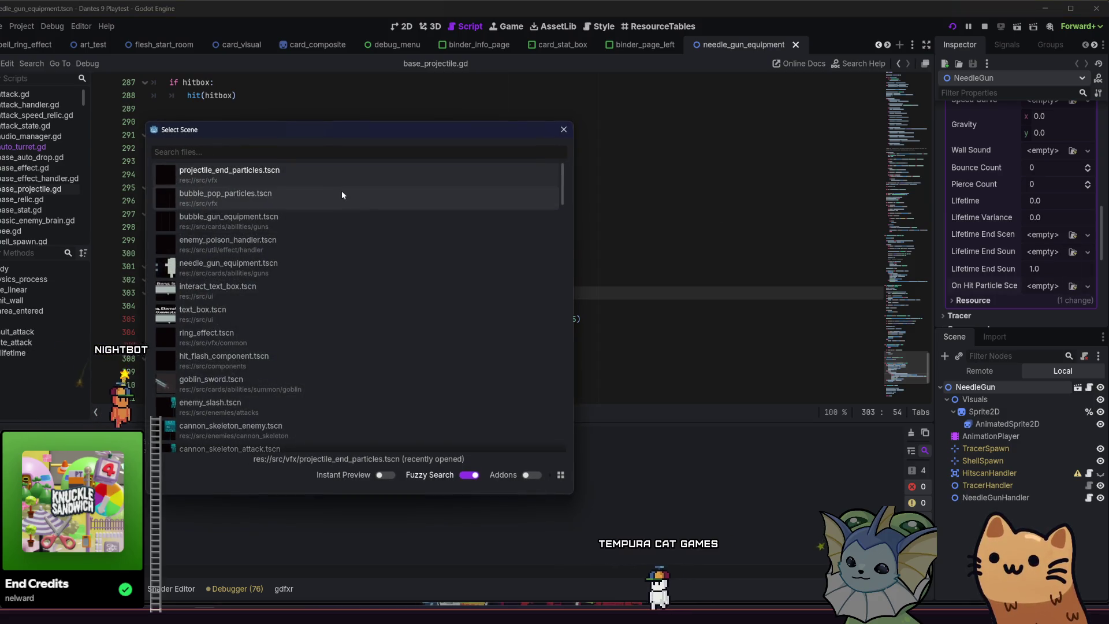
{"action": "double_click", "coordinate": [327, 168]}
{"action": "scroll", "coordinate": [980, 204], "scroll_direction": "up", "scroll_amount": 2}
{"action": "key", "text": "ctrl+s"}
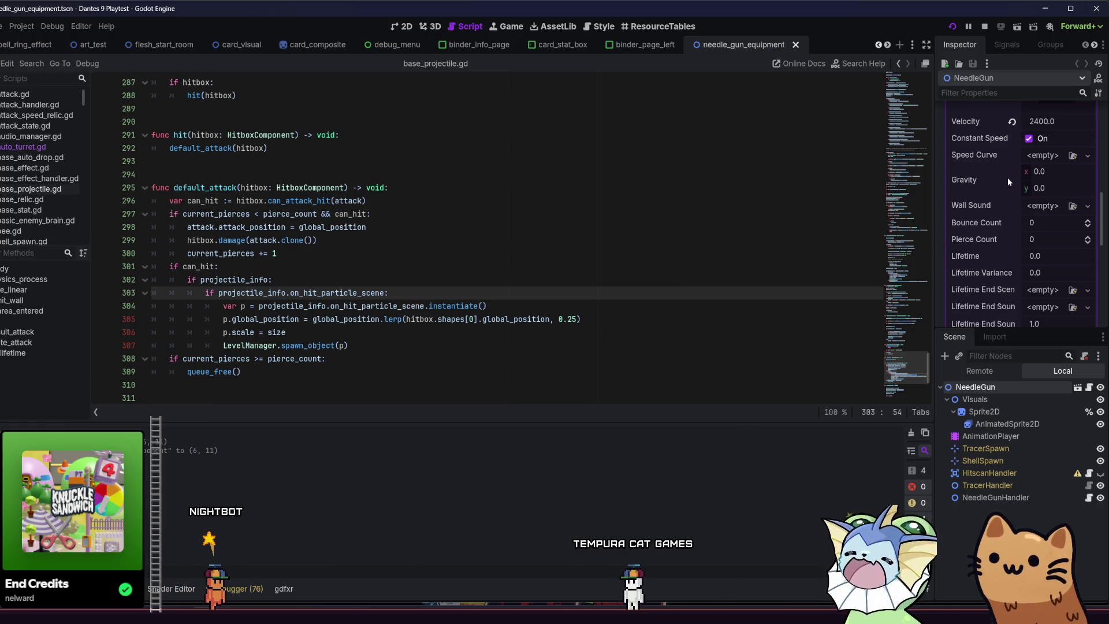
{"action": "key", "text": "F5"}
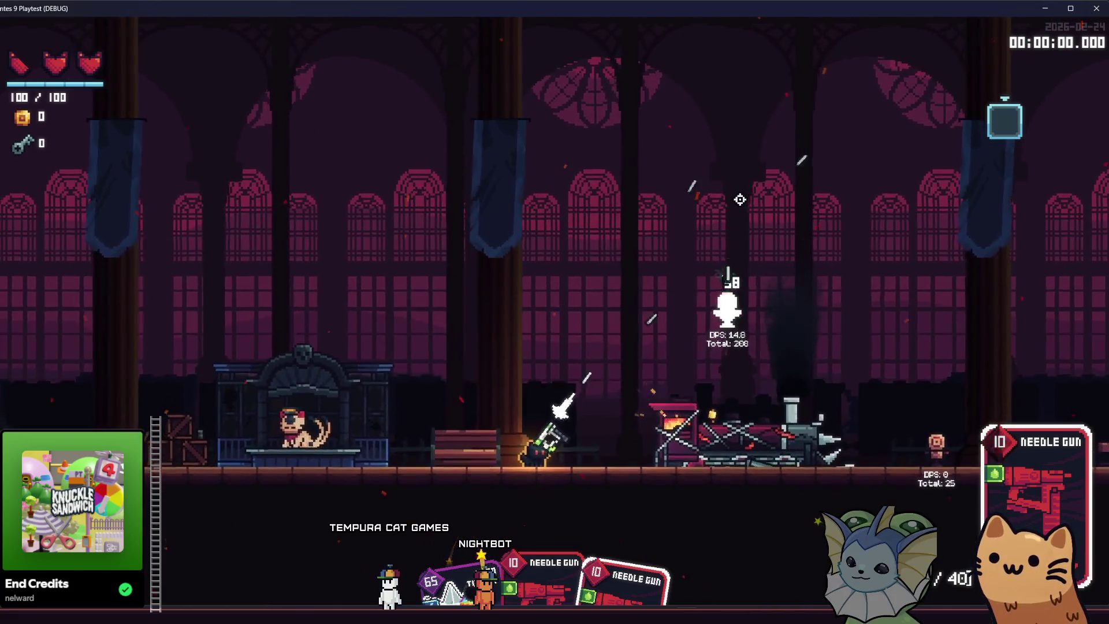
- Lower the Master Volume in the game's audio settings and resume play
{"action": "key", "text": "Escape"}
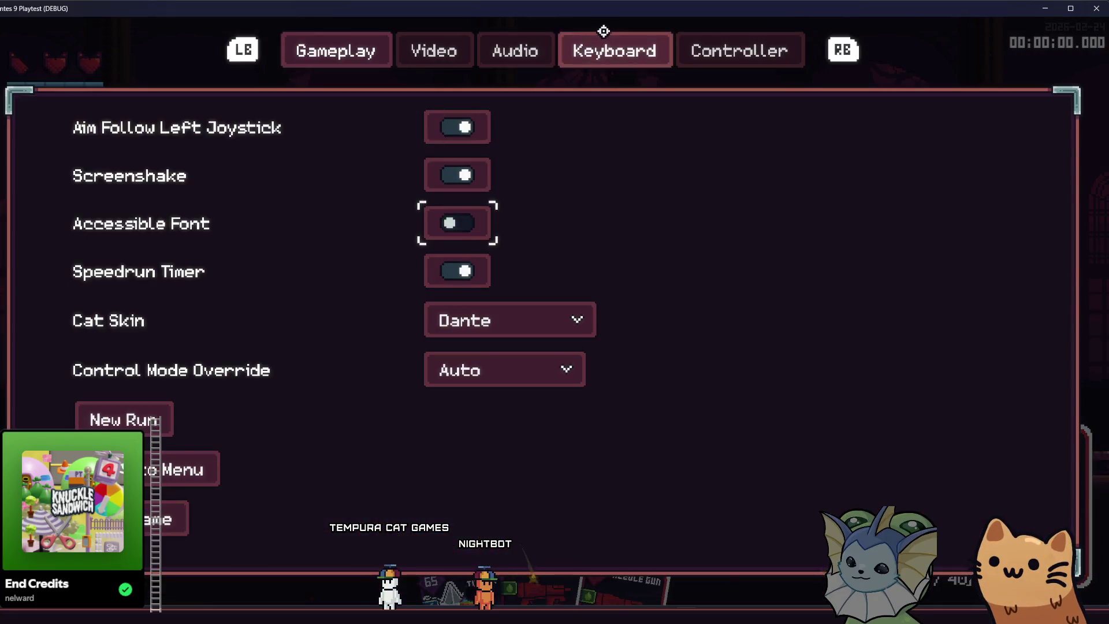
{"action": "left_click", "coordinate": [512, 50]}
{"action": "left_click_drag", "start_coordinate": [404, 136], "coordinate": [386, 144]}
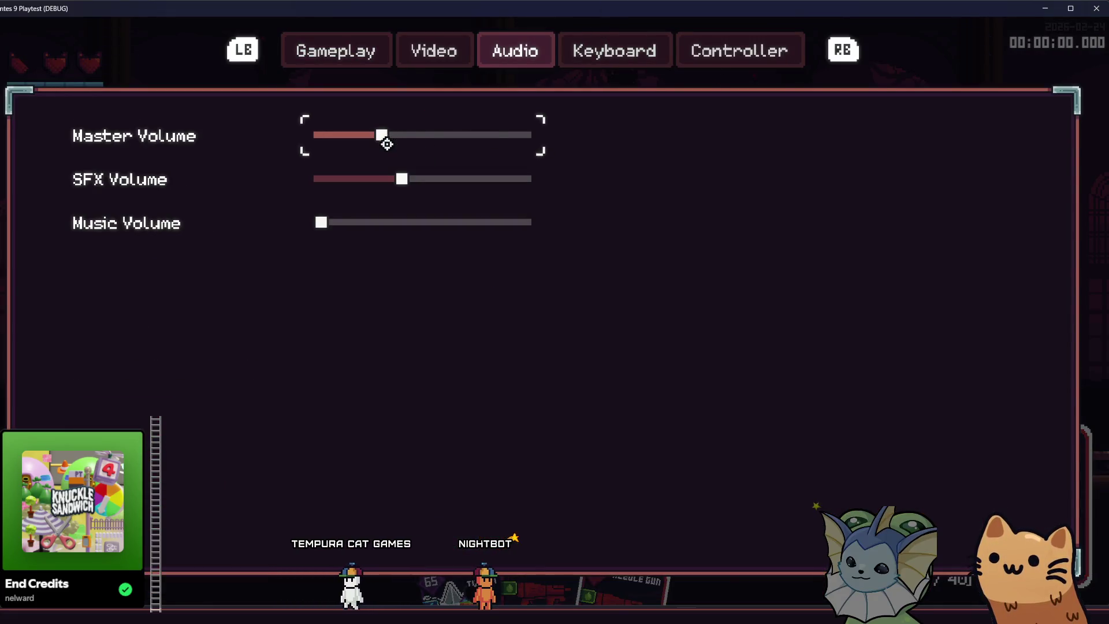
{"action": "key", "text": "Escape"}
{"action": "key", "text": "Escape"}
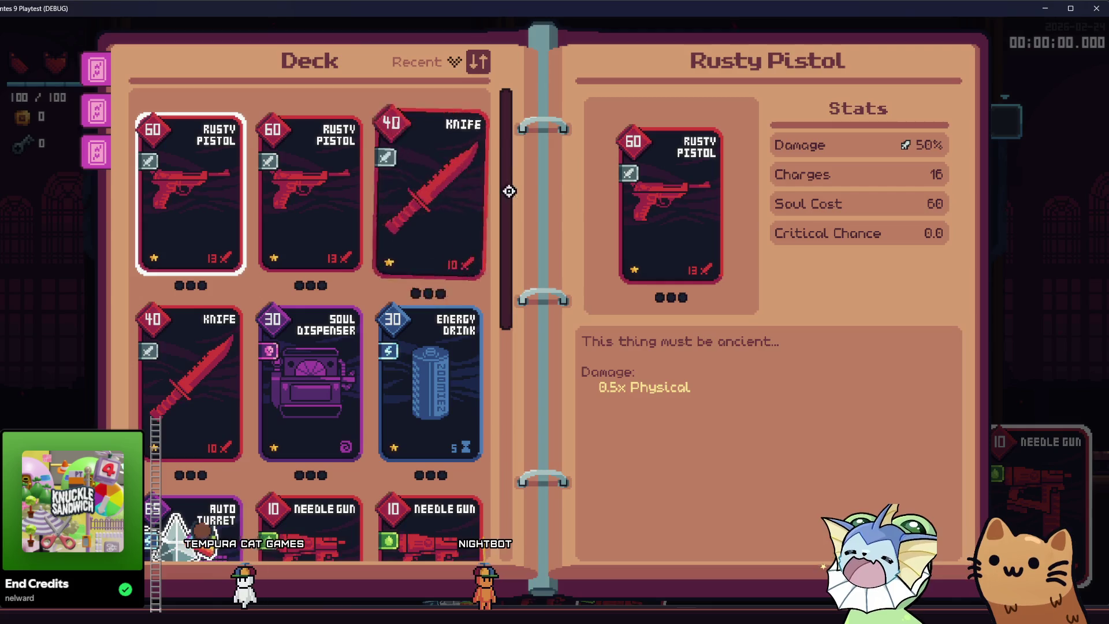
- Fire the needle gun at the dummies while running and jumping, then close the game
{"action": "mouse_move", "coordinate": [782, 255]}
{"action": "left_mouse_down"}
{"action": "mouse_move", "coordinate": [832, 375]}
{"action": "mouse_move", "coordinate": [883, 448]}
{"action": "mouse_move", "coordinate": [868, 455]}
{"action": "mouse_move", "coordinate": [782, 435]}
{"action": "mouse_move", "coordinate": [243, 453]}
{"action": "mouse_move", "coordinate": [181, 438]}
{"action": "mouse_move", "coordinate": [228, 438]}
{"action": "mouse_move", "coordinate": [272, 458]}
{"action": "mouse_move", "coordinate": [283, 489]}
{"action": "left_mouse_up"}
{"action": "key", "text": "d"}
{"action": "key", "text": "a"}
{"action": "key", "text": "space"}
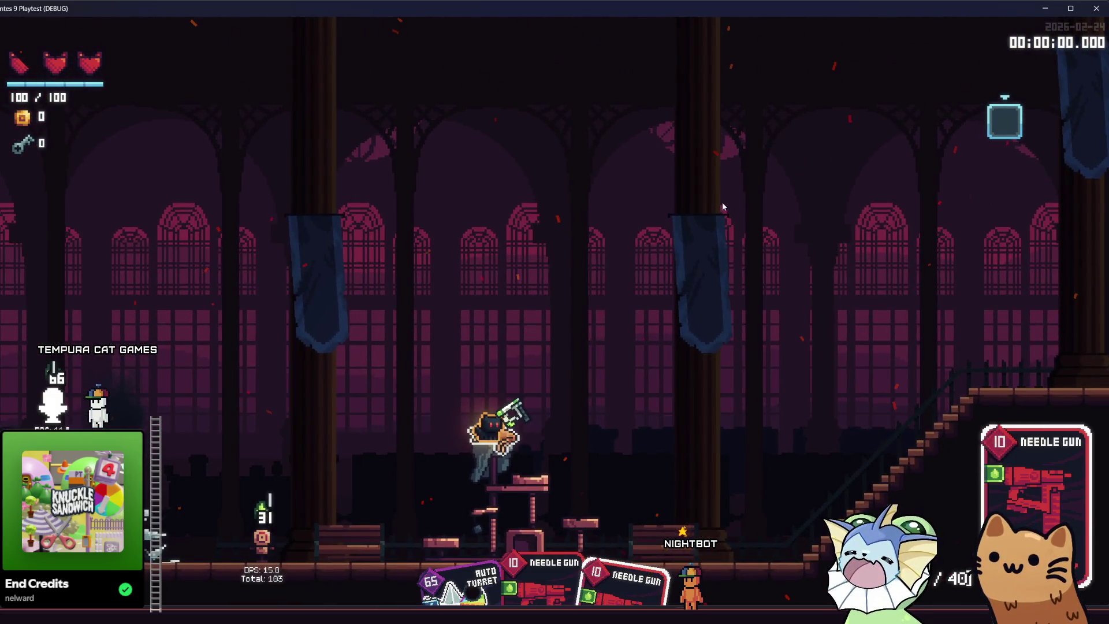
{"action": "key", "text": "F8"}
{"action": "left_click", "coordinate": [454, 280]}
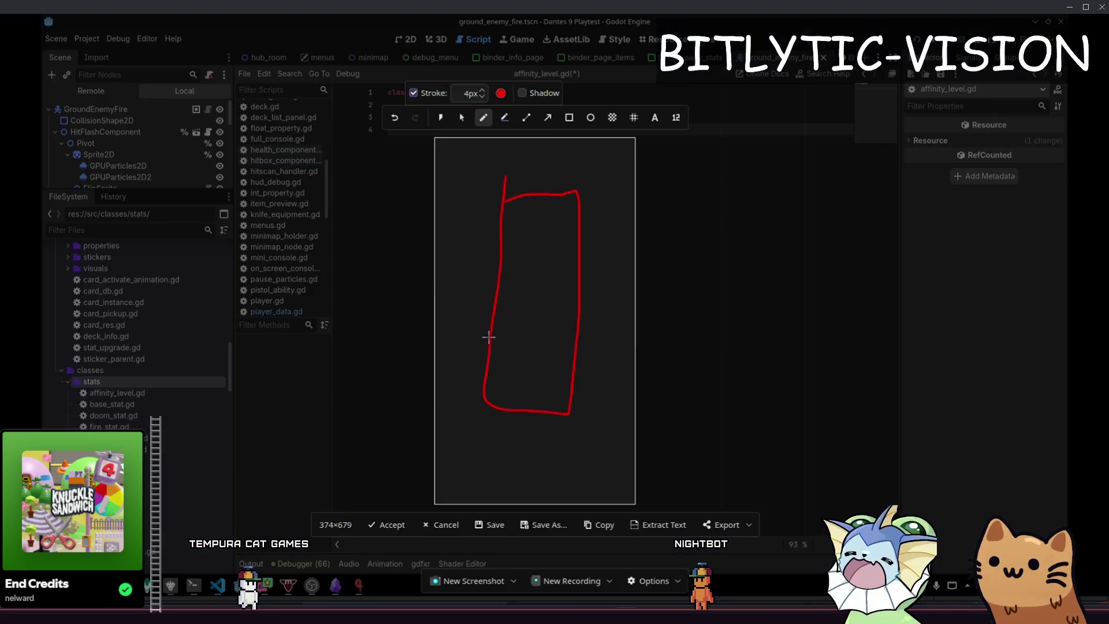
{"action": "left_click_drag", "start_coordinate": [488, 336], "coordinate": [577, 328]}
- Draw the upper divider and write 6, 3 and 2s beside the bar's sections
{"action": "left_click_drag", "start_coordinate": [501, 276], "coordinate": [578, 267]}
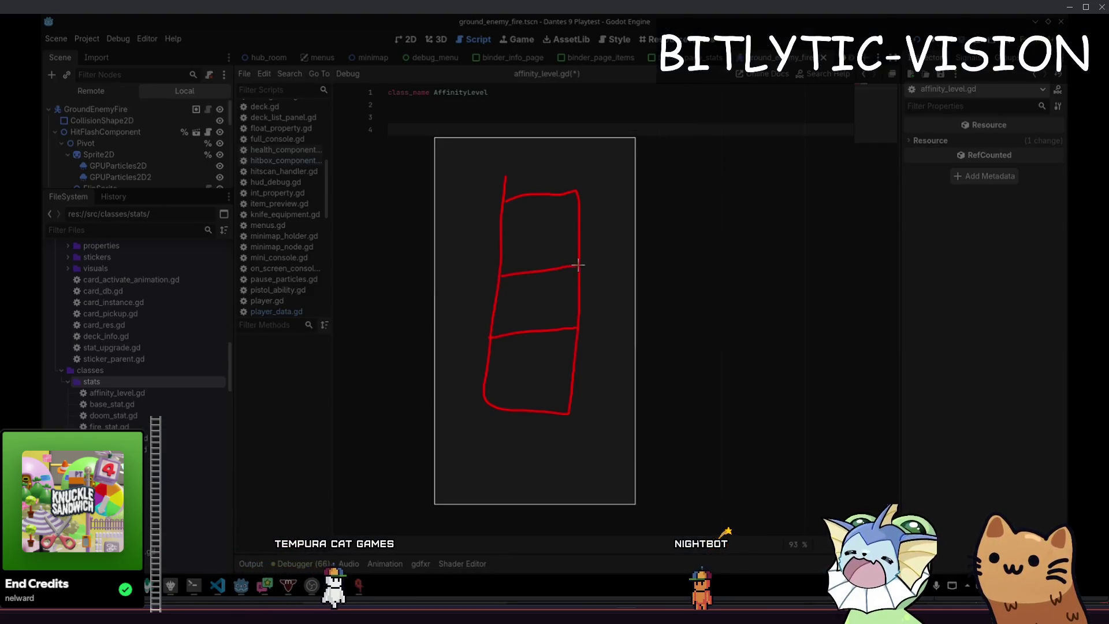
{"action": "left_click_drag", "start_coordinate": [596, 312], "coordinate": [597, 342]}
{"action": "left_click_drag", "start_coordinate": [596, 249], "coordinate": [598, 264]}
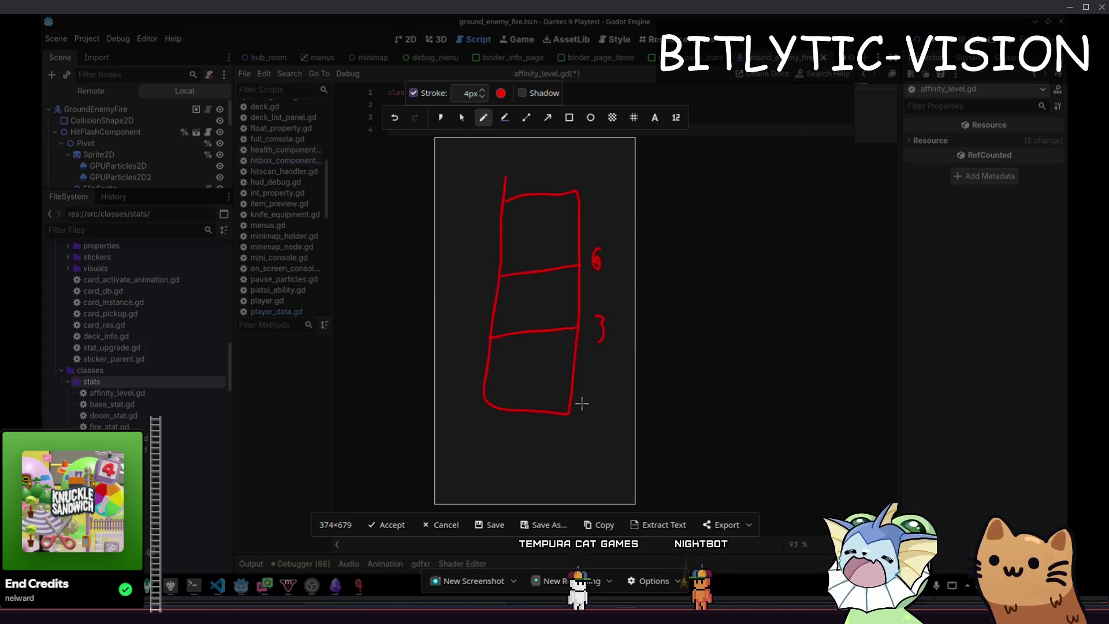
{"action": "mouse_move", "coordinate": [585, 396]}
{"action": "left_mouse_down"}
{"action": "mouse_move", "coordinate": [595, 407]}
{"action": "mouse_move", "coordinate": [596, 390]}
{"action": "left_mouse_up"}
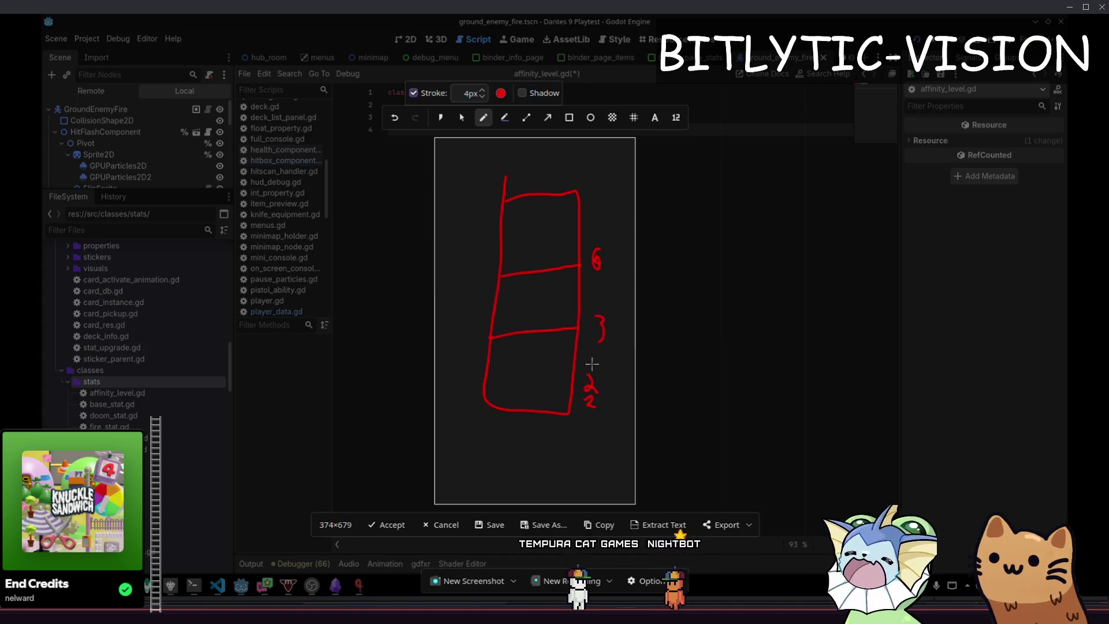
{"action": "mouse_move", "coordinate": [485, 340]}
{"action": "left_mouse_down"}
{"action": "mouse_move", "coordinate": [581, 333]}
{"action": "mouse_move", "coordinate": [566, 340]}
{"action": "left_mouse_up"}
{"action": "left_click_drag", "start_coordinate": [619, 313], "coordinate": [627, 329]}
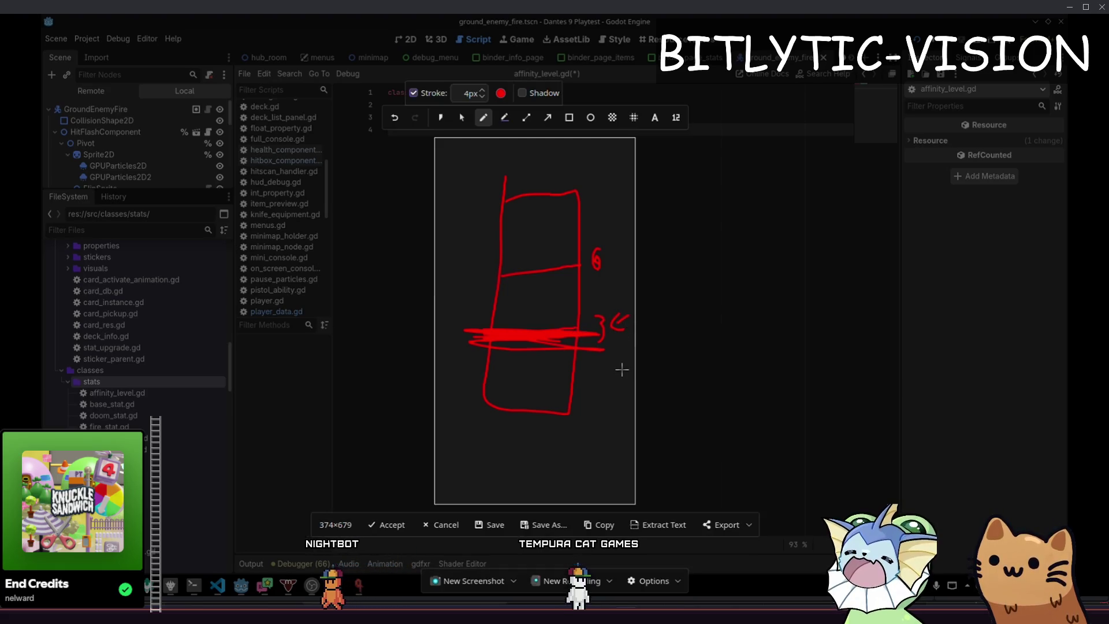
{"action": "left_click_drag", "start_coordinate": [578, 263], "coordinate": [494, 268]}
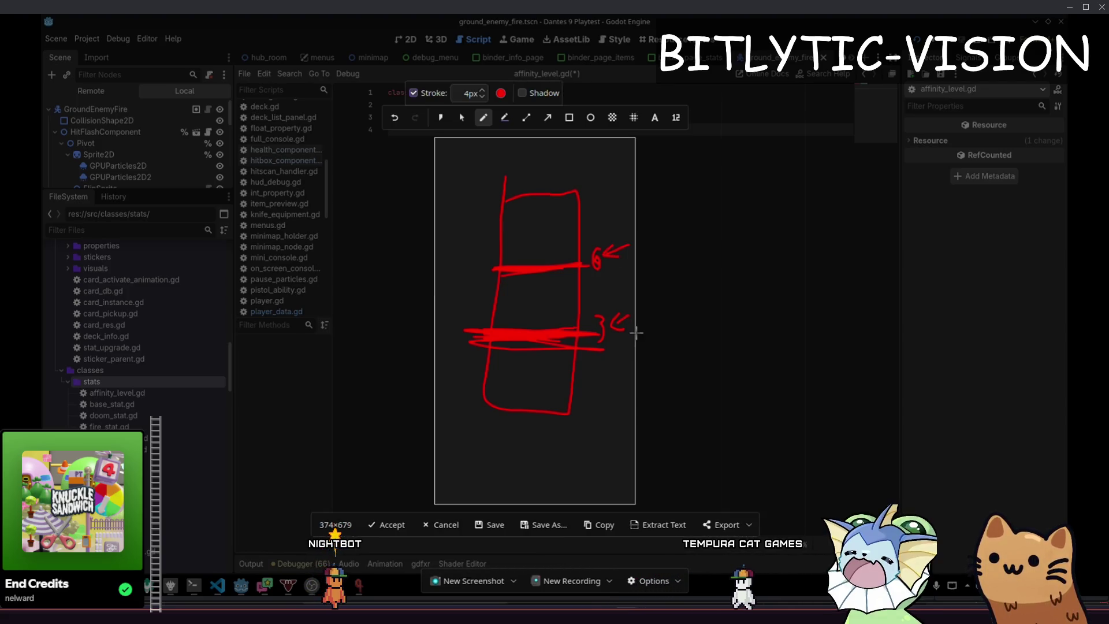
- Undo the two extra emphasis strokes and close the sketch
{"action": "key", "text": "ctrl+z"}
{"action": "key", "text": "ctrl+z"}
{"action": "key", "text": "ctrl+z"}
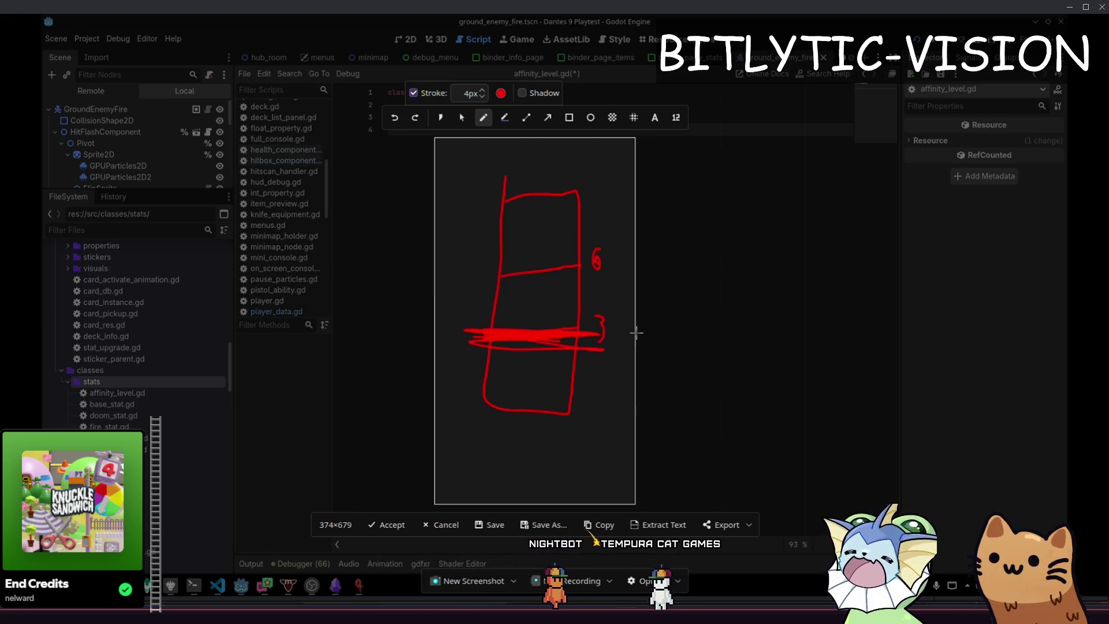
{"action": "key", "text": "ctrl+z"}
{"action": "key", "text": "ctrl+z"}
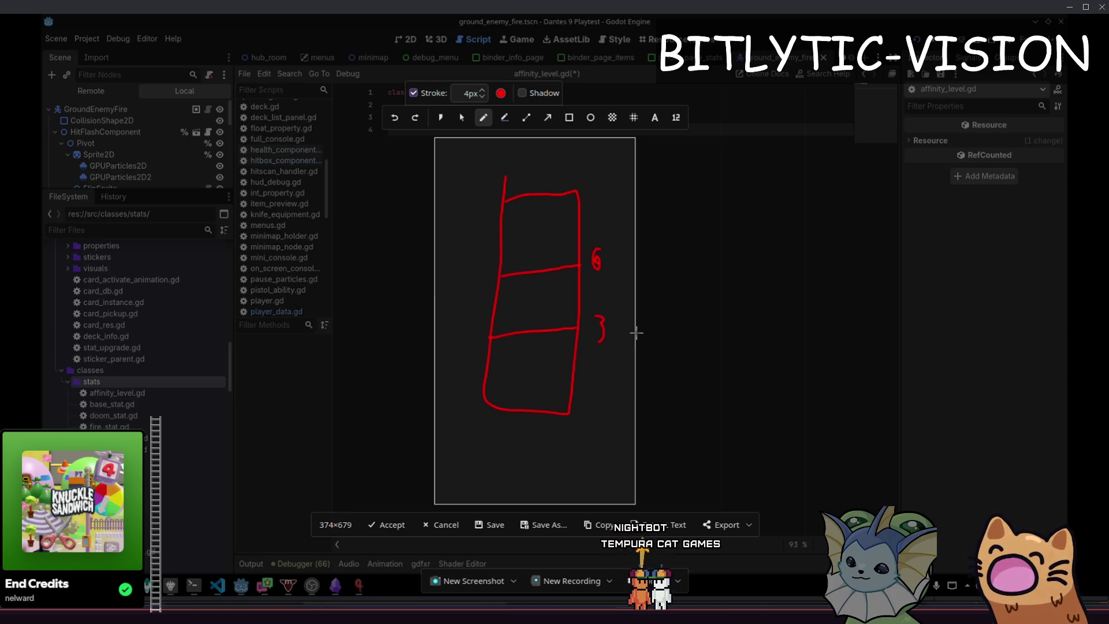
{"action": "key", "text": "Escape"}
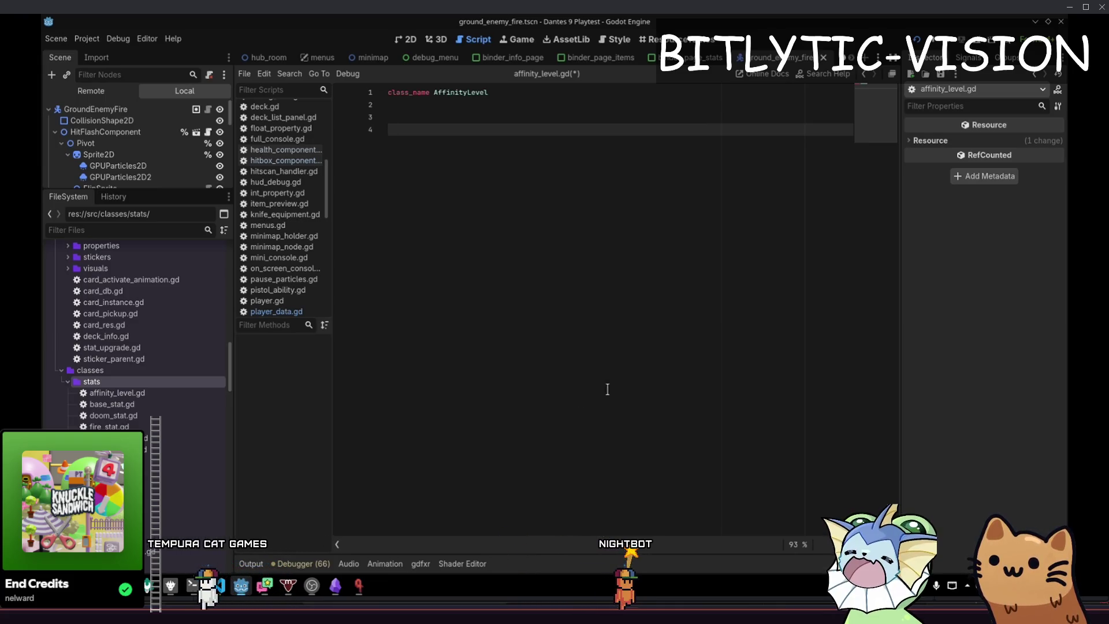
- Switch from the AffinityLevel script over to the Obsidian notes
{"action": "key", "text": "alt+Tab"}
- Insert a blank checkbox under 'Increase stat amount every few levels', then open the game's Stats page
{"action": "key", "text": "Up"}
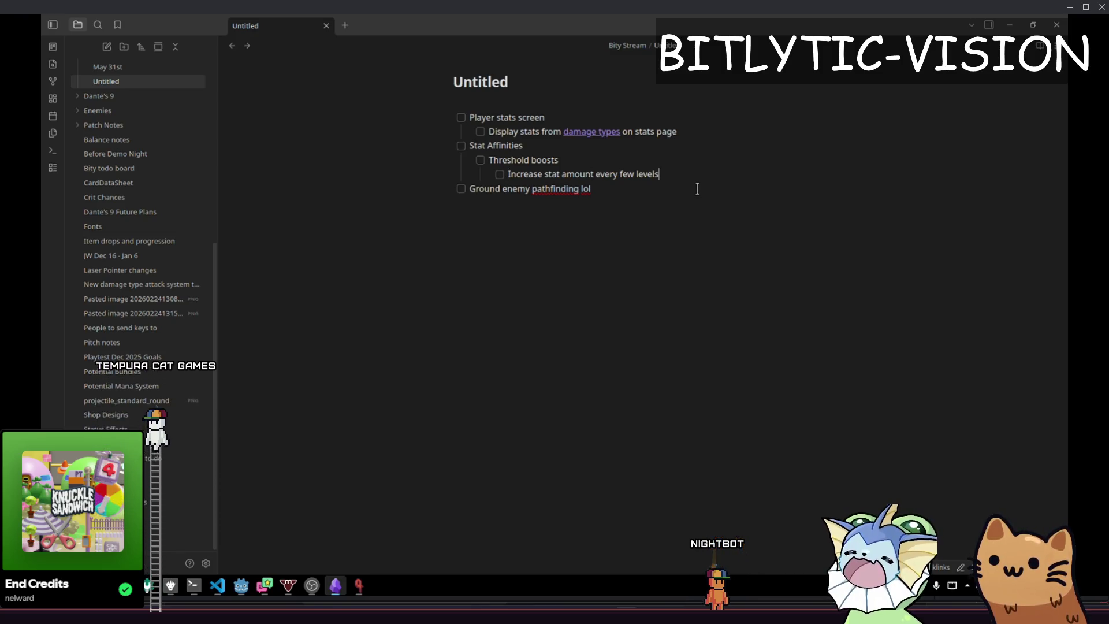
{"action": "key", "text": "Return"}
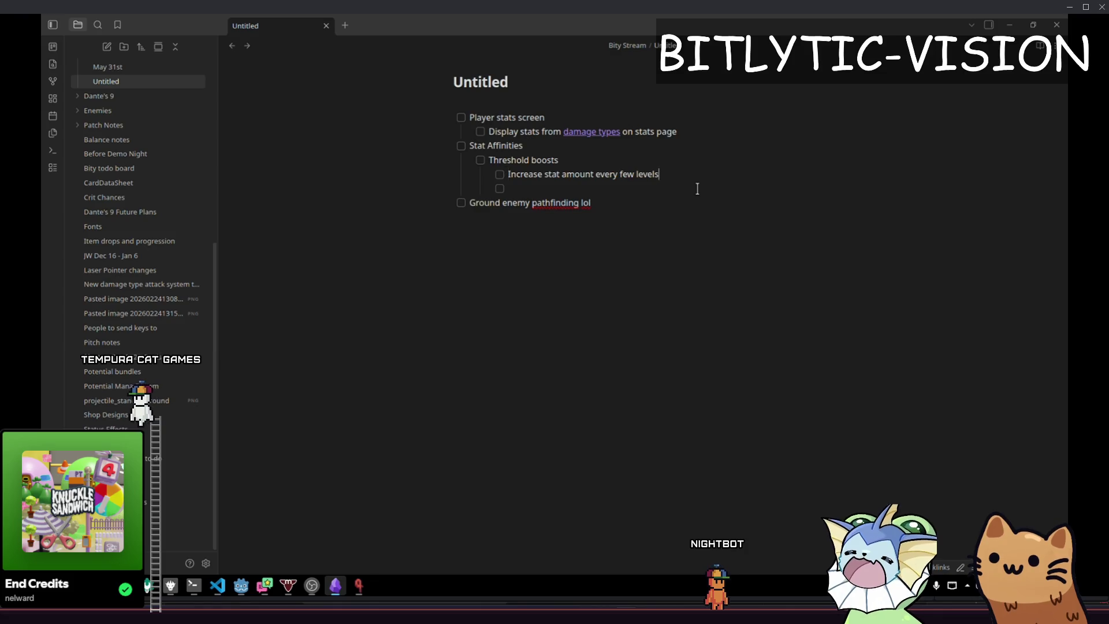
{"action": "key", "text": "shift+End"}
{"action": "key", "text": "End"}
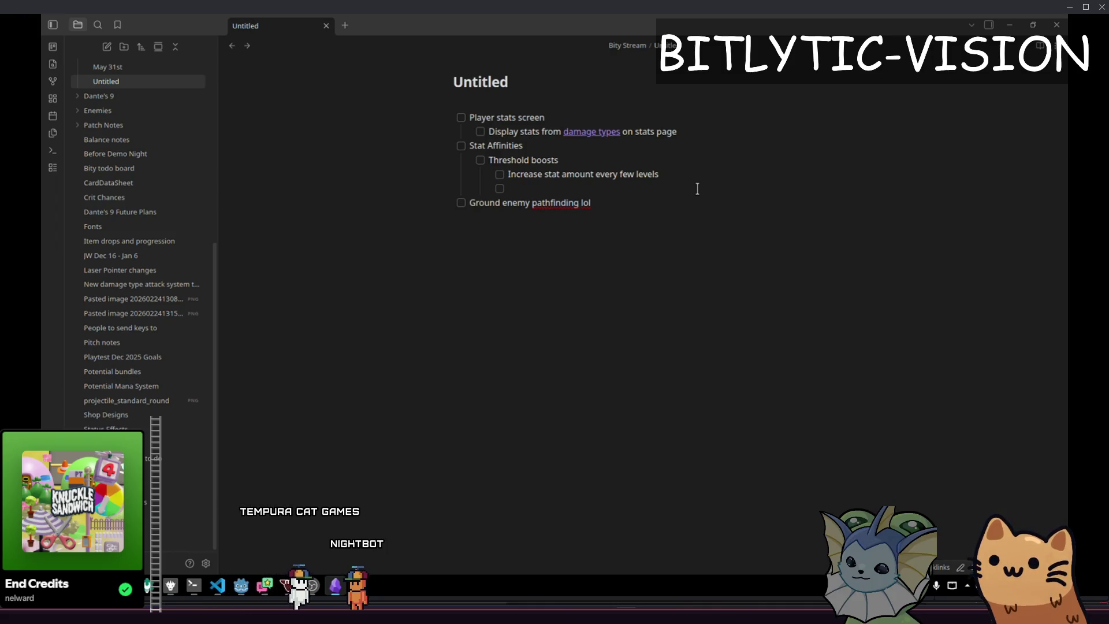
{"action": "key", "text": "alt+Tab"}
{"action": "key", "text": "Escape"}
{"action": "key", "text": "Escape"}
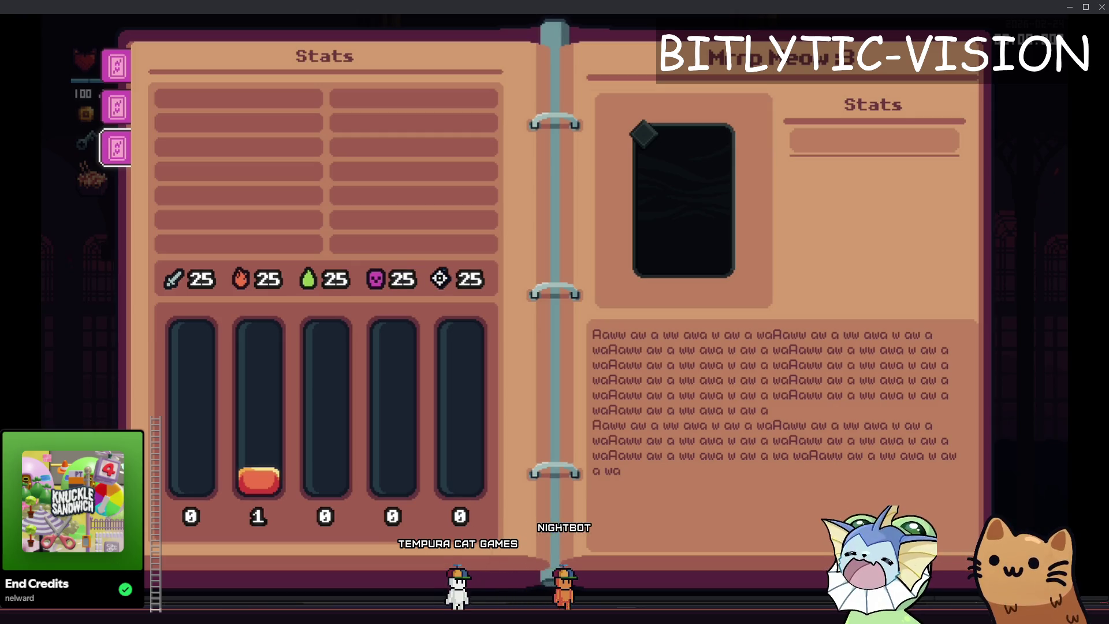
- Screenshot a 699×225 region around the five affinity values and their bars, ready for pen annotation
{"action": "key", "text": "Print"}
{"action": "mouse_move", "coordinate": [156, 255]}
{"action": "left_mouse_down"}
{"action": "mouse_move", "coordinate": [531, 312]}
{"action": "mouse_move", "coordinate": [481, 288]}
{"action": "left_mouse_up"}
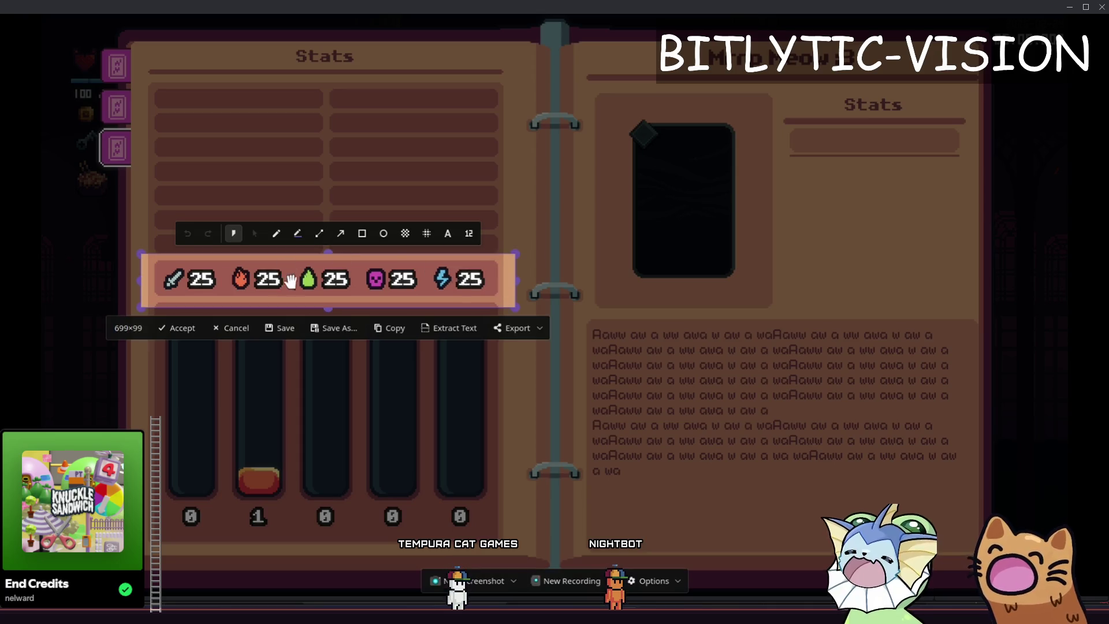
{"action": "mouse_move", "coordinate": [332, 254]}
{"action": "left_mouse_down"}
{"action": "mouse_move", "coordinate": [332, 180]}
{"action": "mouse_move", "coordinate": [377, 267]}
{"action": "mouse_move", "coordinate": [410, 259]}
{"action": "left_mouse_up"}
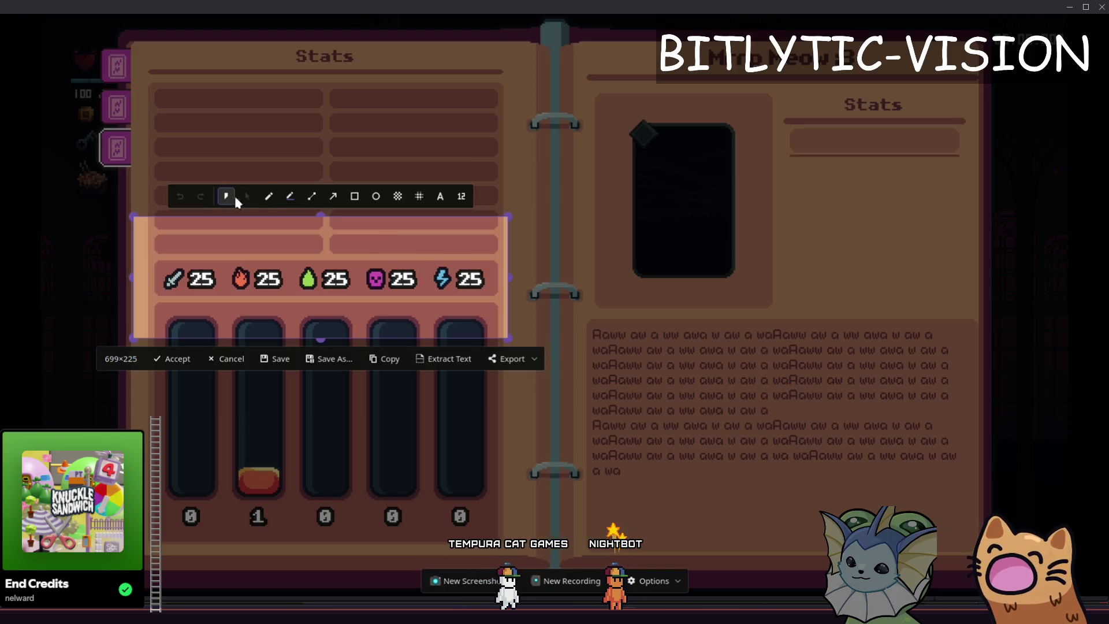
{"action": "left_click", "coordinate": [268, 195]}
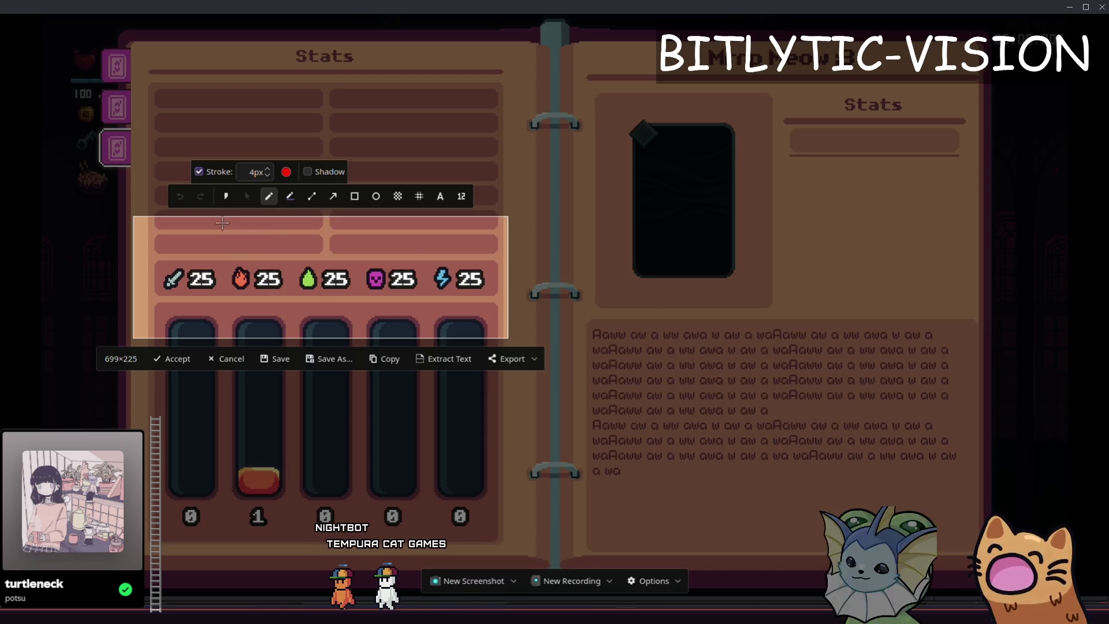
- Cancel the Spectacle region capture so the Stats book shows again
{"action": "key", "text": "Escape"}
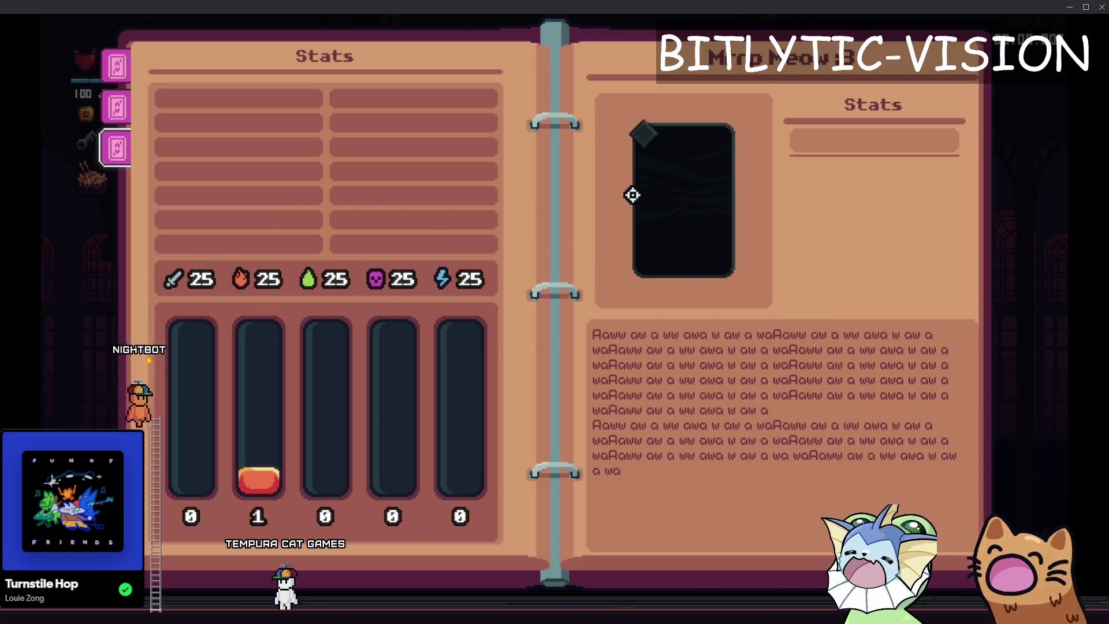
- Capture the stats panel region, try a freehand red mark, undo it, and discard the capture
{"action": "key", "text": "super+shift+s"}
{"action": "mouse_move", "coordinate": [130, 203]}
{"action": "left_mouse_down"}
{"action": "mouse_move", "coordinate": [525, 323]}
{"action": "mouse_move", "coordinate": [543, 358]}
{"action": "left_mouse_up"}
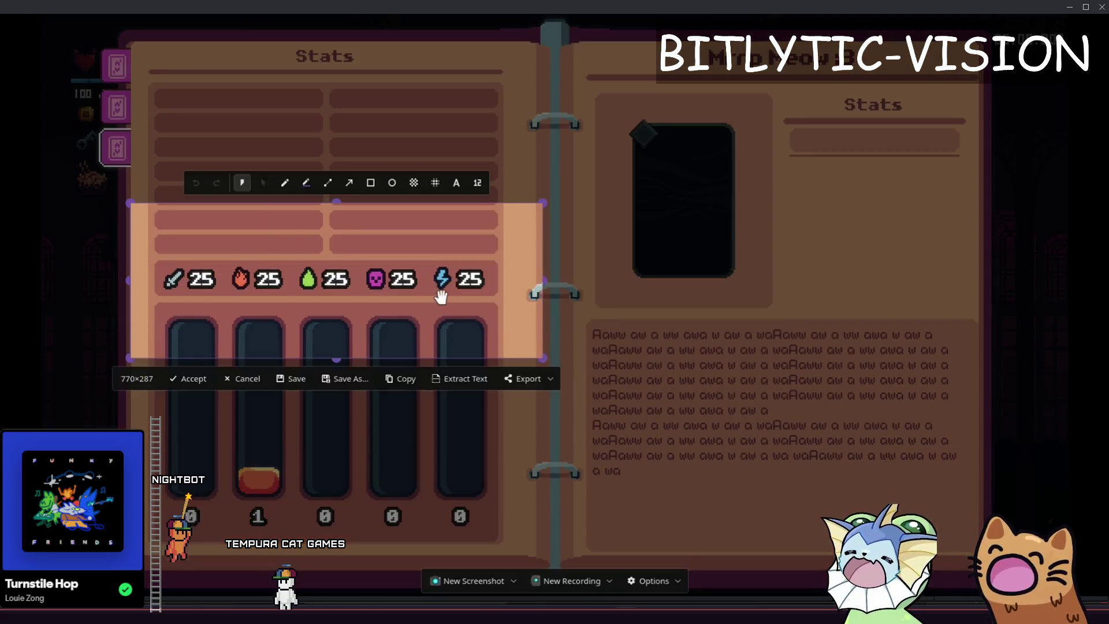
{"action": "left_click", "coordinate": [285, 182]}
{"action": "left_click_drag", "start_coordinate": [319, 231], "coordinate": [324, 257]}
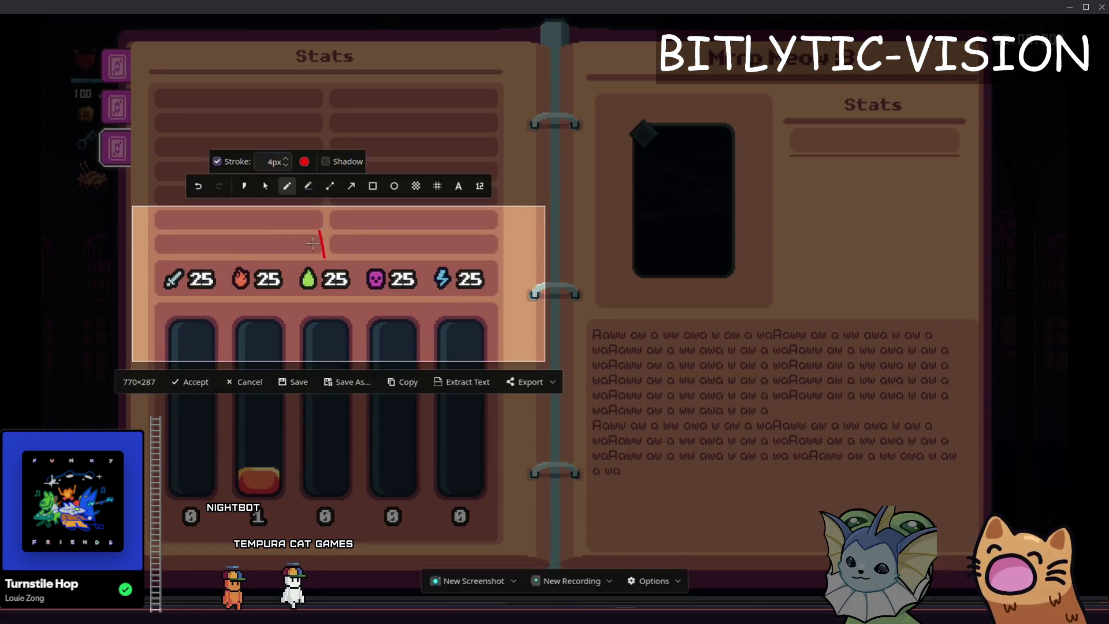
{"action": "key", "text": "ctrl+z"}
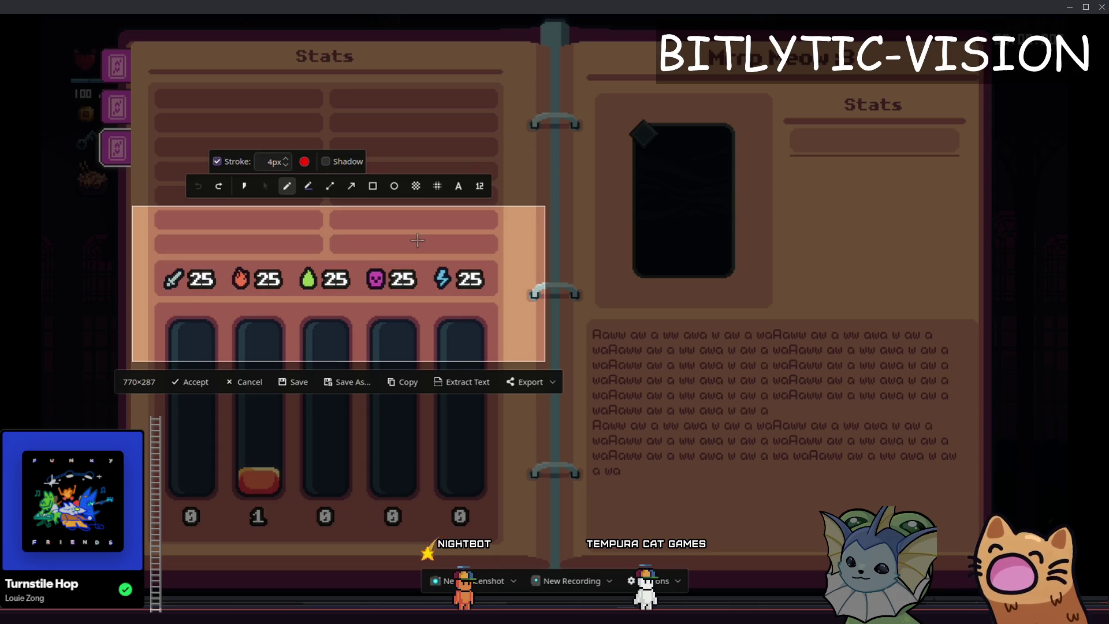
{"action": "key", "text": "Return"}
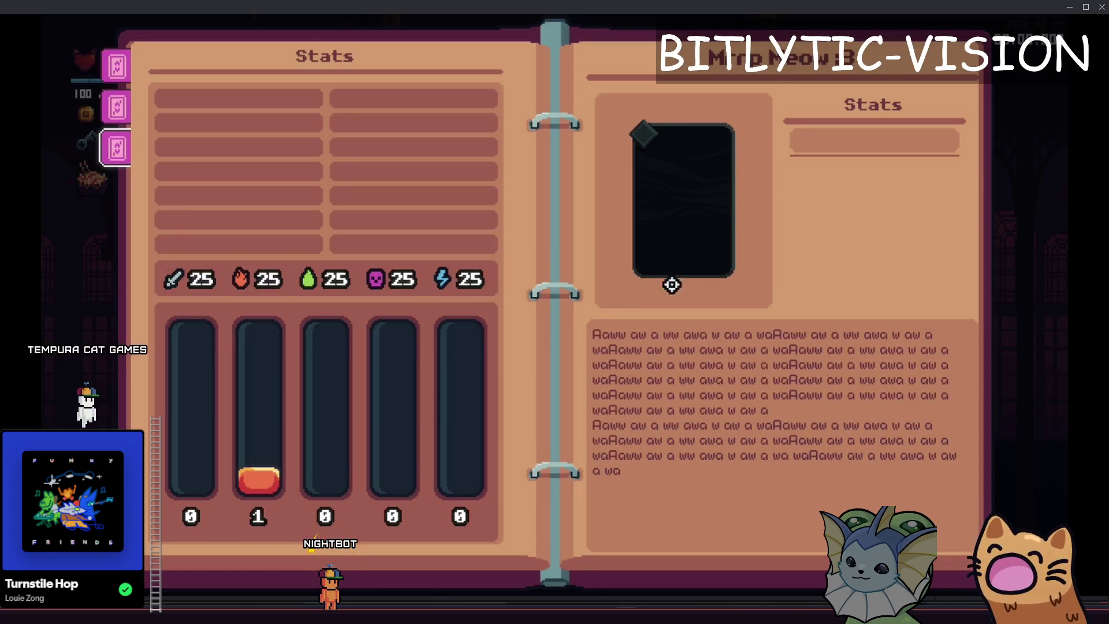
- Compare the game with the Obsidian note, selecting the Threshold boosts checklist items
{"action": "key", "text": "alt+Tab"}
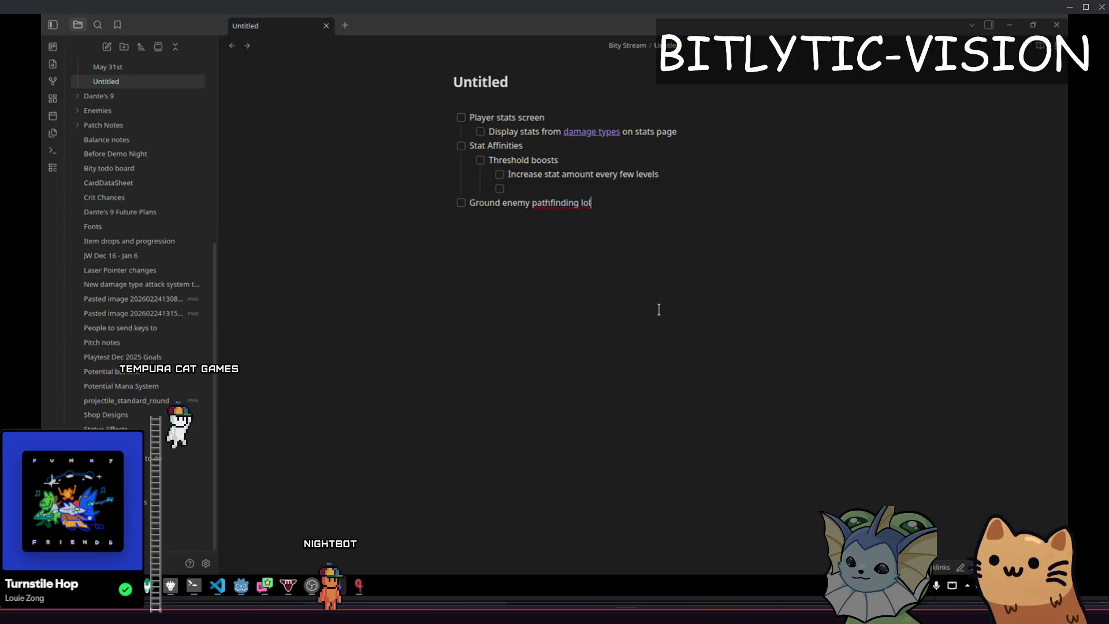
{"action": "key", "text": "alt+Tab"}
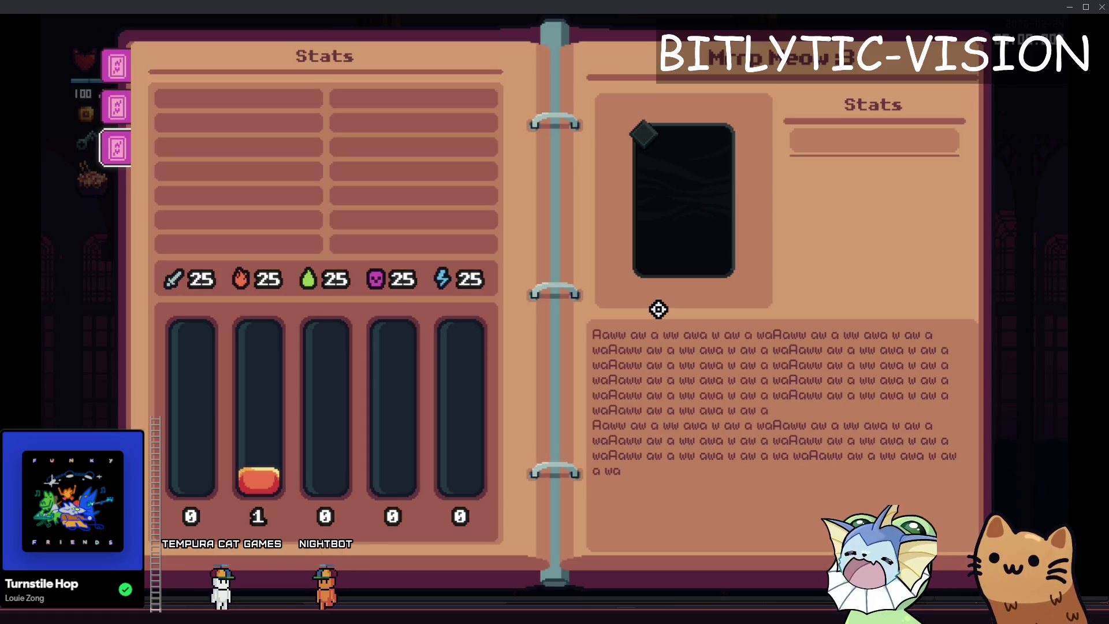
{"action": "key", "text": "alt+Tab"}
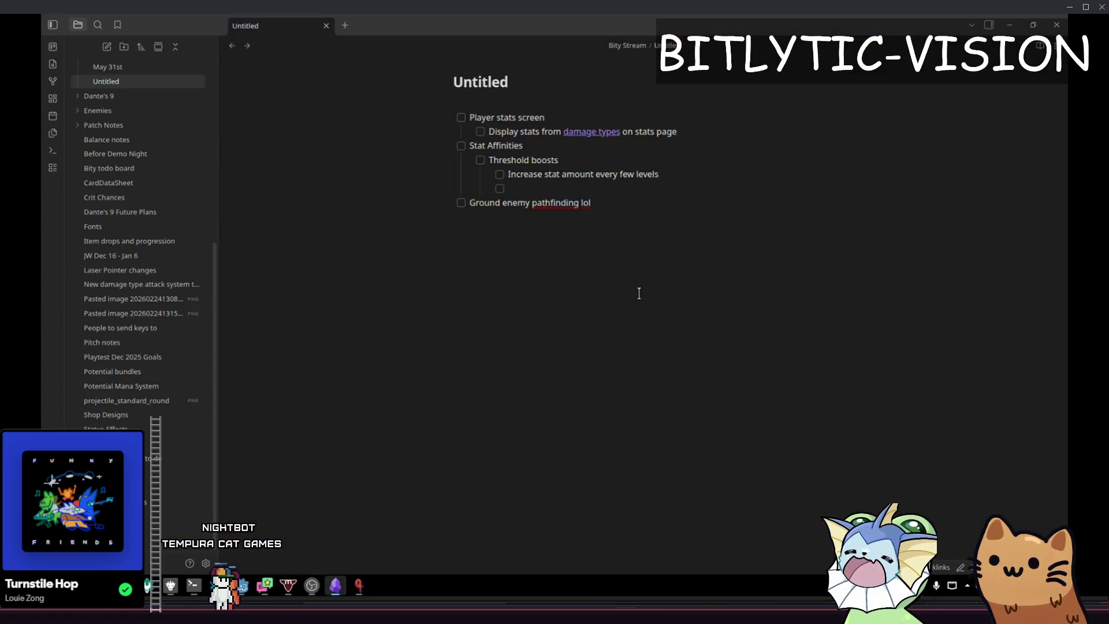
{"action": "left_click_drag", "start_coordinate": [680, 190], "coordinate": [561, 180]}
{"action": "key", "text": "alt+Tab"}
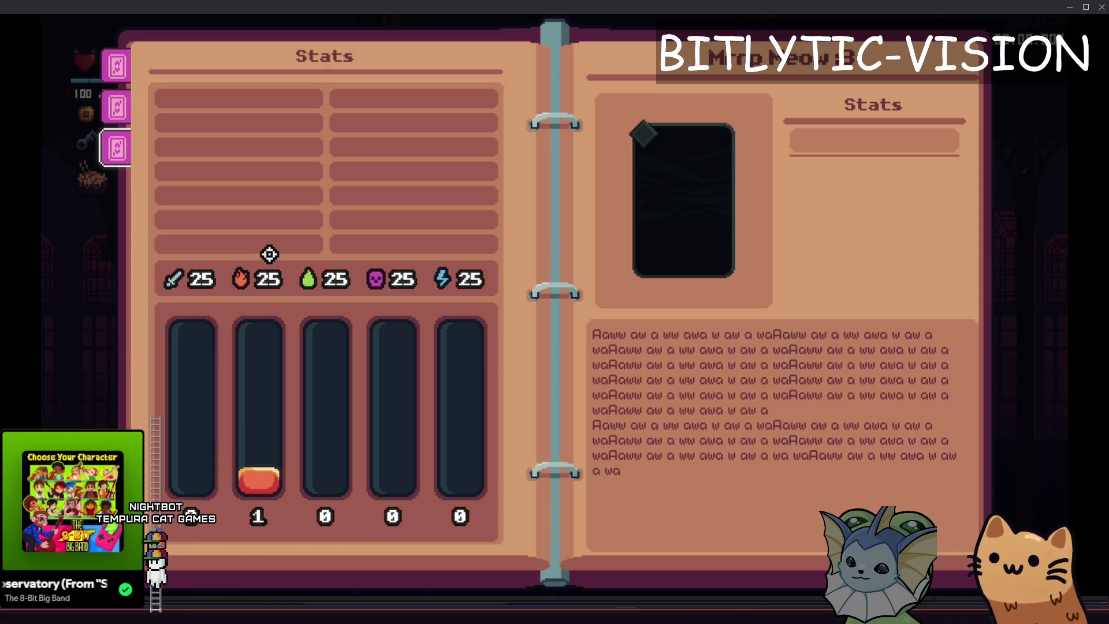
- Close the Stats book with Escape to return to the castle hall
{"action": "key", "text": "alt+Tab"}
{"action": "key", "text": "alt+Tab"}
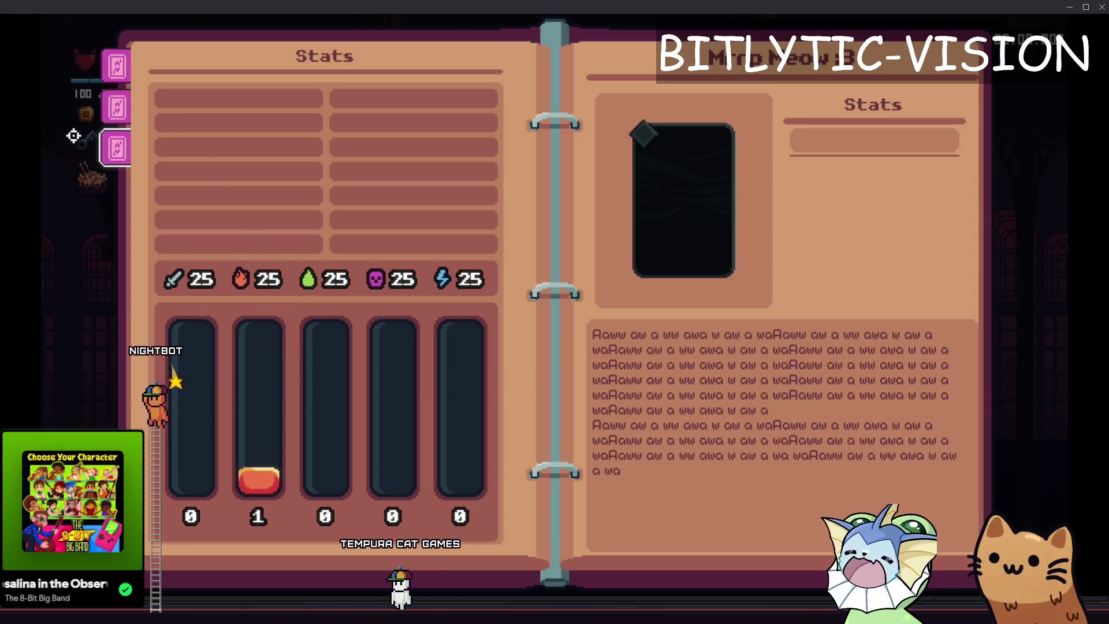
{"action": "key", "text": "Escape"}
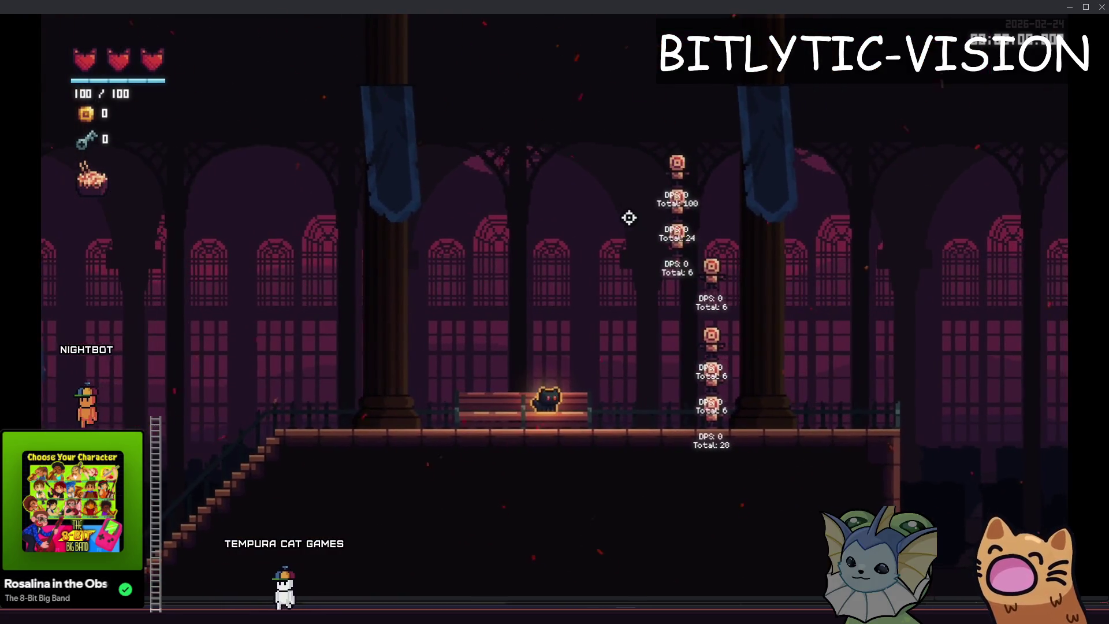
{"action": "key", "text": "d"}
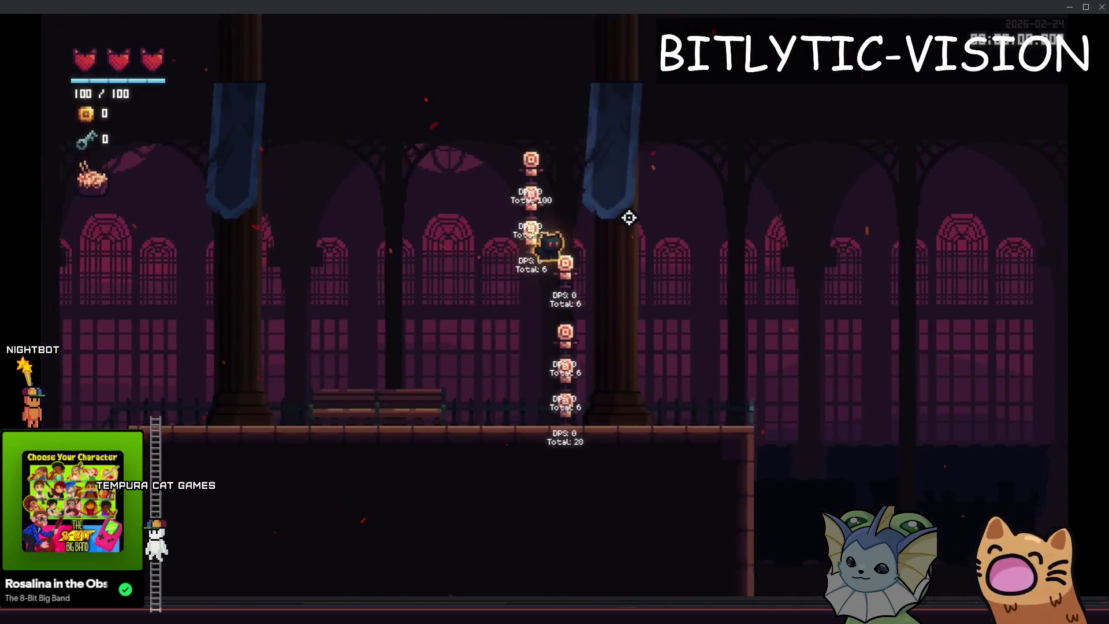
{"action": "key", "text": "a"}
{"action": "key", "text": "space"}
{"action": "key", "text": "a"}
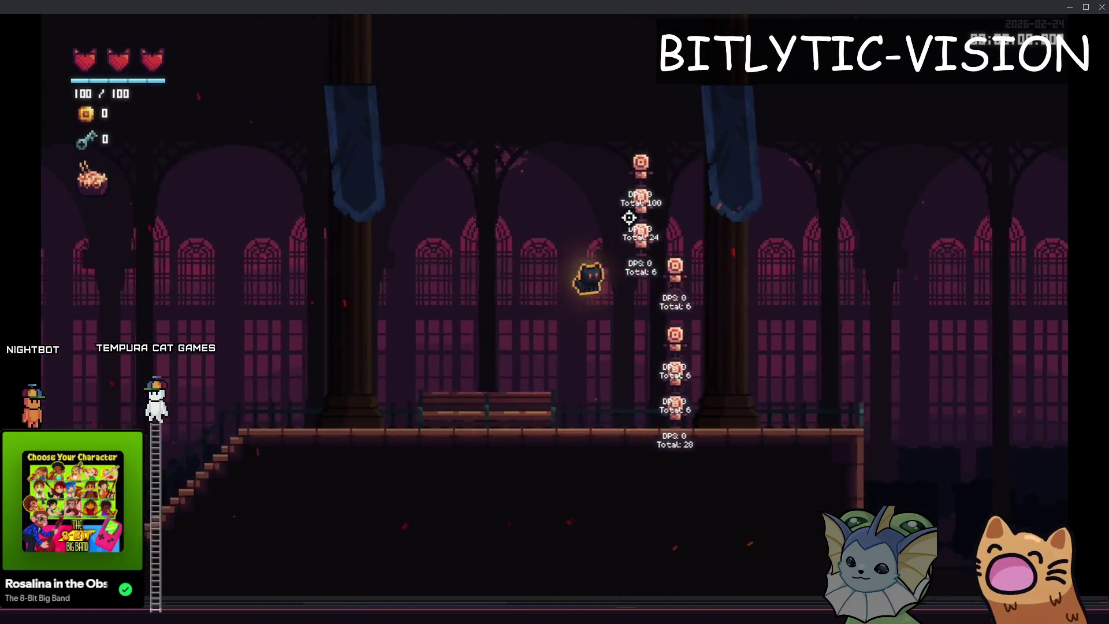
{"action": "key", "text": "space"}
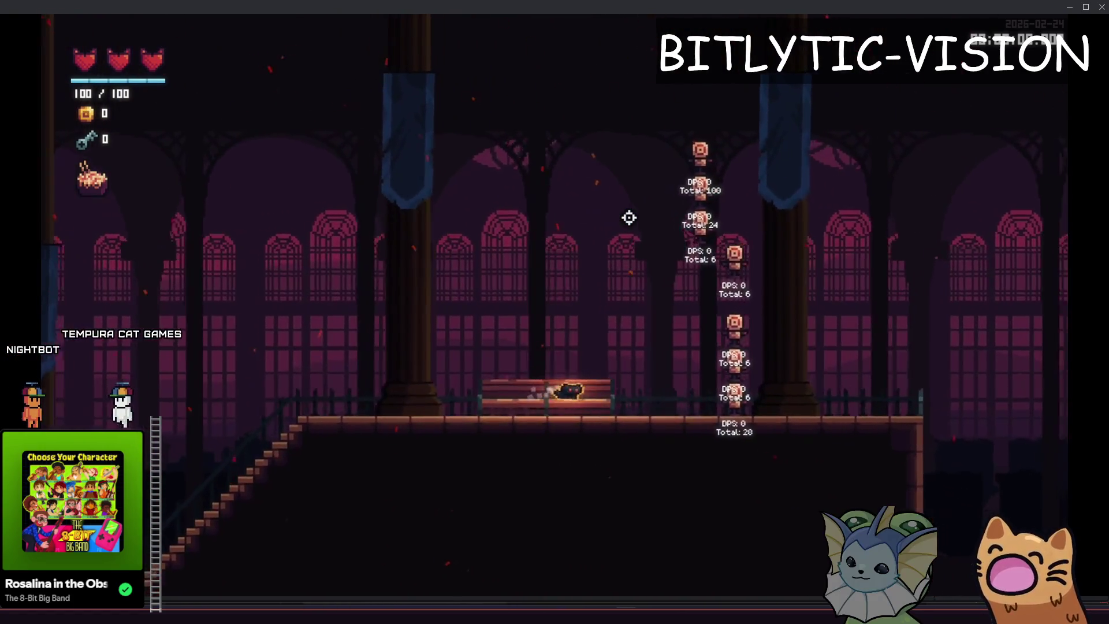
{"action": "key", "text": "d"}
{"action": "key", "text": "a"}
{"action": "key", "text": "space"}
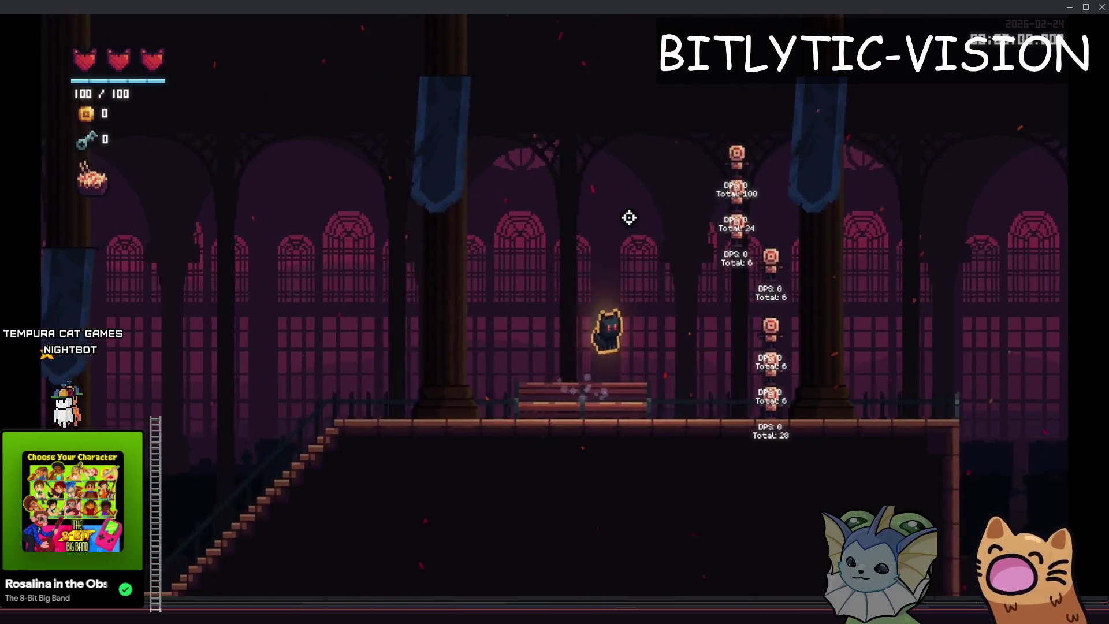
{"action": "key", "text": "d"}
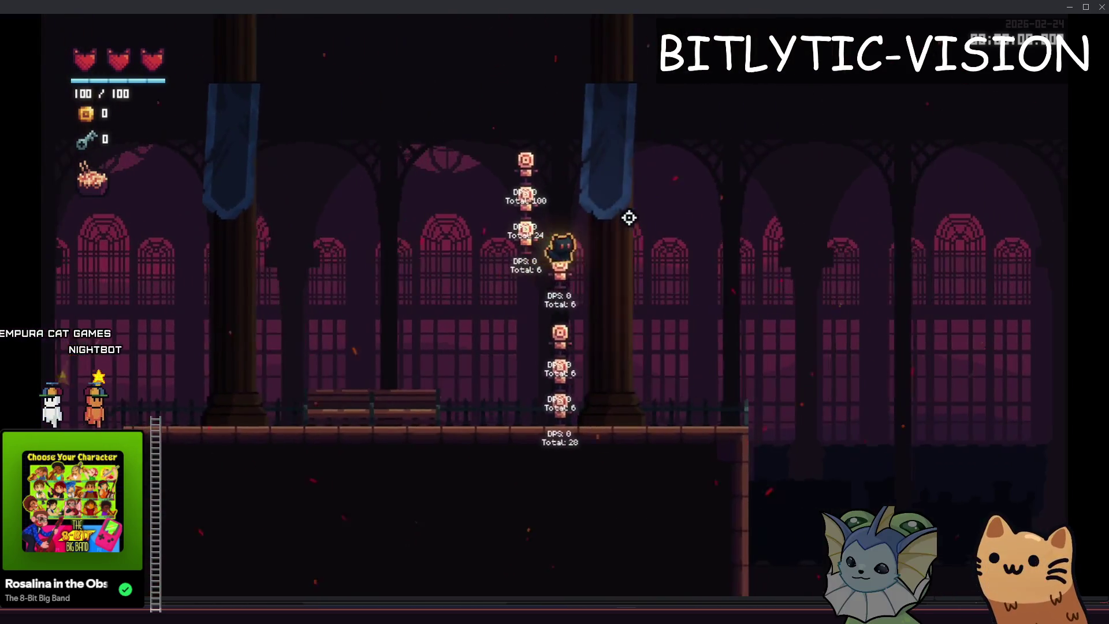
{"action": "key", "text": "a"}
{"action": "key", "text": "space"}
{"action": "key", "text": "d"}
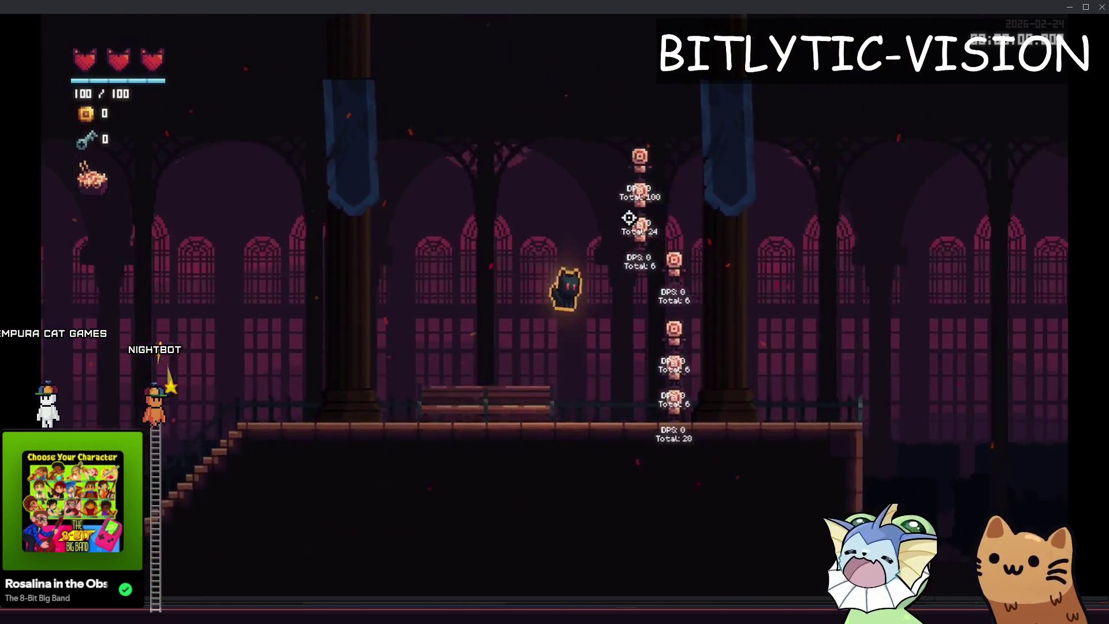
{"action": "key", "text": "d"}
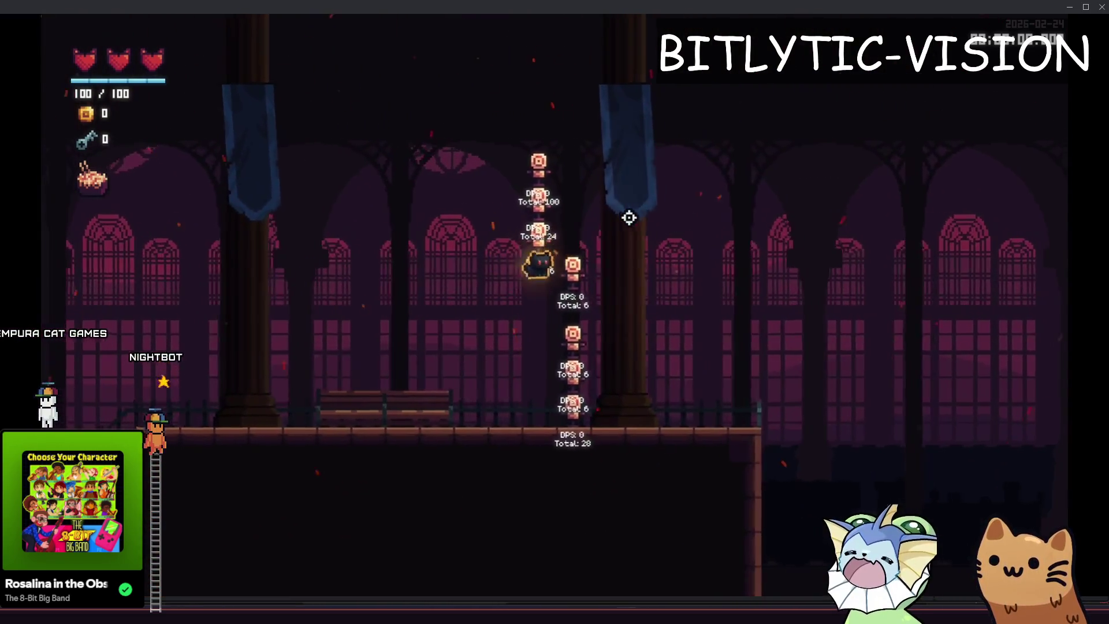
{"action": "key", "text": "a"}
{"action": "key", "text": "space"}
{"action": "key", "text": "d"}
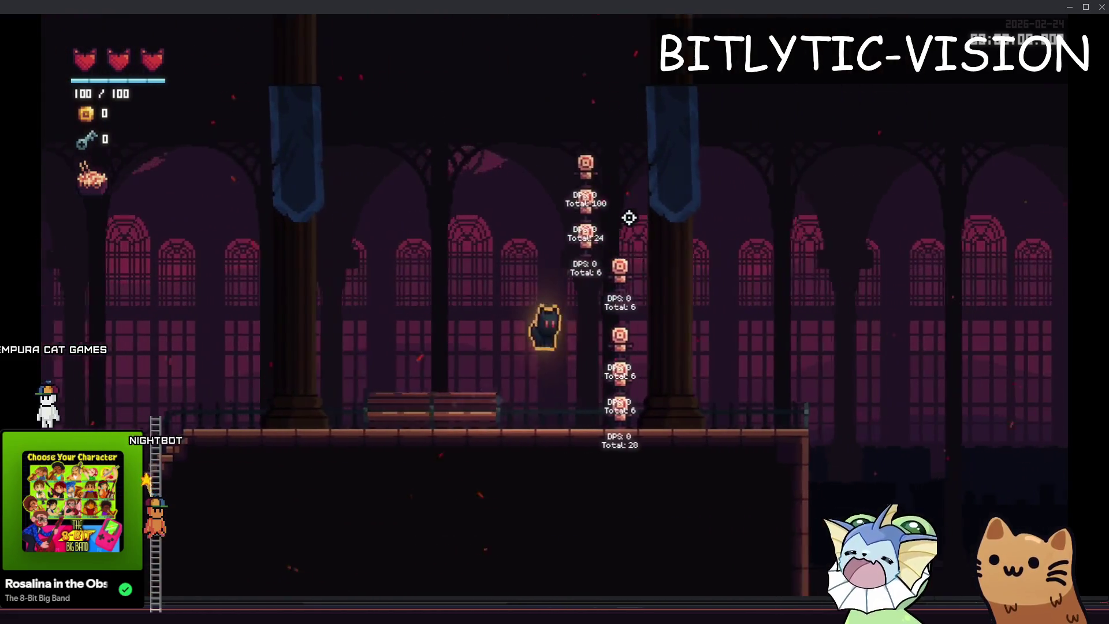
{"action": "key", "text": "d"}
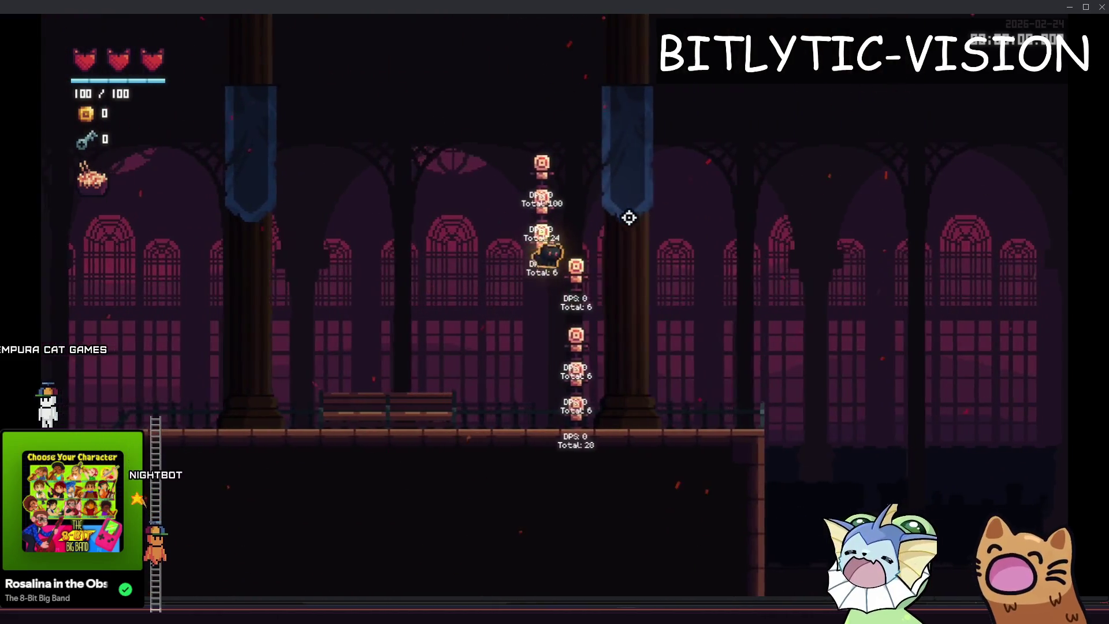
{"action": "key", "text": "a"}
{"action": "key", "text": "d"}
{"action": "key", "text": "space"}
{"action": "key", "text": "a"}
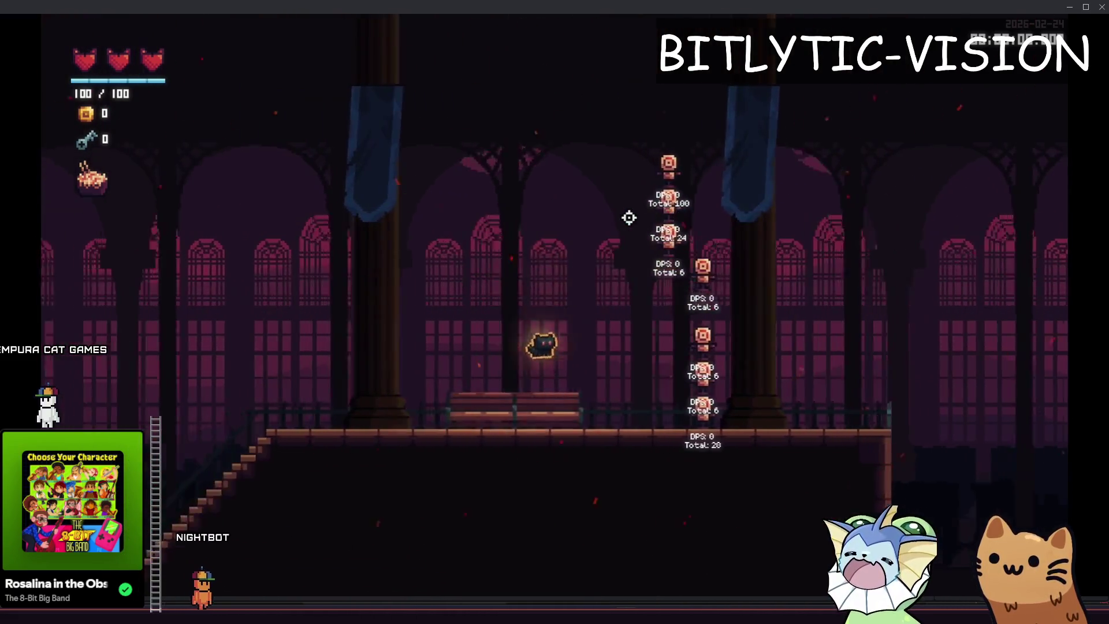
{"action": "key", "text": "a"}
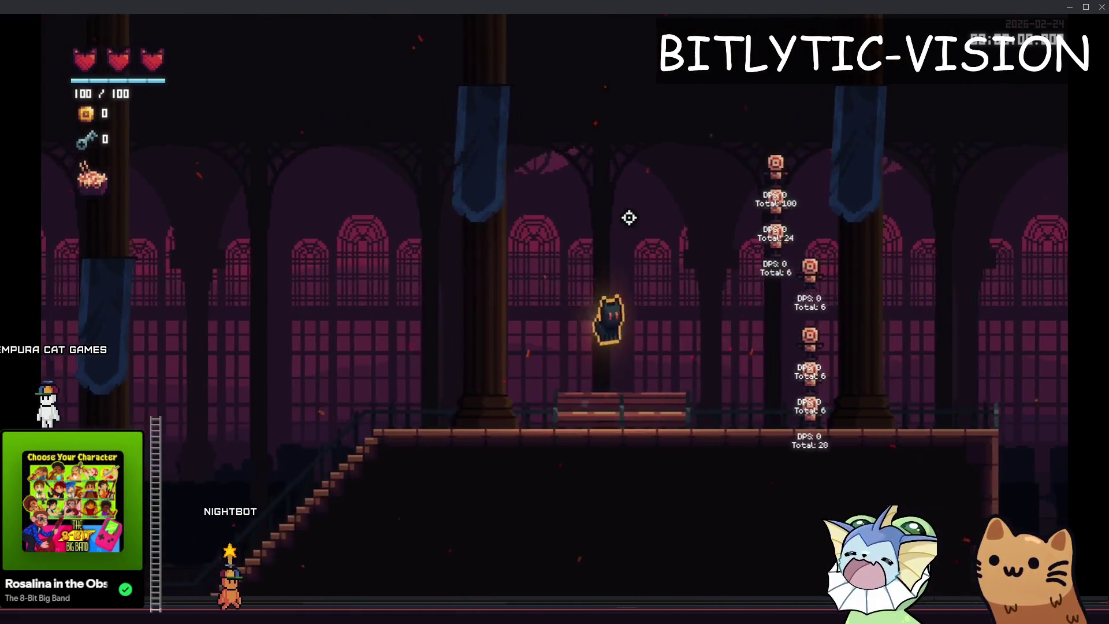
{"action": "key", "text": "d"}
{"action": "key", "text": "a"}
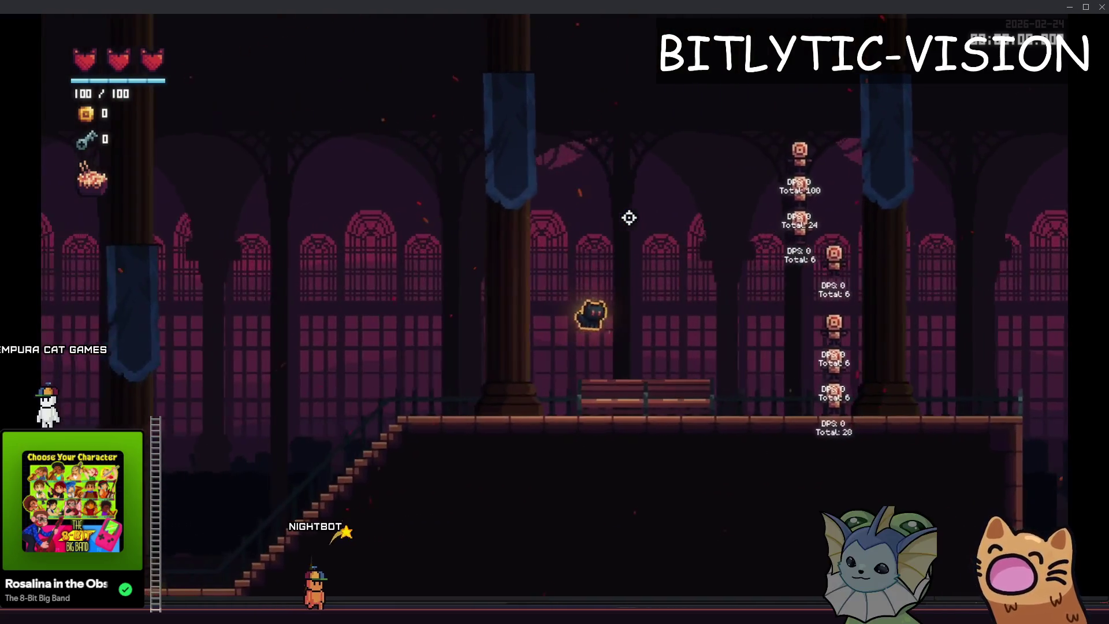
{"action": "key", "text": "d"}
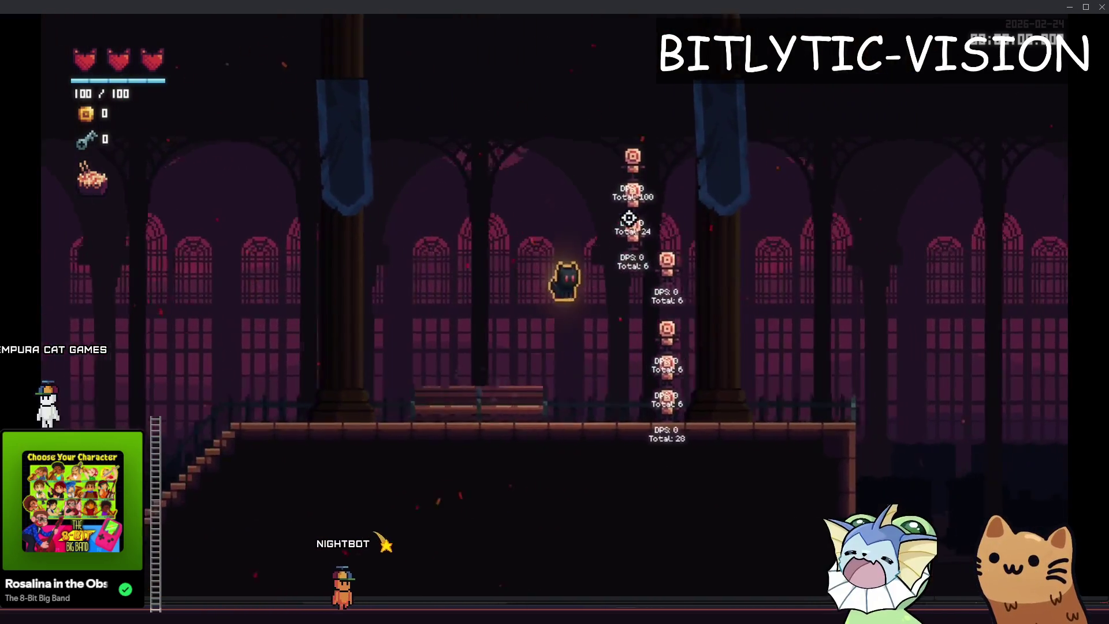
{"action": "key", "text": "a"}
{"action": "key", "text": "d"}
{"action": "key", "text": "space"}
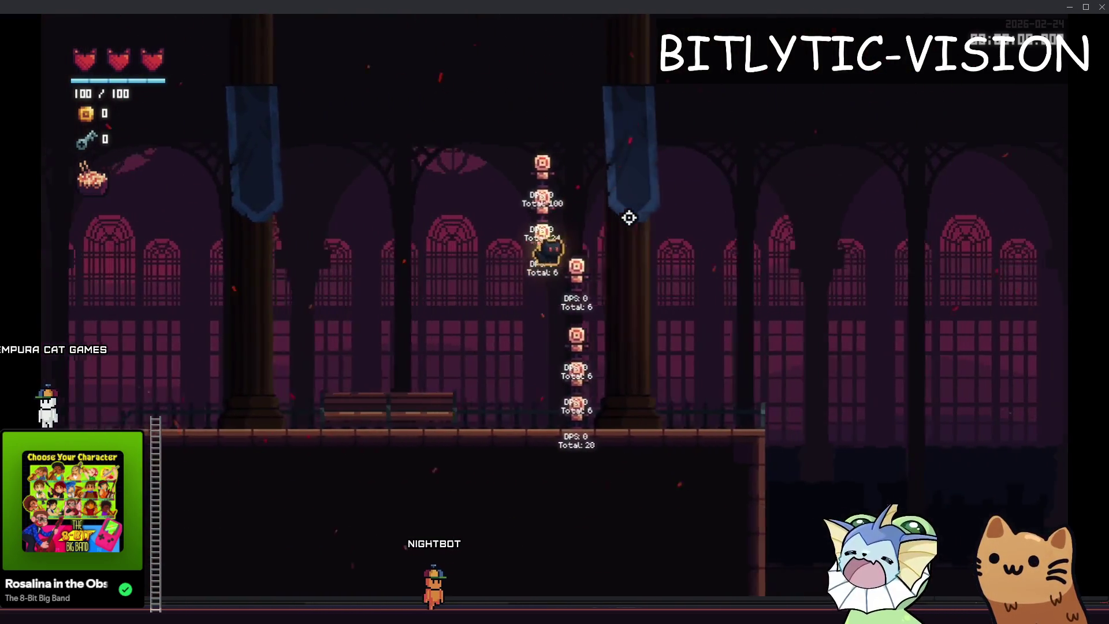
{"action": "key", "text": "a"}
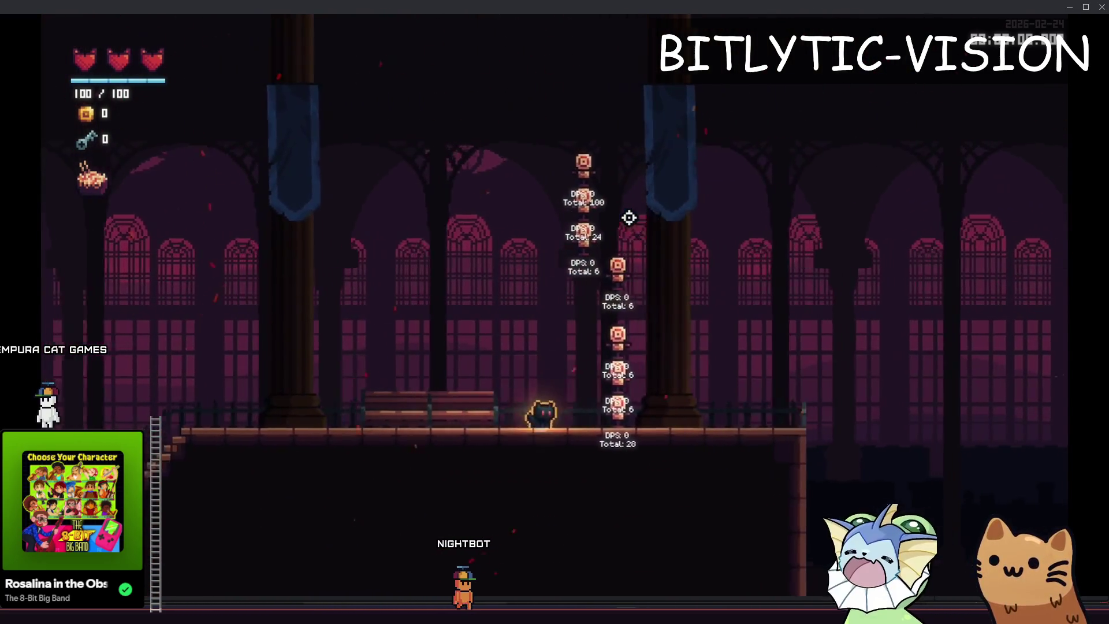
{"action": "key", "text": "space"}
{"action": "key", "text": "d"}
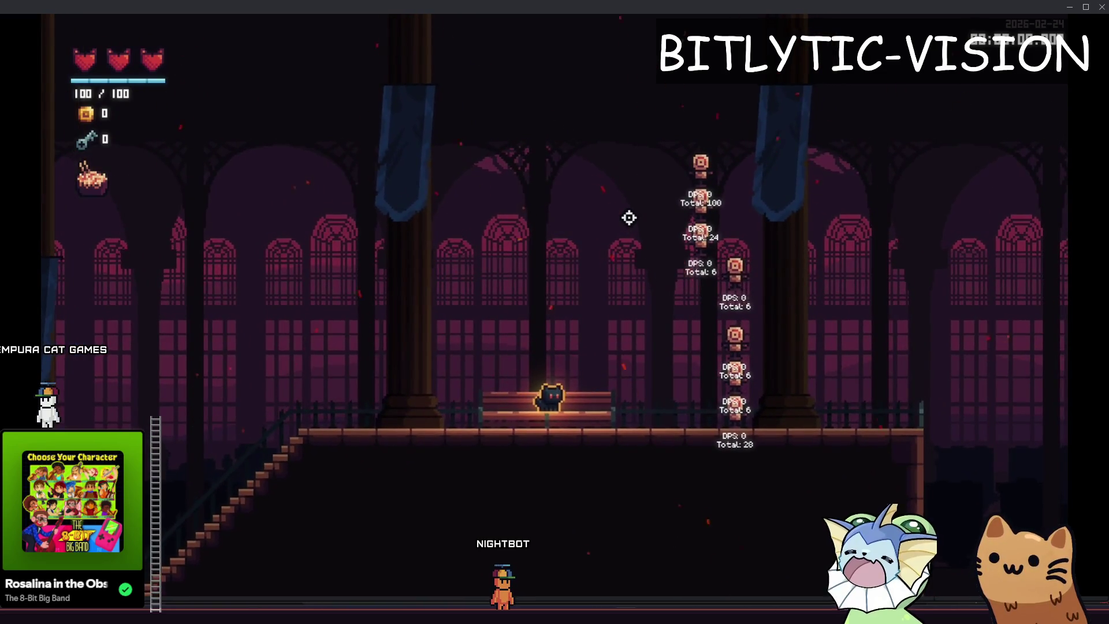
{"action": "key", "text": "alt+Tab"}
{"action": "key", "text": "alt+Tab"}
{"action": "key", "text": "alt+Tab"}
- Type the task 'Attach listeners to player that can affect attacks' under Threshold boosts, then return to the game
{"action": "type", "text": "tach listeni"}
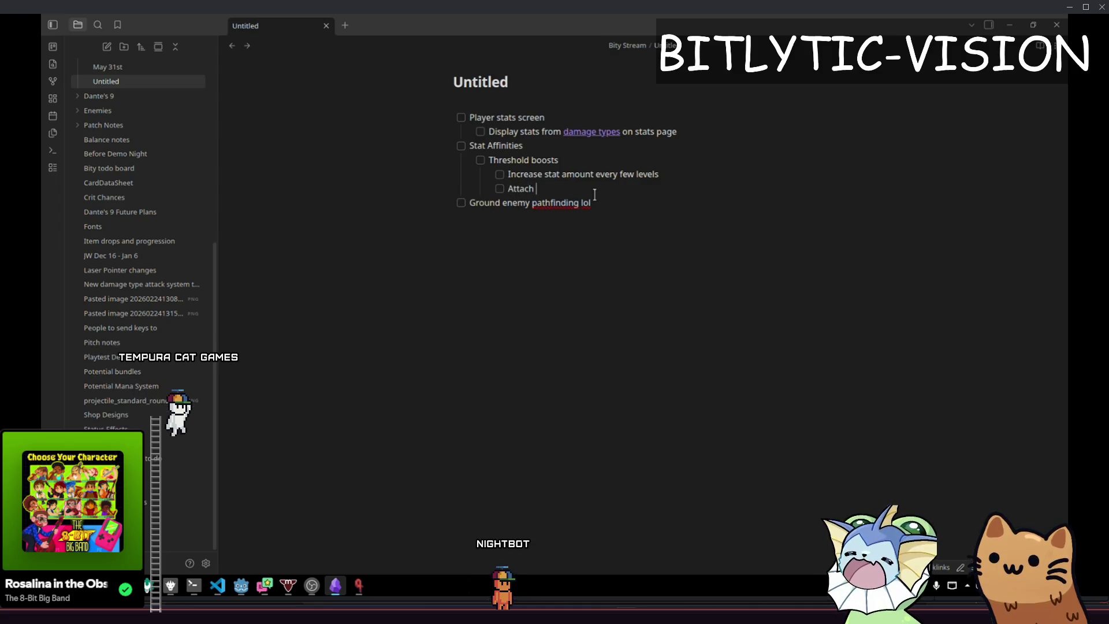
{"action": "type", "text": "ers to player that can affect attacks"}
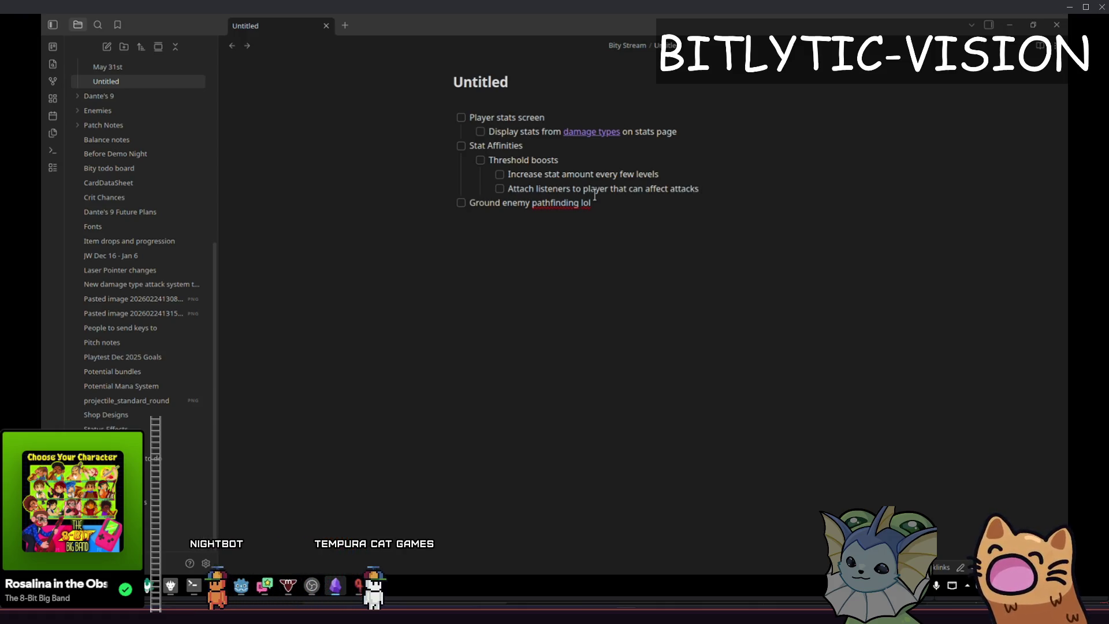
{"action": "key", "text": "alt+Tab"}
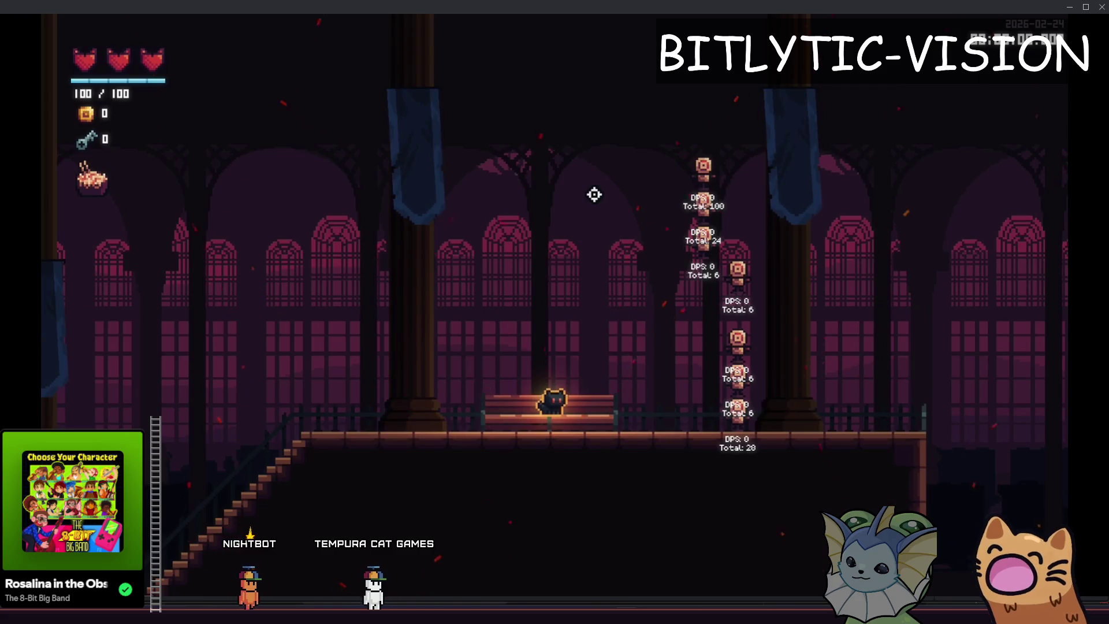
- Switch from the game back to the Obsidian to-do note
{"action": "key", "text": "alt+Tab"}
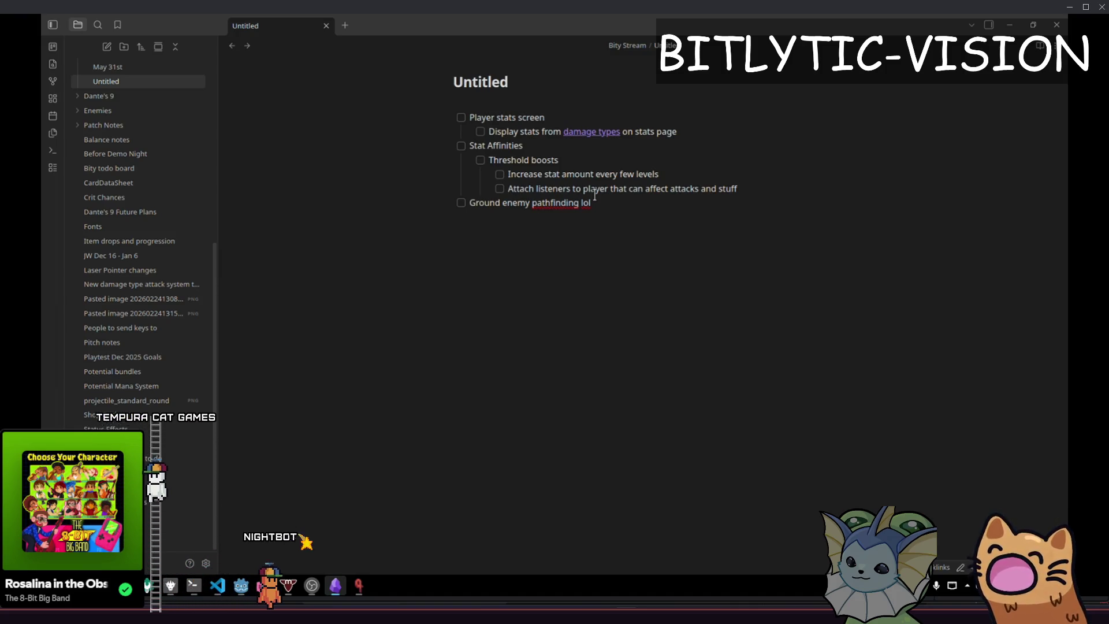
- Bring the Godot Engine editor forward, showing the unsaved affinity_level.gd script
{"action": "left_click", "coordinate": [241, 585]}
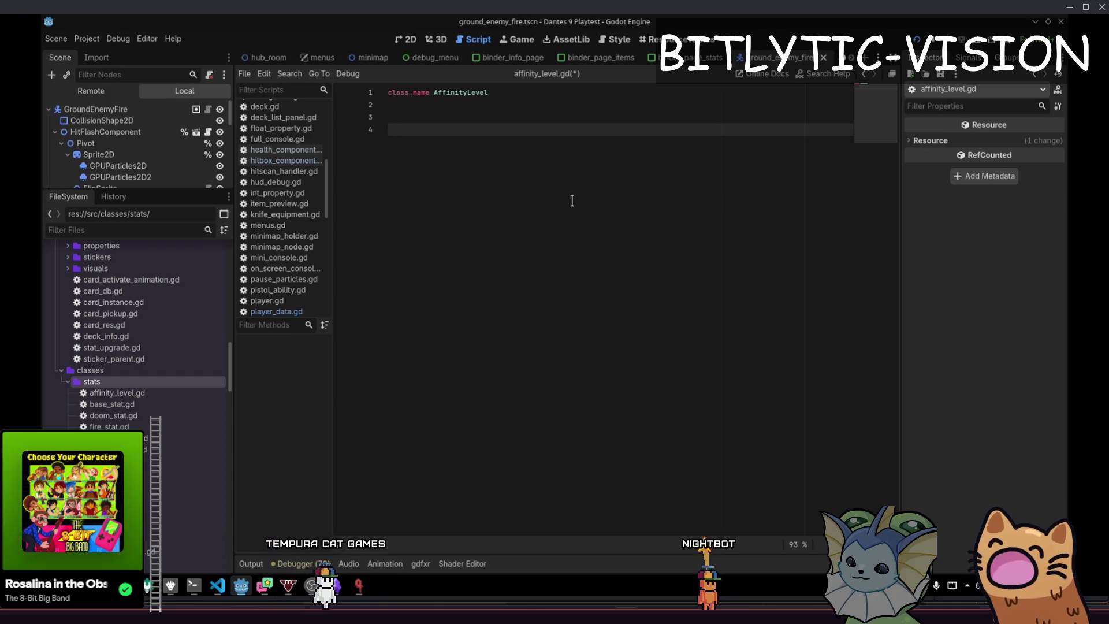
- Declare the increase_amount variable as int and stat_type as GDScript
{"action": "key", "text": "Return"}
{"action": "key", "text": "Up"}
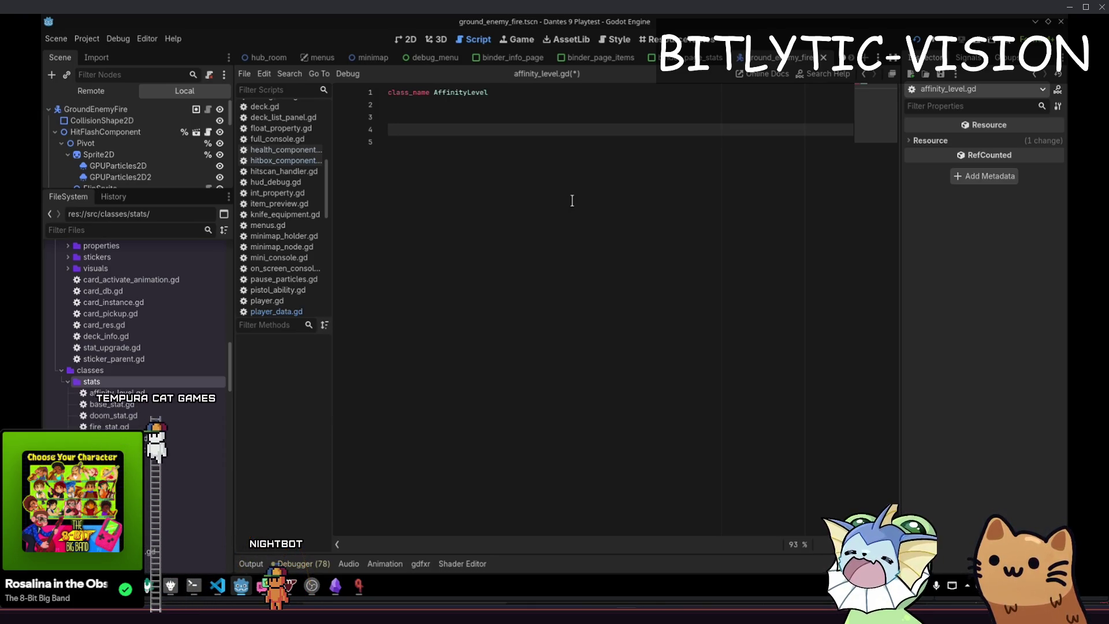
{"action": "type", "text": "unc"}
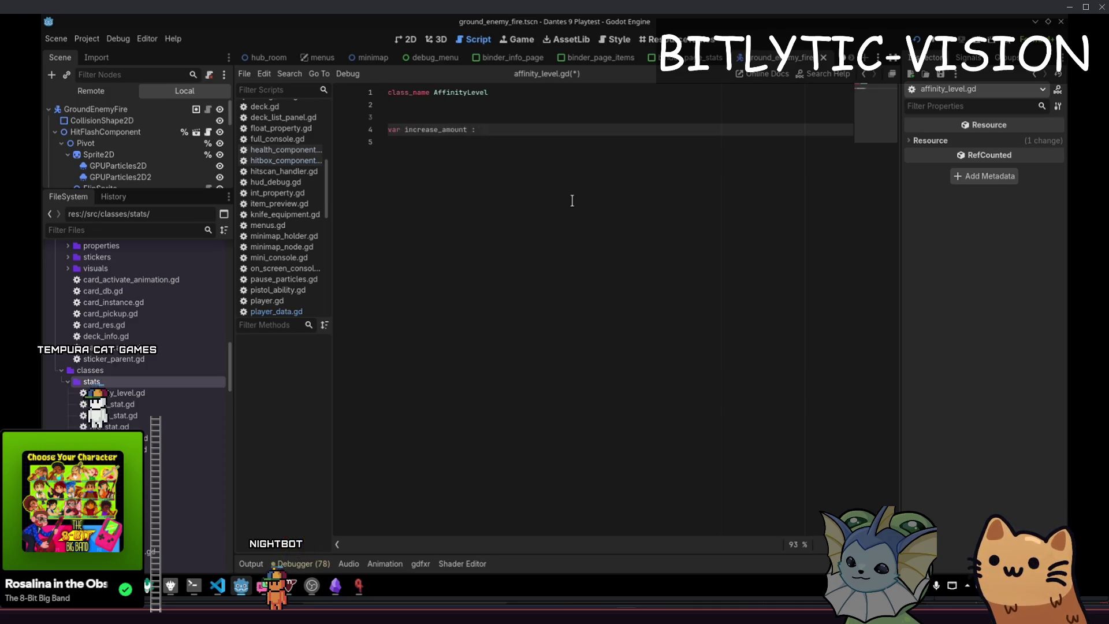
{"action": "type", "text": "int"}
{"action": "key", "text": "Return"}
{"action": "type", "text": "ar "}
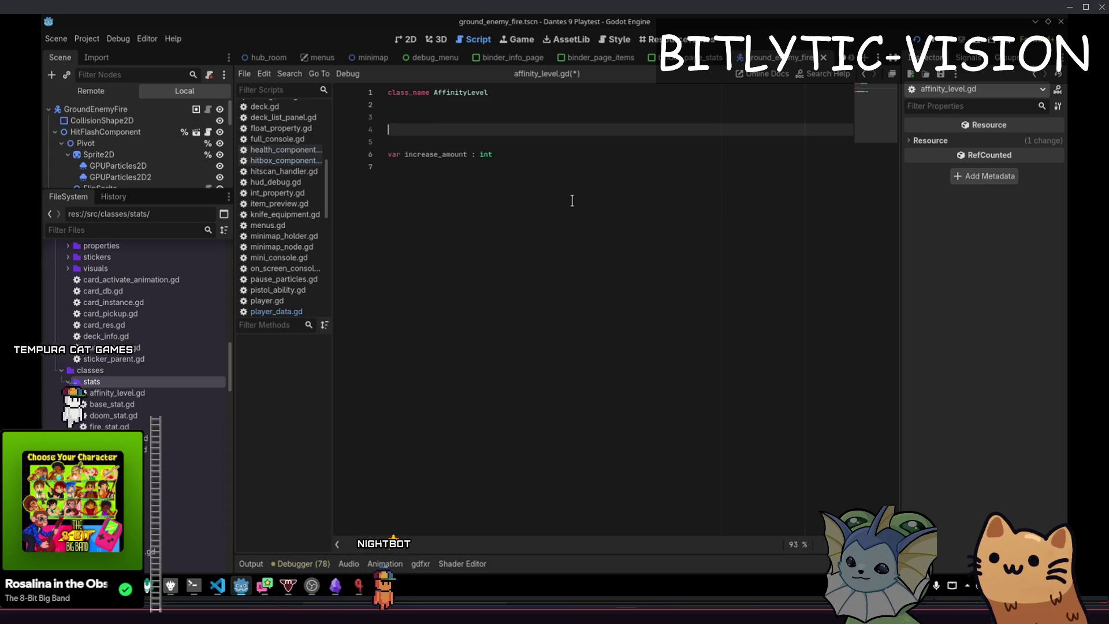
{"action": "type", "text": "stat_type : "}
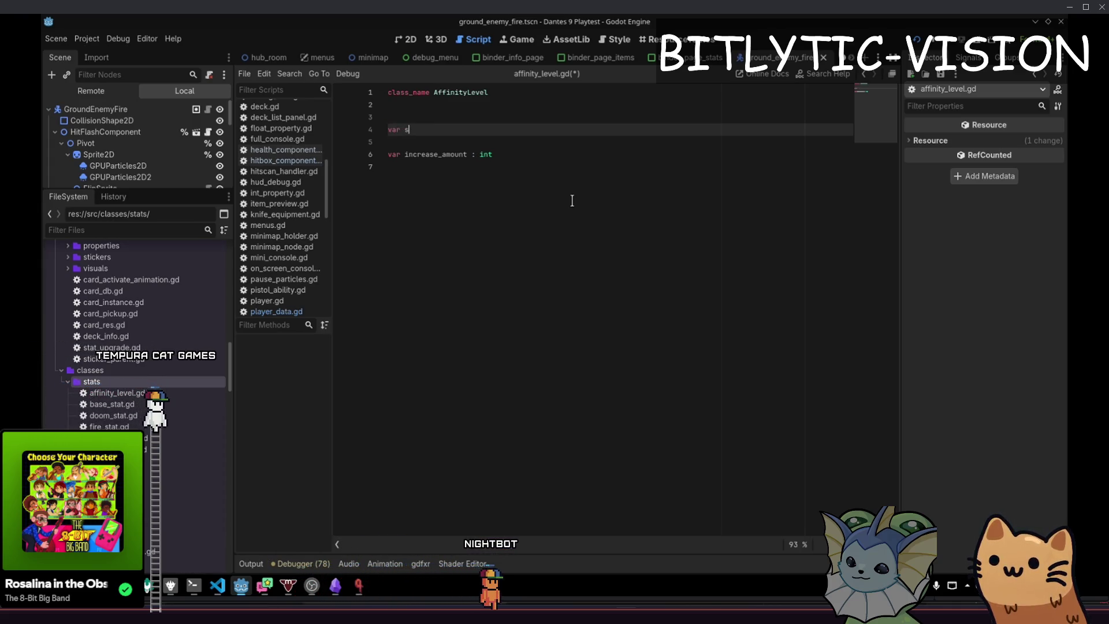
{"action": "type", "text": "GDScript"}
{"action": "key", "text": "Down"}
{"action": "key", "text": "ctrl+shift+k"}
{"action": "key", "text": "Down"}
{"action": "key", "text": "Return"}
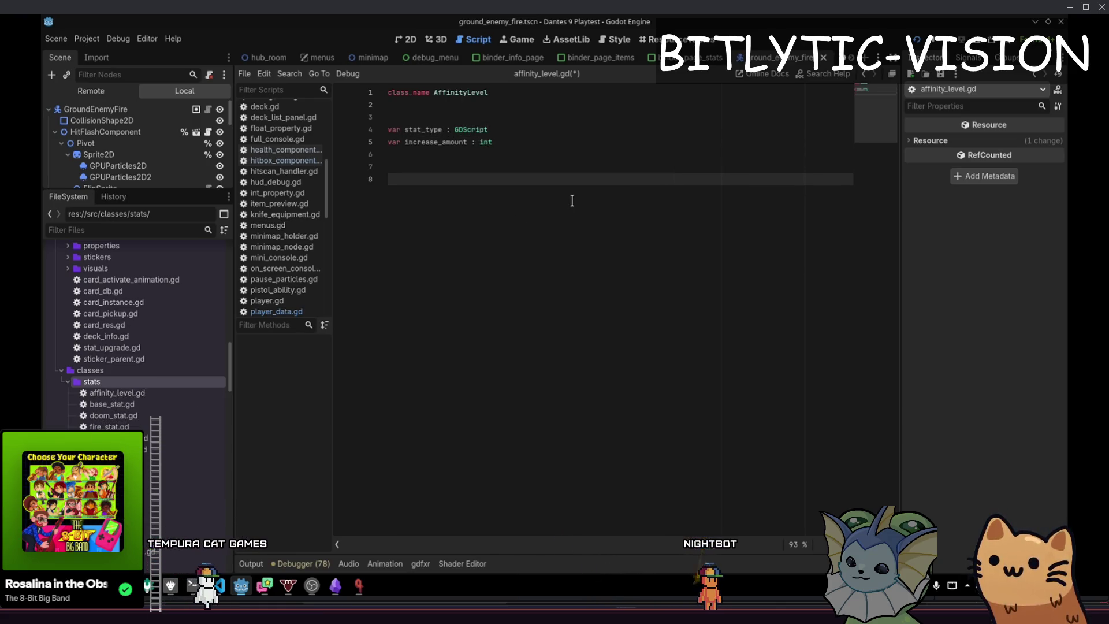
- Add an _init function with a placeholder pass body
{"action": "type", "text": "ini"}
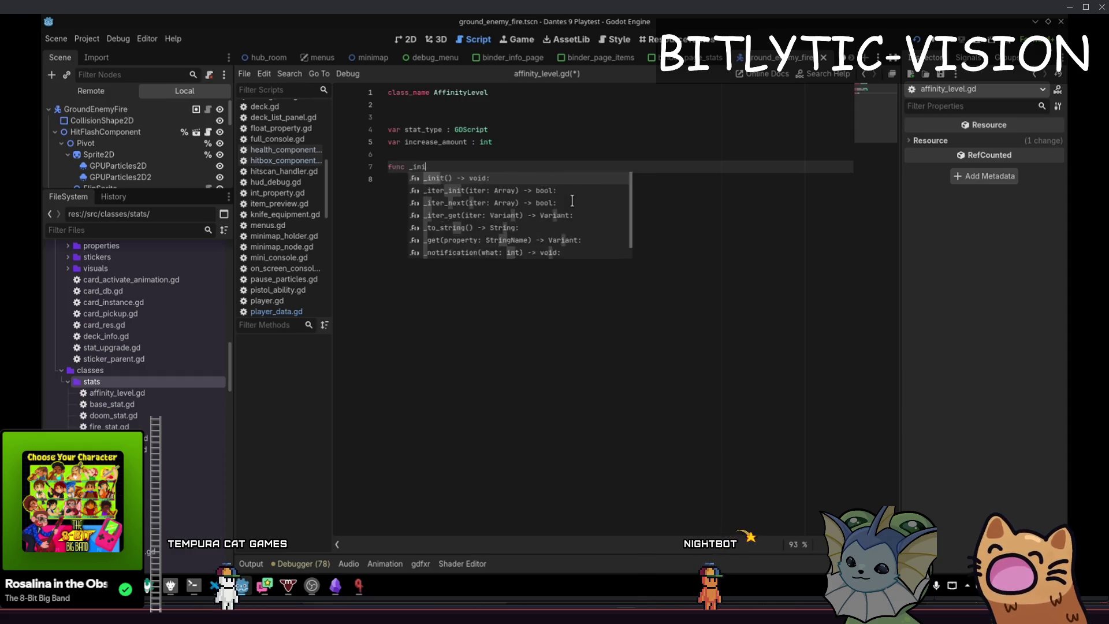
{"action": "key", "text": "Return"}
{"action": "type", "text": "s"}
{"action": "key", "text": "Escape"}
{"action": "key", "text": "Left"}
{"action": "key", "text": "Left"}
{"action": "key", "text": "Left"}
{"action": "key", "text": "BackSpace"}
{"action": "key", "text": "Down"}
{"action": "type", "text": "s"}
{"action": "key", "text": "Escape"}
{"action": "key", "text": "Up"}
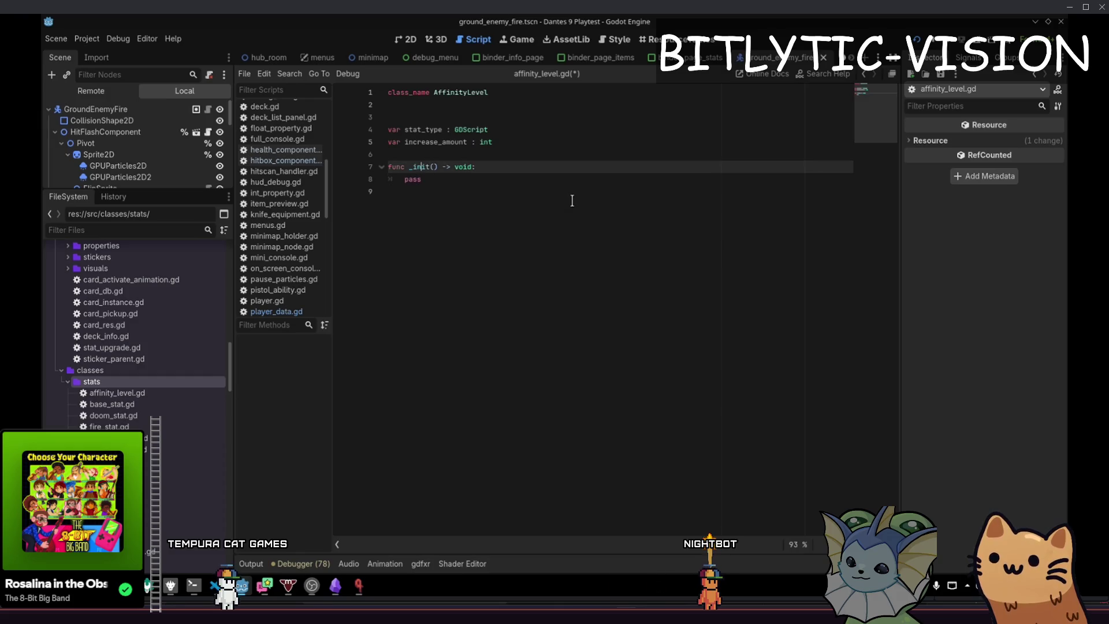
- Make _init take (type: GDScript) and set stat_type = type, then save the script
{"action": "key", "text": "Home"}
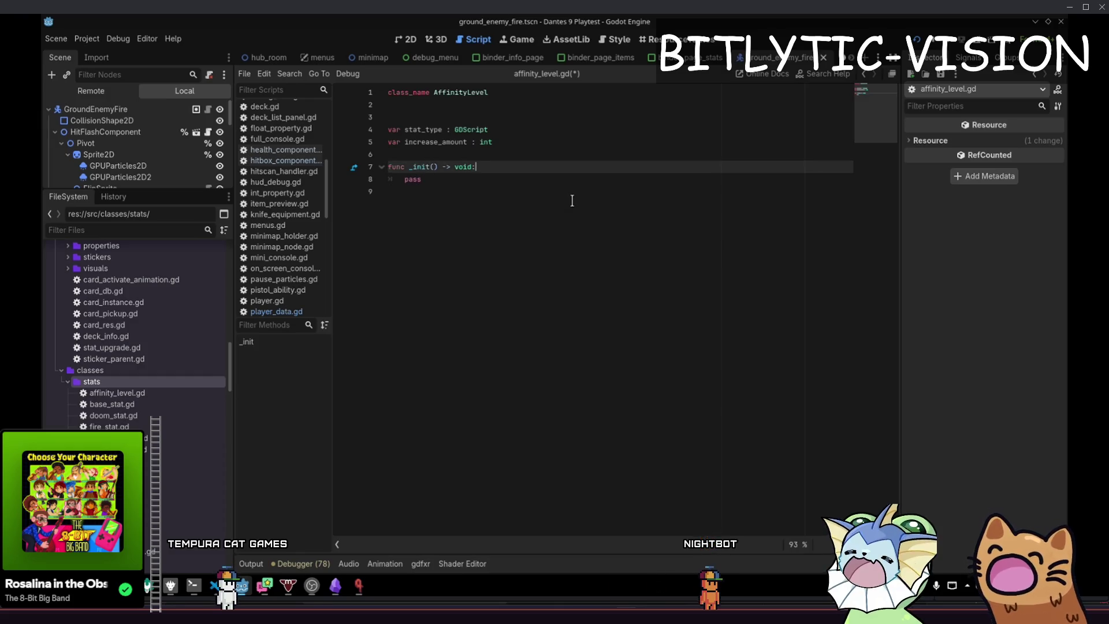
{"action": "key", "text": "ctrl+Right"}
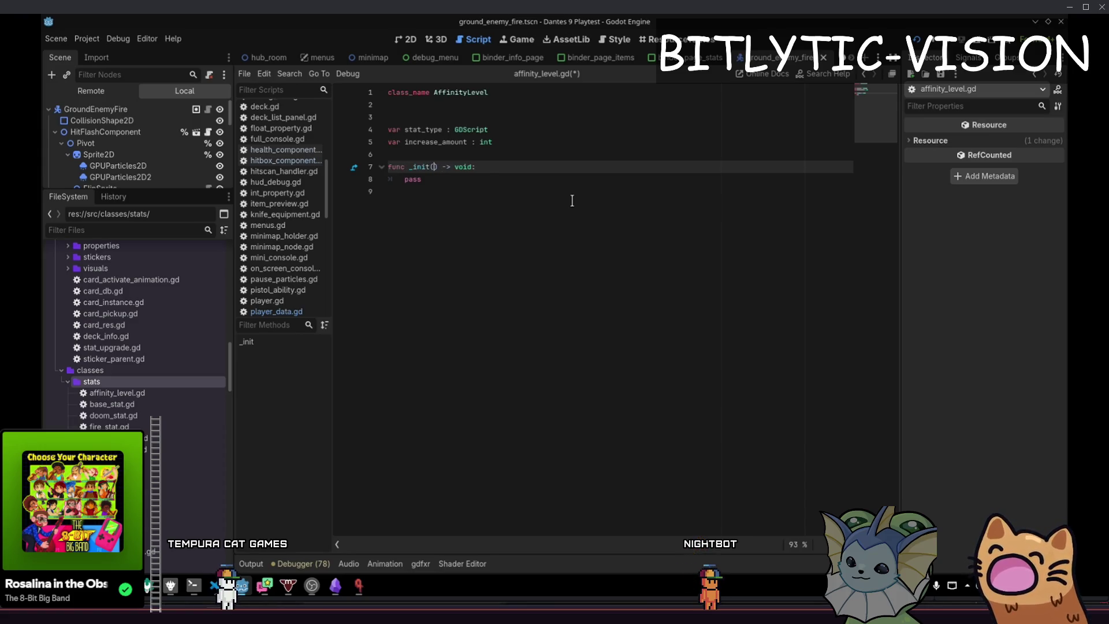
{"action": "key", "text": "ctrl+BackSpace"}
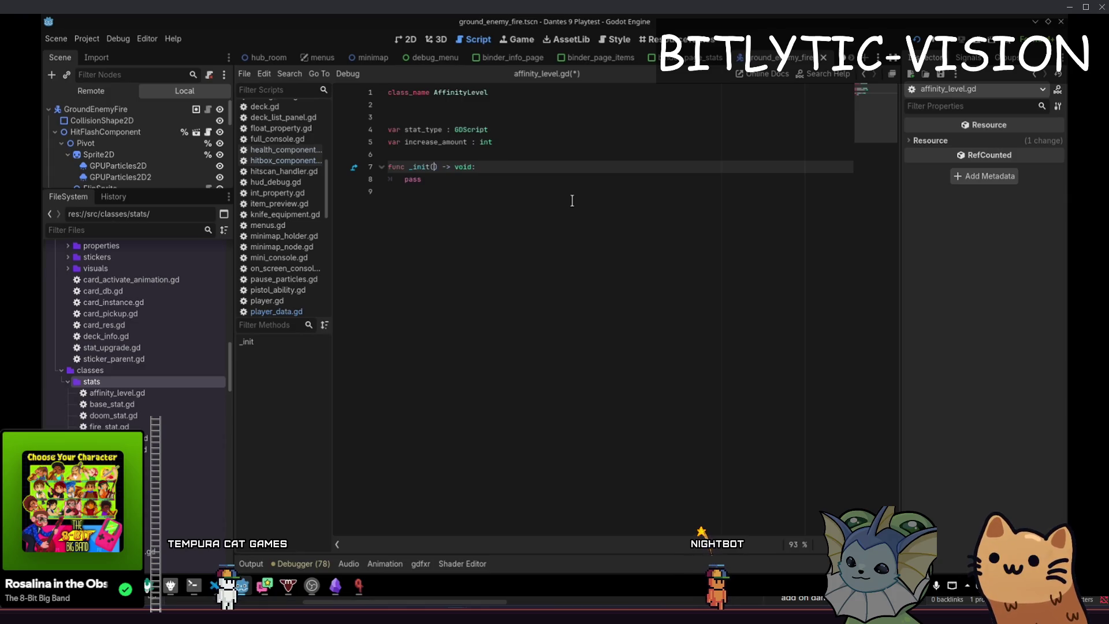
{"action": "type", "text": "ype :"}
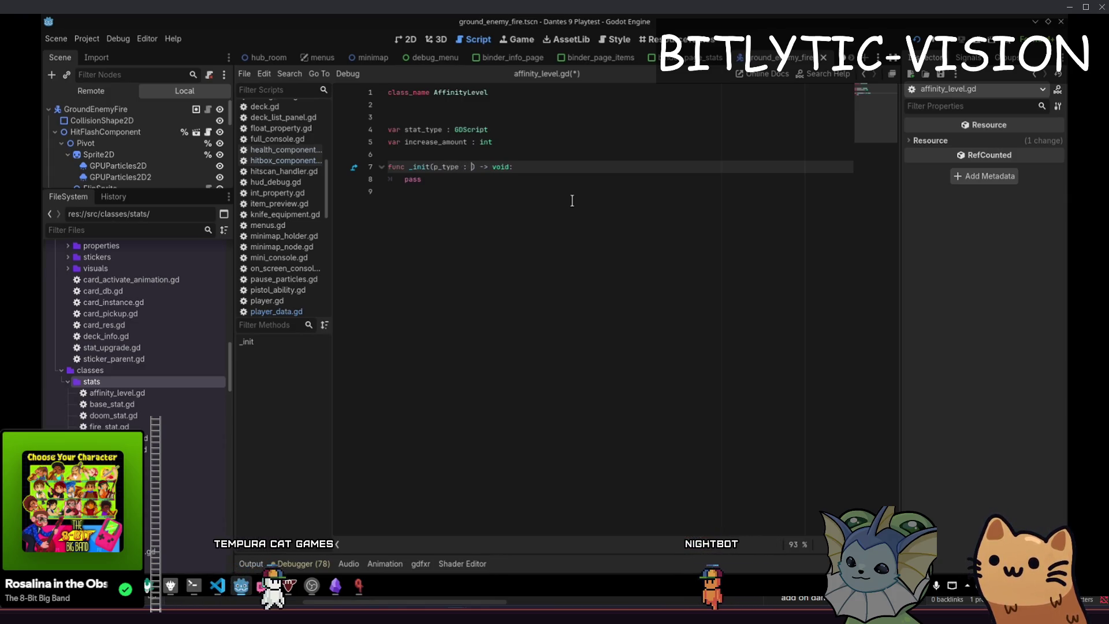
{"action": "key", "text": "BackSpace"}
{"action": "key", "text": "BackSpace"}
{"action": "key", "text": "BackSpace"}
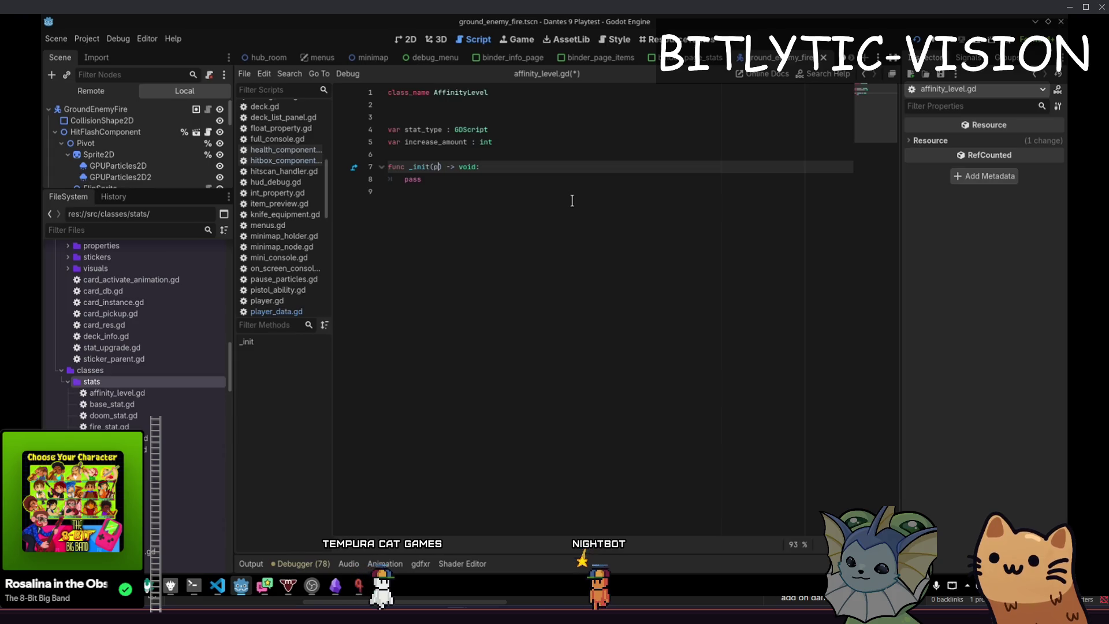
{"action": "key", "text": "BackSpace"}
{"action": "key", "text": "BackSpace"}
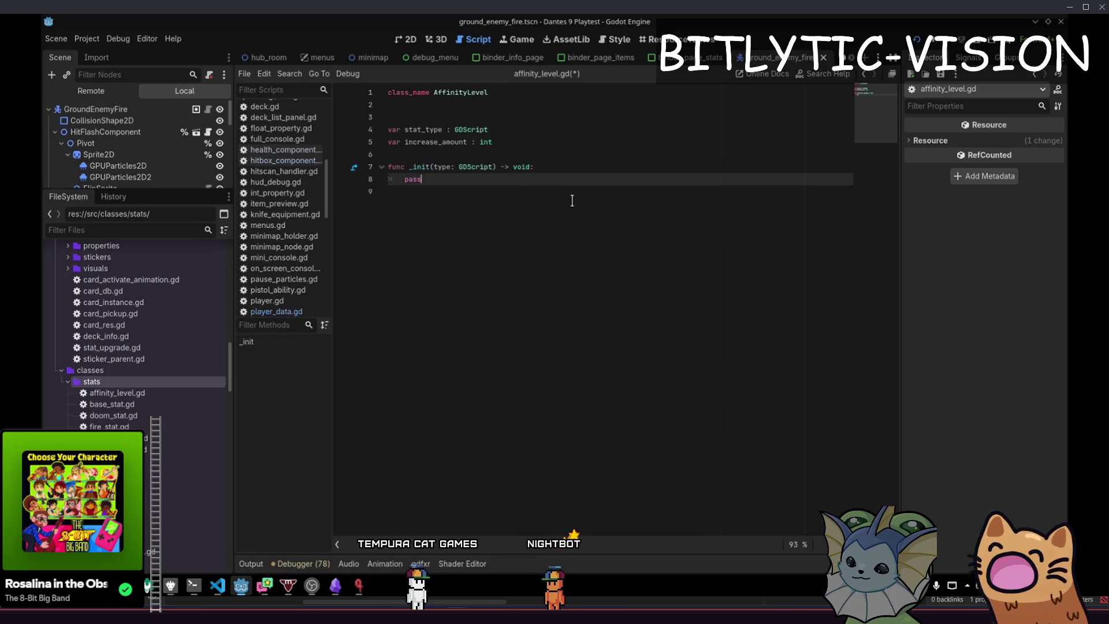
{"action": "key", "text": "Down"}
{"action": "key", "text": "Home"}
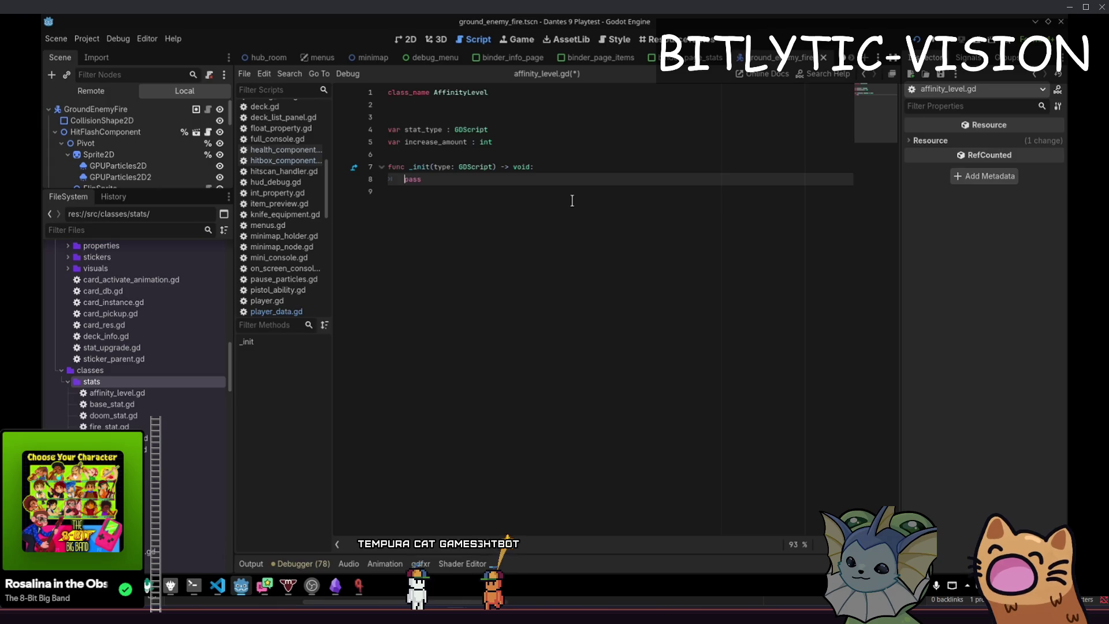
{"action": "key", "text": "BackSpace"}
{"action": "type", "text": "type = type"}
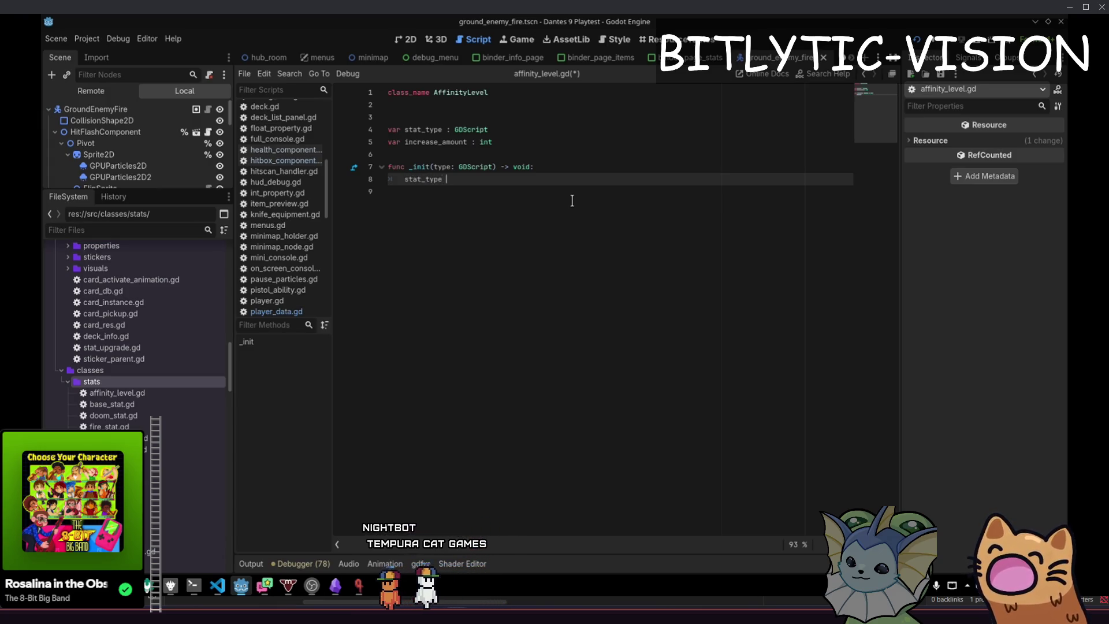
{"action": "key", "text": "ctrl+s"}
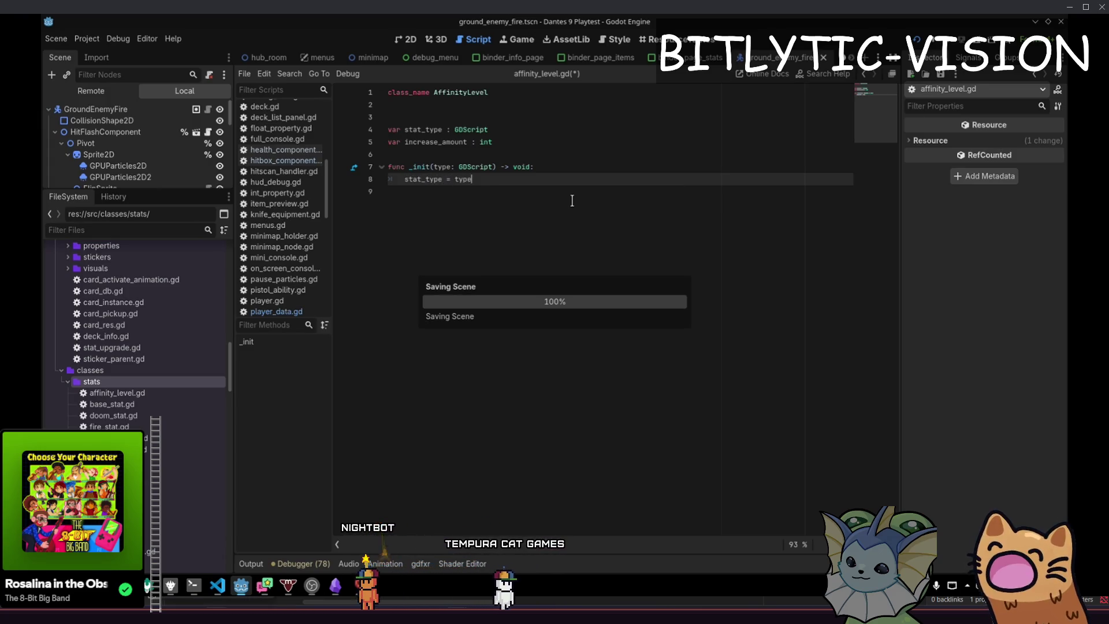
{"action": "key", "text": "Return"}
{"action": "key", "text": "Return"}
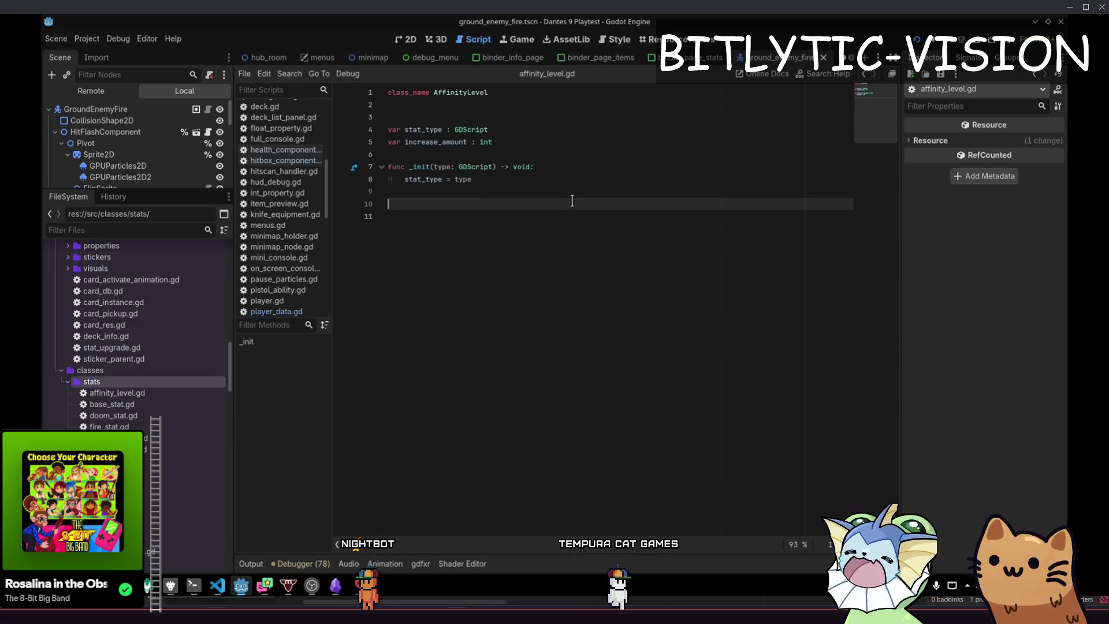
{"action": "key", "text": "Return"}
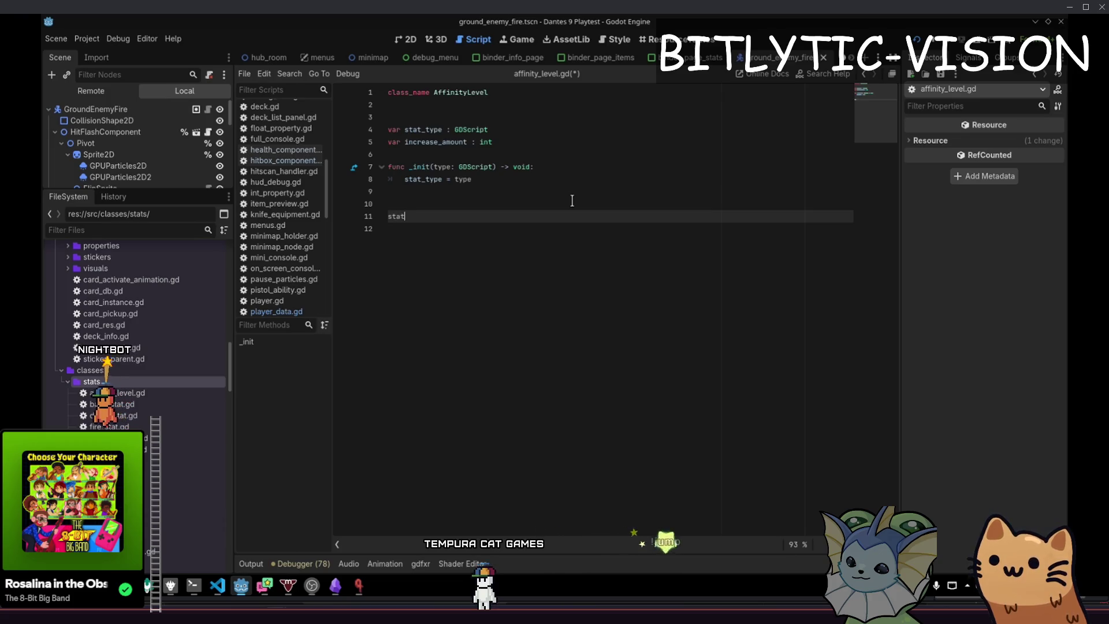
{"action": "key", "text": "BackSpace"}
{"action": "key", "text": "BackSpace"}
{"action": "key", "text": "BackSpace"}
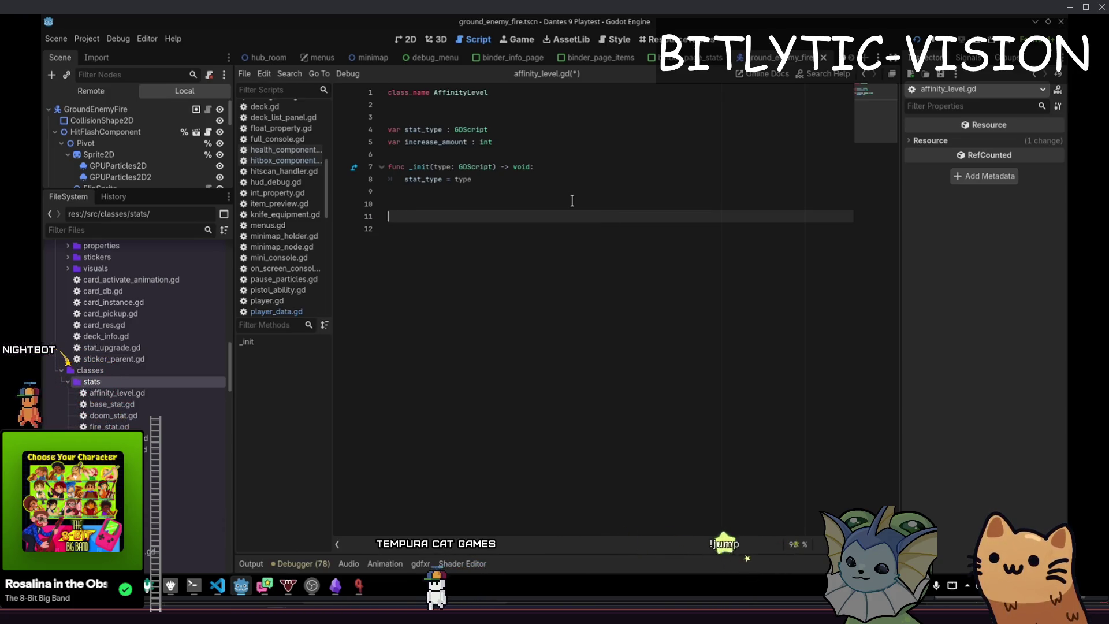
{"action": "type", "text": "func"}
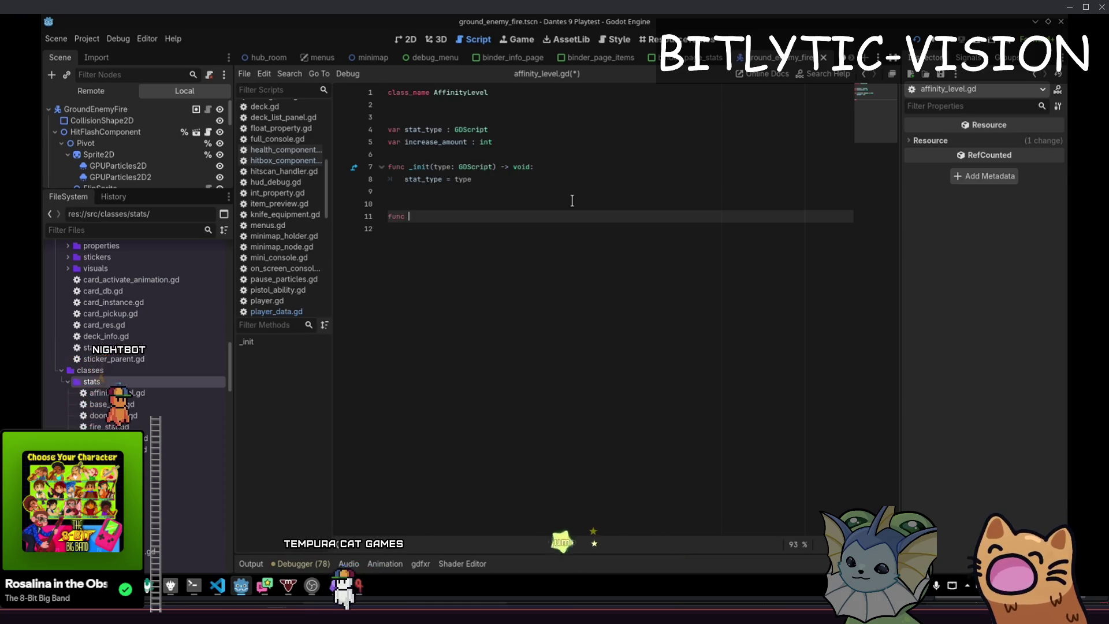
{"action": "key", "text": "BackSpace"}
{"action": "key", "text": "BackSpace"}
{"action": "key", "text": "BackSpace"}
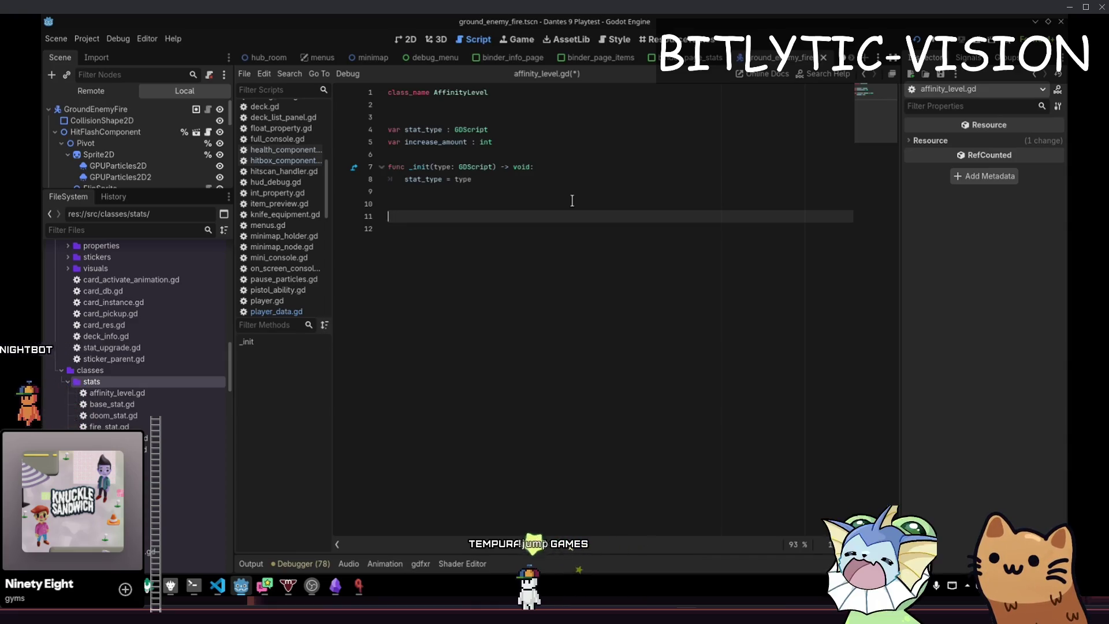
{"action": "key", "text": "ctrl+s"}
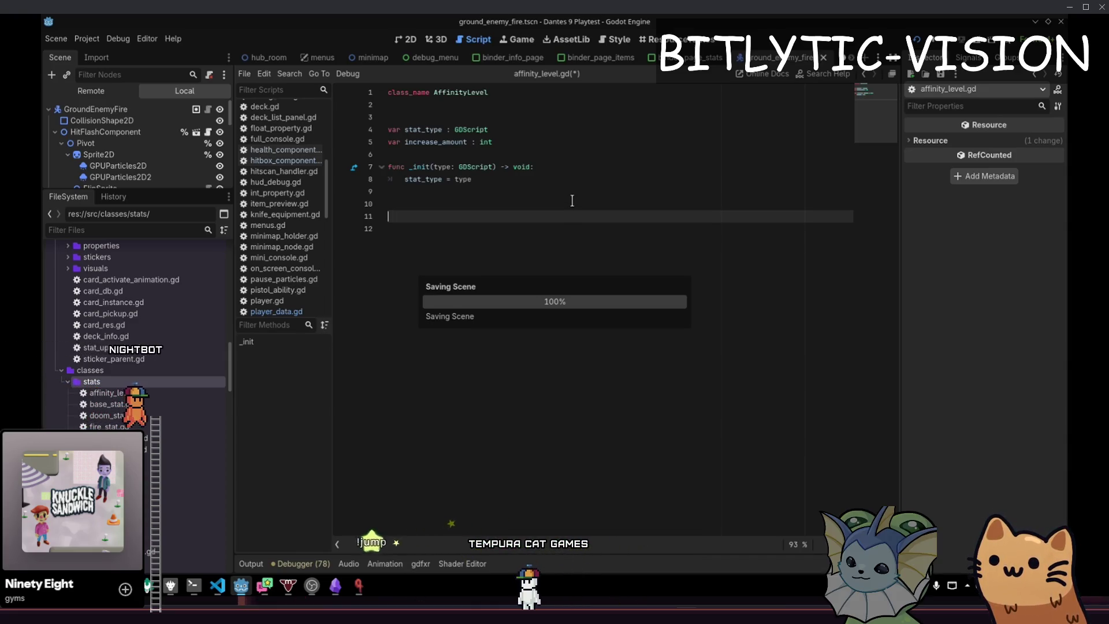
- Write the add_amount(amount: int) -> AffinityLevel function that returns self
{"action": "key", "text": "Return"}
{"action": "key", "text": "Return"}
{"action": "key", "text": "Return"}
{"action": "key", "text": "Up"}
{"action": "key", "text": "Up"}
{"action": "type", "text": "func amount"}
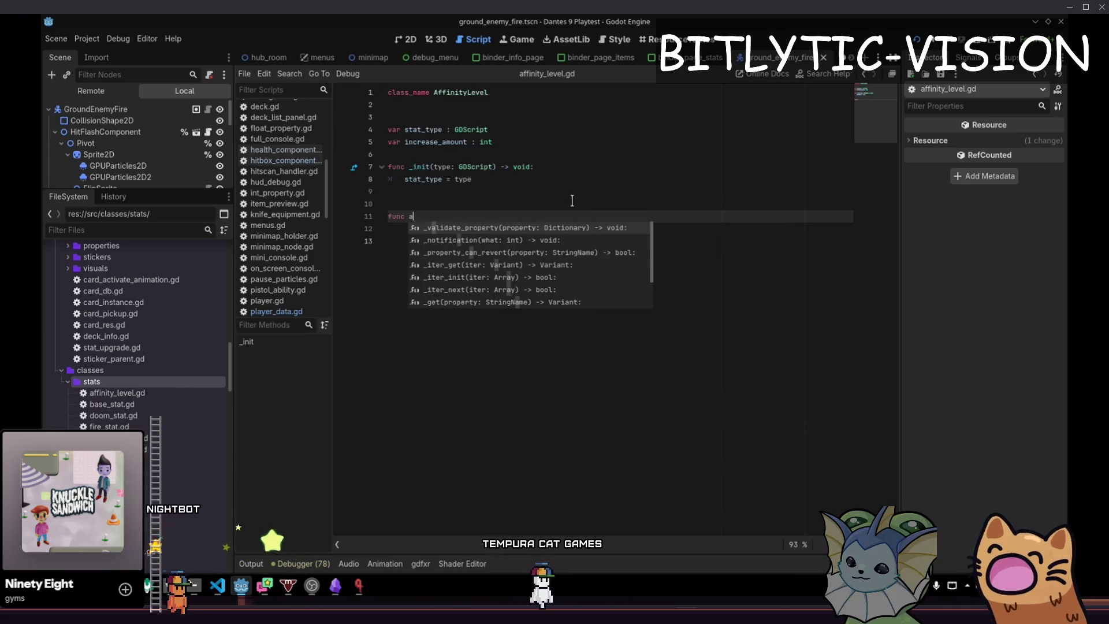
{"action": "key", "text": "BackSpace"}
{"action": "key", "text": "BackSpace"}
{"action": "key", "text": "BackSpace"}
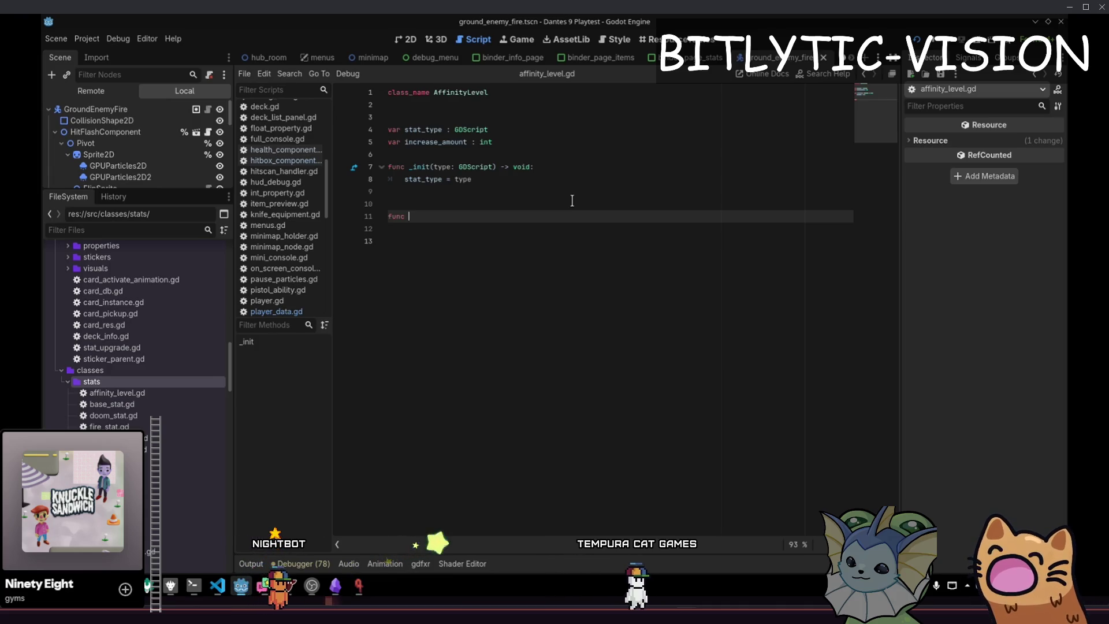
{"action": "key", "text": "BackSpace"}
{"action": "key", "text": "BackSpace"}
{"action": "key", "text": "BackSpace"}
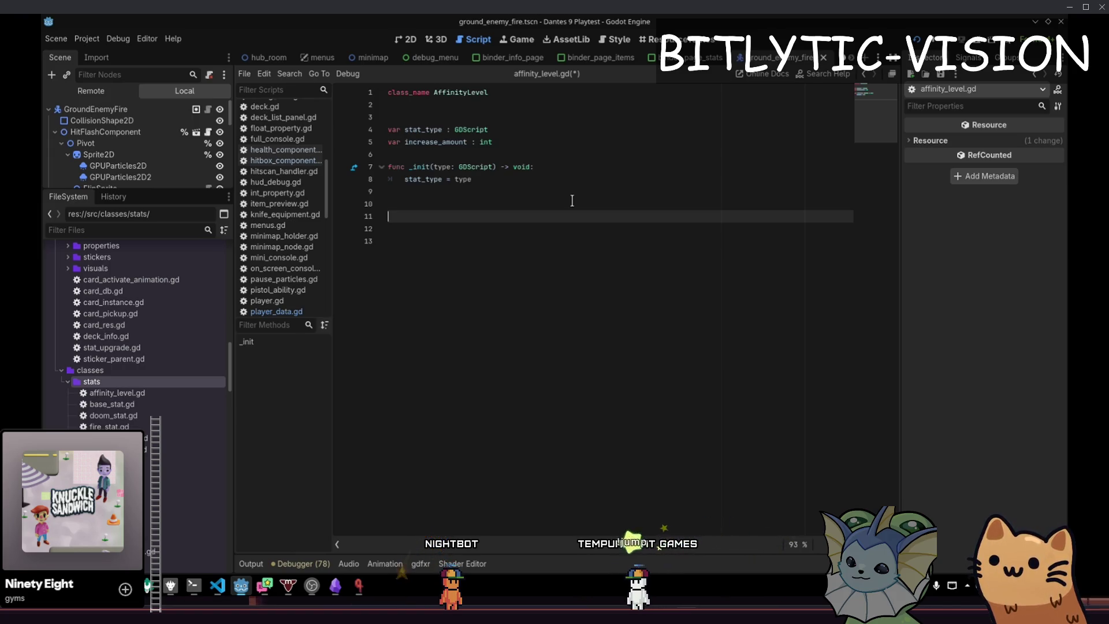
{"action": "type", "text": "c add_amo"}
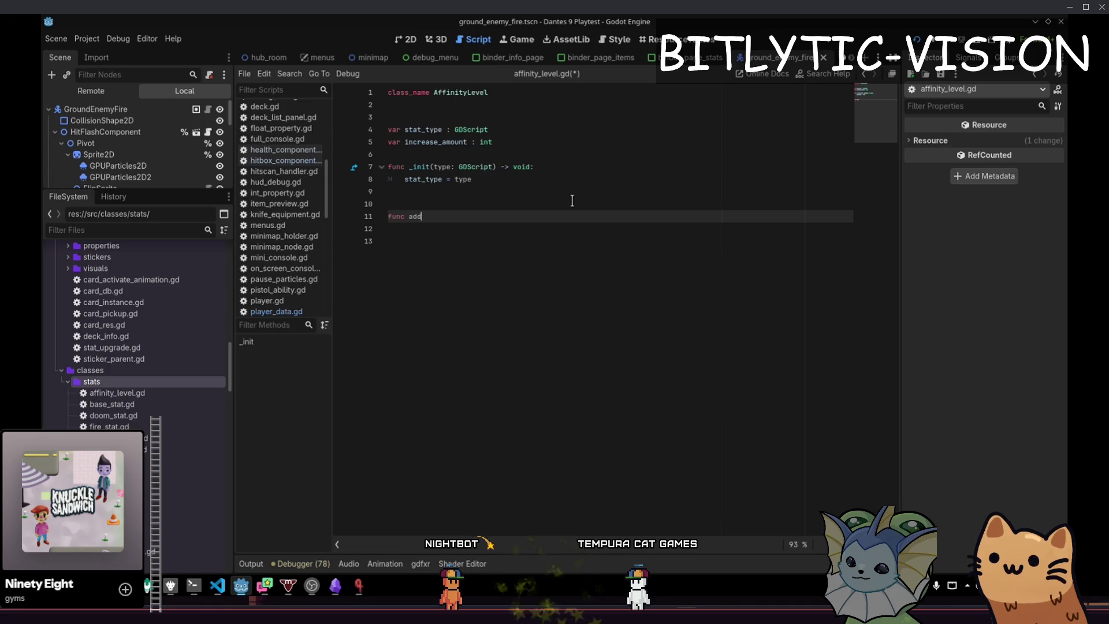
{"action": "type", "text": "unt() -> AffinityLevel:"}
{"action": "key", "text": "Return"}
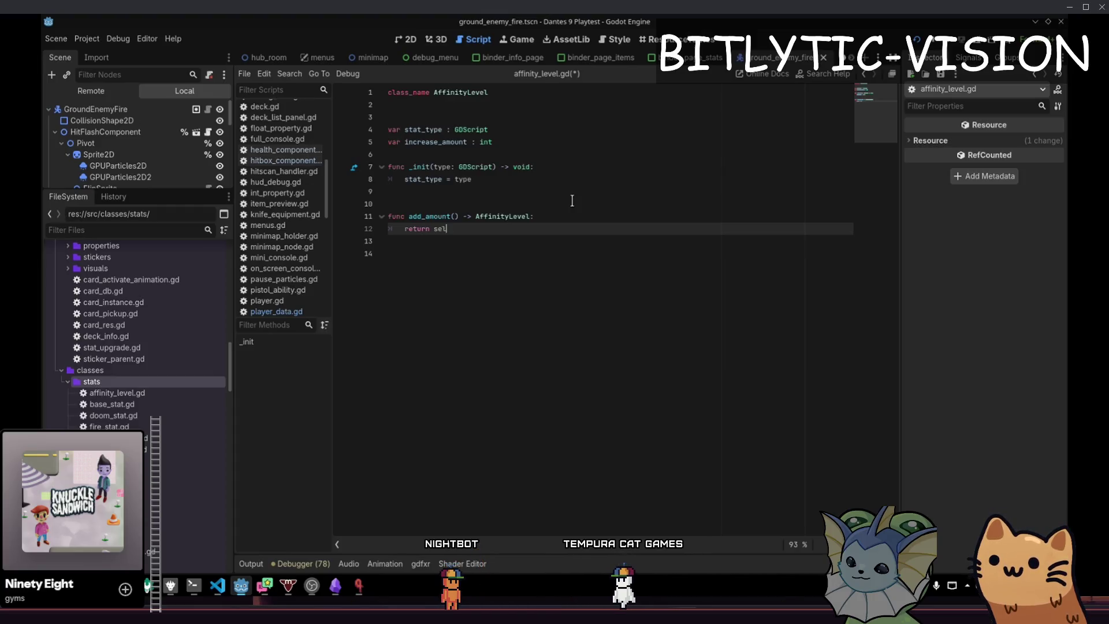
{"action": "type", "text": "f"}
{"action": "key", "text": "Up"}
{"action": "type", "text": "amount: int"}
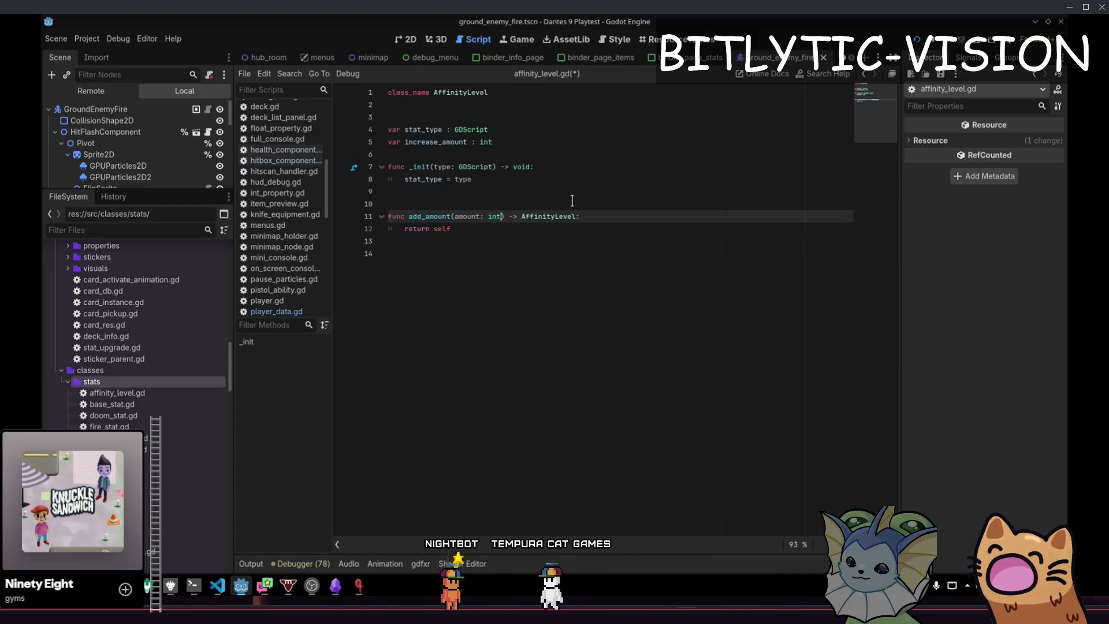
- Insert an empty body line in add_amount above return self and save the script
{"action": "key", "text": "Down"}
{"action": "key", "text": "Up"}
{"action": "key", "text": "End"}
{"action": "key", "text": "Return"}
{"action": "key", "text": "Up"}
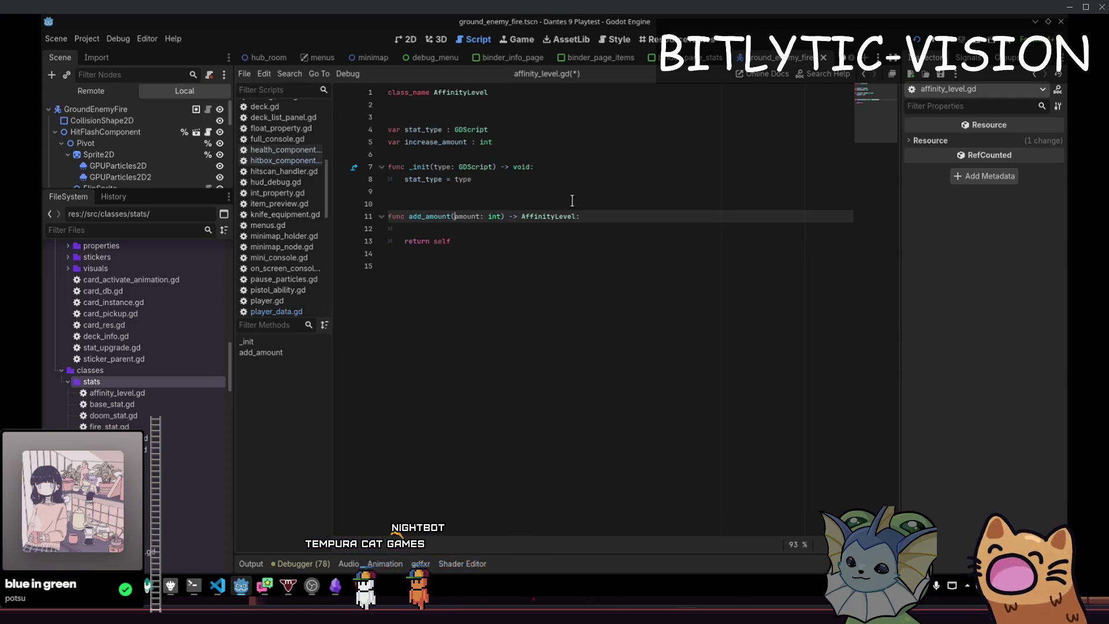
{"action": "key", "text": "Down"}
{"action": "key", "text": "ctrl+s"}
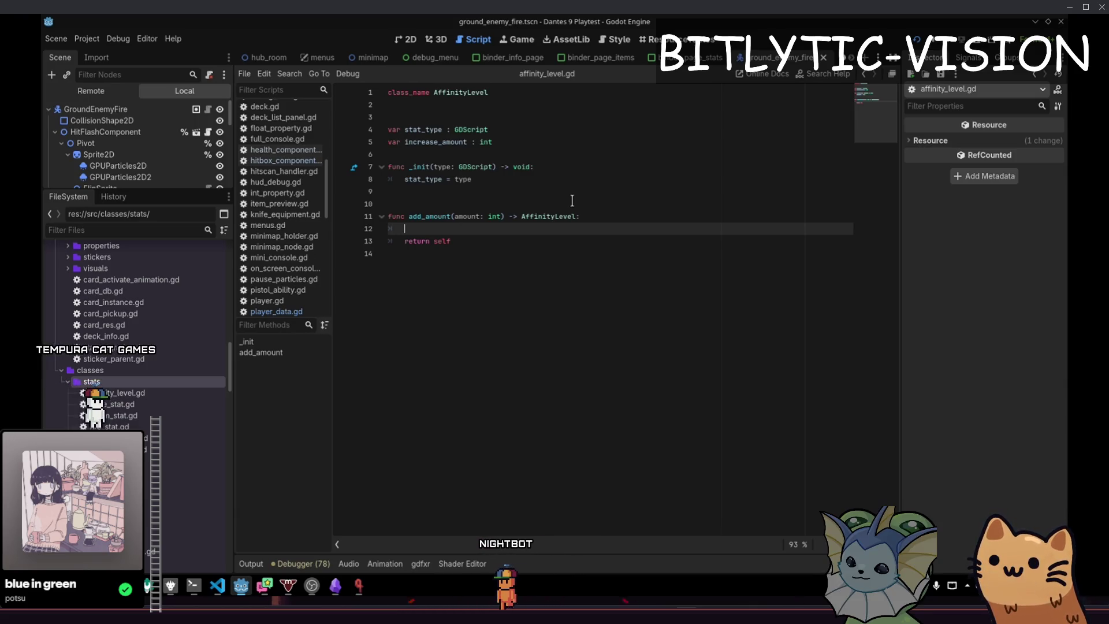
- Complete the add_amount body with increase_amount = amount and save the script
{"action": "key", "text": "BackSpace"}
{"action": "key", "text": "BackSpace"}
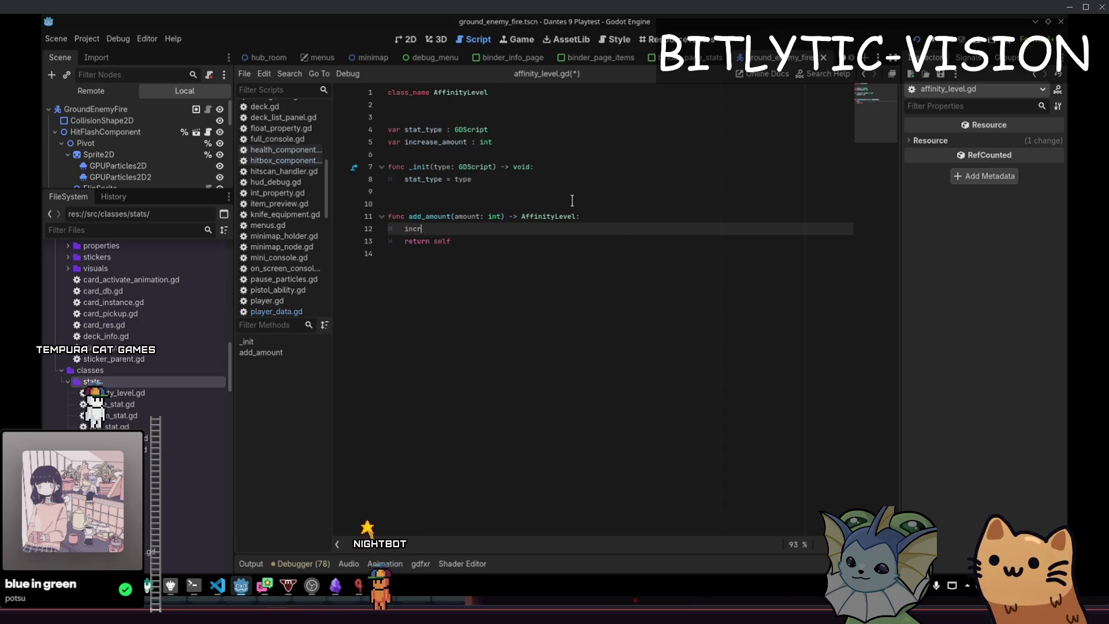
{"action": "type", "text": "unt"}
{"action": "key", "text": "Return"}
{"action": "key", "text": "Down"}
{"action": "key", "text": "ctrl+s"}
{"action": "key", "text": "Down"}
- Add blank-line spacing after the variable declarations and at the end of the script
{"action": "key", "text": "Up"}
{"action": "key", "text": "Up"}
{"action": "key", "text": "Up"}
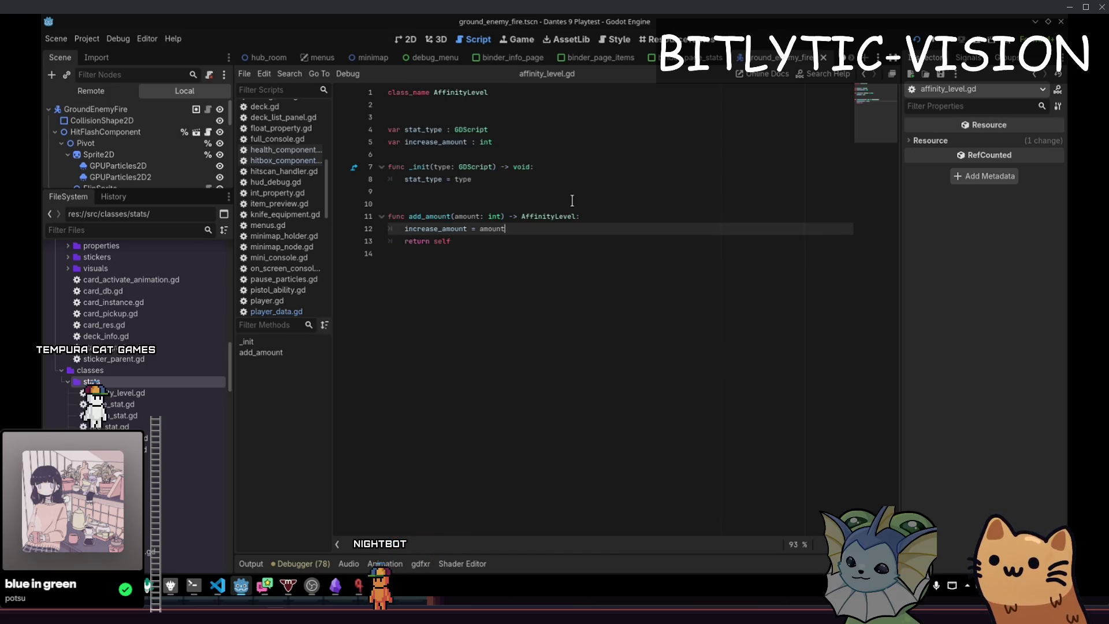
{"action": "key", "text": "Return"}
{"action": "key", "text": "Up"}
{"action": "key", "text": "Up"}
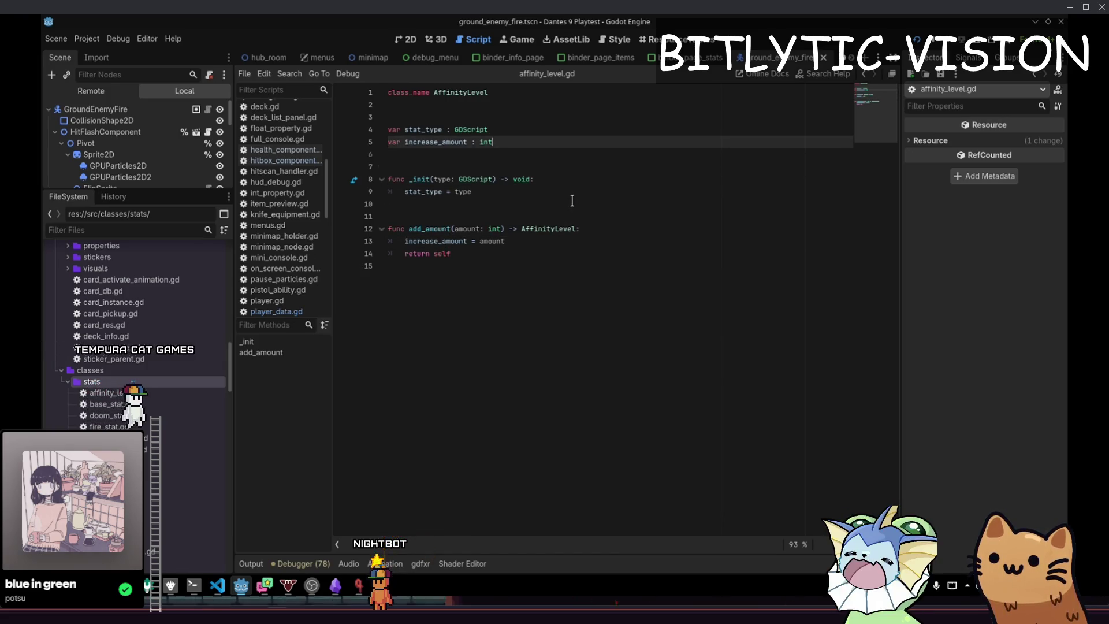
{"action": "key", "text": "End"}
{"action": "key", "text": "Return"}
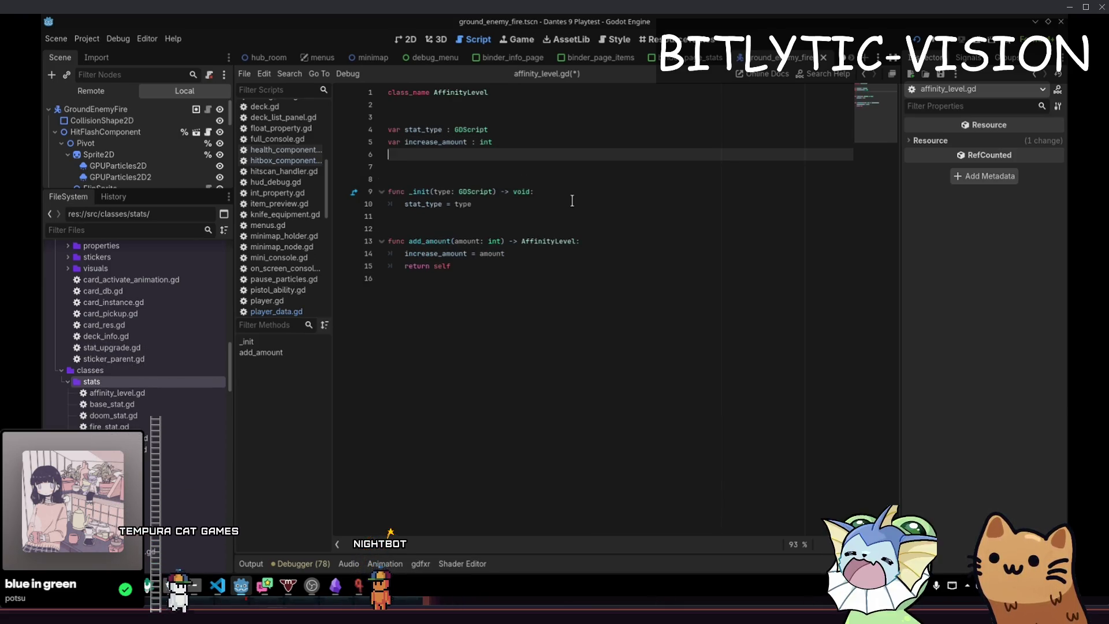
{"action": "type", "text": "var spawn"}
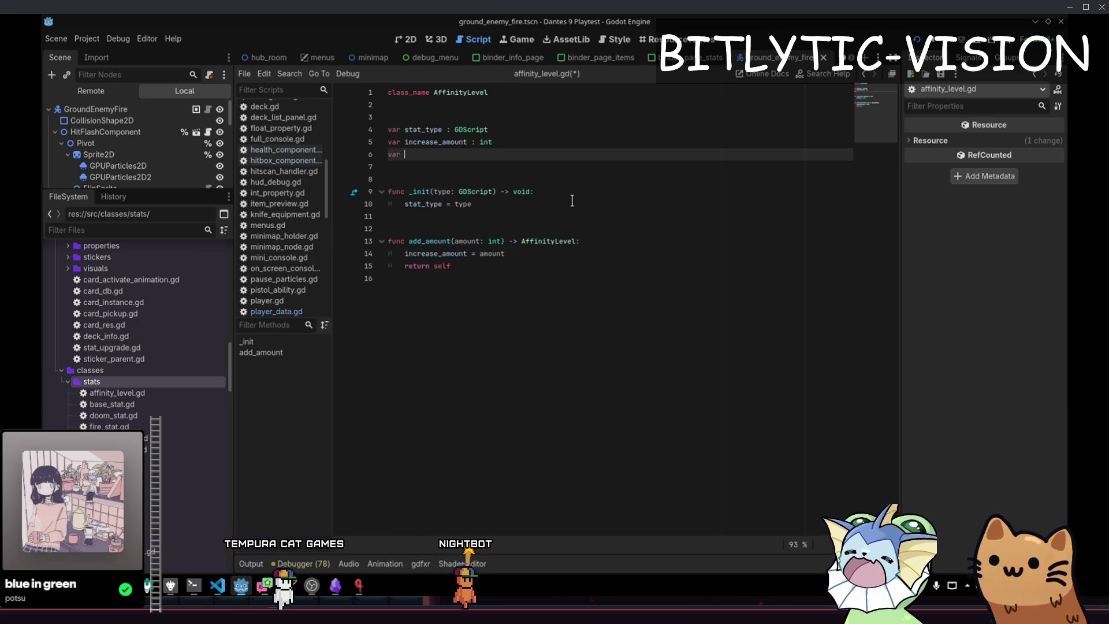
{"action": "key", "text": "BackSpace"}
{"action": "key", "text": "BackSpace"}
{"action": "key", "text": "BackSpace"}
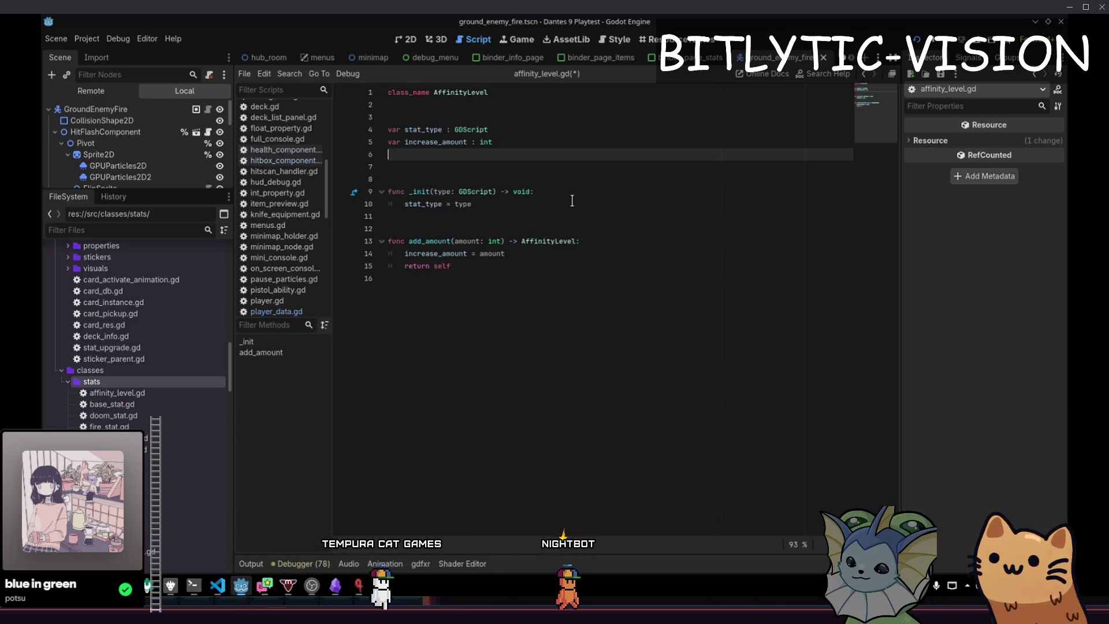
{"action": "key", "text": "Down"}
{"action": "key", "text": "Down"}
{"action": "key", "text": "Down"}
{"action": "key", "text": "Up"}
{"action": "key", "text": "Down"}
{"action": "key", "text": "Up"}
{"action": "key", "text": "shift+Up"}
{"action": "key", "text": "Down"}
{"action": "key", "text": "Down"}
{"action": "key", "text": "Down"}
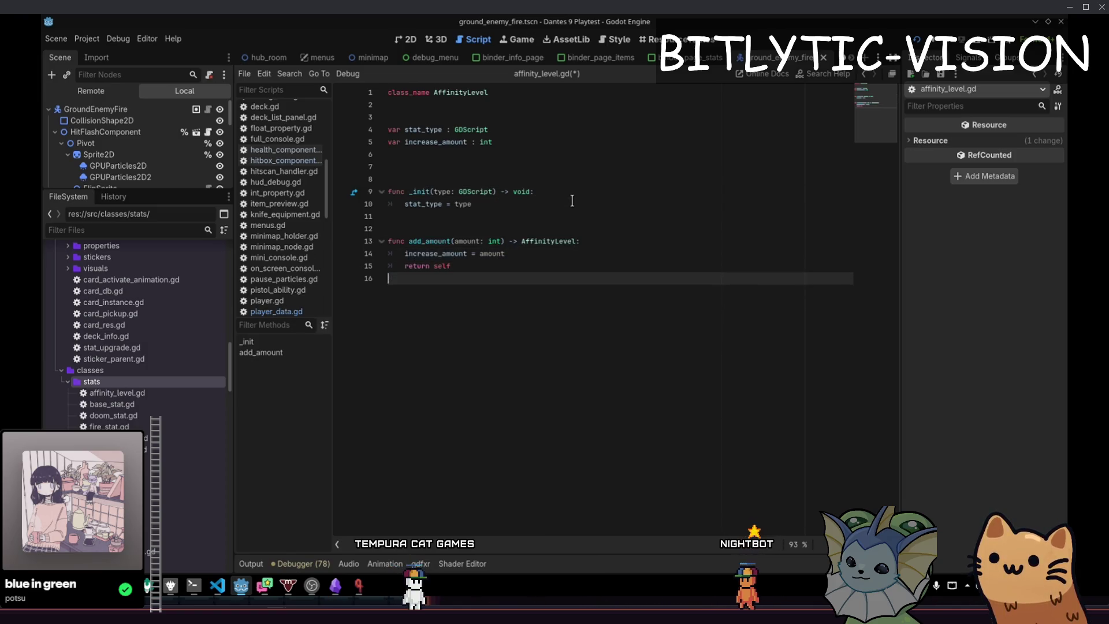
{"action": "key", "text": "Return"}
{"action": "key", "text": "Return"}
- Rename the function from with_amount back to add_amount
{"action": "key", "text": "Up"}
{"action": "key", "text": "Up"}
{"action": "key", "text": "Up"}
{"action": "key", "text": "ctrl+Right"}
{"action": "key", "text": "ctrl+Right"}
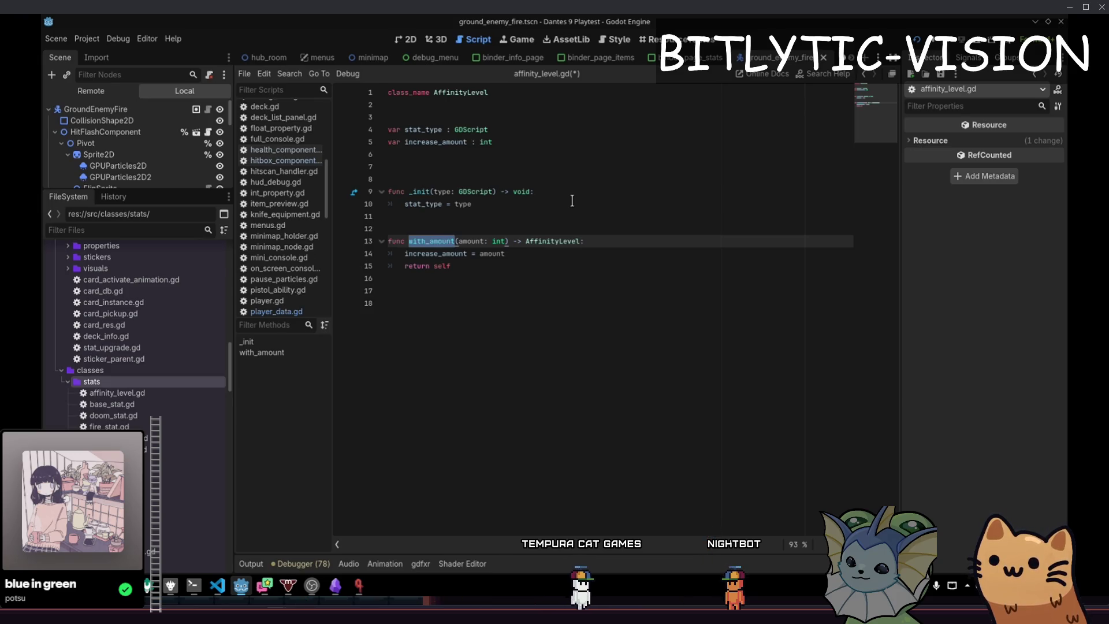
{"action": "type", "text": "add_amount"}
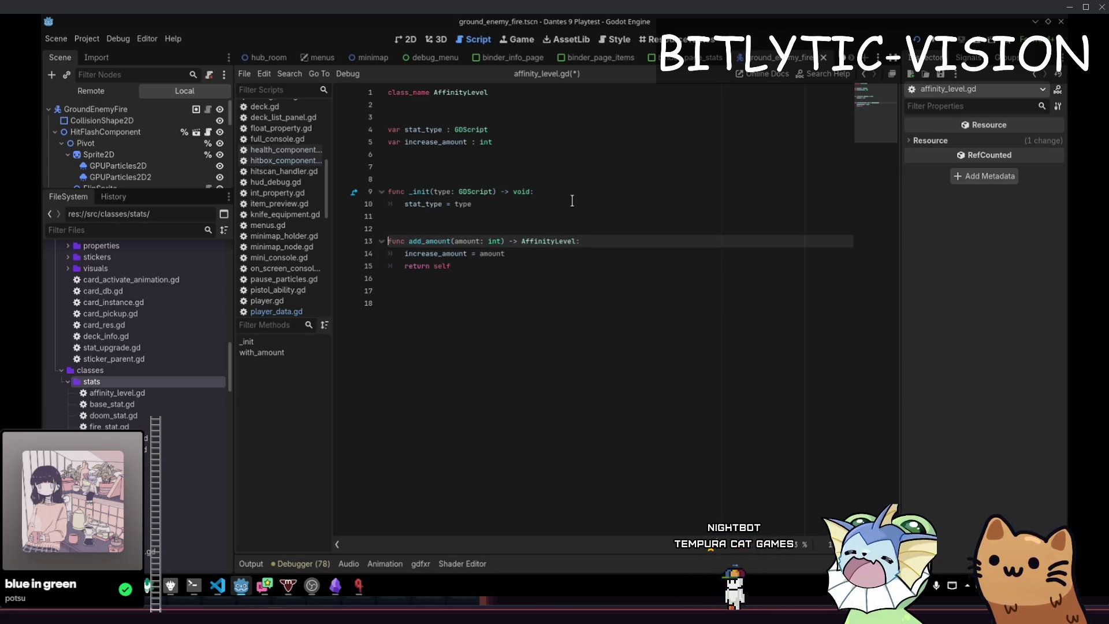
{"action": "key", "text": "Down"}
{"action": "key", "text": "Down"}
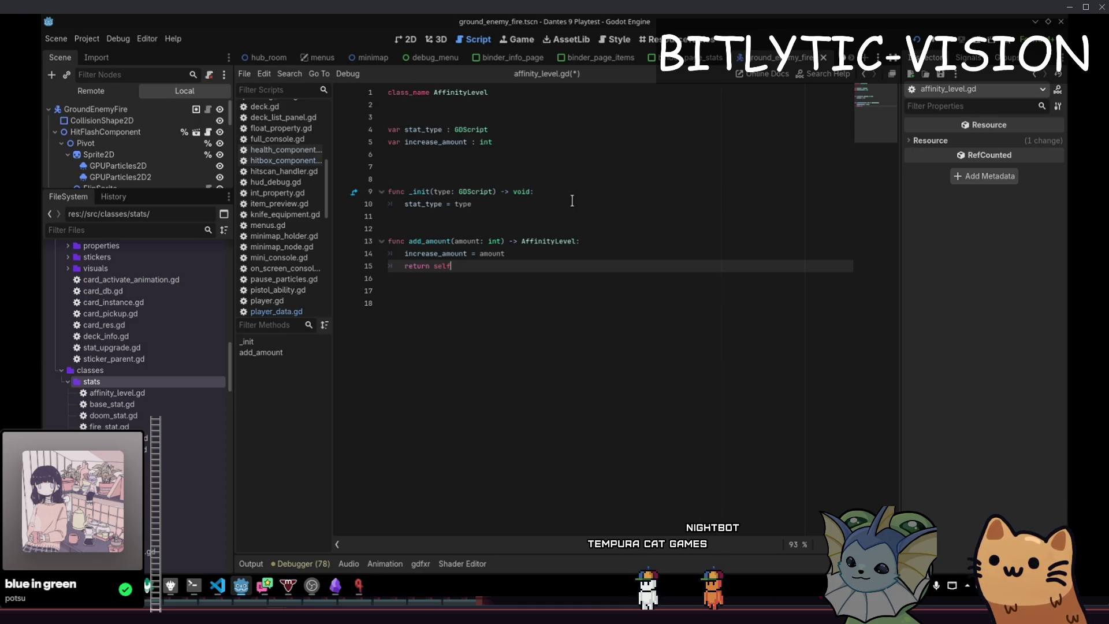
{"action": "key", "text": "shift+Up"}
{"action": "key", "text": "shift+Up"}
{"action": "key", "text": "shift+Up"}
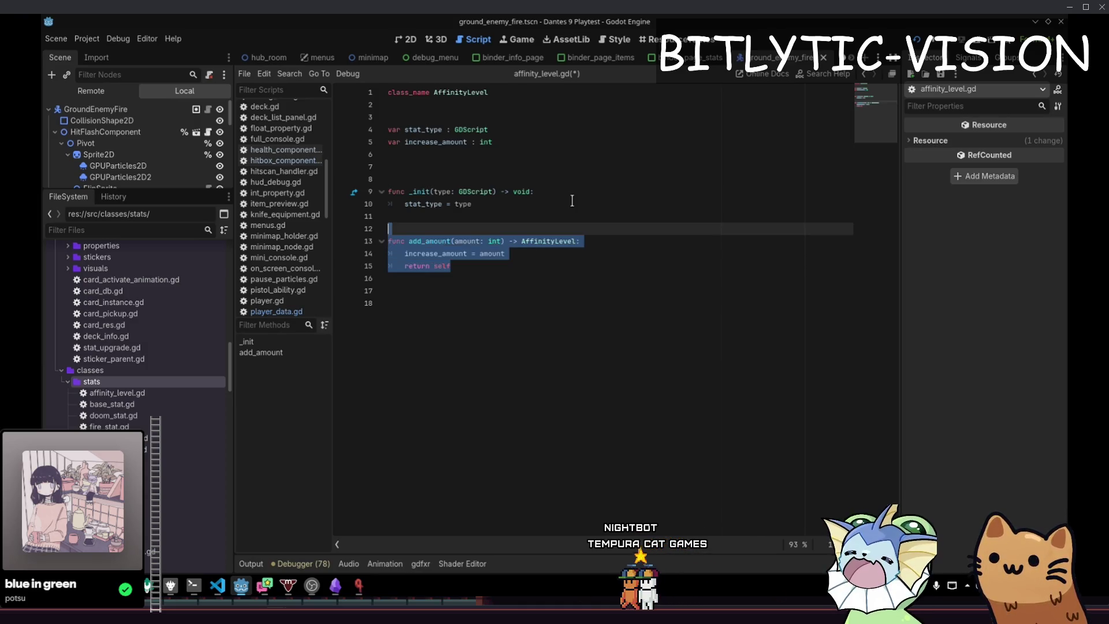
- Declare a new add_upgrade() -> void function below add_amount
{"action": "key", "text": "Down"}
{"action": "key", "text": "Down"}
{"action": "key", "text": "Down"}
{"action": "key", "text": "Return"}
{"action": "key", "text": "Return"}
{"action": "type", "text": "fun"}
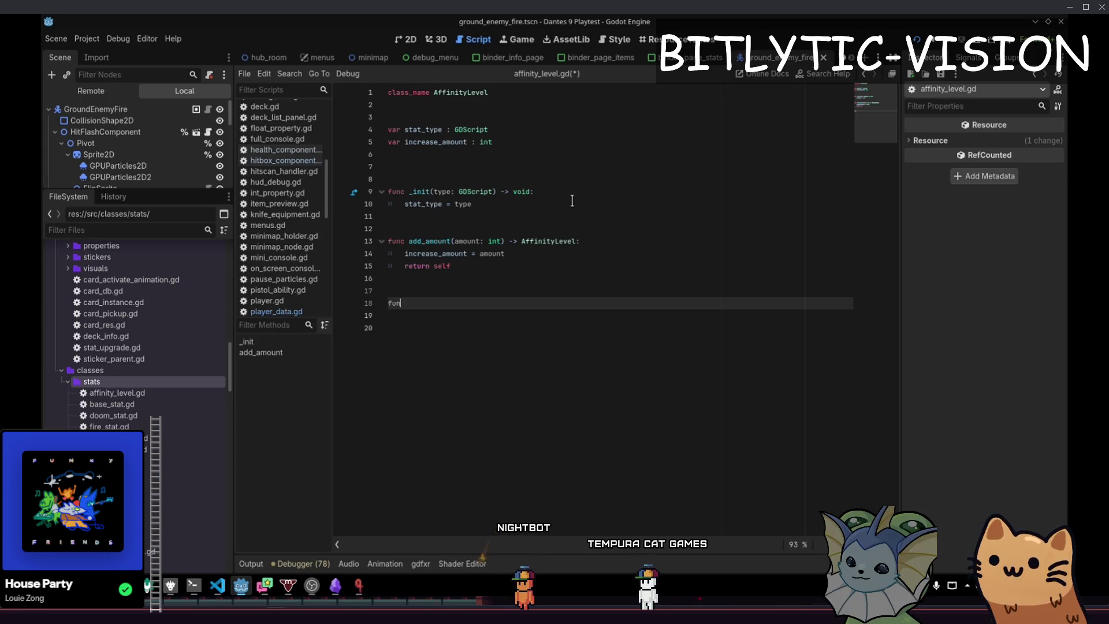
{"action": "key", "text": "BackSpace"}
{"action": "key", "text": "BackSpace"}
{"action": "key", "text": "BackSpace"}
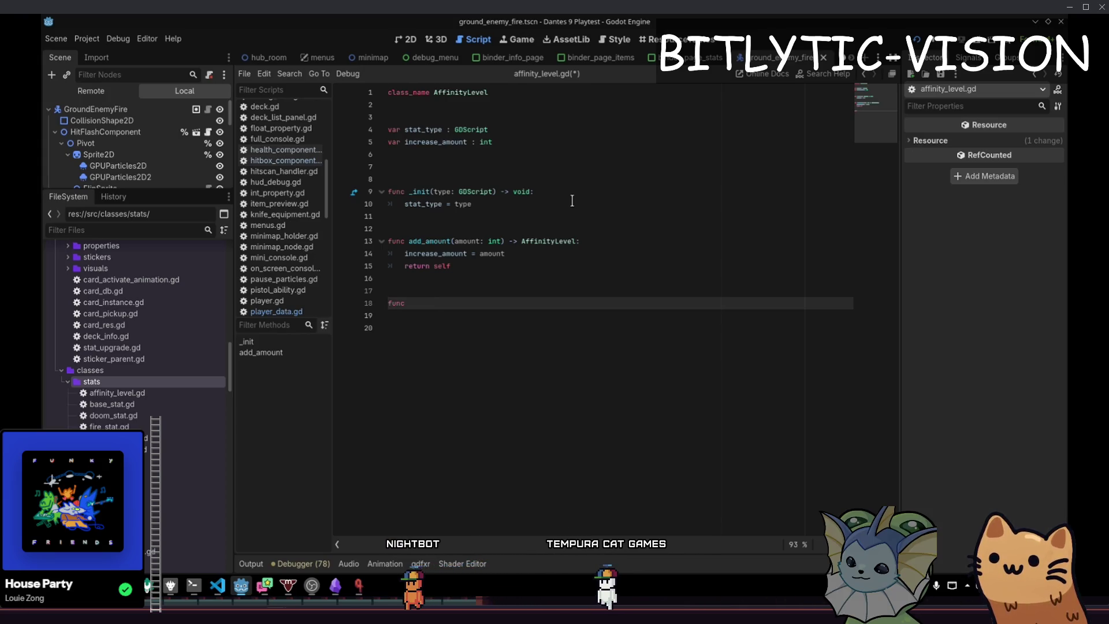
{"action": "type", "text": "c add_upgra"}
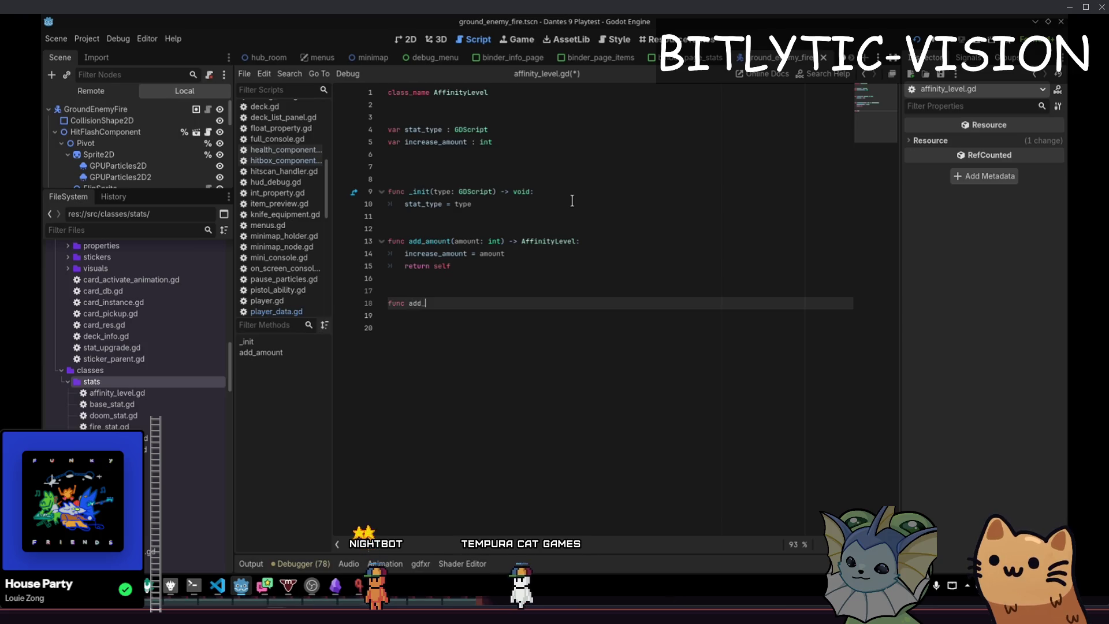
{"action": "type", "text": "de() -> void:"}
{"action": "key", "text": "Return"}
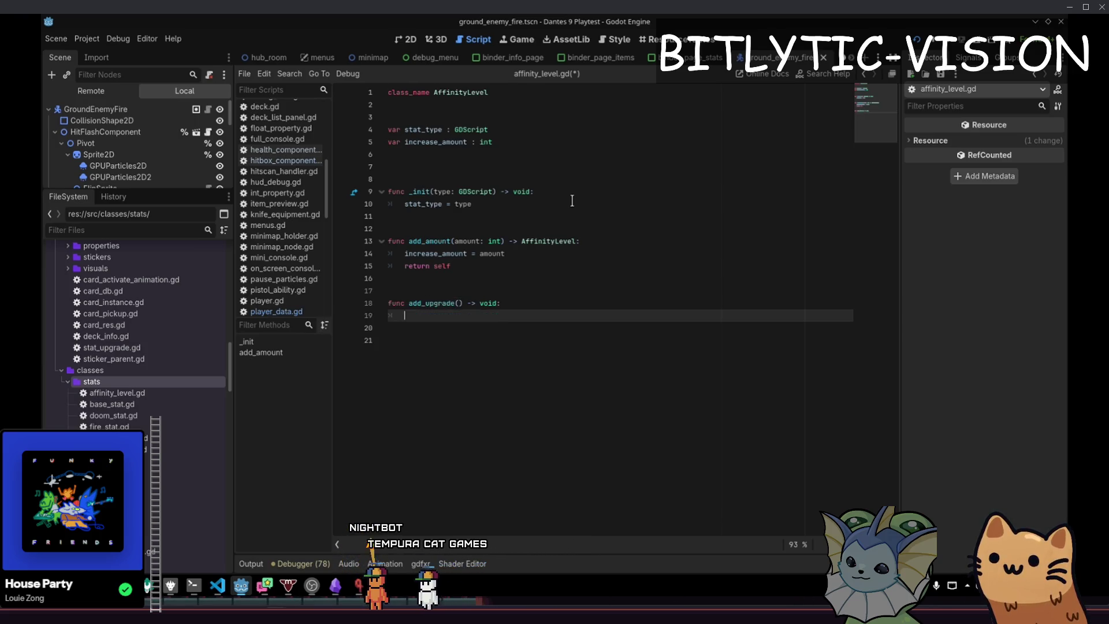
{"action": "type", "text": "s"}
{"action": "key", "text": "Up"}
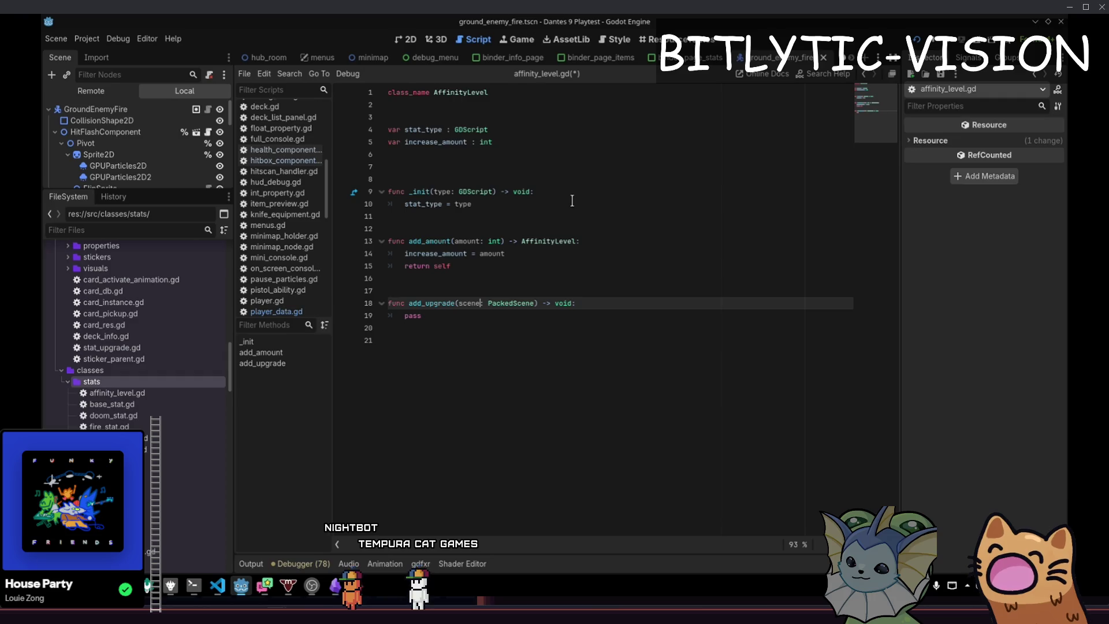
- Remove the extra blank lines near the variables, save the script, and run the project
{"action": "key", "text": "Up"}
{"action": "key", "text": "Up"}
{"action": "key", "text": "Up"}
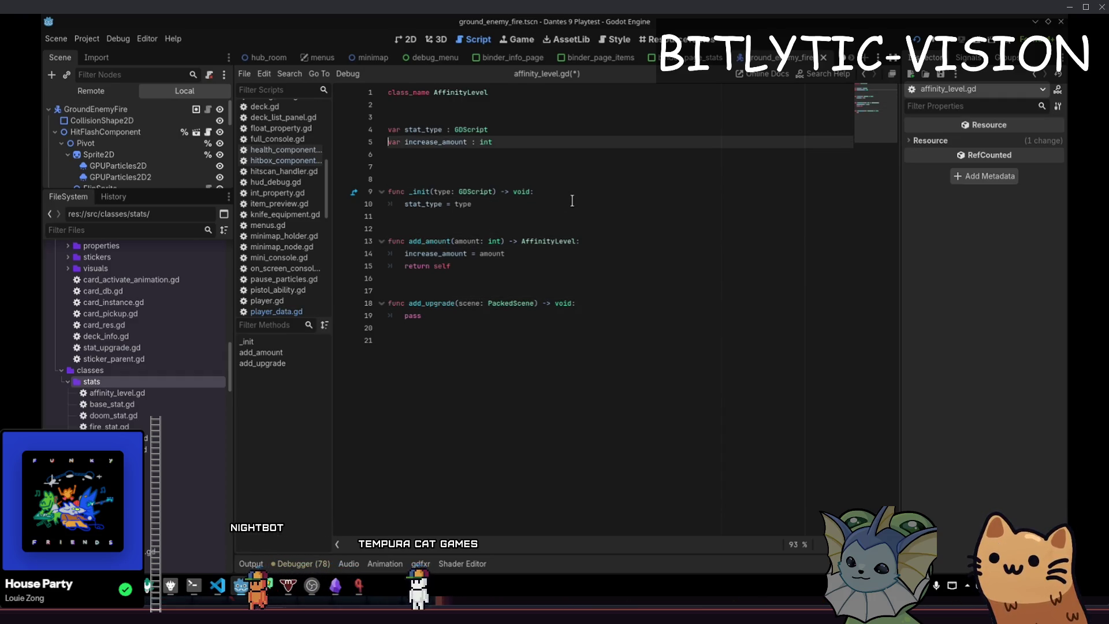
{"action": "key", "text": "Return"}
{"action": "key", "text": "Return"}
{"action": "key", "text": "Delete"}
{"action": "key", "text": "Down"}
{"action": "key", "text": "Down"}
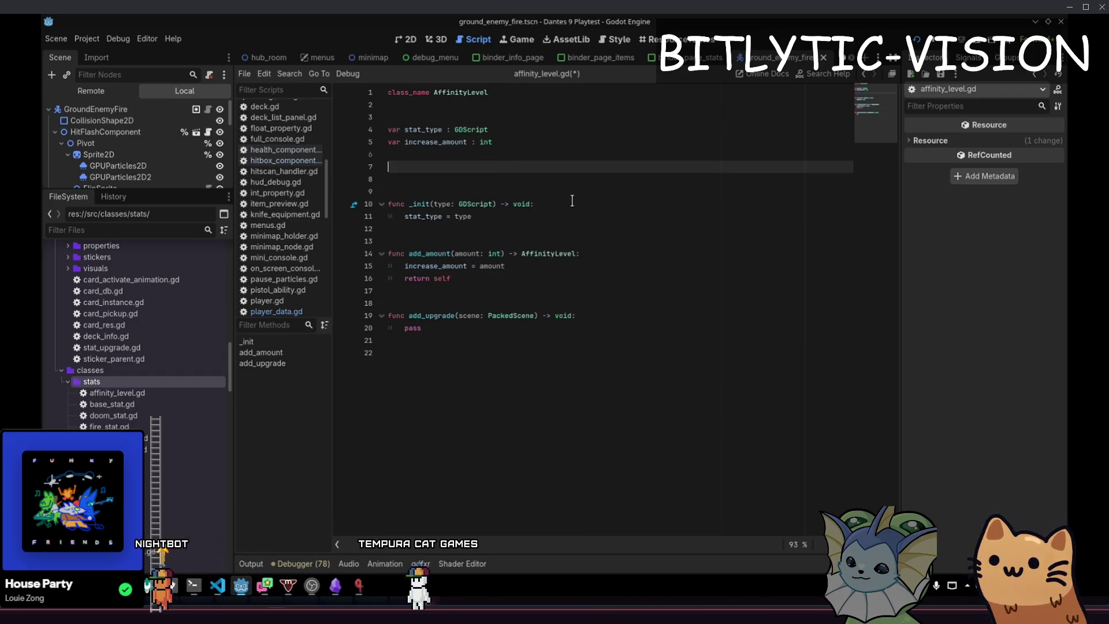
{"action": "key", "text": "BackSpace"}
{"action": "key", "text": "ctrl+s"}
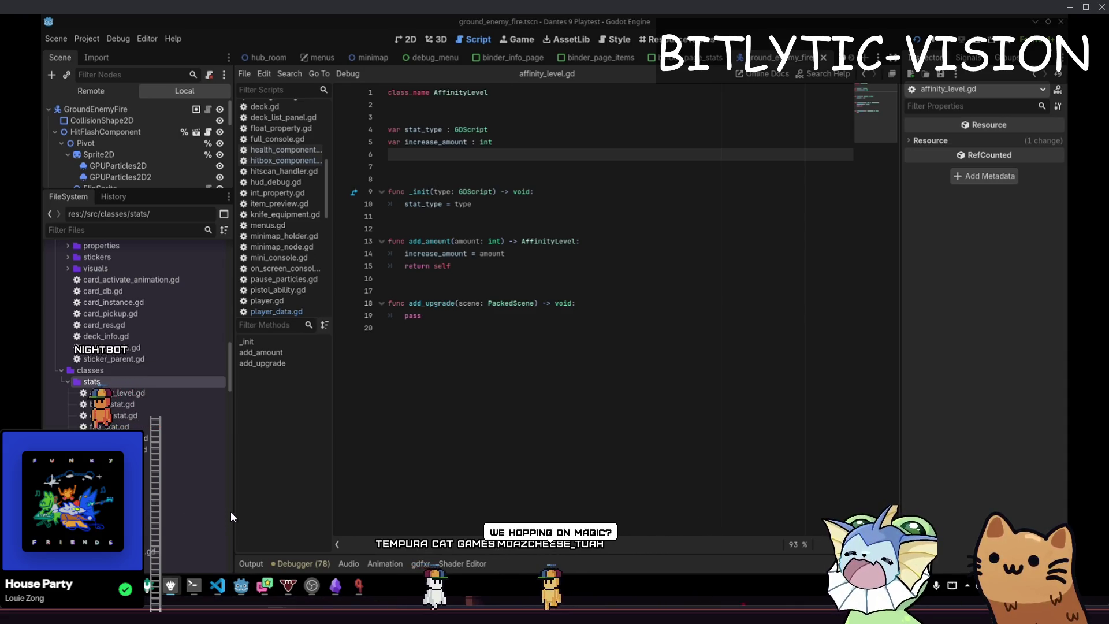
{"action": "key", "text": "F5"}
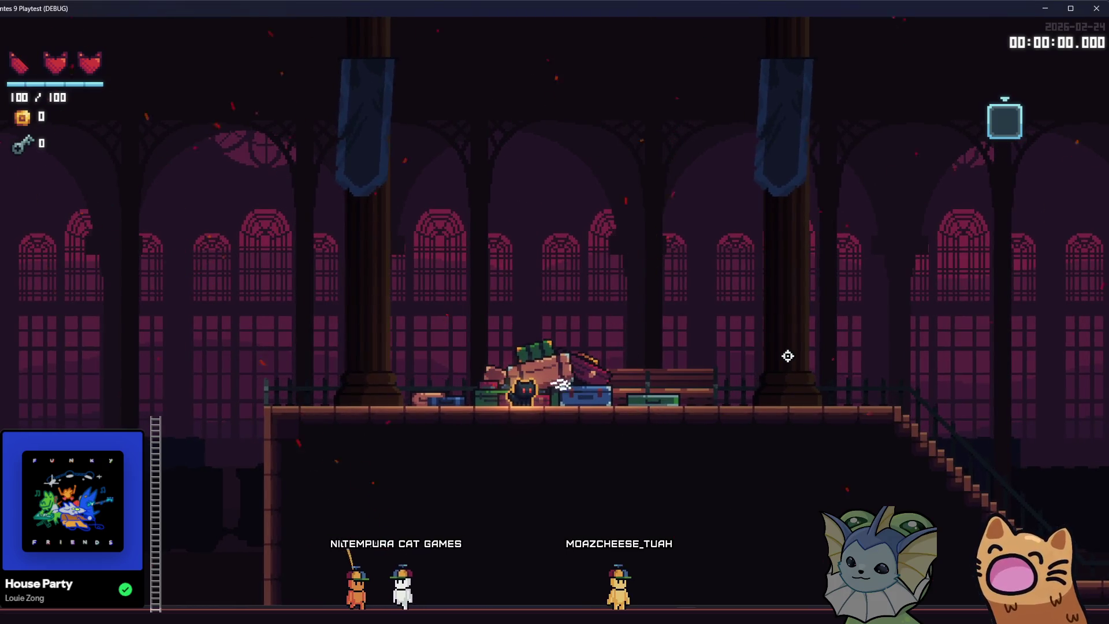
- Walk the cat onto the luggage pile and pick Dante from the character selection
{"action": "key", "text": "a"}
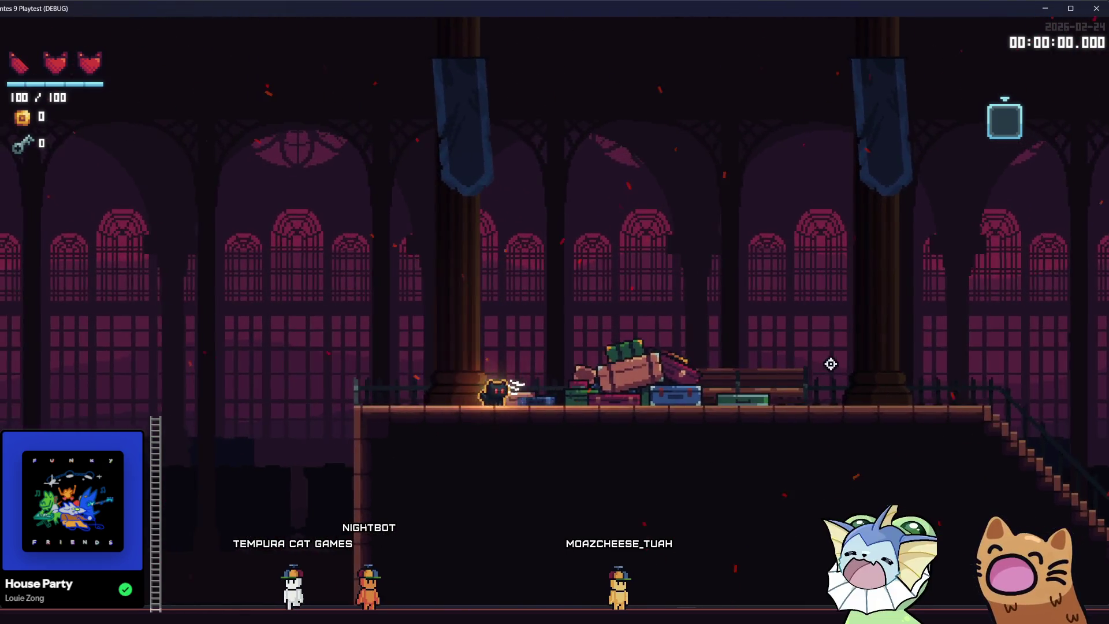
{"action": "key", "text": "d"}
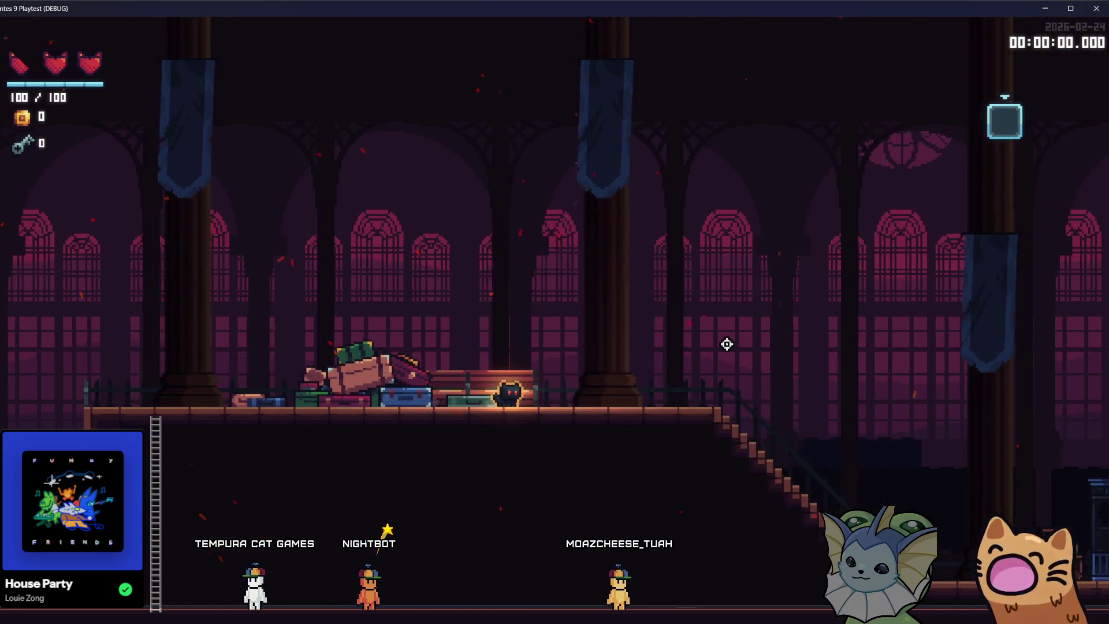
{"action": "key", "text": "a"}
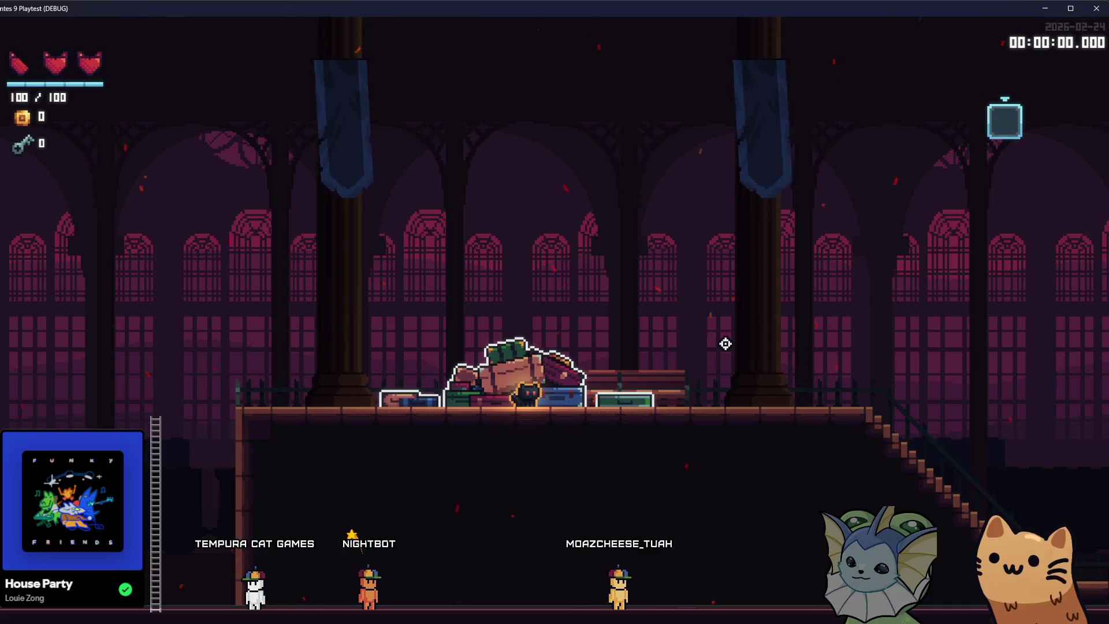
{"action": "key", "text": "e"}
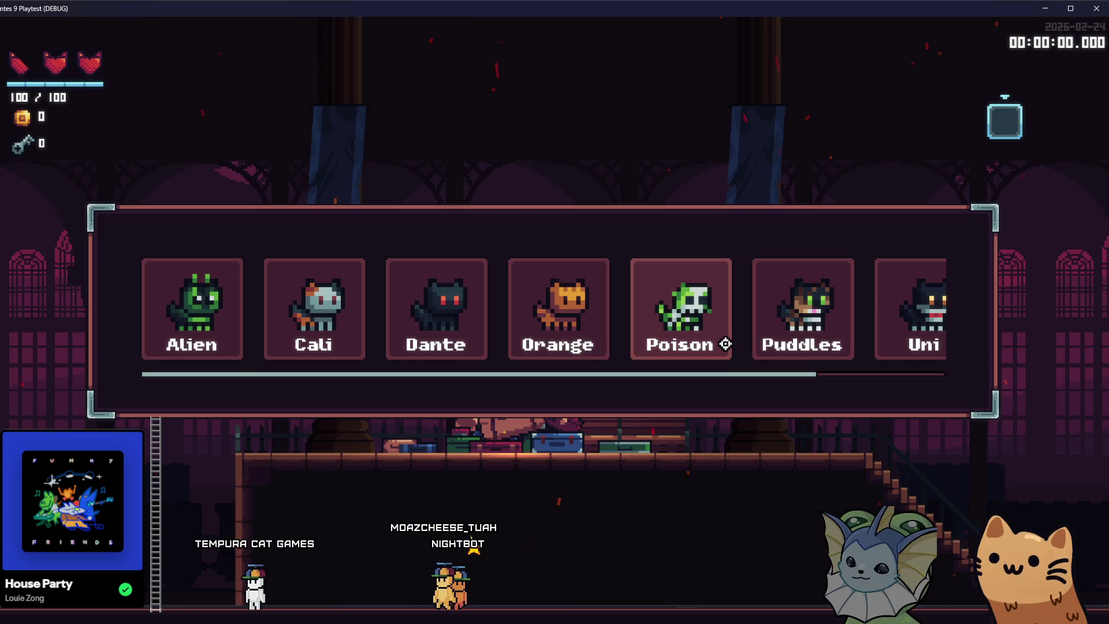
{"action": "left_click", "coordinate": [425, 311]}
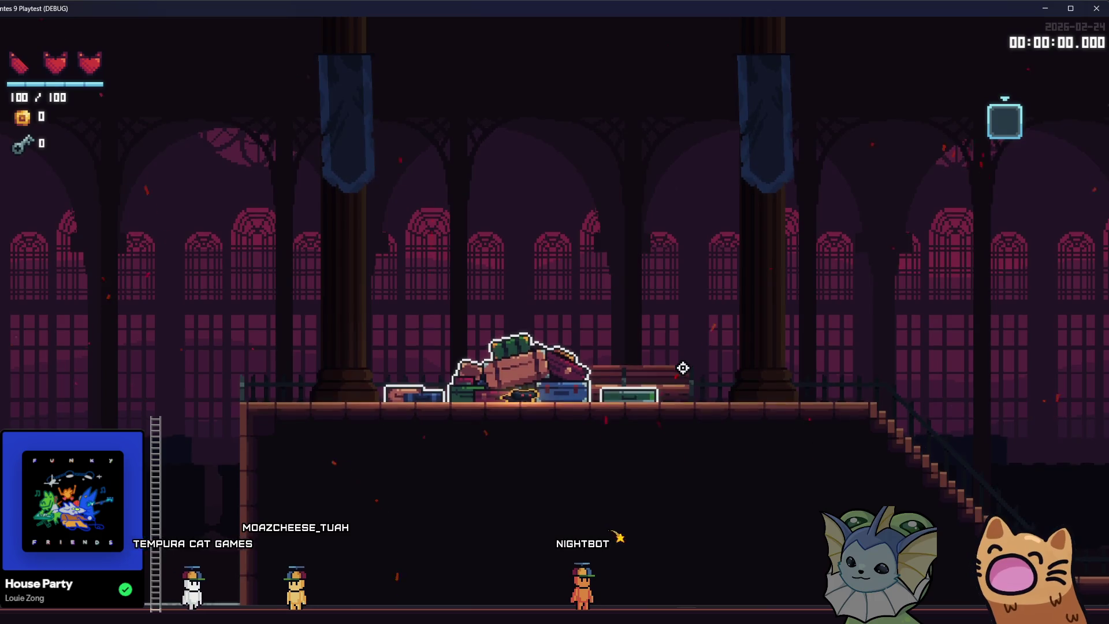
- Jump off, run around, jump back onto the pile, choose Dante again, and return to the editor
{"action": "key", "text": "e"}
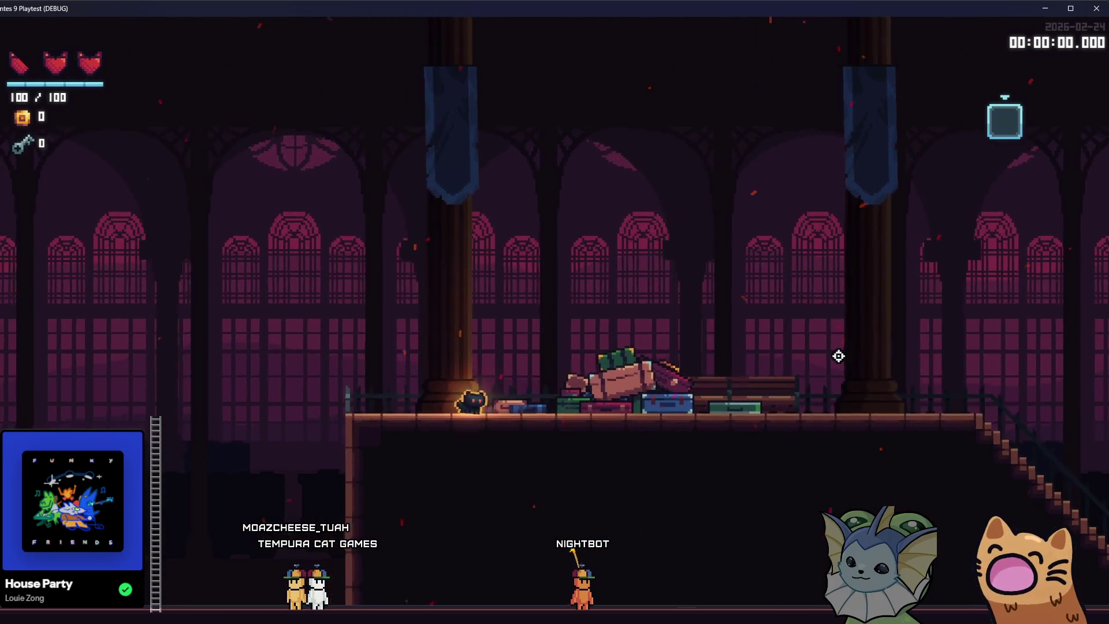
{"action": "key", "text": "d"}
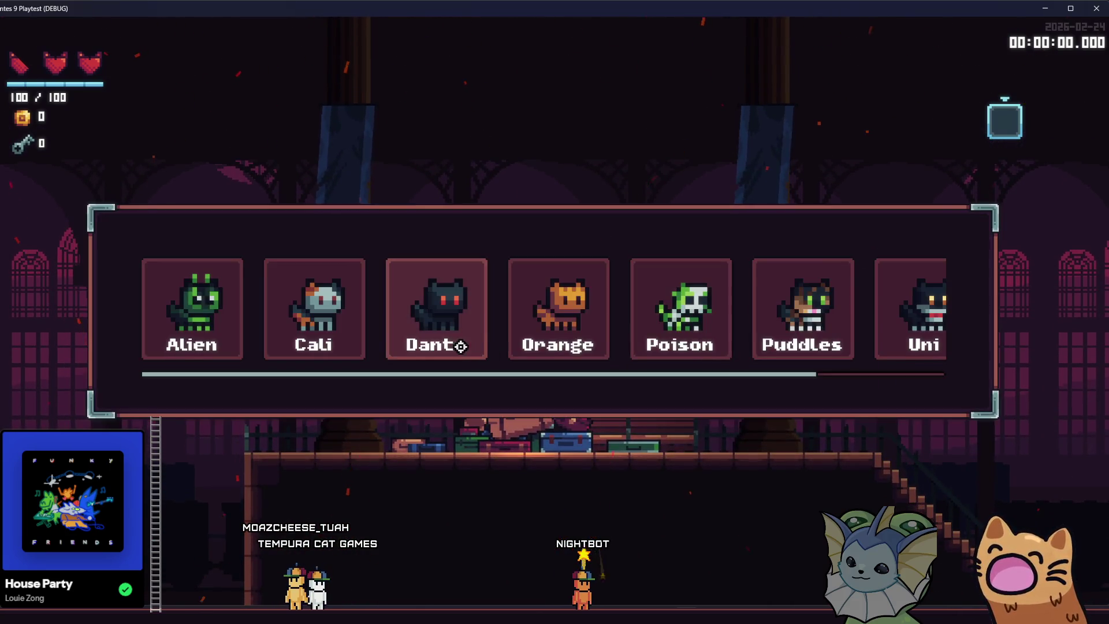
{"action": "key", "text": "a"}
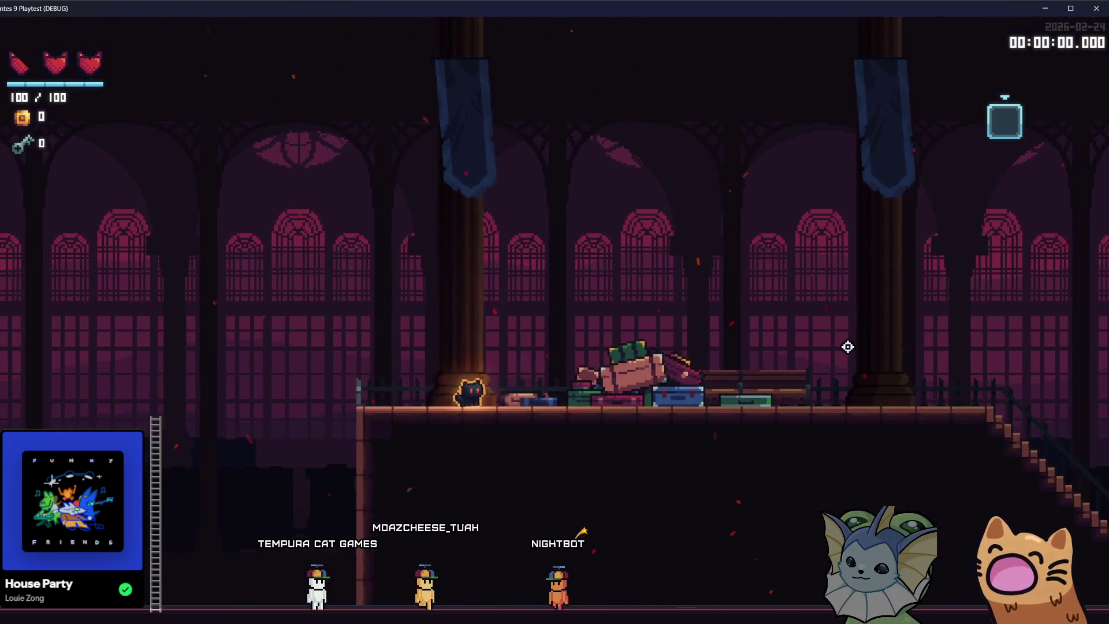
{"action": "key", "text": "d"}
{"action": "key", "text": "d"}
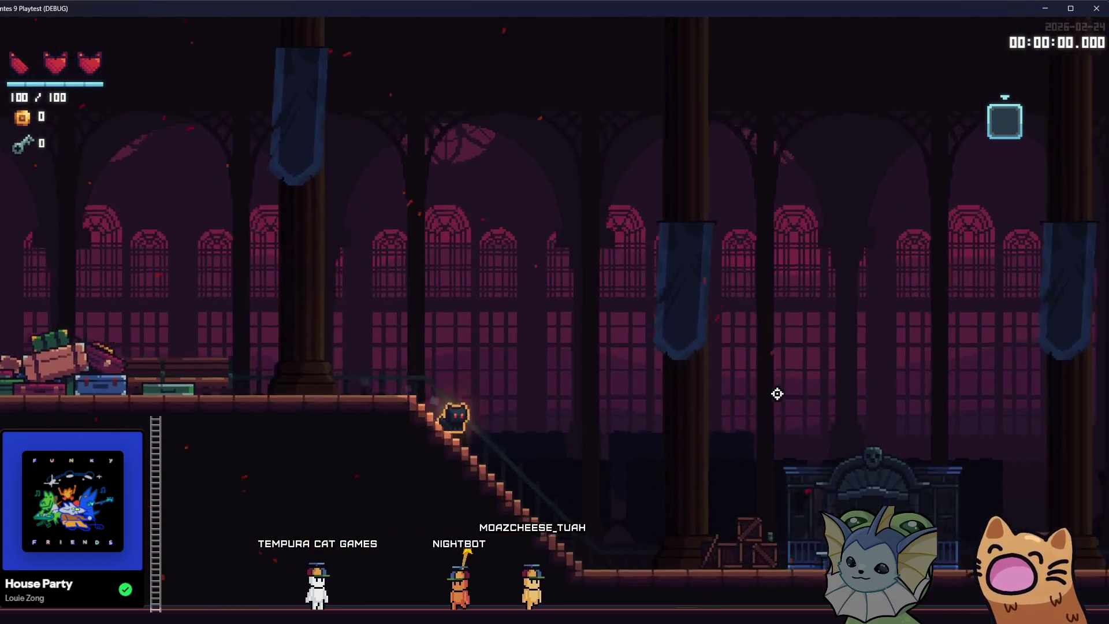
{"action": "key", "text": "a"}
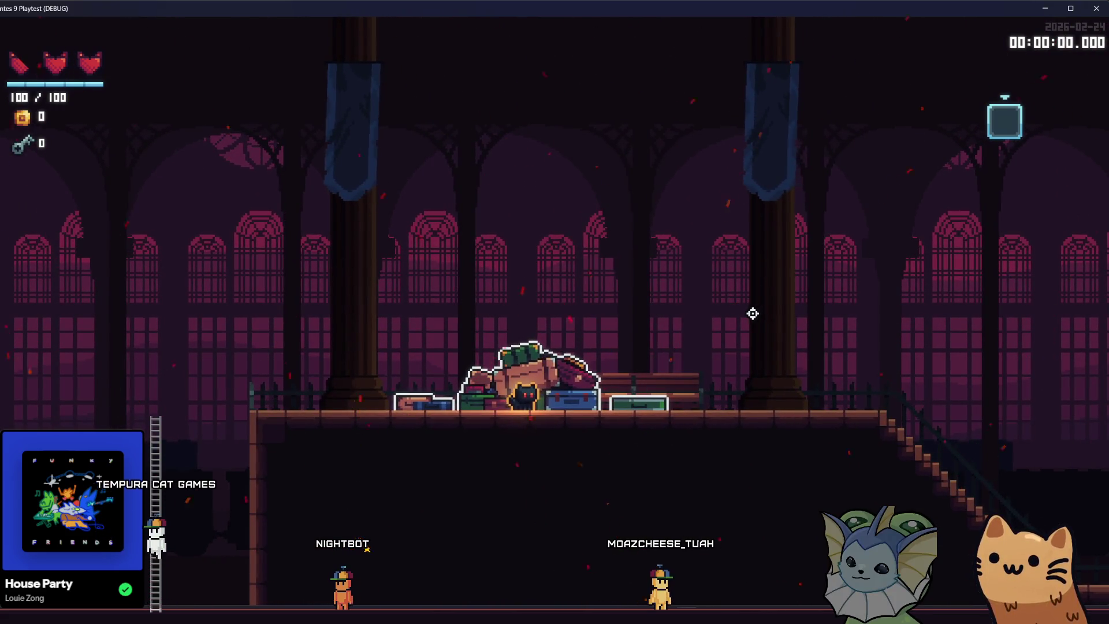
{"action": "key", "text": "F1"}
{"action": "key", "text": "F1"}
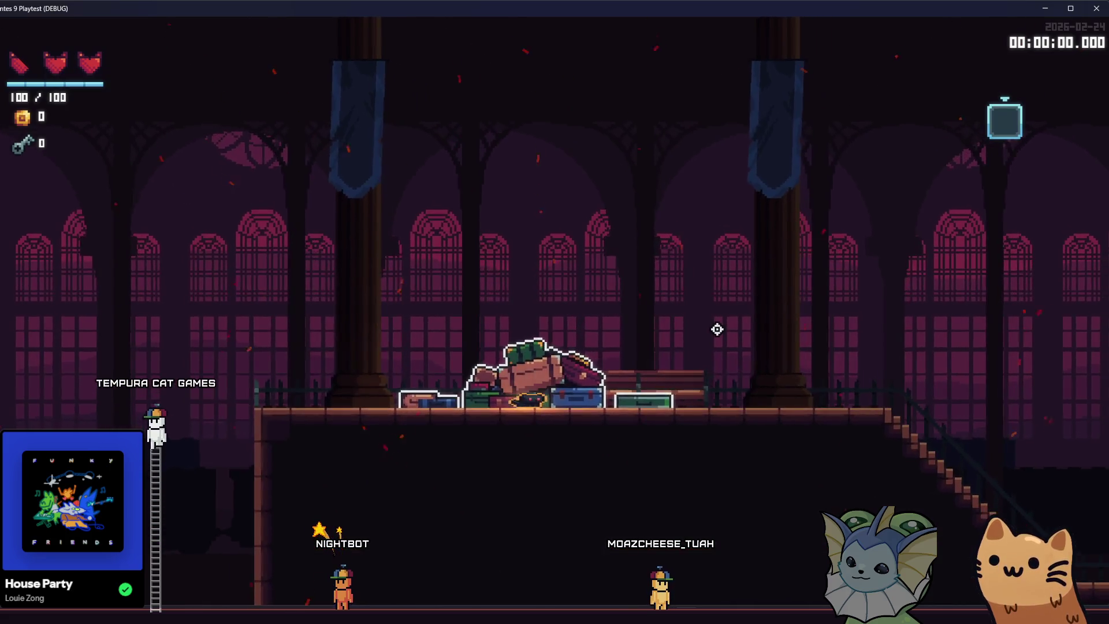
{"action": "key", "text": "space"}
{"action": "key", "text": "e"}
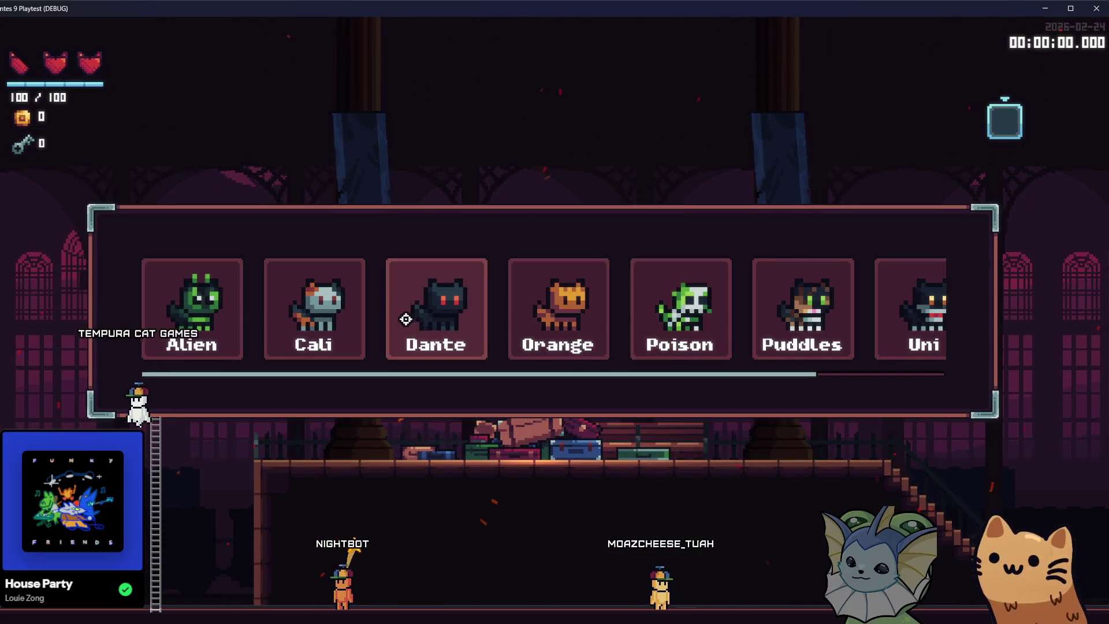
{"action": "left_click", "coordinate": [437, 312]}
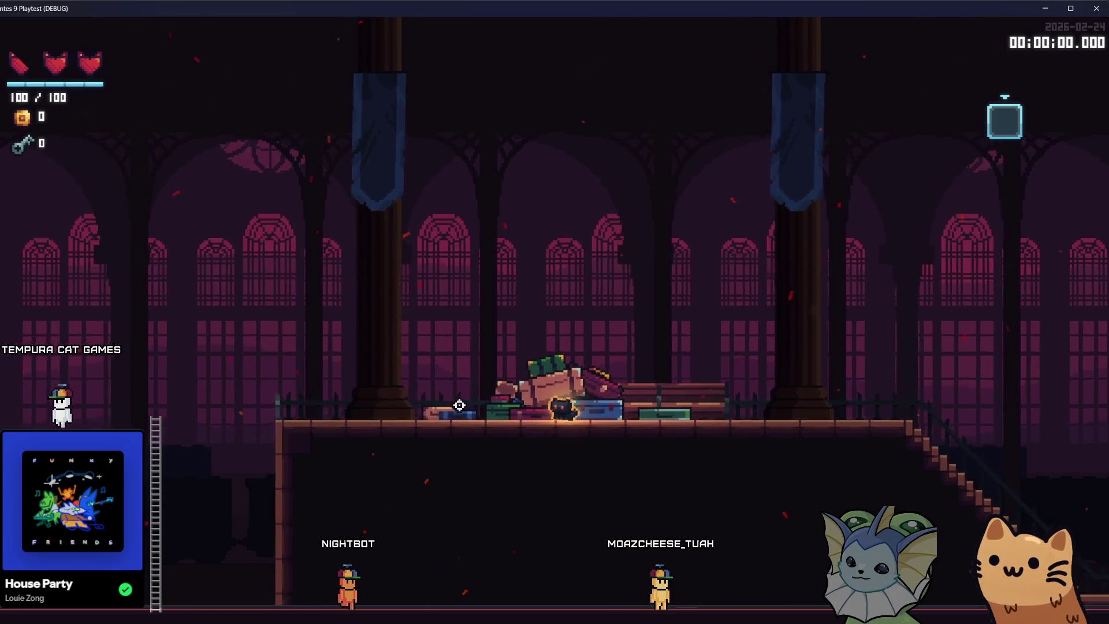
{"action": "key", "text": "alt+Tab"}
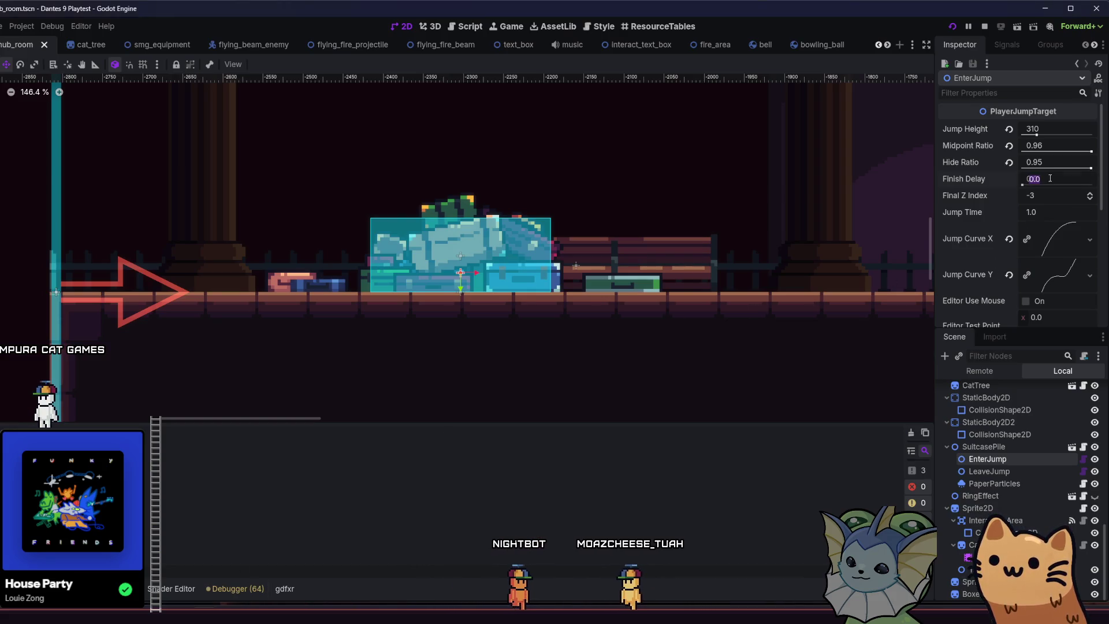
- Set EnterJump's Finish Delay to 0.3 and save the hub_room scene
{"action": "type", "text": "3"}
{"action": "key", "text": "Return"}
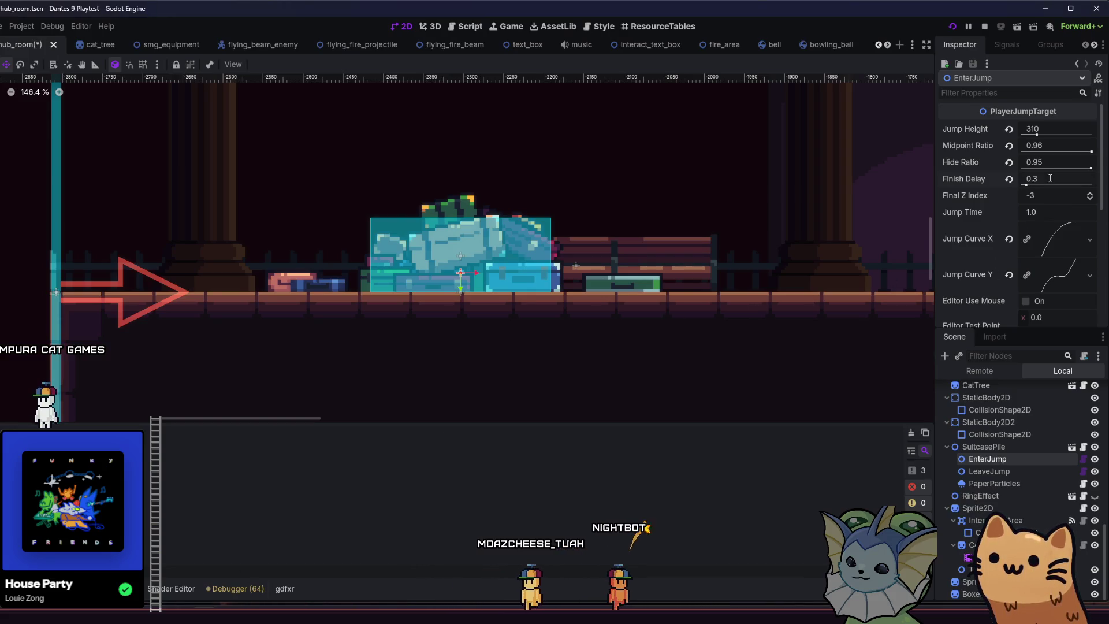
{"action": "key", "text": "ctrl+s"}
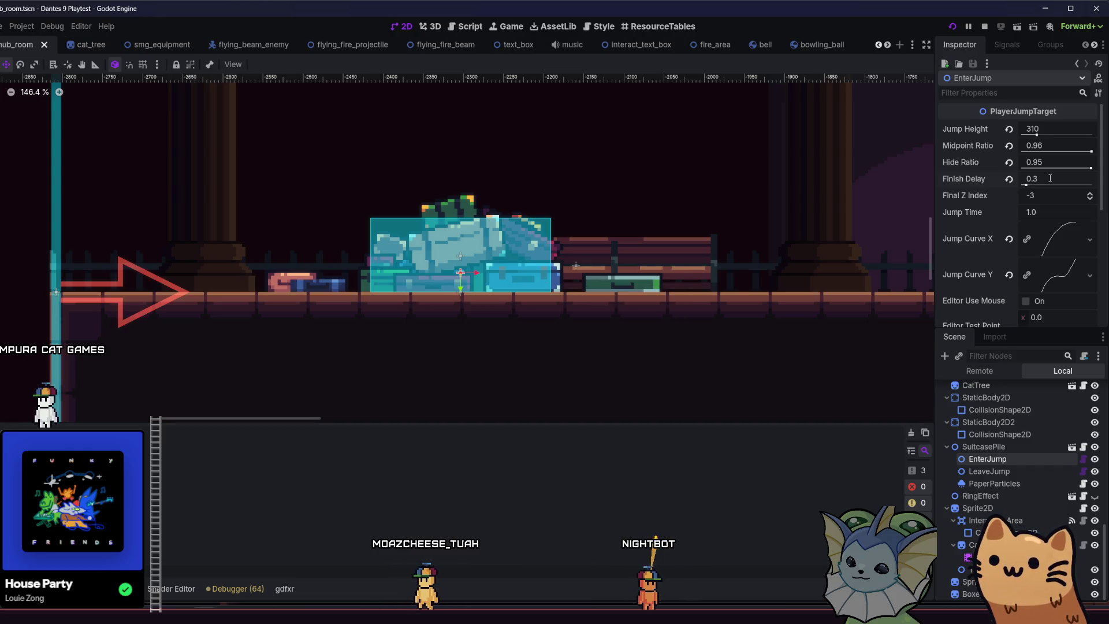
- Check the Jump Curve Y curve, stop the playtest, and select the SuitcasePile node
{"action": "scroll", "coordinate": [736, 258], "scroll_direction": "up", "scroll_amount": 1}
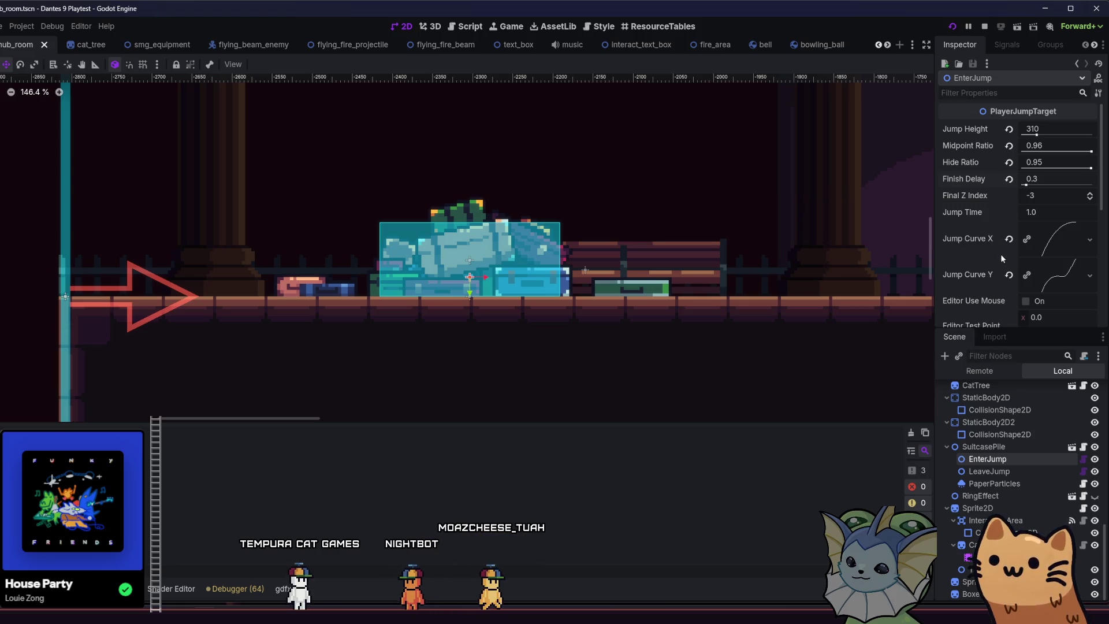
{"action": "left_click", "coordinate": [1053, 279]}
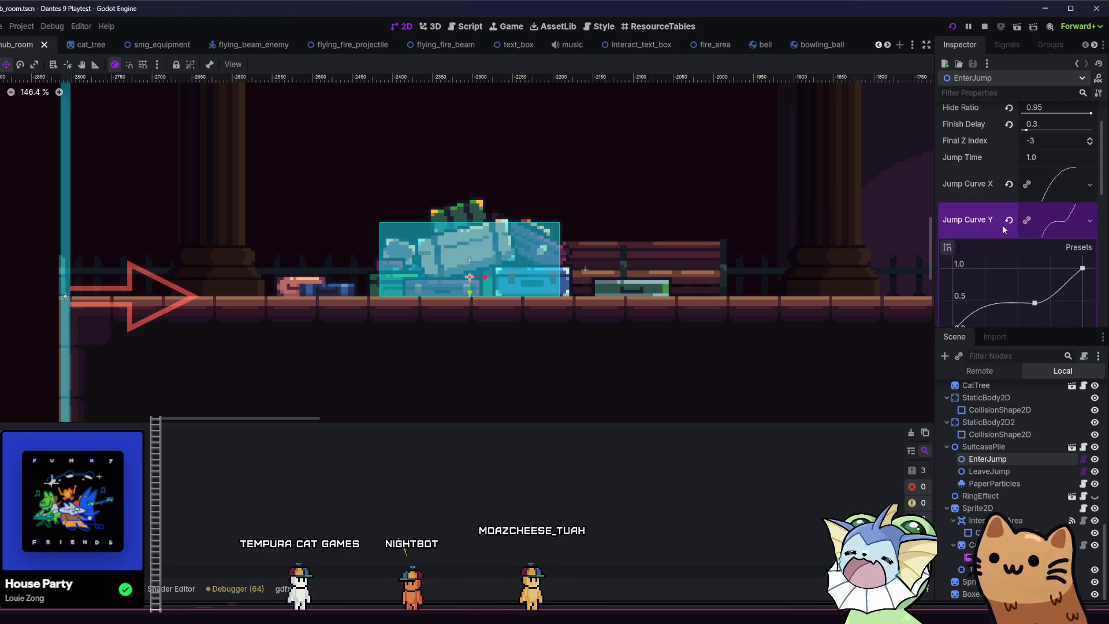
{"action": "left_click", "coordinate": [1069, 215]}
{"action": "scroll", "coordinate": [1000, 226], "scroll_direction": "down", "scroll_amount": 2}
{"action": "scroll", "coordinate": [1000, 231], "scroll_direction": "up", "scroll_amount": 2}
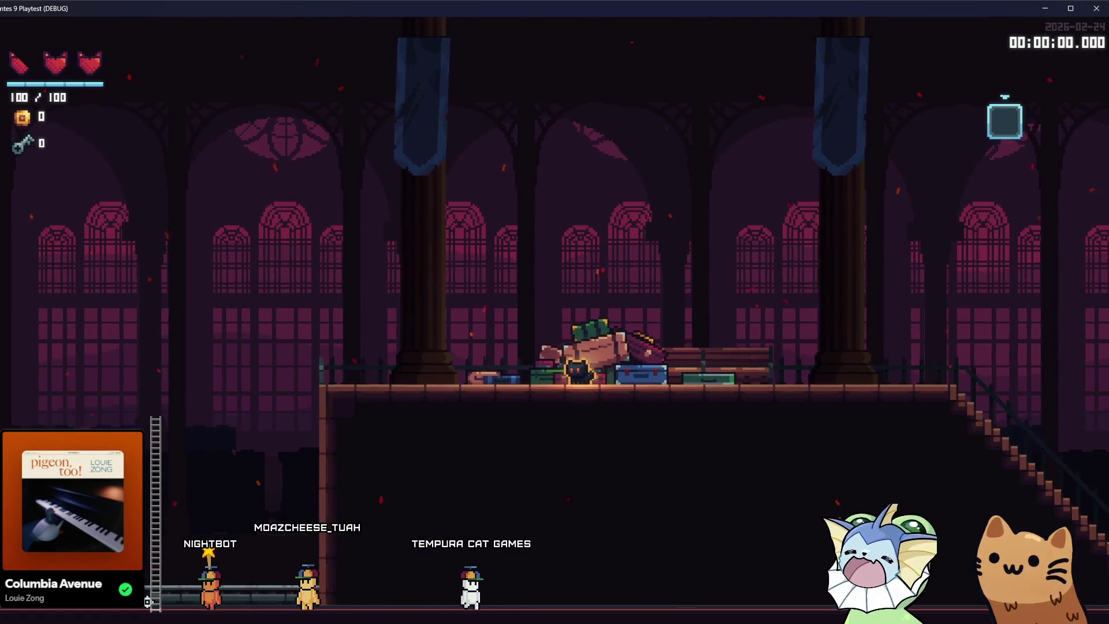
{"action": "key", "text": "F8"}
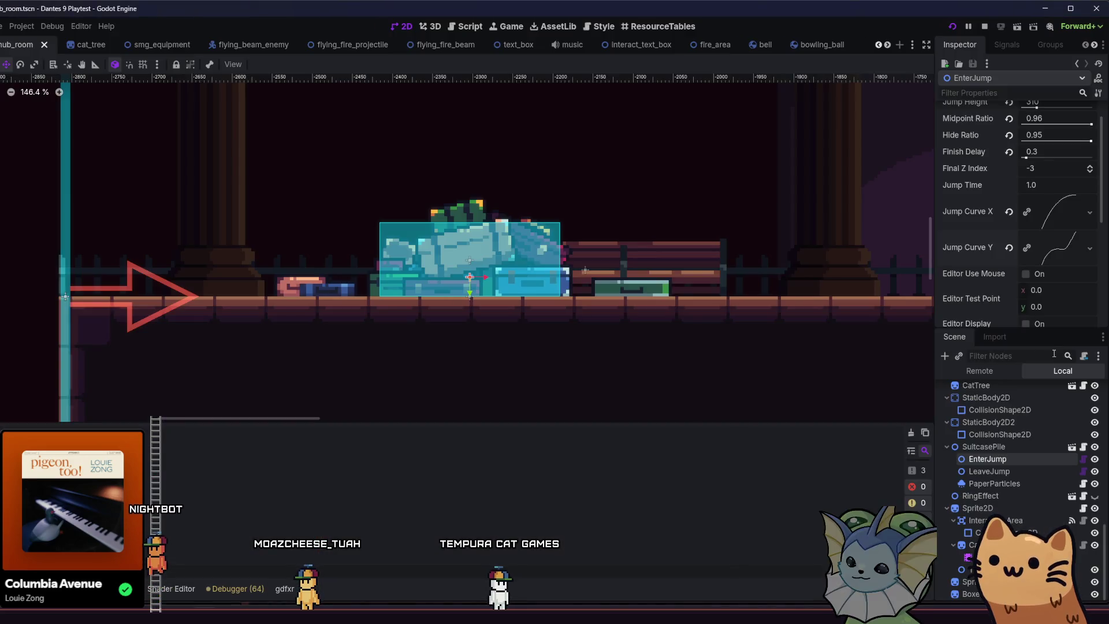
{"action": "left_click", "coordinate": [1004, 448]}
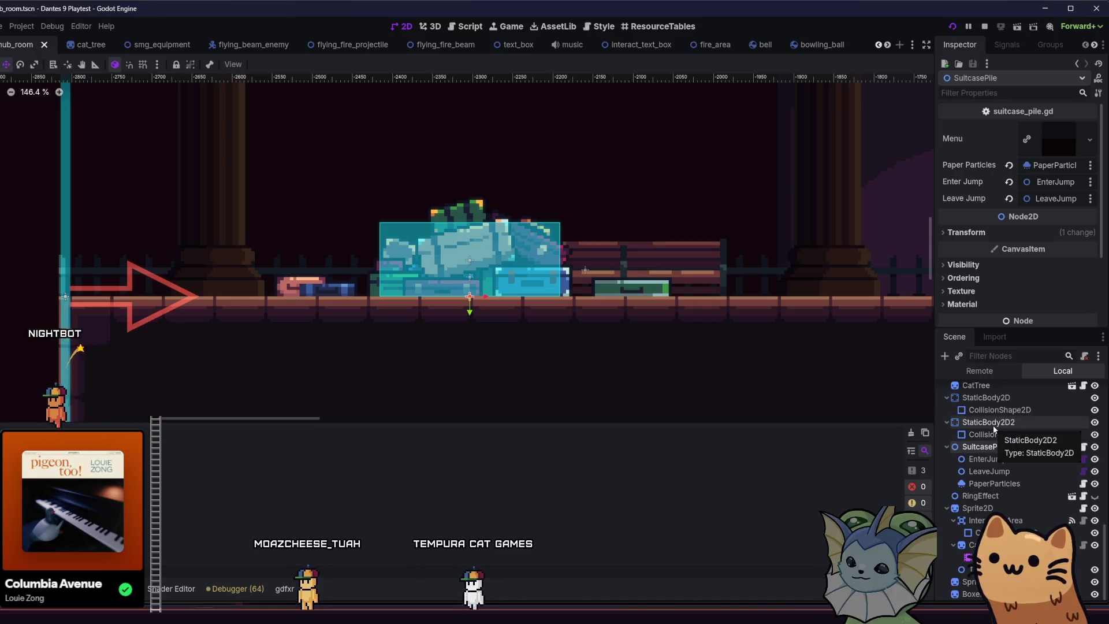
- Delete EnterJump, LeaveJump and PaperParticles from hub_room's SuitcasePile, then open the suitcase_pile scene
{"action": "key", "text": "F2"}
{"action": "key", "text": "BackSpace"}
{"action": "left_click", "coordinate": [987, 459]}
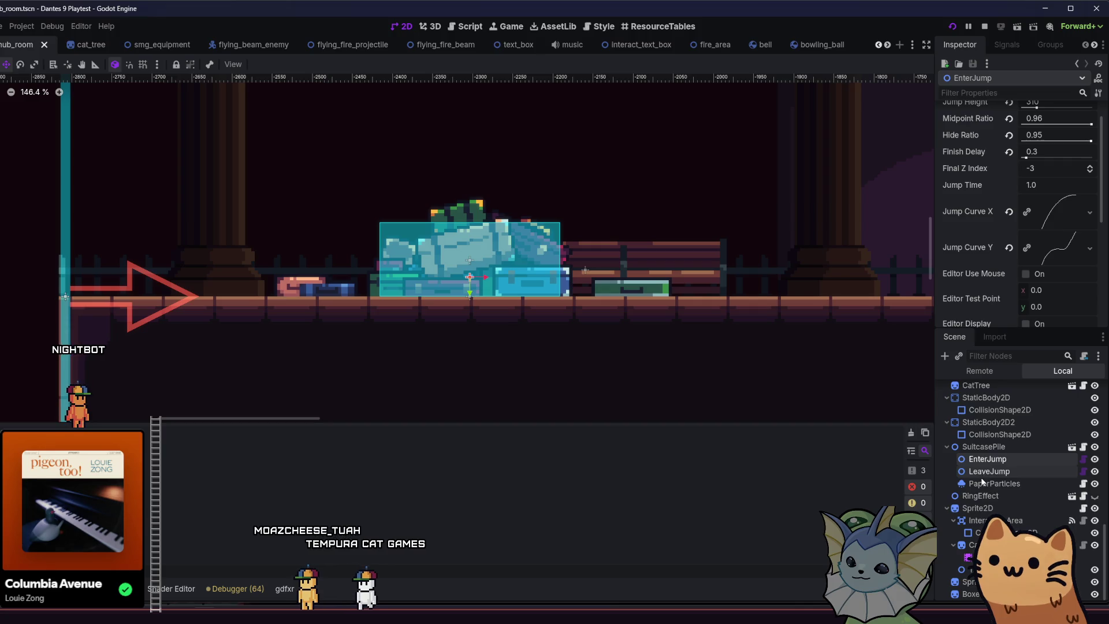
{"action": "left_click", "coordinate": [980, 484], "text": "shift"}
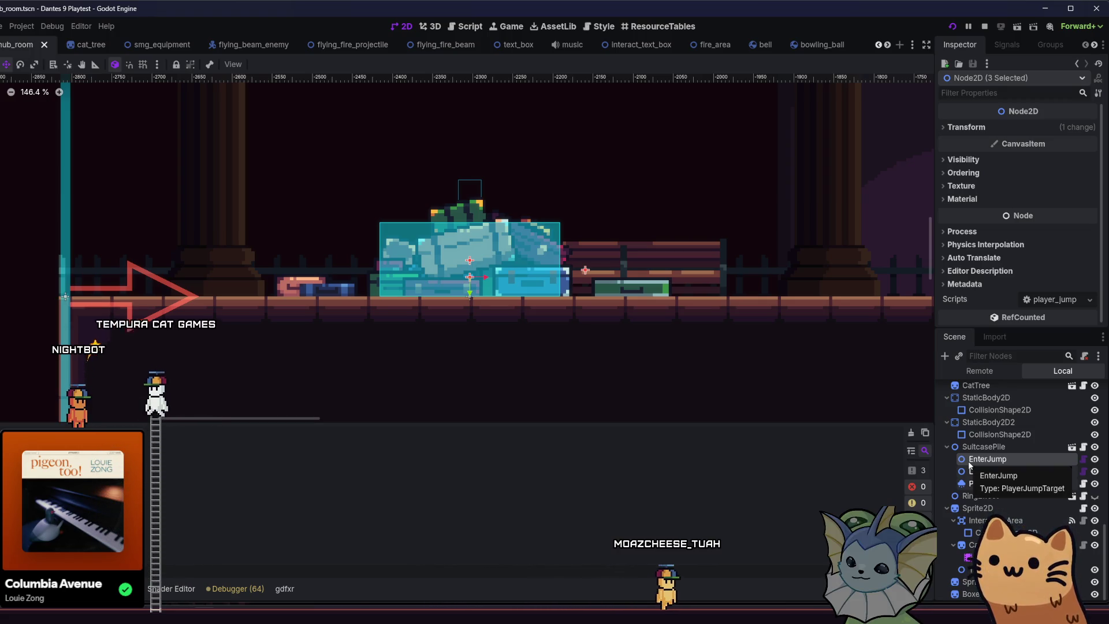
{"action": "right_click", "coordinate": [983, 476]}
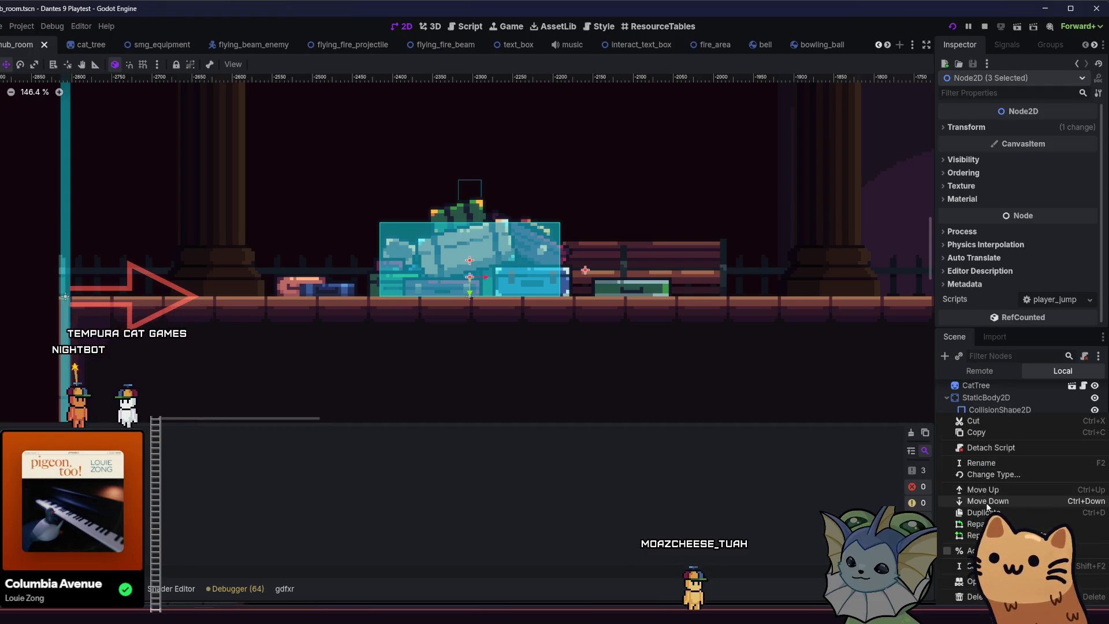
{"action": "left_click", "coordinate": [972, 433]}
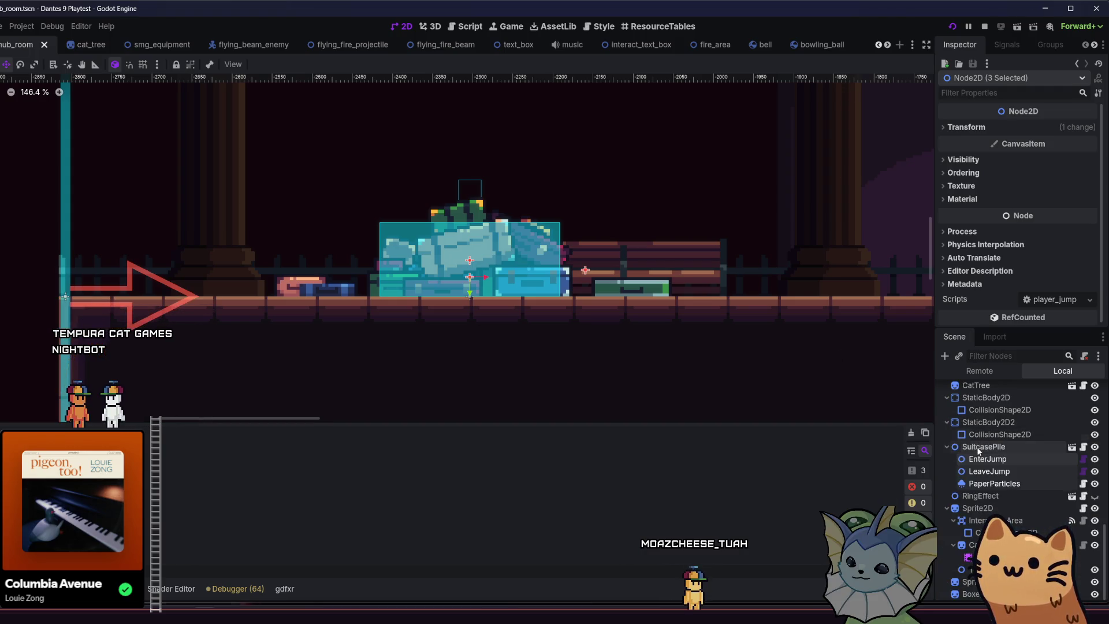
{"action": "left_click", "coordinate": [986, 457]}
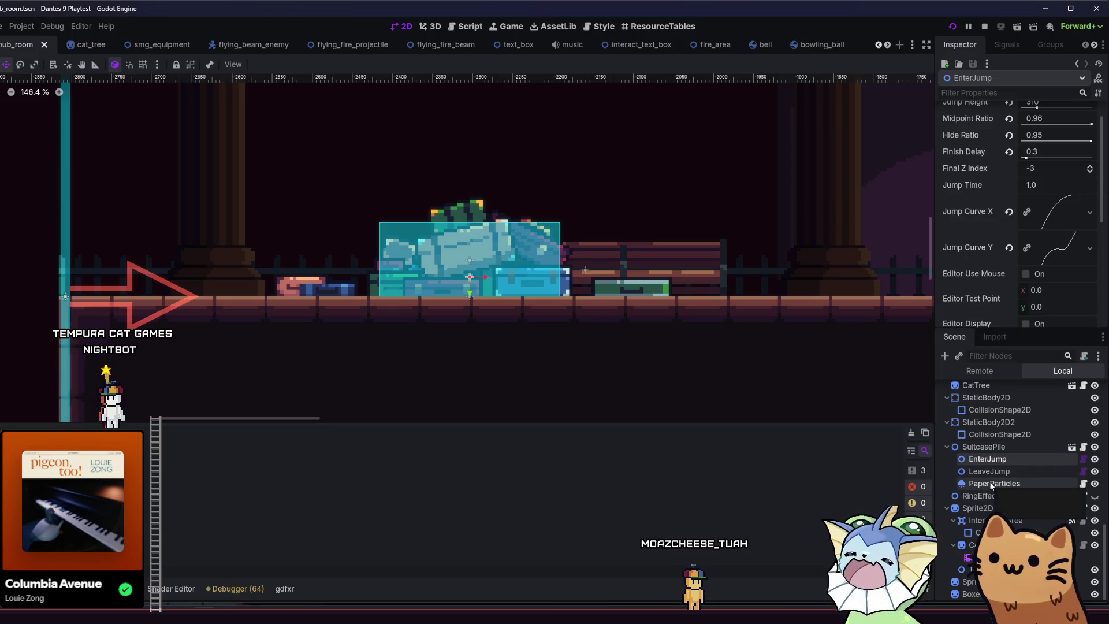
{"action": "left_click", "coordinate": [1003, 482], "text": "shift"}
{"action": "key", "text": "Delete"}
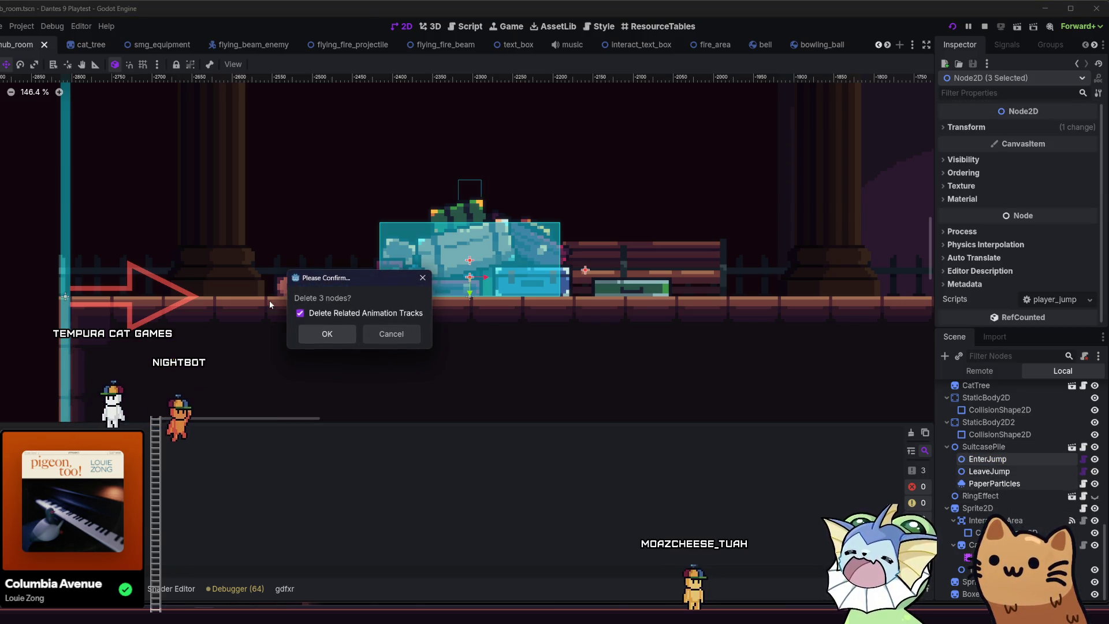
{"action": "left_click", "coordinate": [327, 333]}
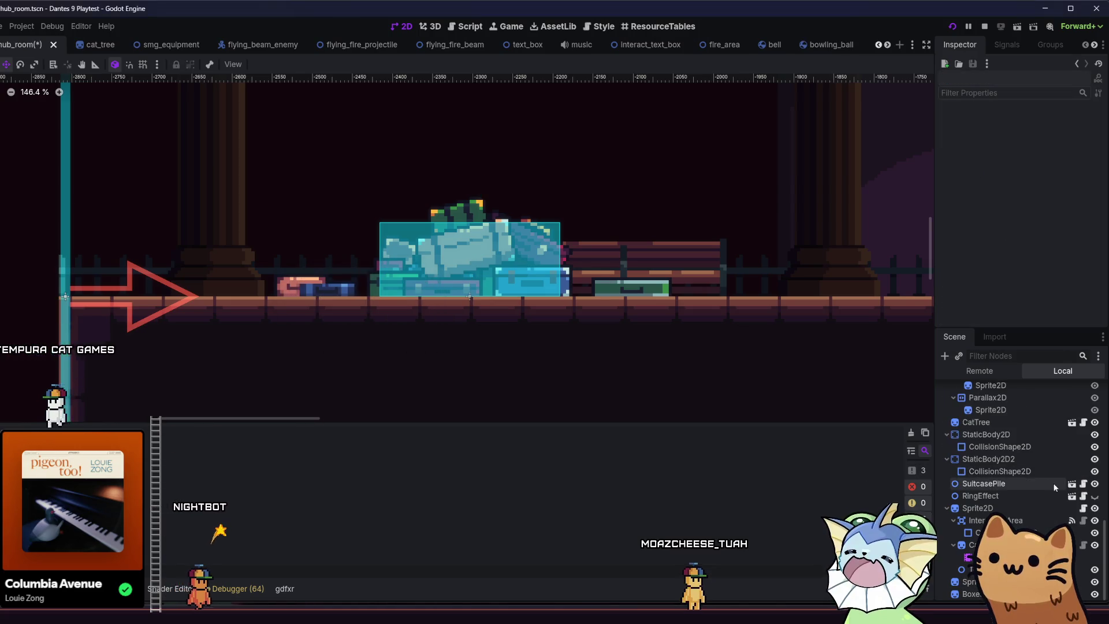
{"action": "left_click", "coordinate": [1070, 484]}
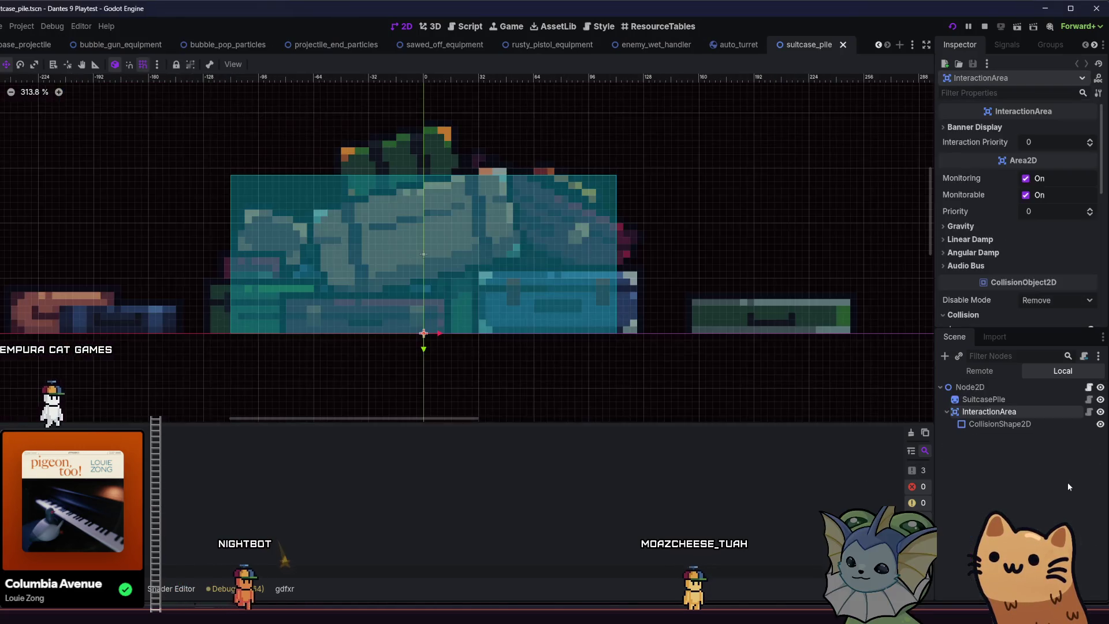
- Paste the three nodes under Node2D, save suitcase_pile, and do a quick test run
{"action": "left_click", "coordinate": [1027, 386]}
{"action": "key", "text": "ctrl+v"}
{"action": "key", "text": "ctrl+s"}
{"action": "left_click", "coordinate": [951, 27]}
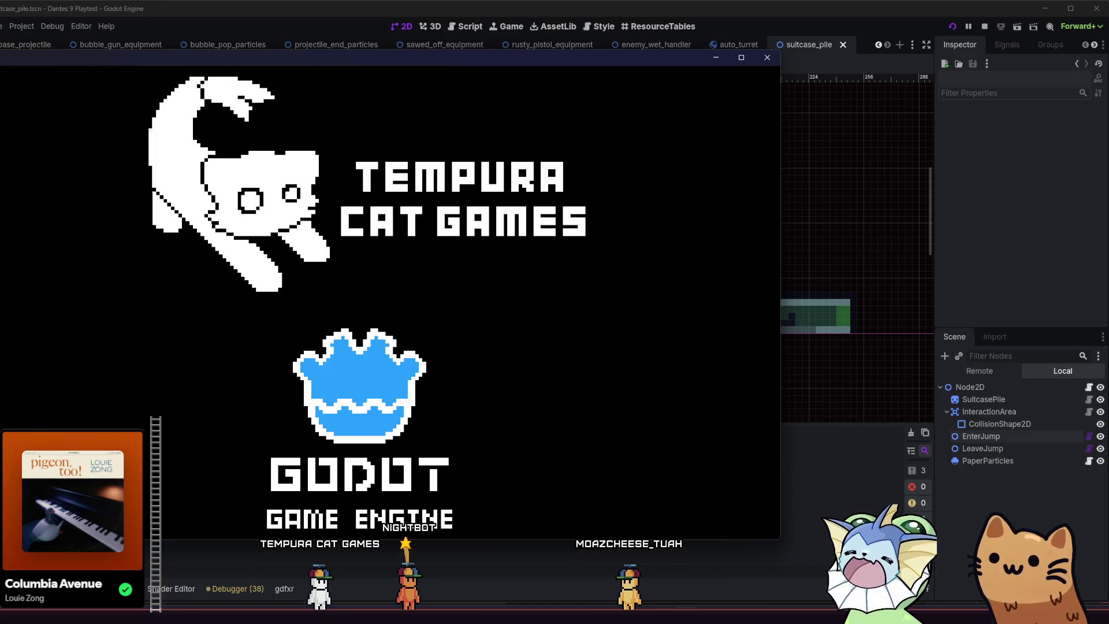
{"action": "left_click", "coordinate": [984, 27]}
- Assign PaperParticles, EnterJump and LeaveJump to Node2D's matching export slots, save, and run the game
{"action": "left_click", "coordinate": [969, 371]}
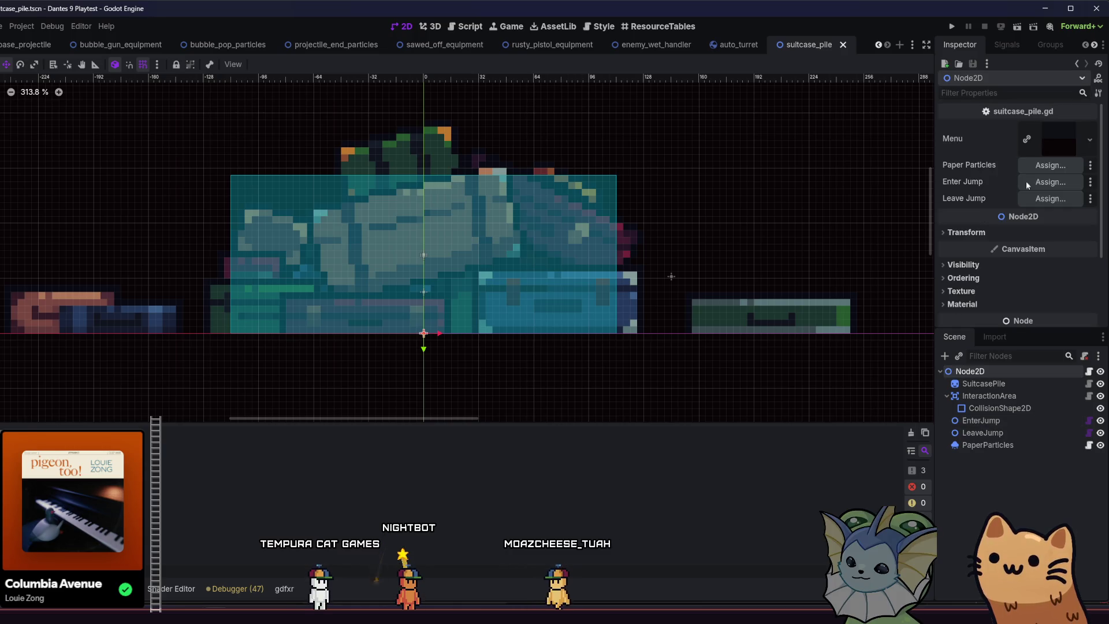
{"action": "left_click", "coordinate": [1050, 165]}
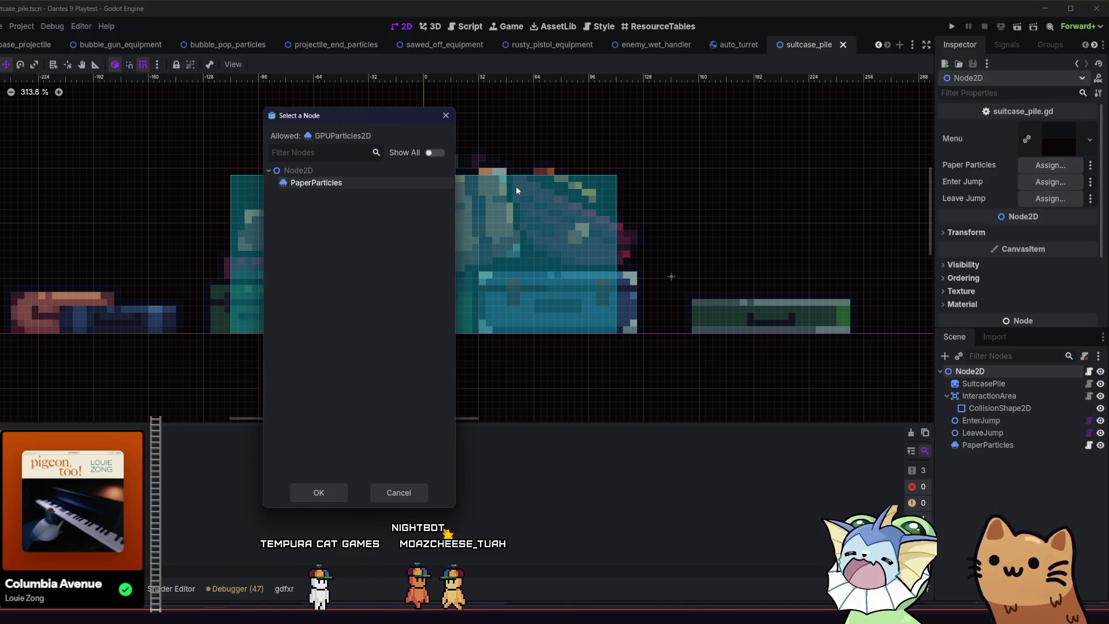
{"action": "double_click", "coordinate": [315, 183]}
{"action": "left_click", "coordinate": [1050, 182]}
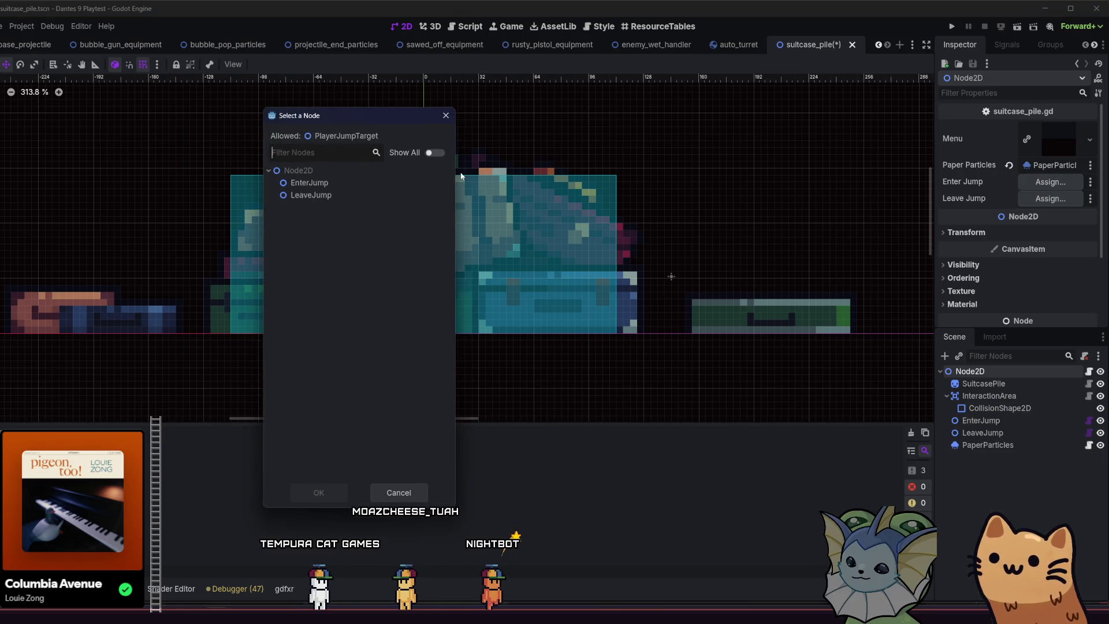
{"action": "double_click", "coordinate": [309, 183]}
{"action": "left_click", "coordinate": [1050, 198]}
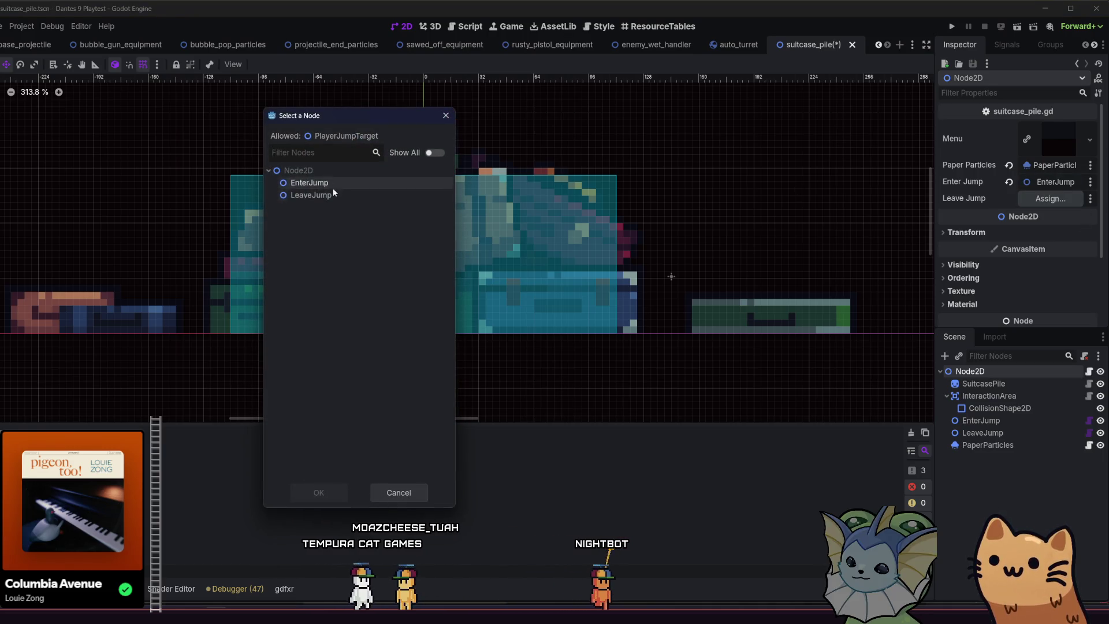
{"action": "double_click", "coordinate": [333, 193]}
{"action": "key", "text": "ctrl+s"}
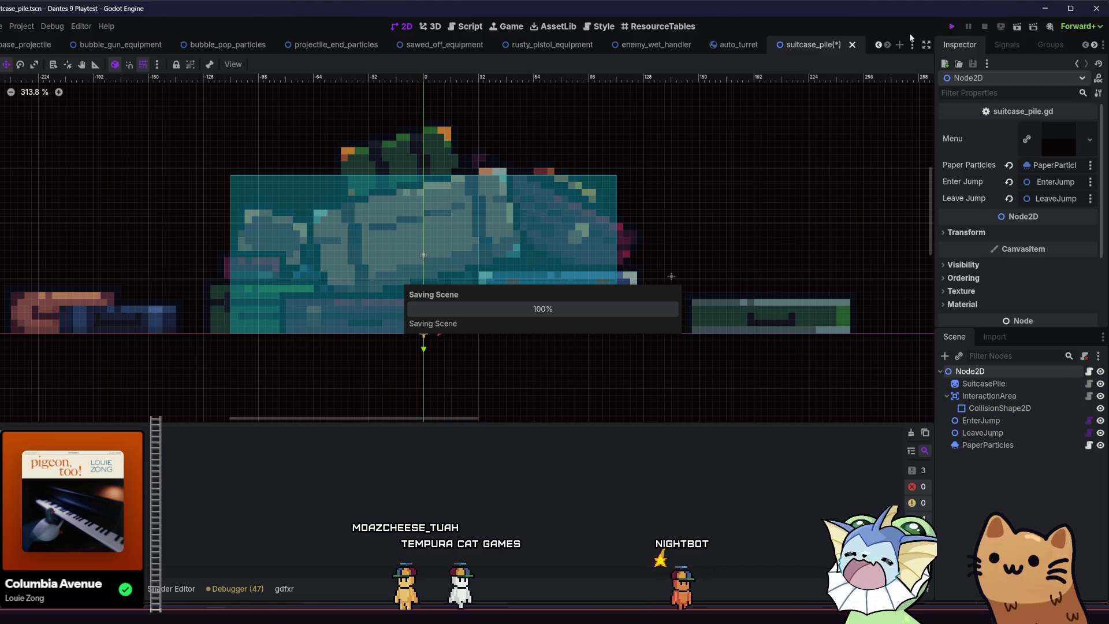
{"action": "key", "text": "F5"}
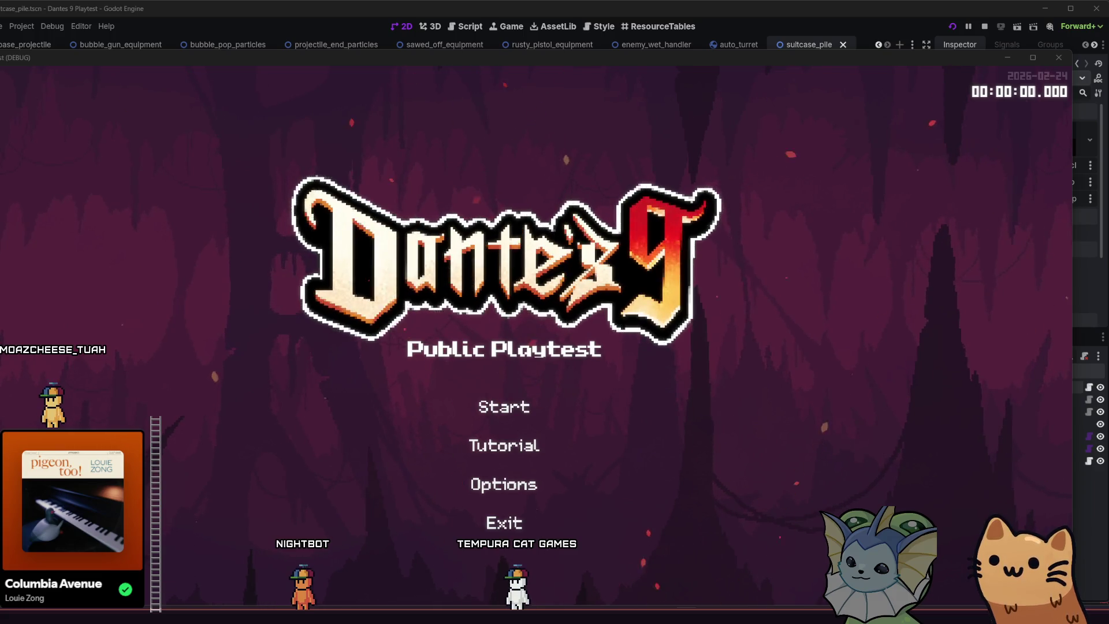
- Start a new game, climb to the suitcase pile, and open and close its character selection three times
{"action": "left_click", "coordinate": [521, 407]}
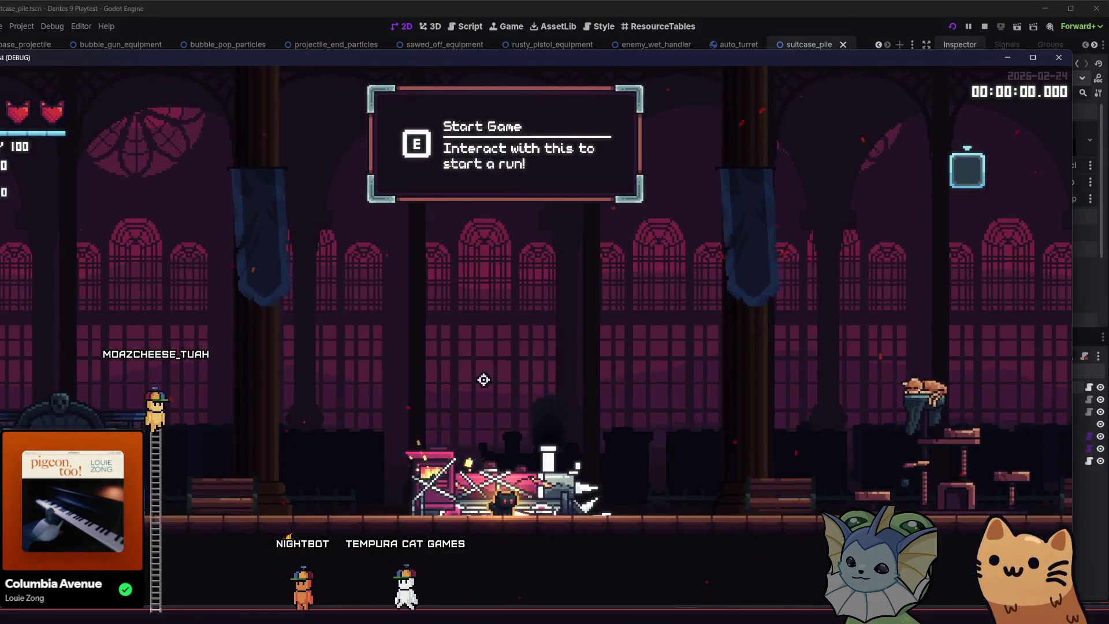
{"action": "key", "text": "a"}
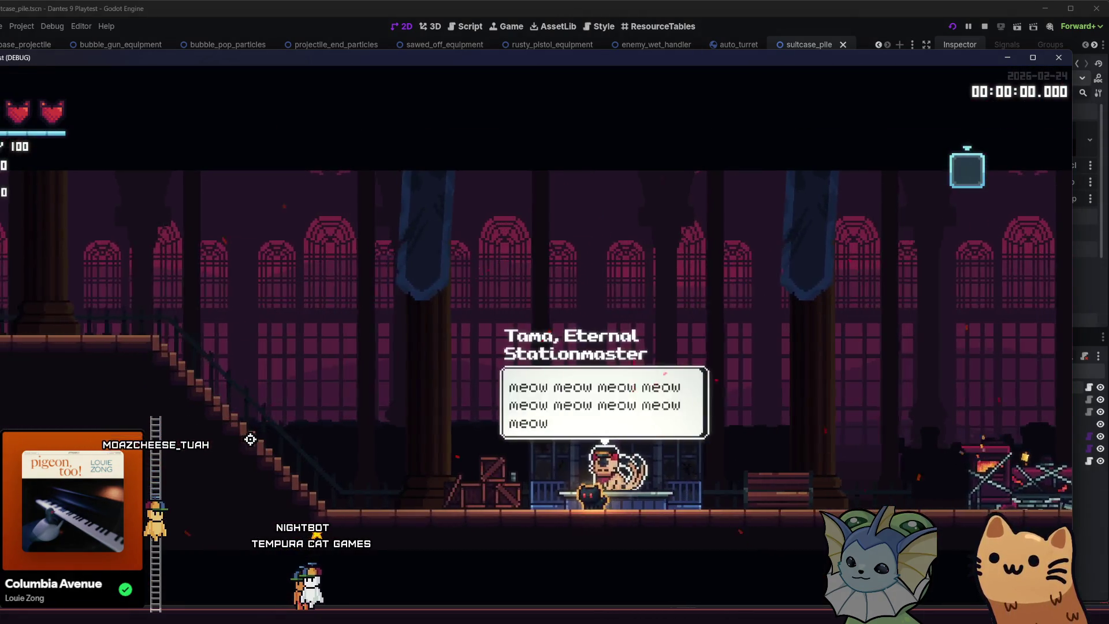
{"action": "key", "text": "a"}
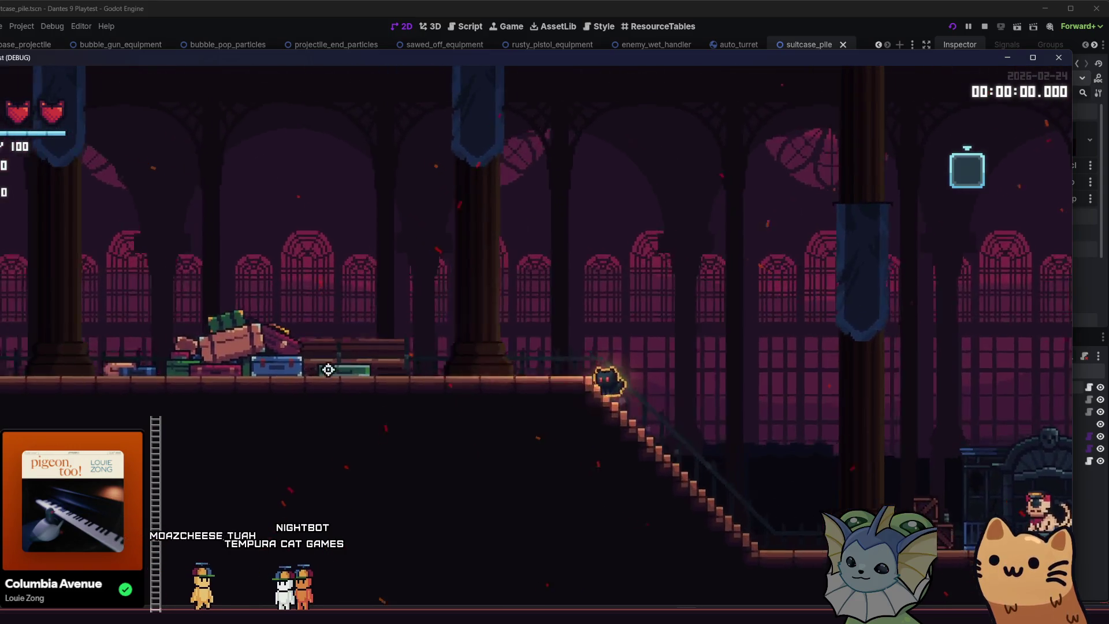
{"action": "key", "text": "e"}
{"action": "left_click", "coordinate": [366, 379]}
{"action": "key", "text": "e"}
{"action": "left_click", "coordinate": [379, 366]}
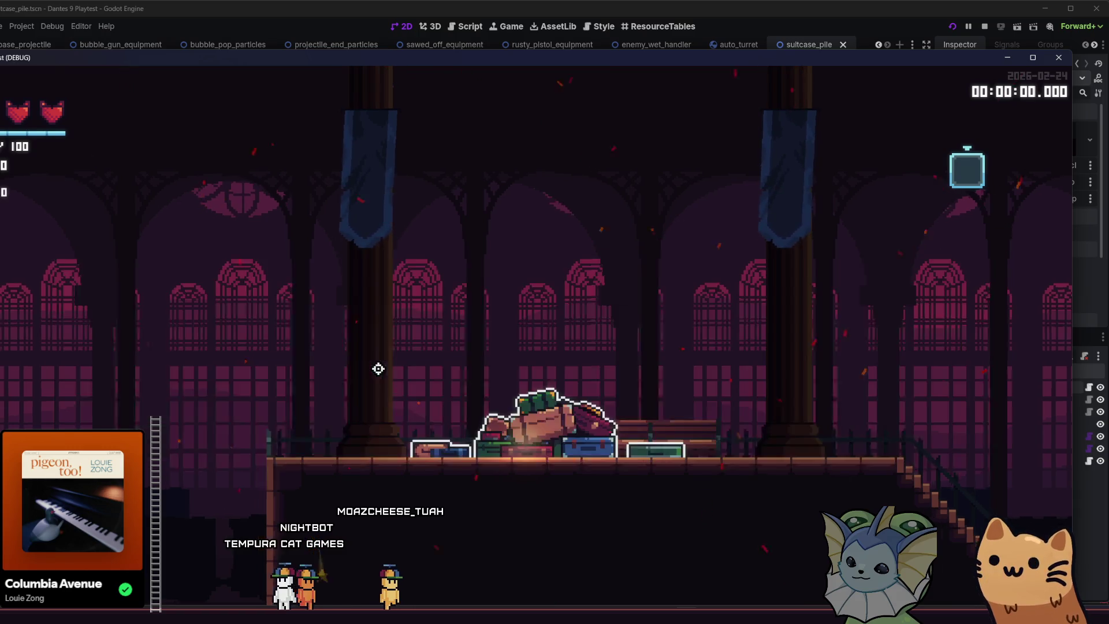
{"action": "key", "text": "e"}
{"action": "left_click", "coordinate": [384, 359]}
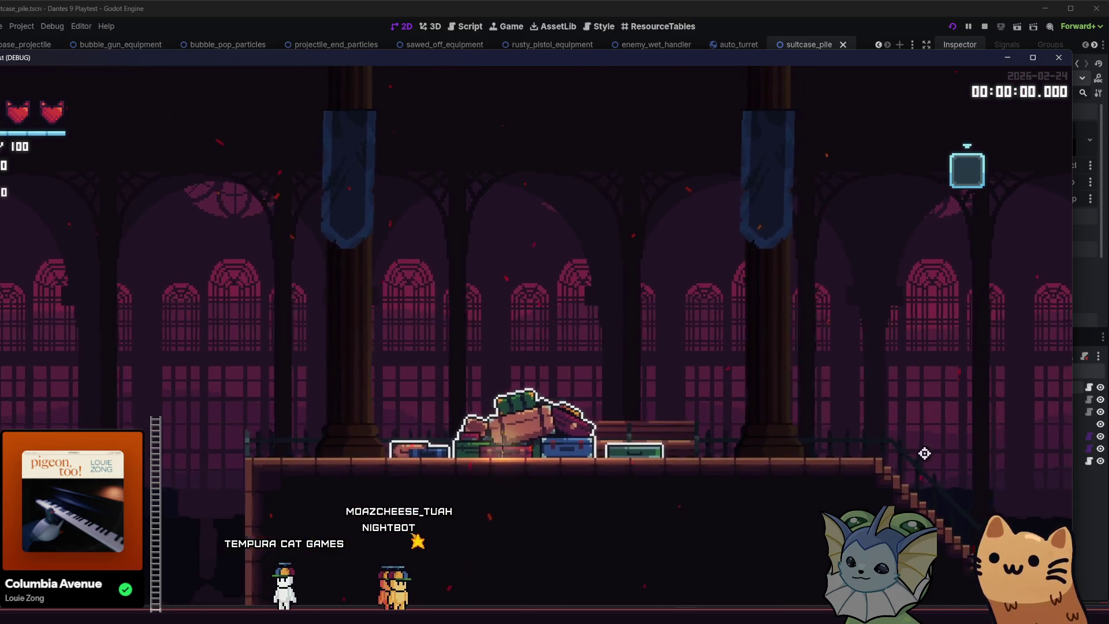
- Stop the playtest and inspect the EnterJump through PaperParticles nodes
{"action": "key", "text": "F8"}
{"action": "left_click", "coordinate": [980, 437]}
{"action": "key", "text": "Down"}
{"action": "key", "text": "Down"}
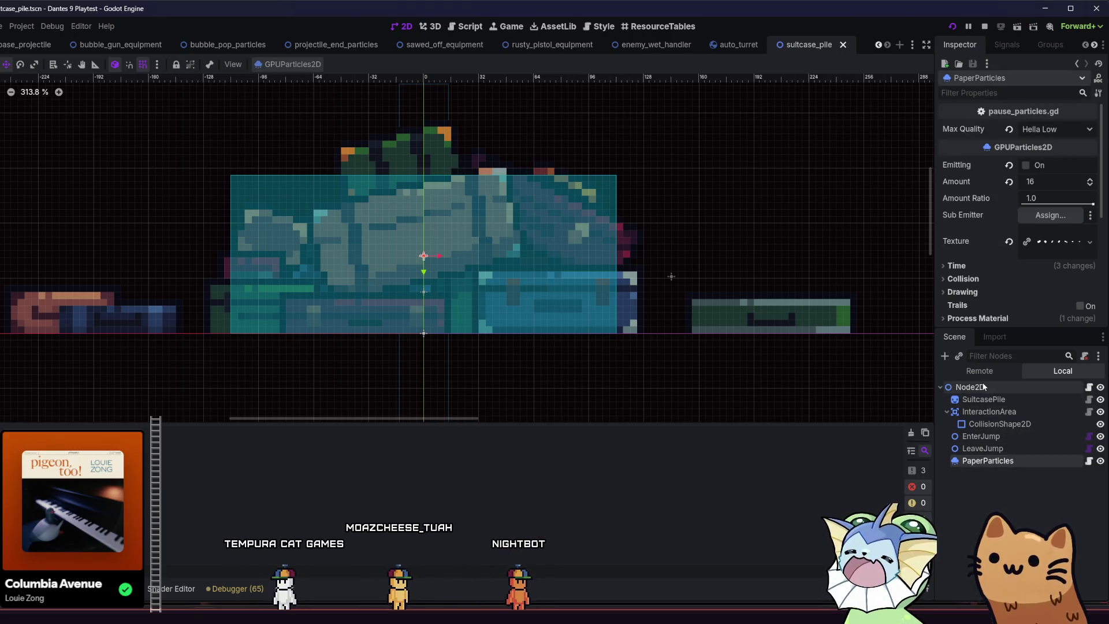
- Review the suitcase_pile nodes: Node2D, SuitcasePile sprite and InteractionArea
{"action": "left_click", "coordinate": [984, 386]}
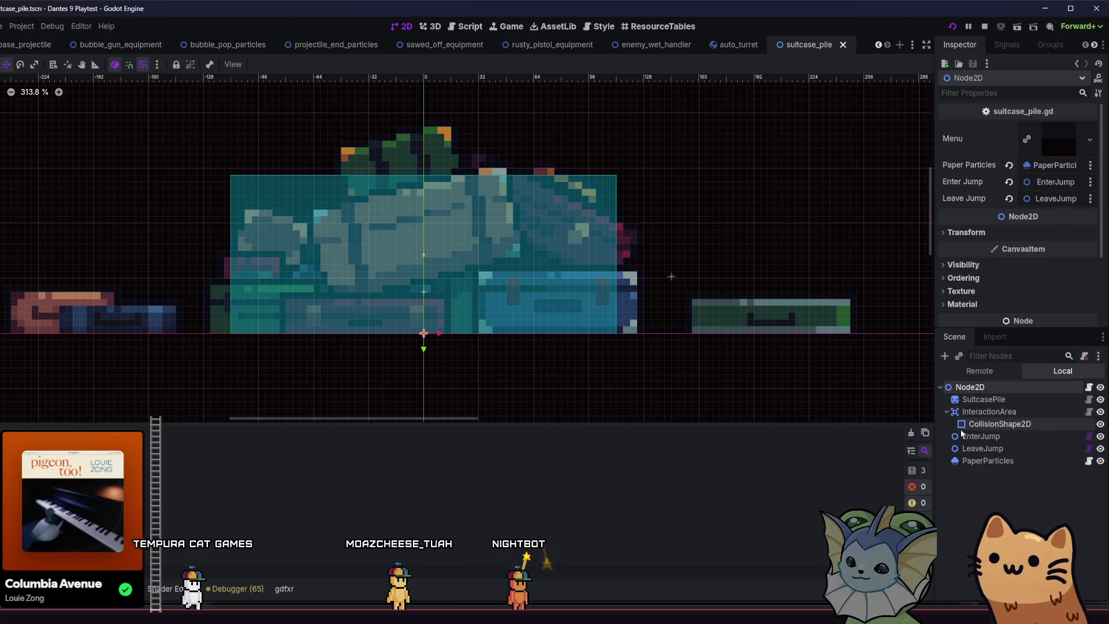
{"action": "left_click", "coordinate": [978, 400]}
{"action": "key", "text": "Down"}
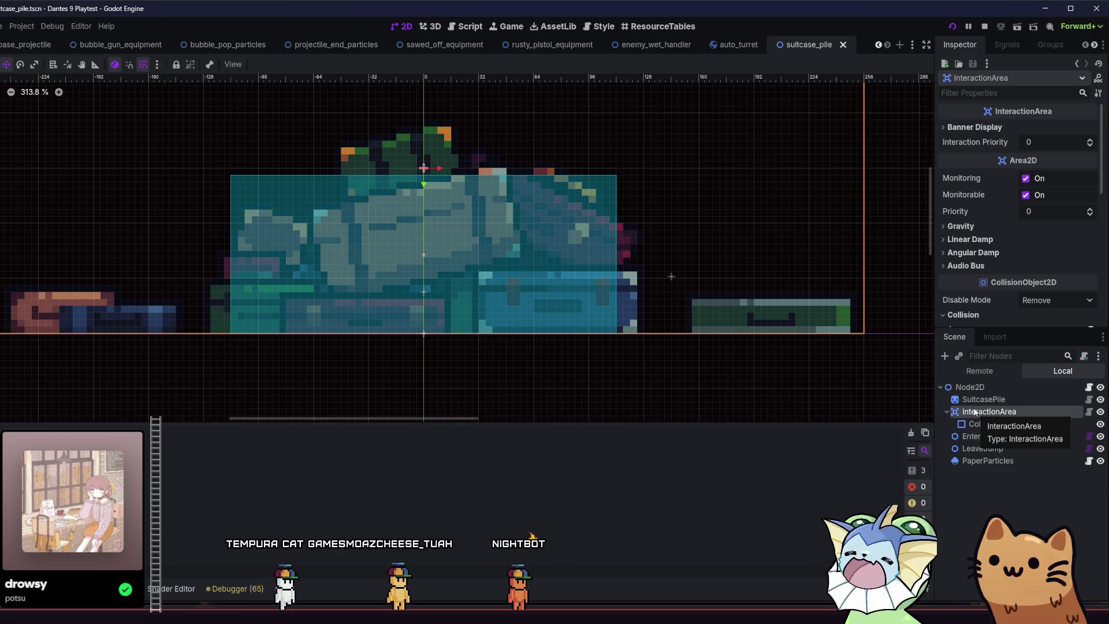
{"action": "left_click", "coordinate": [979, 399]}
{"action": "left_click", "coordinate": [982, 386]}
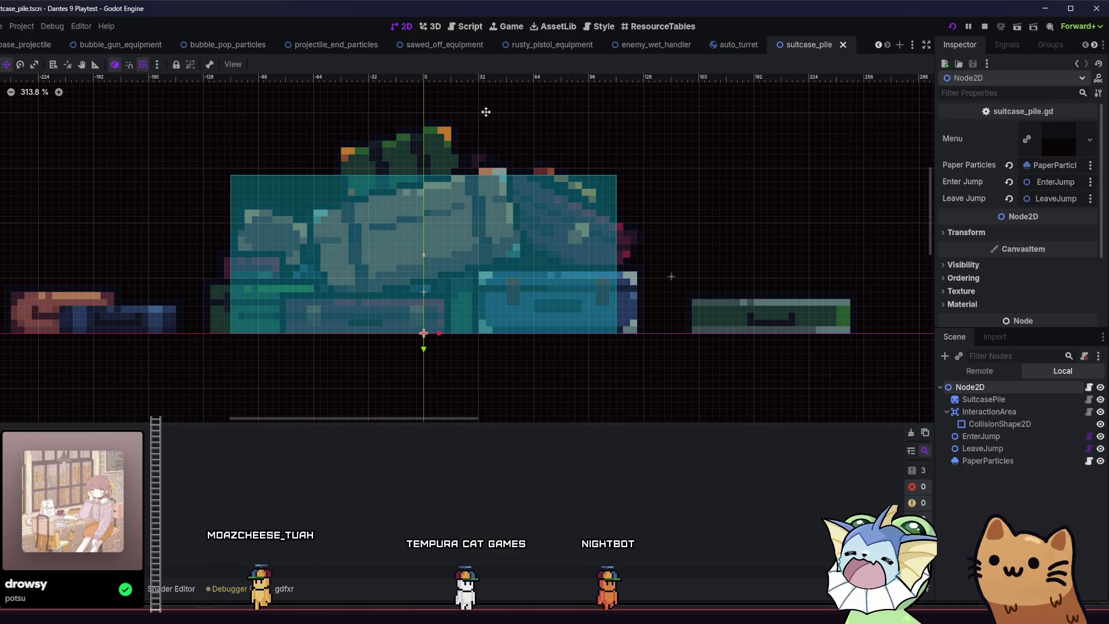
- Open hub_room.tscn, check the SuitcasePile instance's exports, and save the scene
{"action": "key", "text": "alt+shift+o"}
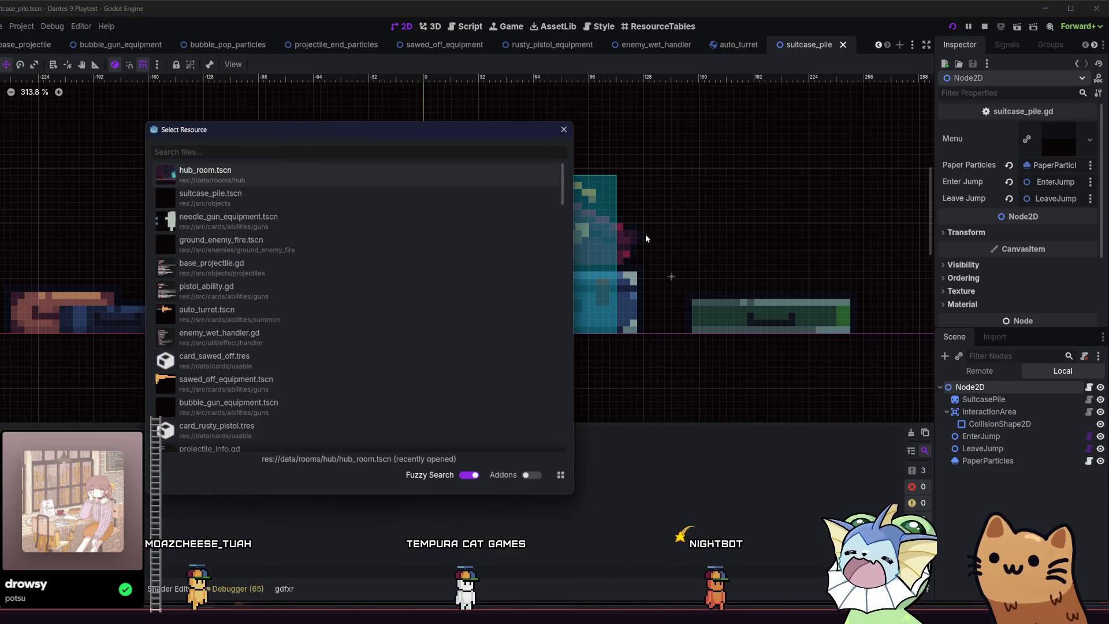
{"action": "key", "text": "Return"}
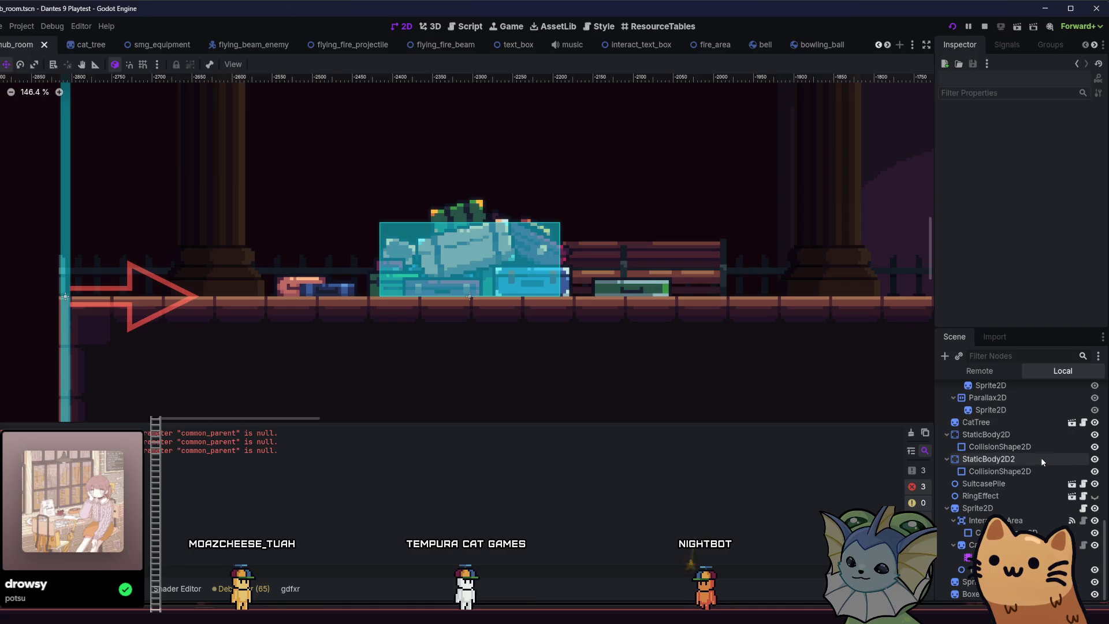
{"action": "left_click", "coordinate": [1034, 483]}
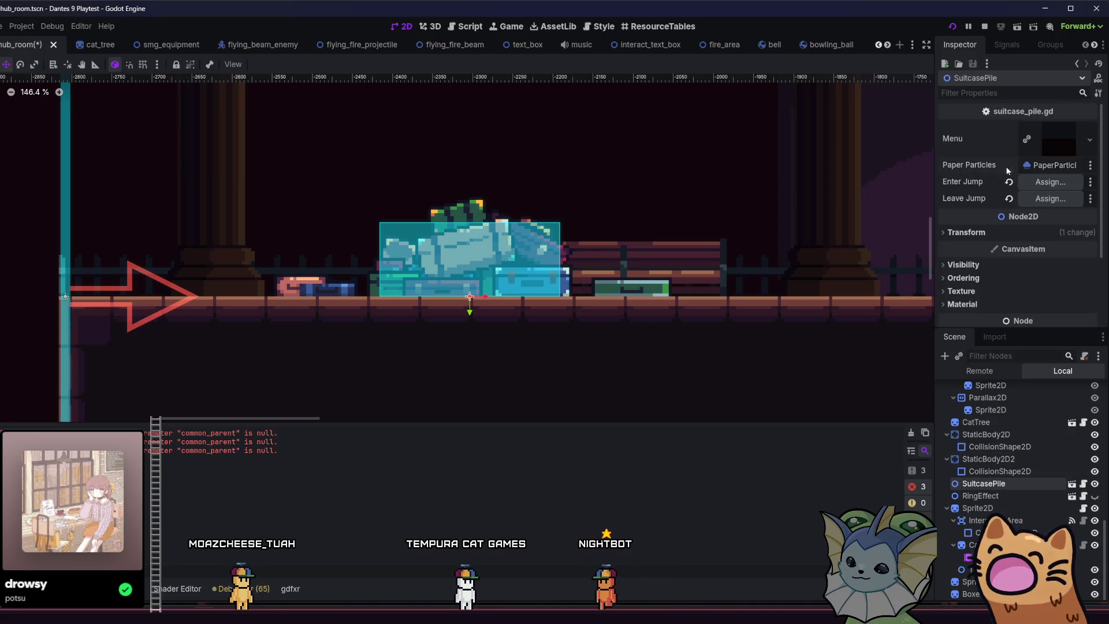
{"action": "key", "text": "ctrl+s"}
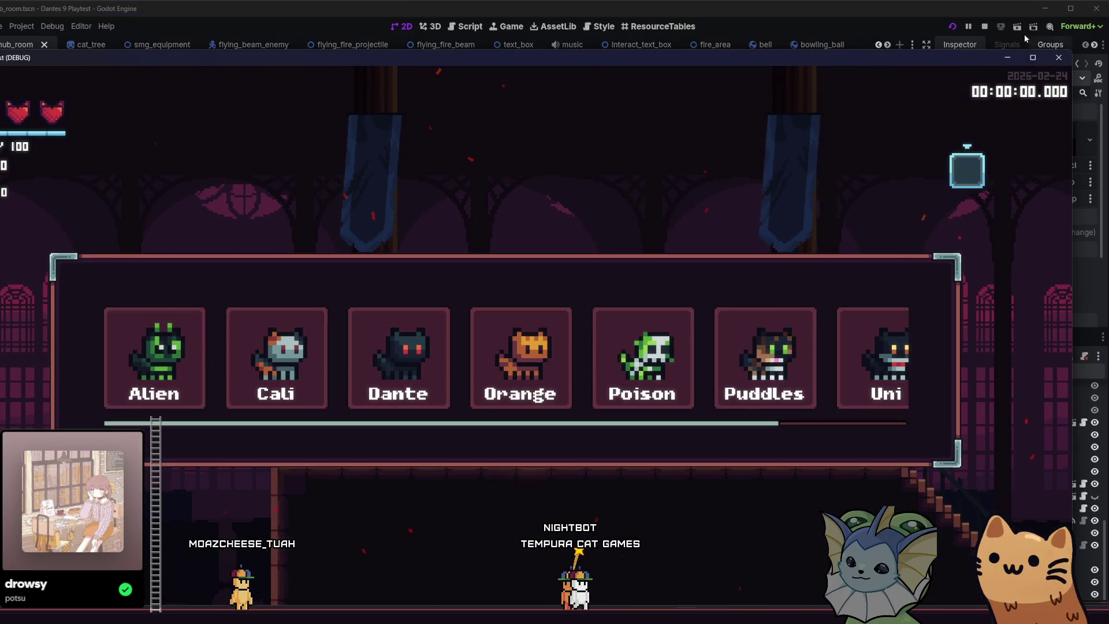
- Reload suitcase_pile.tscn from the game's debug panel by searching 'sui'
{"action": "key", "text": "Escape"}
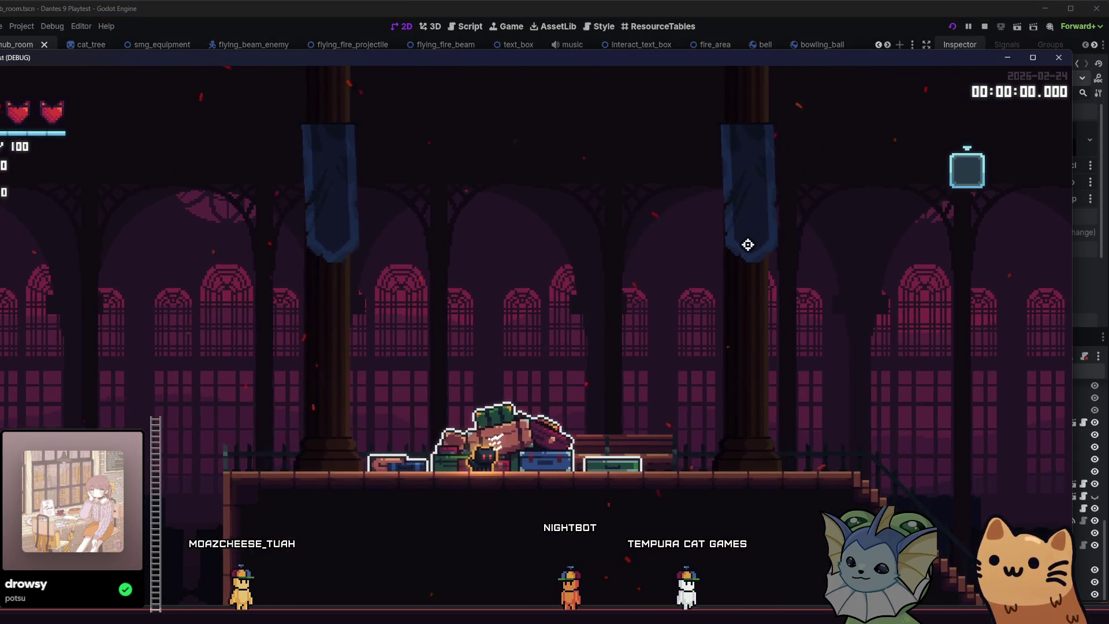
{"action": "key", "text": "Escape"}
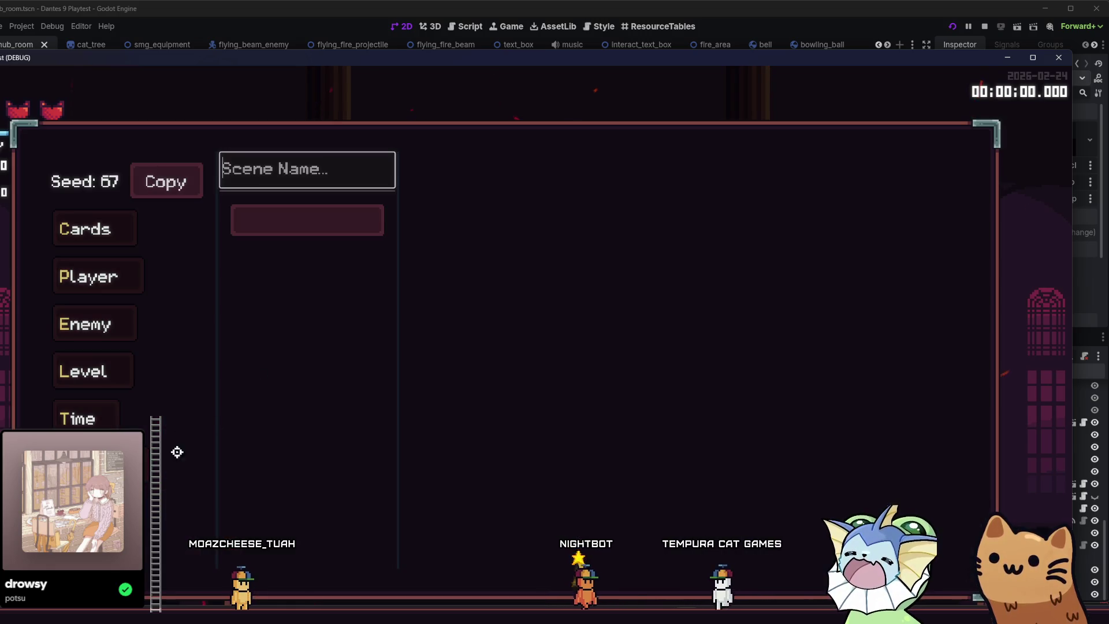
{"action": "type", "text": "suit"}
{"action": "left_click", "coordinate": [292, 219]}
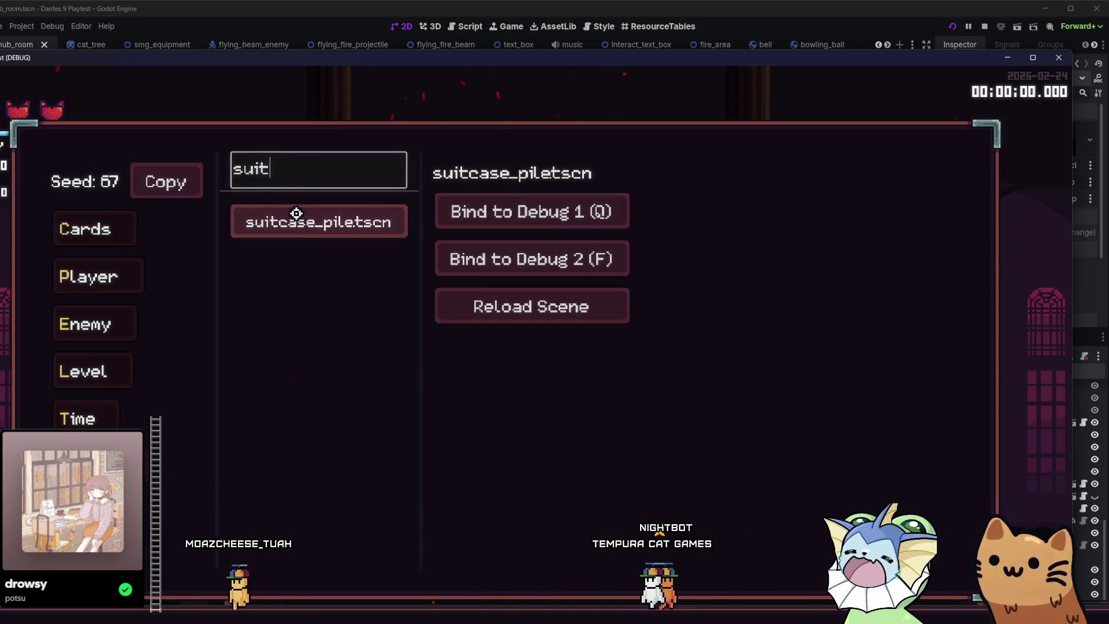
{"action": "left_click", "coordinate": [487, 305]}
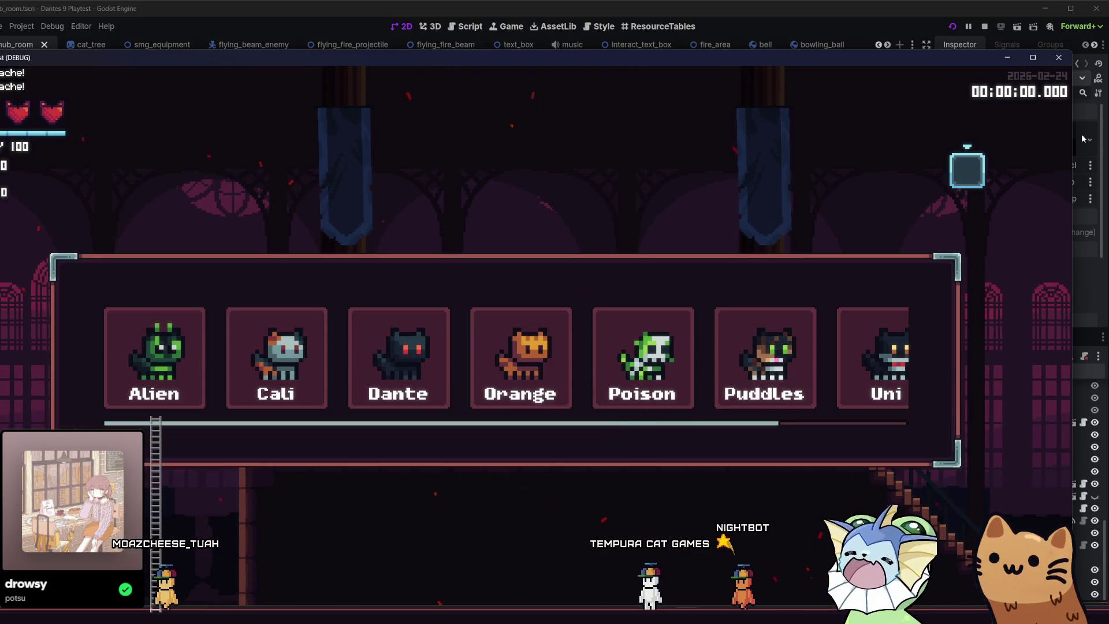
- Relaunch the game, walk the cat up to the suitcase pile, choose Dante, and close the game
{"action": "left_click", "coordinate": [952, 27]}
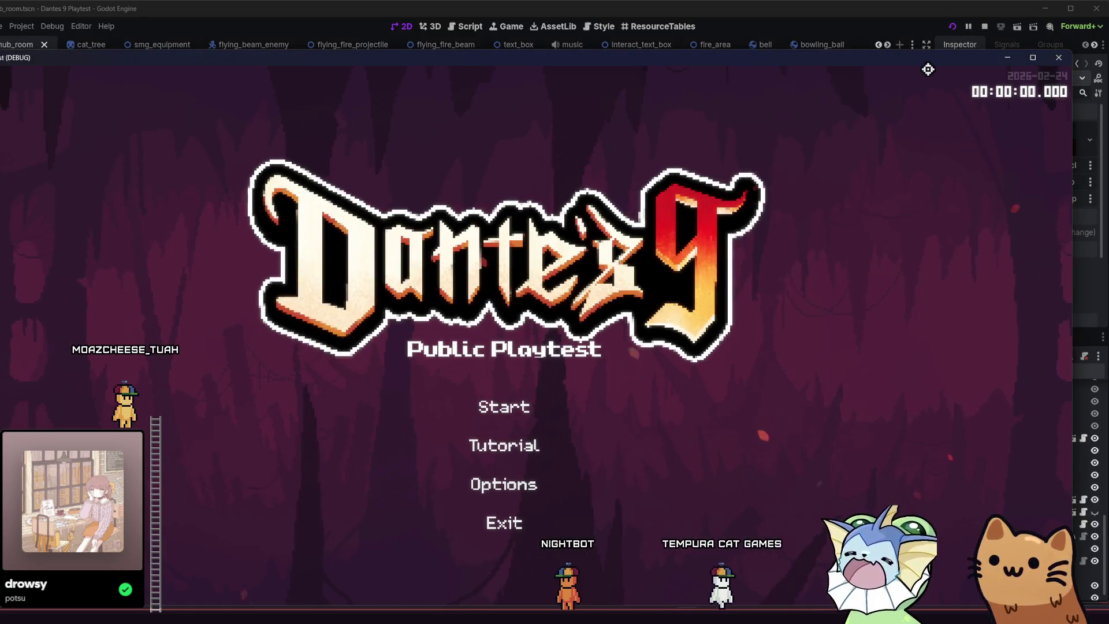
{"action": "left_click", "coordinate": [560, 406]}
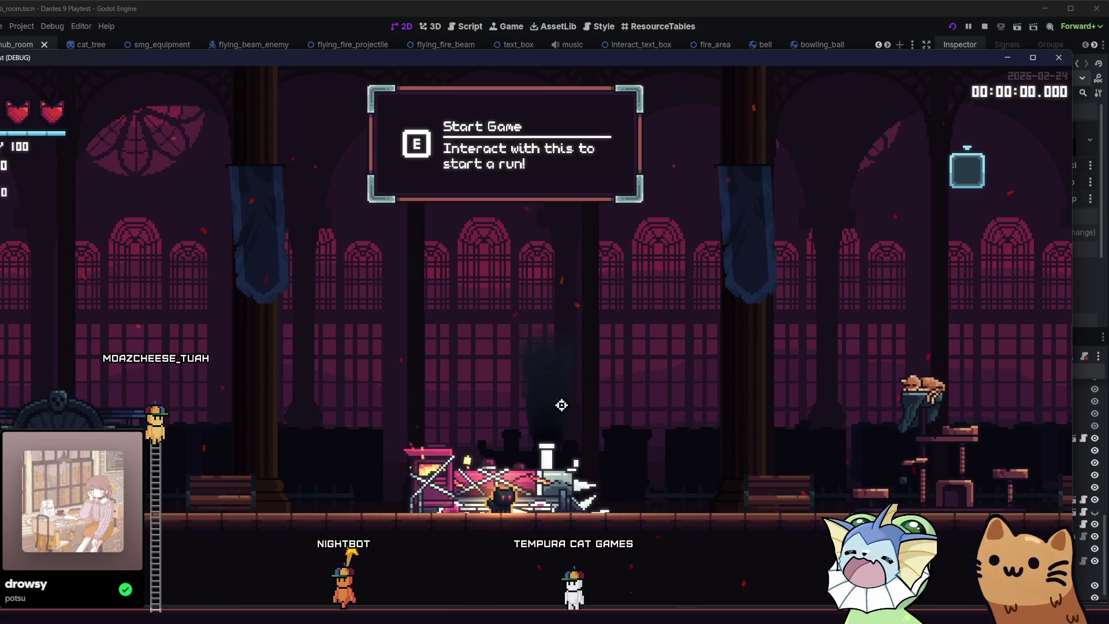
{"action": "key", "text": "a"}
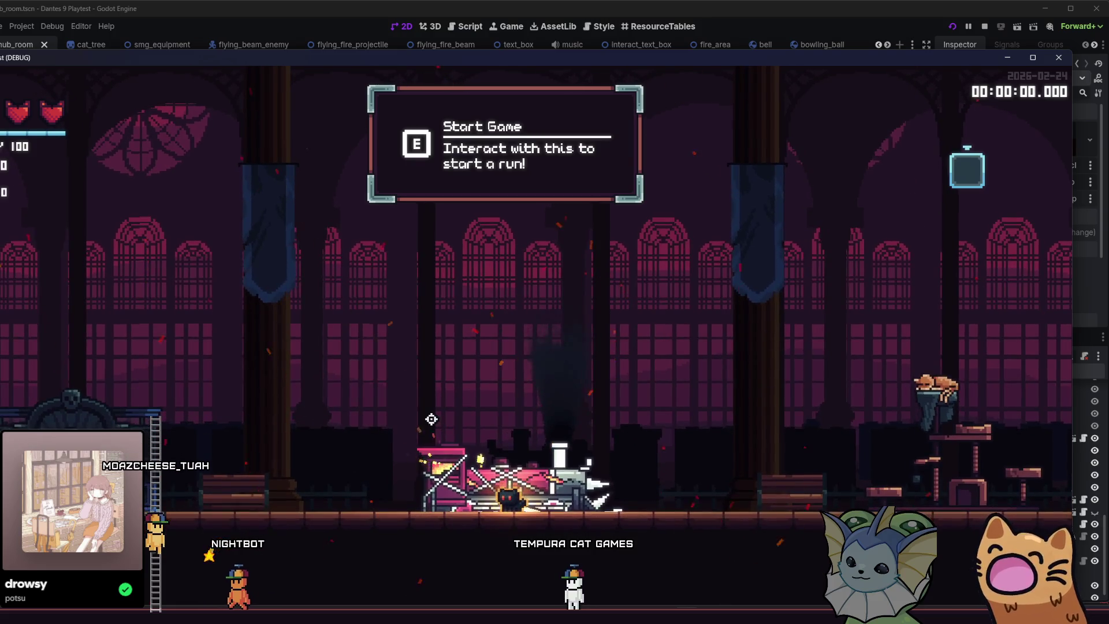
{"action": "key", "text": "a"}
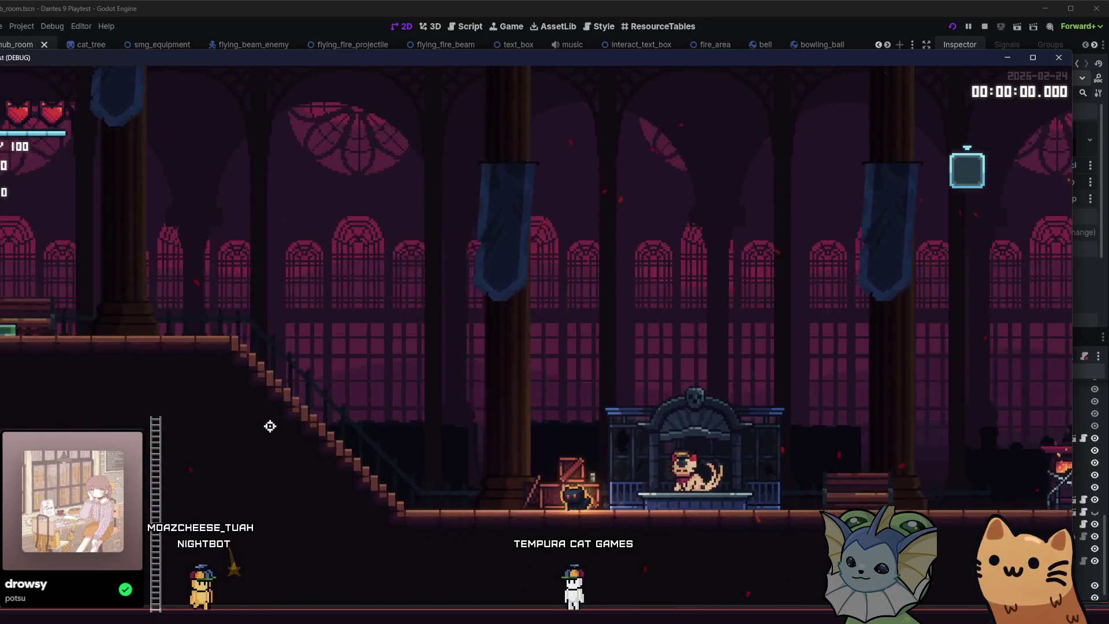
{"action": "key", "text": "a"}
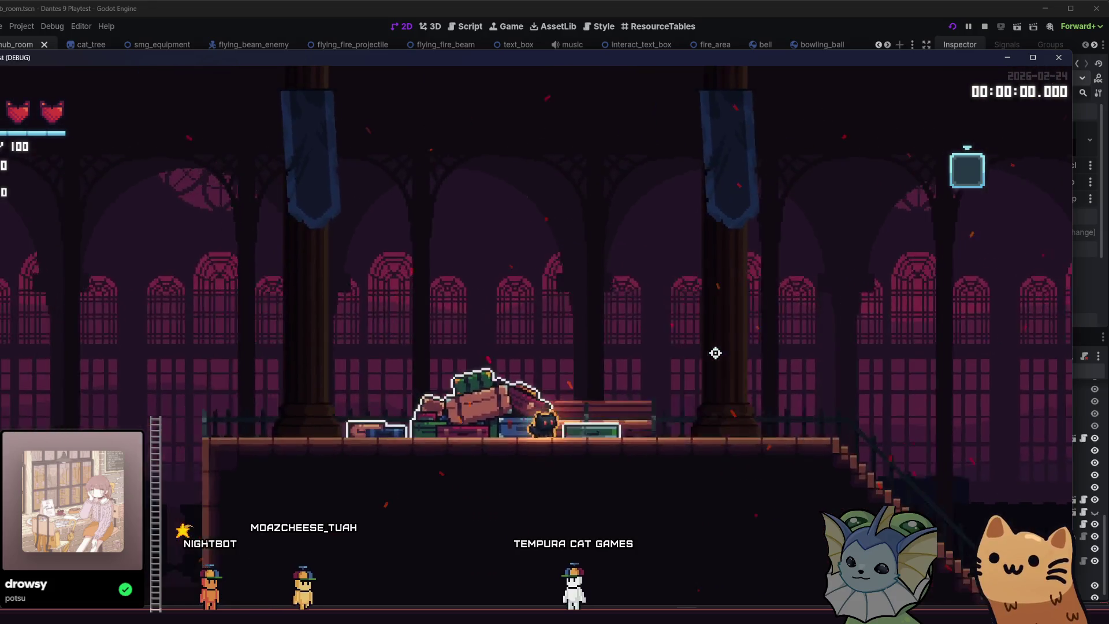
{"action": "key", "text": "e"}
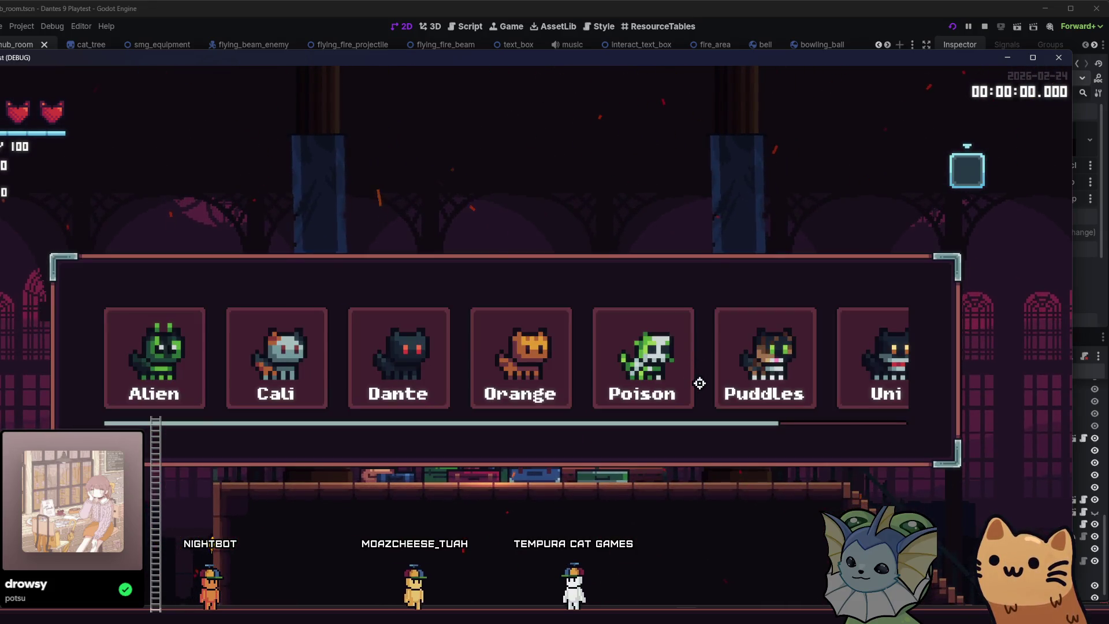
{"action": "left_click", "coordinate": [399, 363]}
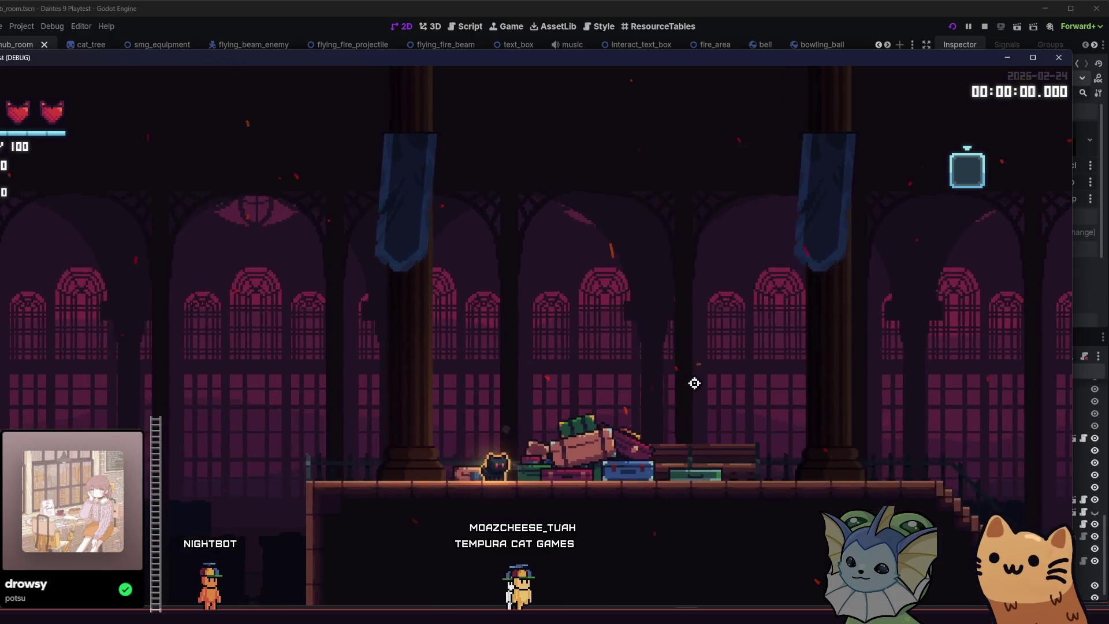
{"action": "left_click", "coordinate": [1065, 55]}
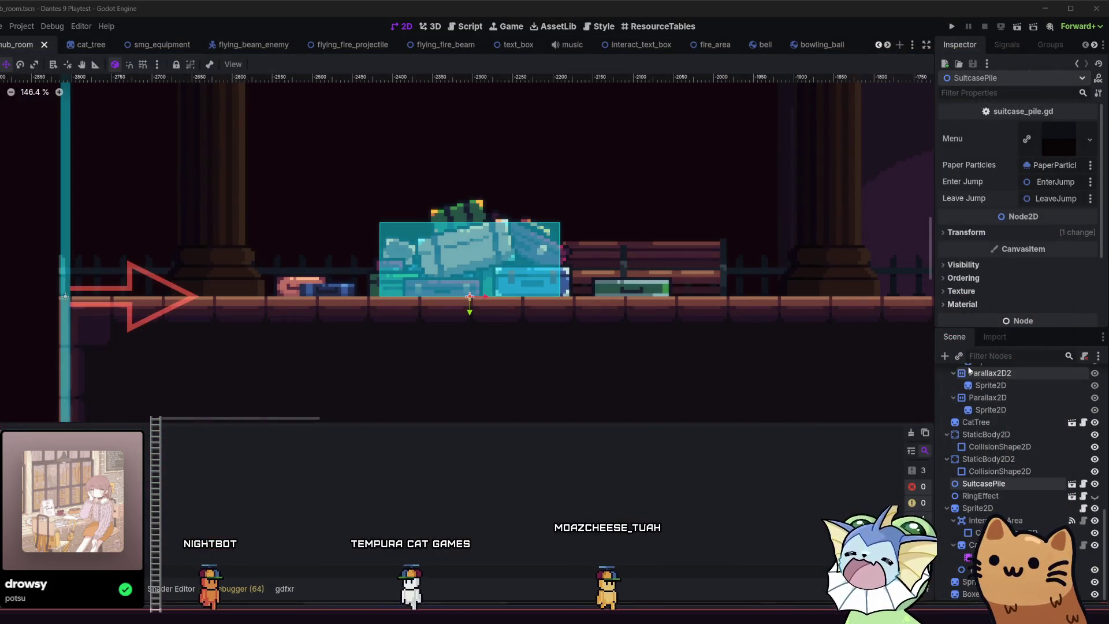
- Add an AnimationPlayer child to suitcase_pile's Node2D and open its animation options
{"action": "left_click", "coordinate": [1072, 483]}
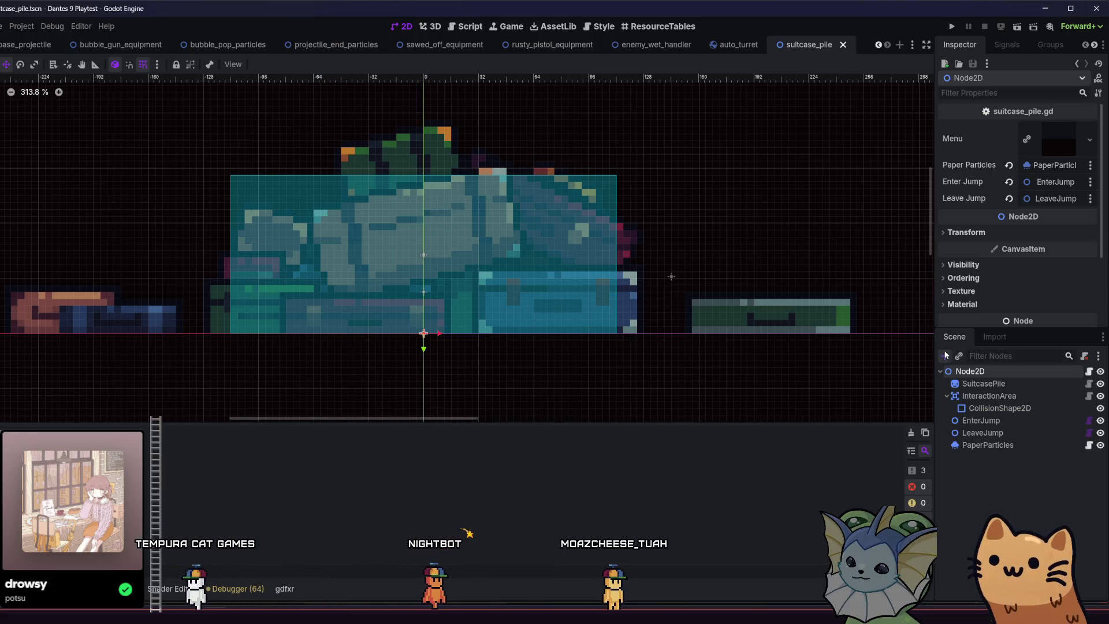
{"action": "left_click", "coordinate": [944, 356]}
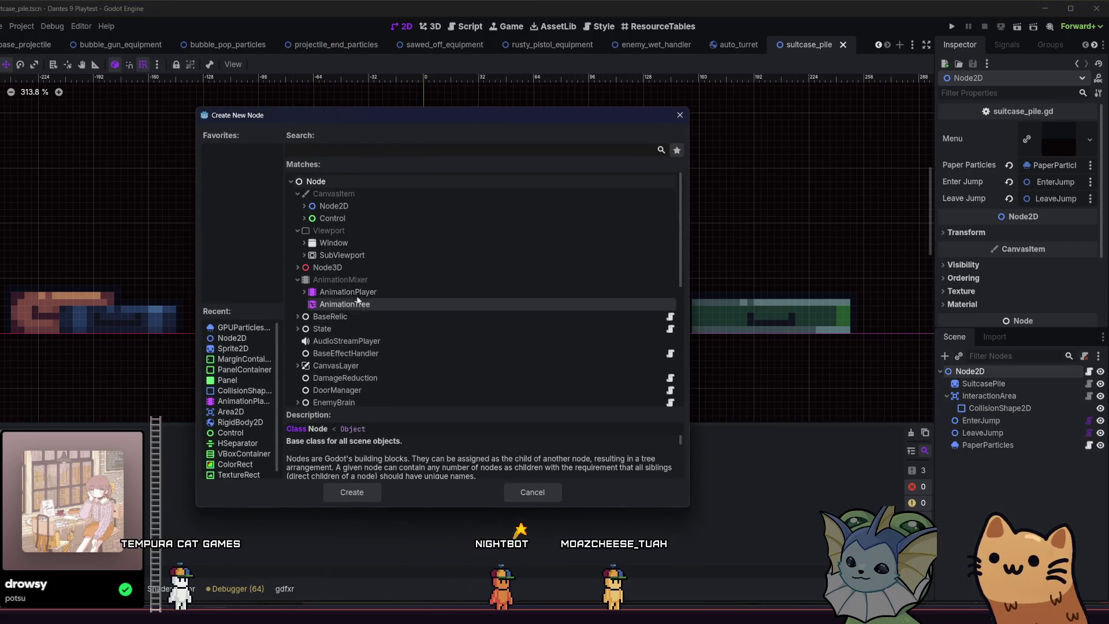
{"action": "double_click", "coordinate": [346, 292]}
{"action": "scroll", "coordinate": [527, 239], "scroll_direction": "down", "scroll_amount": 4}
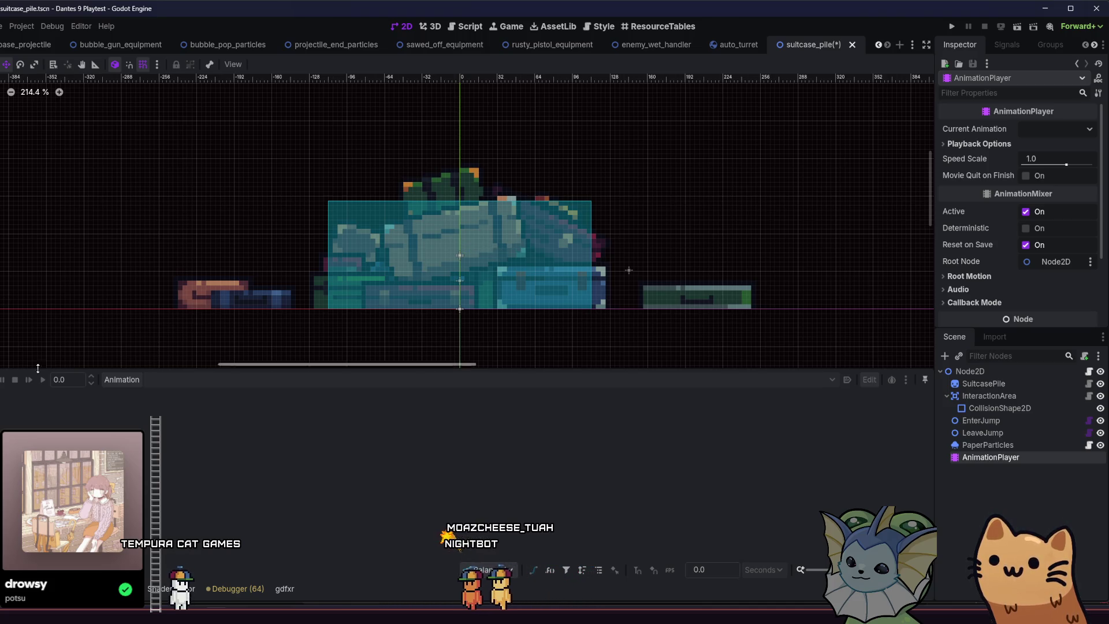
{"action": "left_click", "coordinate": [122, 379]}
- Create a new animation named 'enter'
{"action": "left_click", "coordinate": [145, 394]}
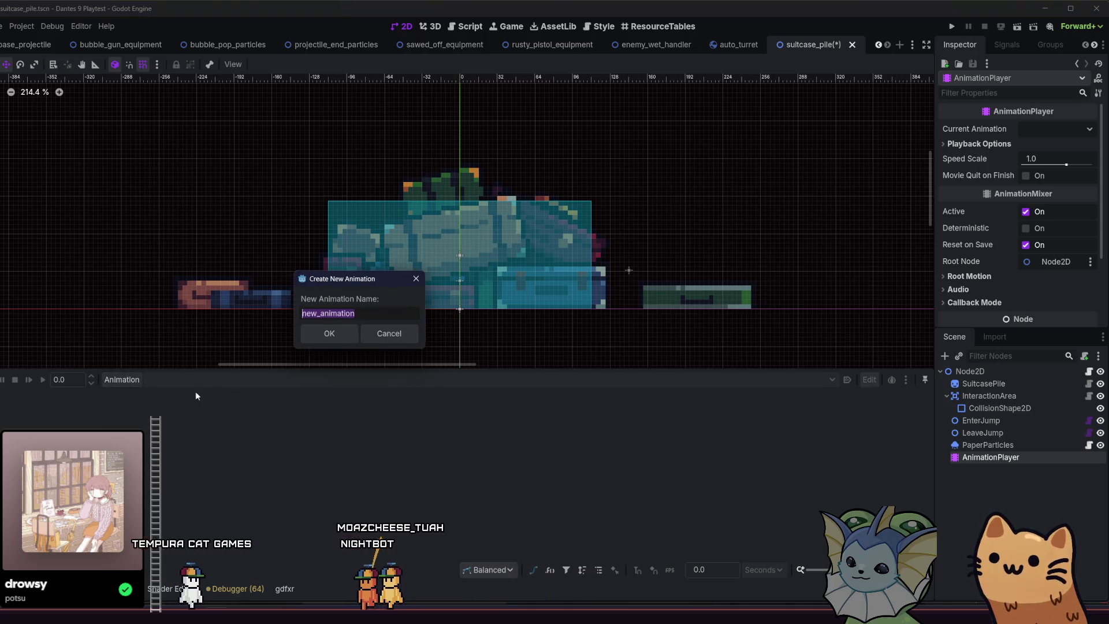
{"action": "type", "text": "enter"}
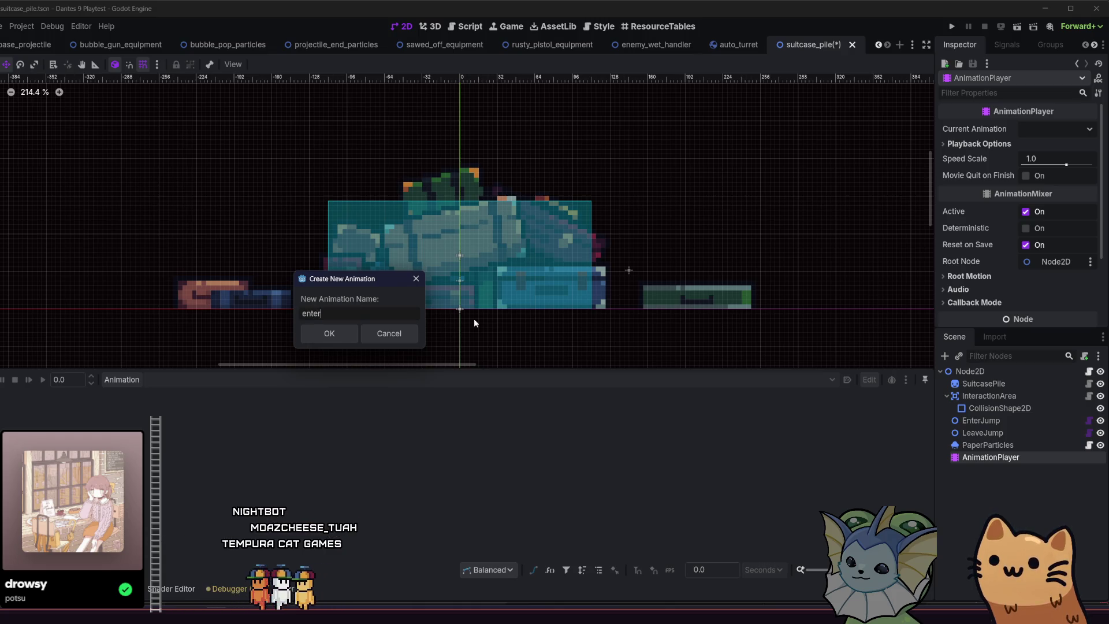
{"action": "key", "text": "Return"}
- Move SuitcasePile's pivot down to its base and save the suitcase_pile scene
{"action": "scroll", "coordinate": [423, 256], "scroll_direction": "up", "scroll_amount": 2}
{"action": "left_click_drag", "start_coordinate": [423, 256], "coordinate": [400, 244]}
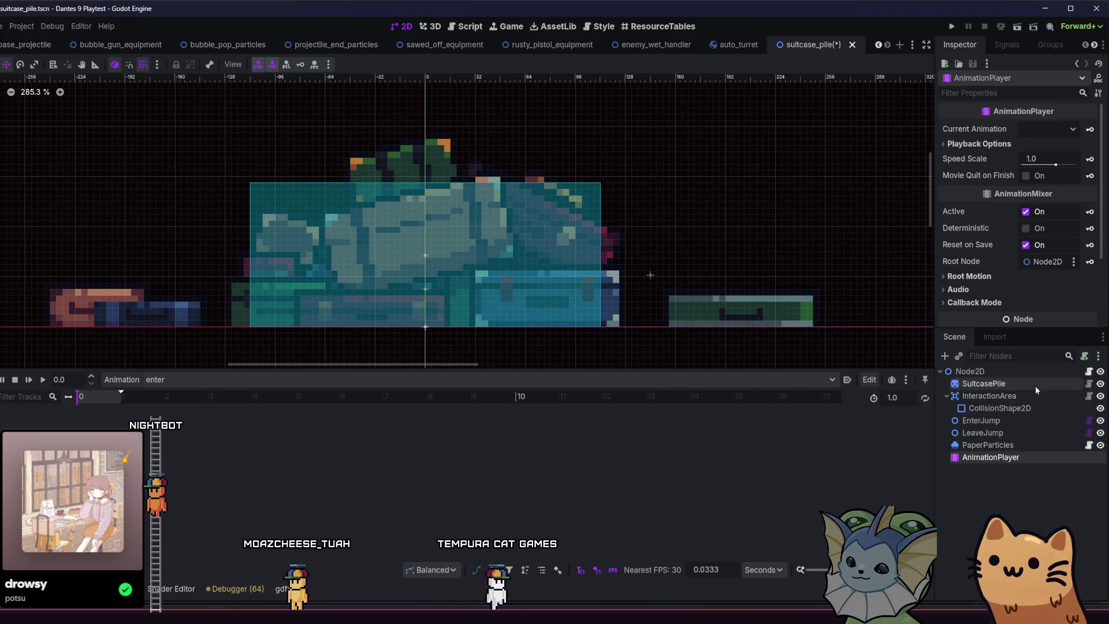
{"action": "left_click", "coordinate": [1035, 384]}
{"action": "left_click", "coordinate": [1002, 257]}
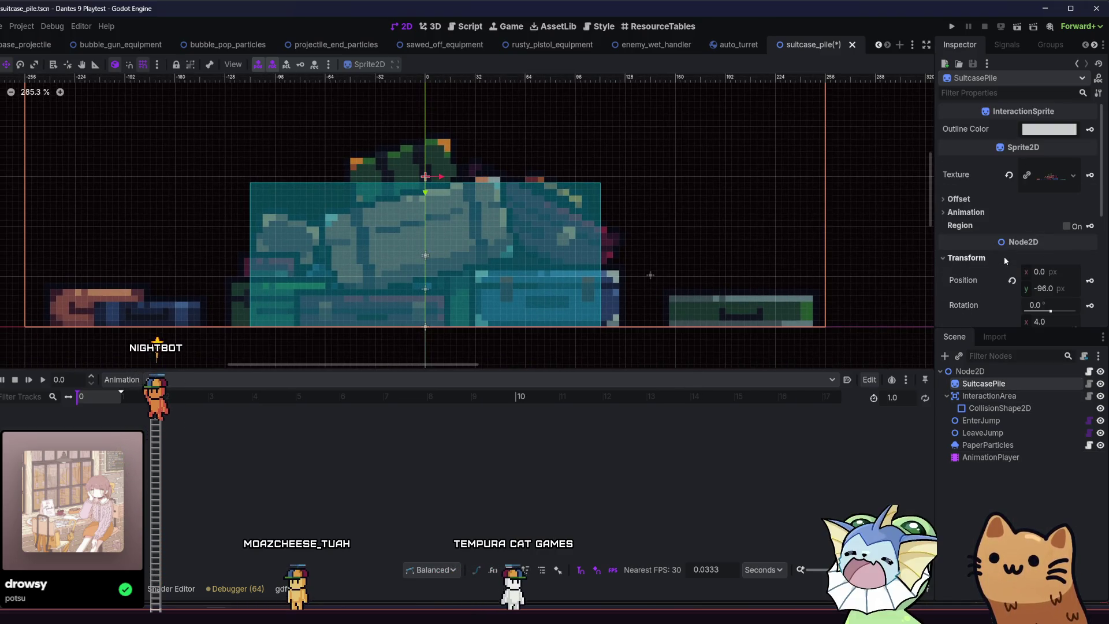
{"action": "scroll", "coordinate": [1003, 256], "scroll_direction": "down", "scroll_amount": 1}
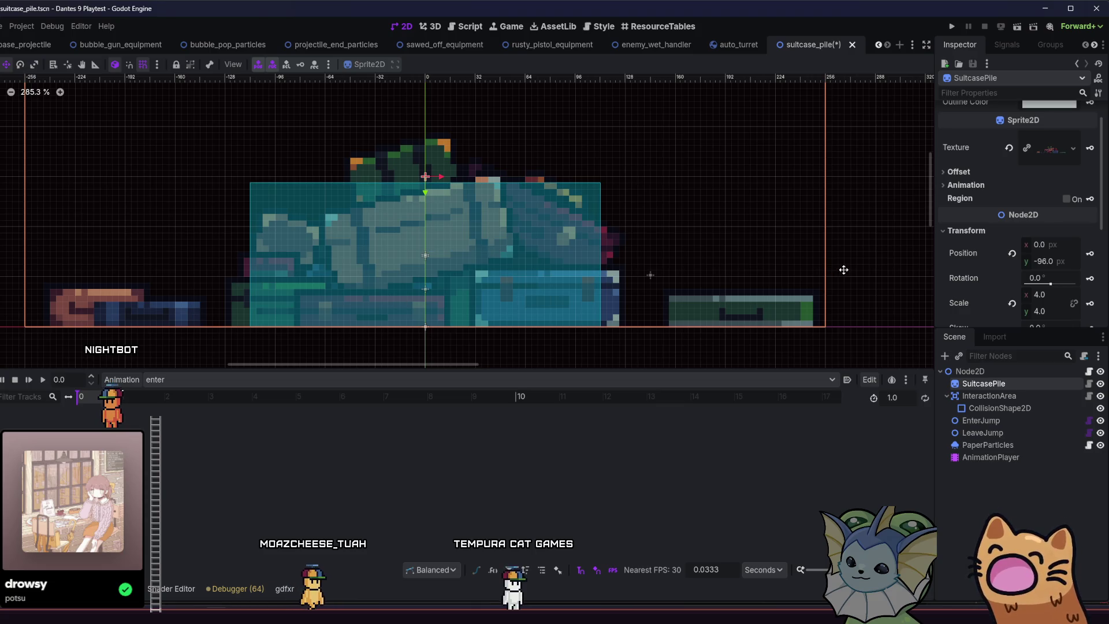
{"action": "left_click_drag", "start_coordinate": [425, 176], "coordinate": [426, 300]}
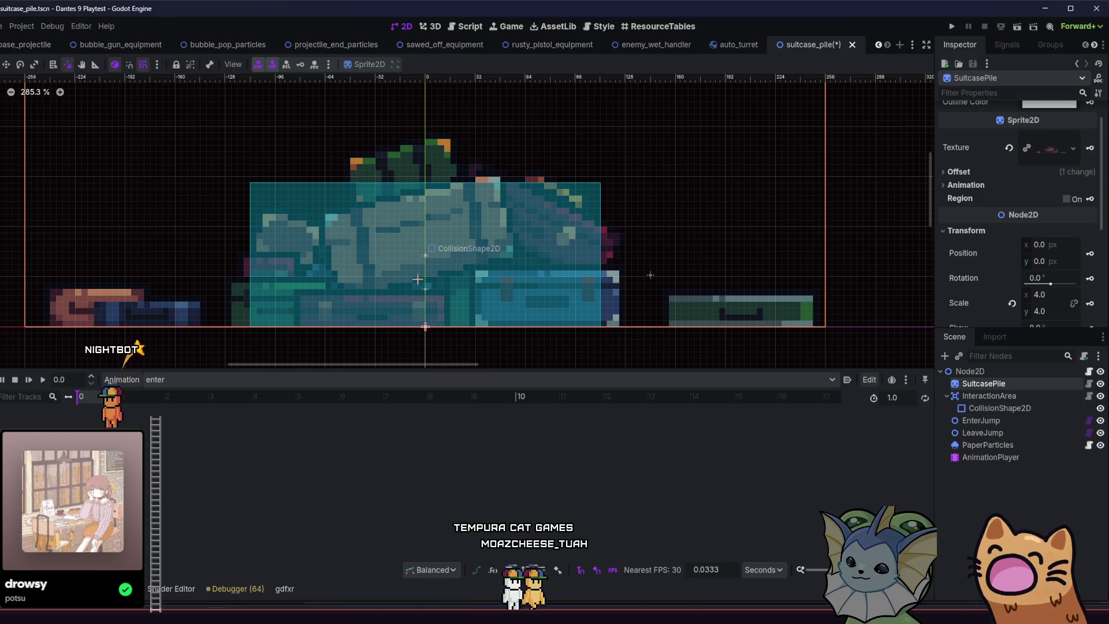
{"action": "key", "text": "ctrl+s"}
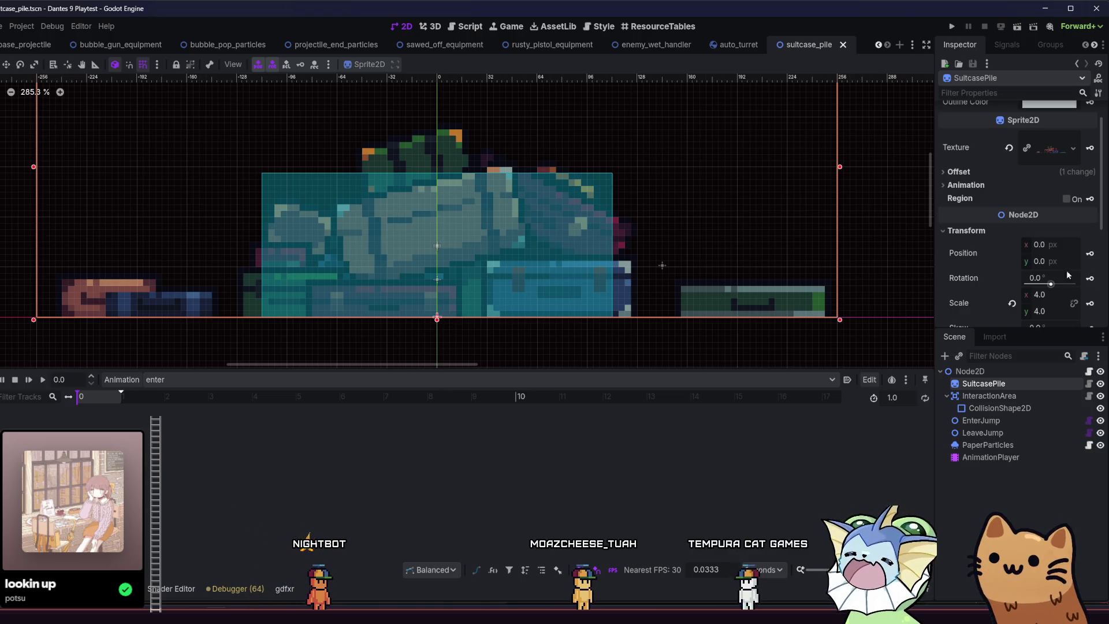
- Create a SuitcasePile scale track and arrange its keys at 0.0 and about 0.17 seconds
{"action": "scroll", "coordinate": [661, 257], "scroll_direction": "down", "scroll_amount": 1}
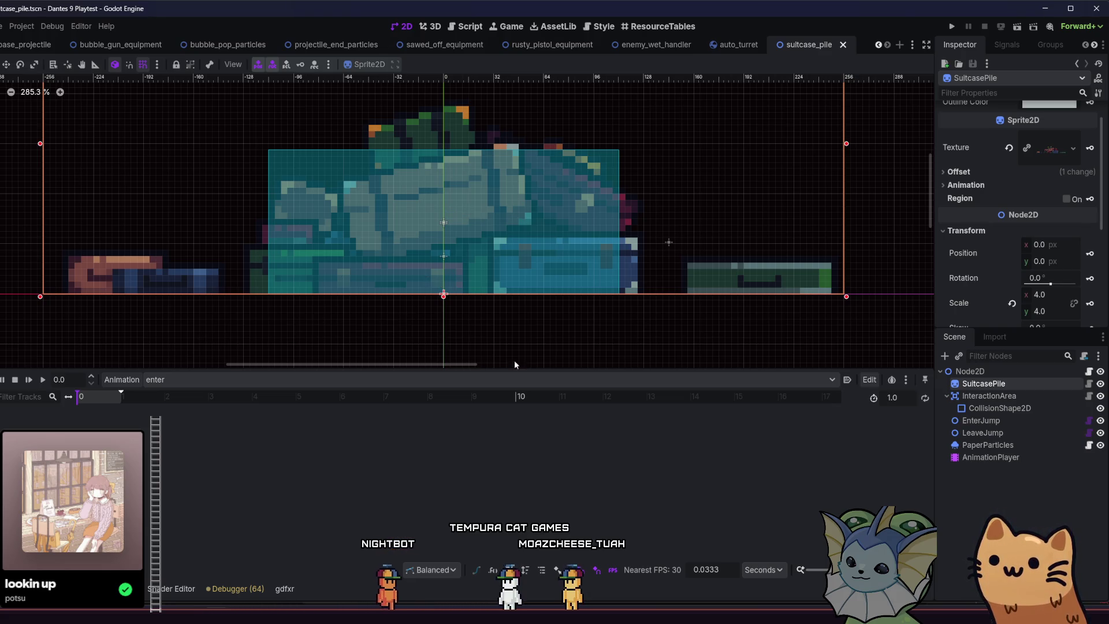
{"action": "scroll", "coordinate": [979, 281], "scroll_direction": "down", "scroll_amount": 1}
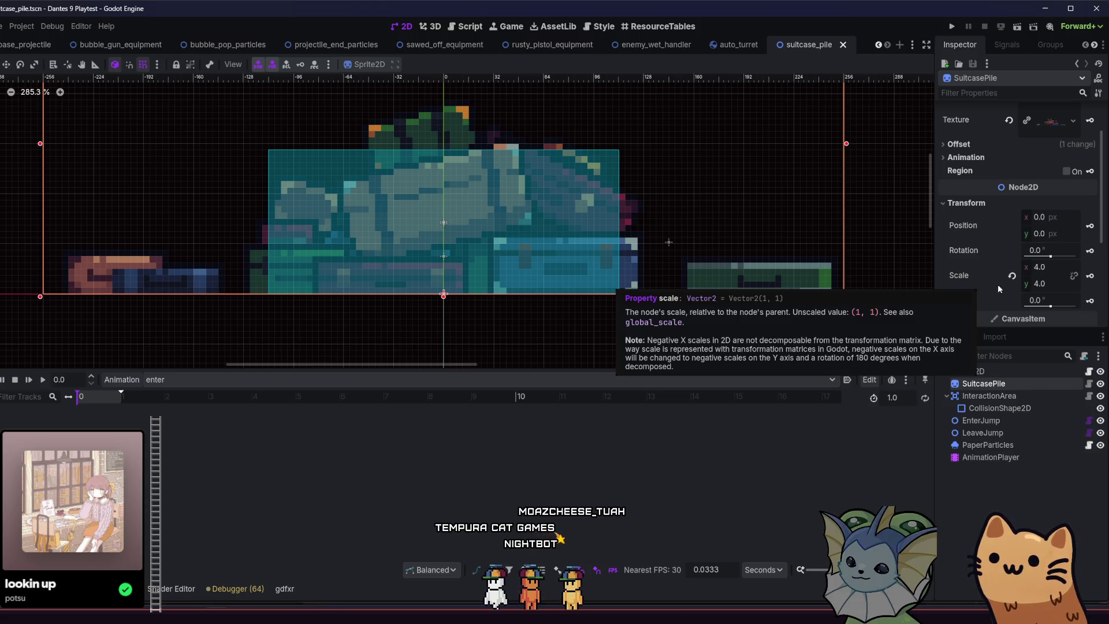
{"action": "left_click", "coordinate": [1089, 276]}
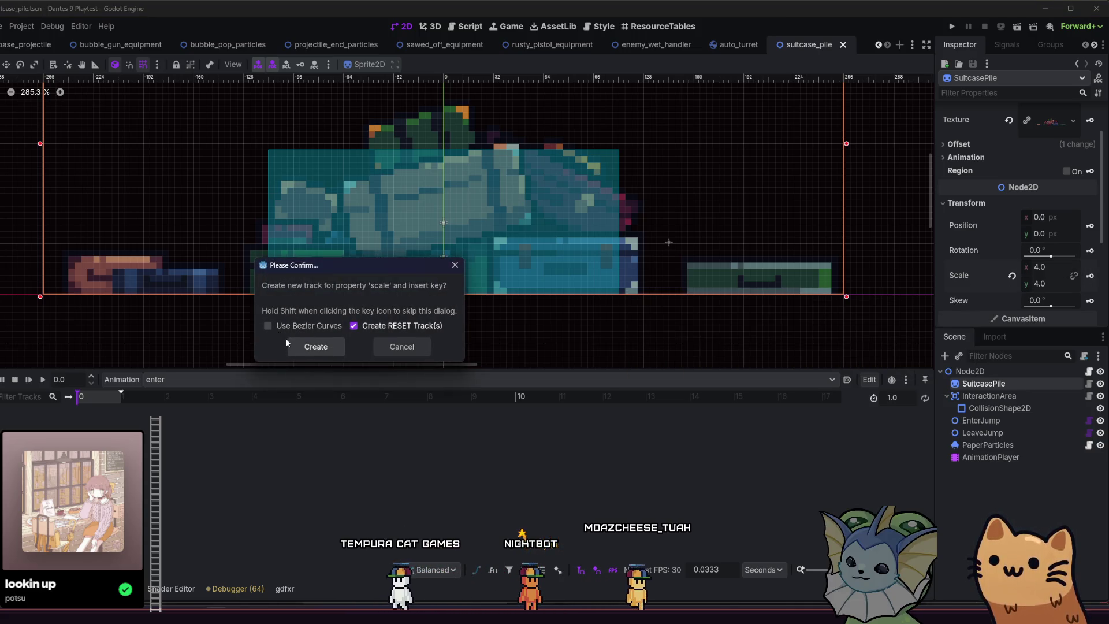
{"action": "key", "text": "Return"}
{"action": "left_click", "coordinate": [77, 426]}
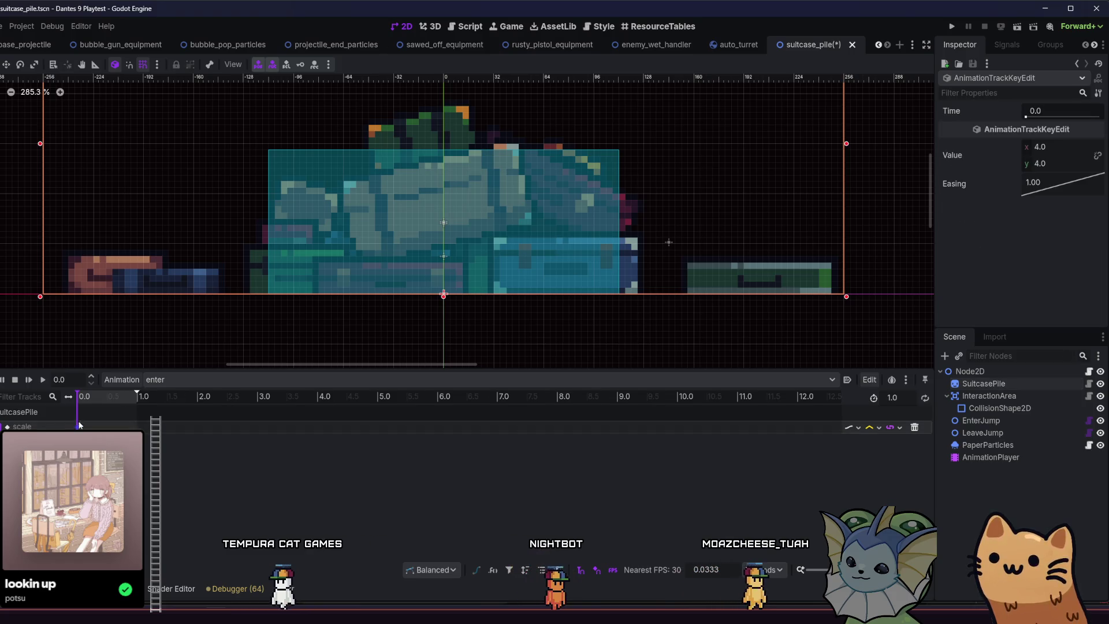
{"action": "left_click", "coordinate": [88, 399]}
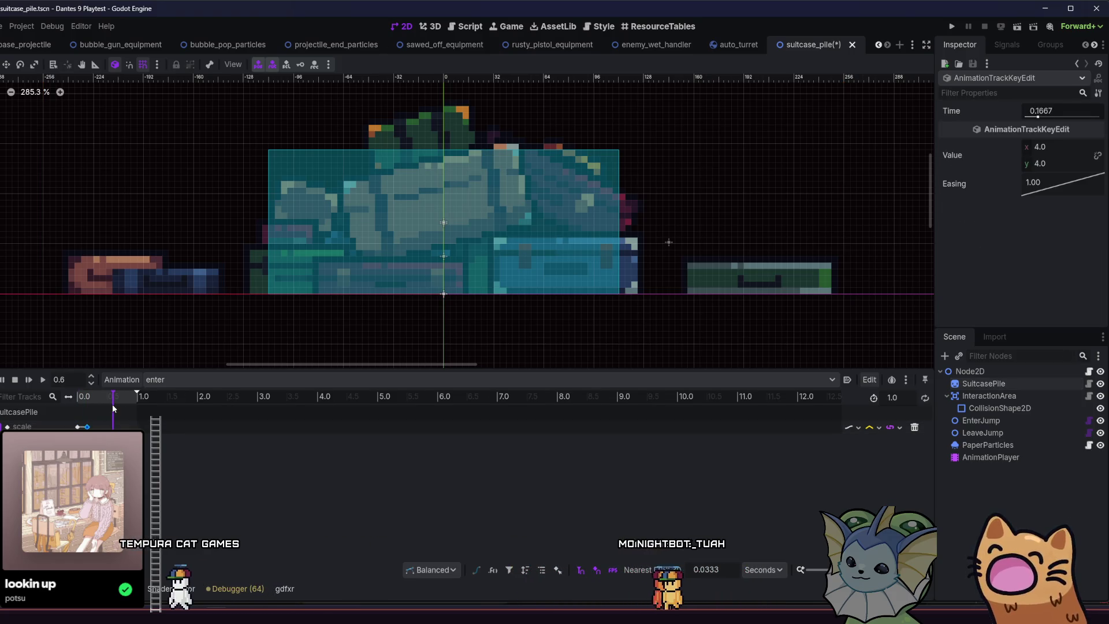
{"action": "left_click", "coordinate": [113, 397]}
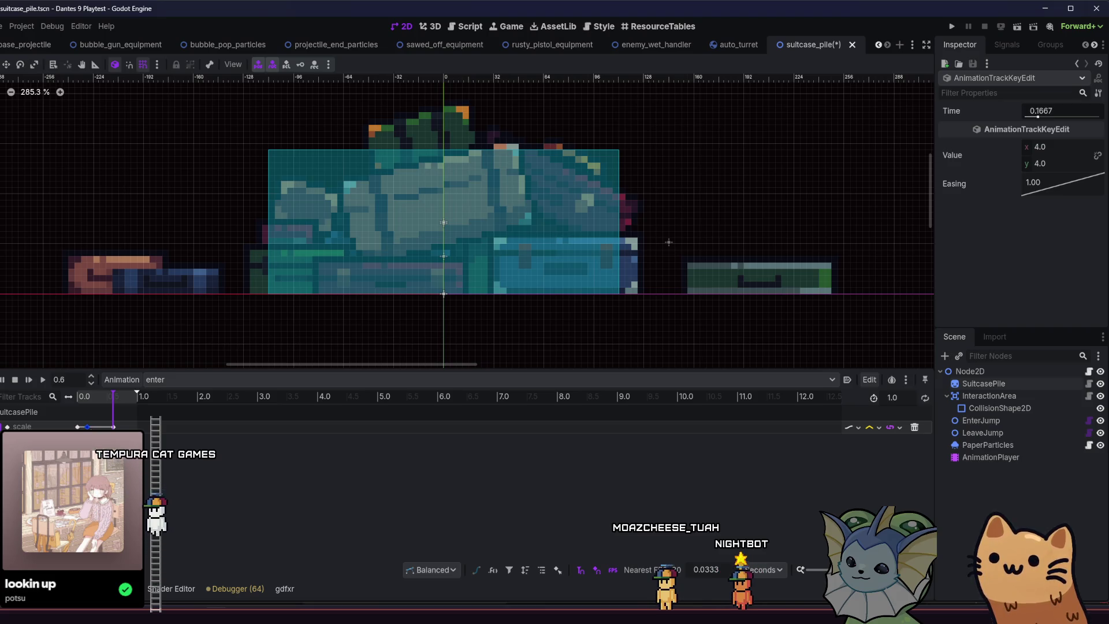
{"action": "left_click", "coordinate": [77, 426]}
{"action": "left_click", "coordinate": [87, 427]}
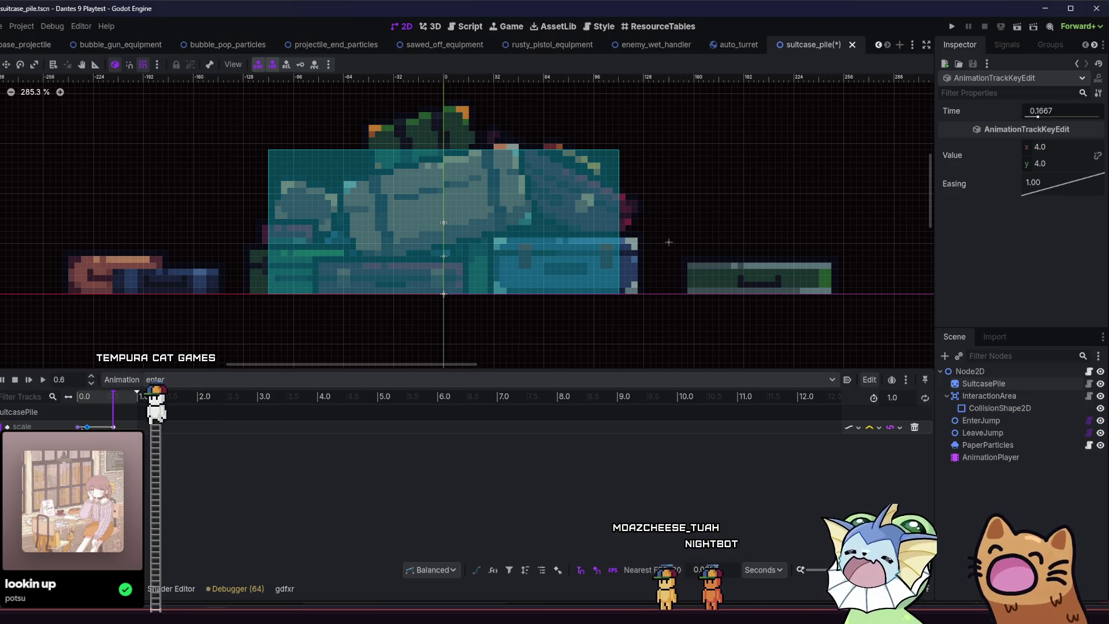
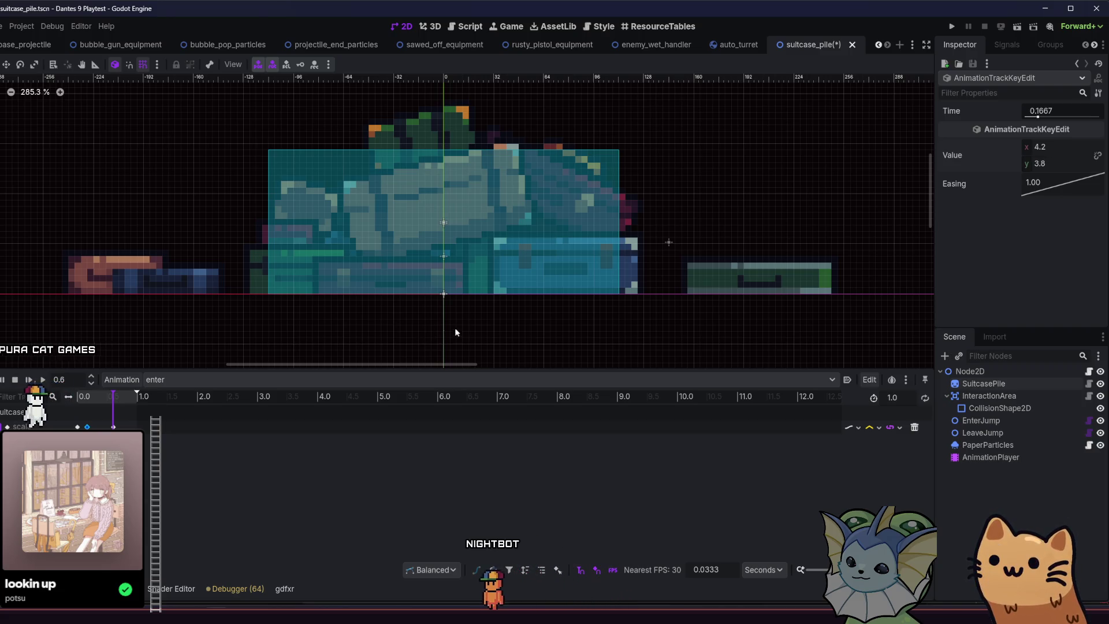
- Set the 0.3667 s scale key's value to 3.9 by 4.1
{"action": "left_click_drag", "start_coordinate": [101, 399], "coordinate": [63, 397]}
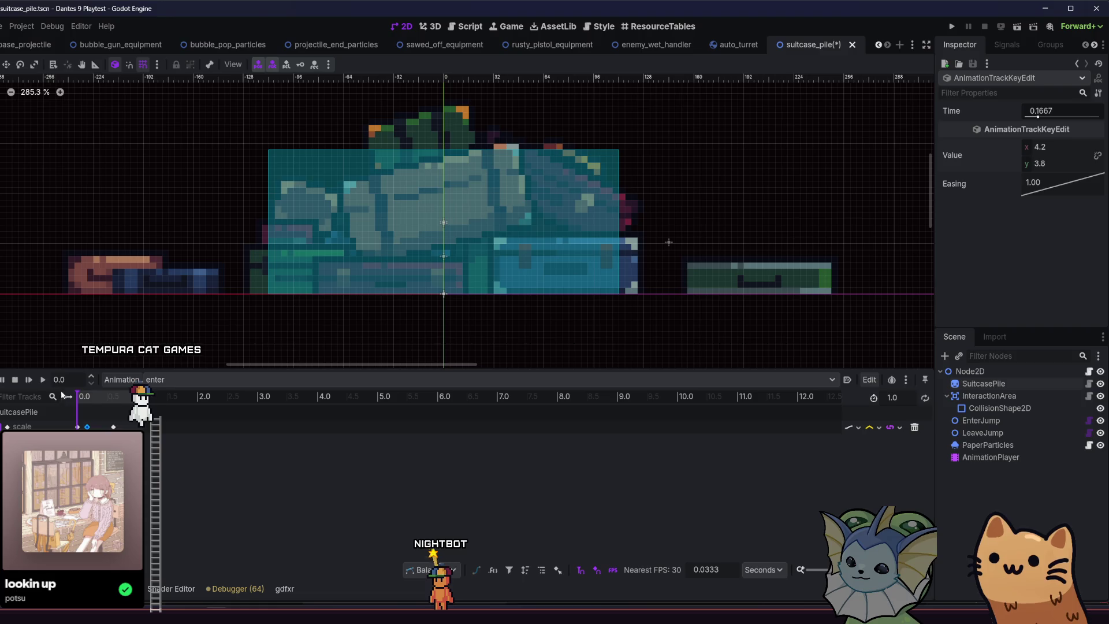
{"action": "left_click", "coordinate": [45, 380]}
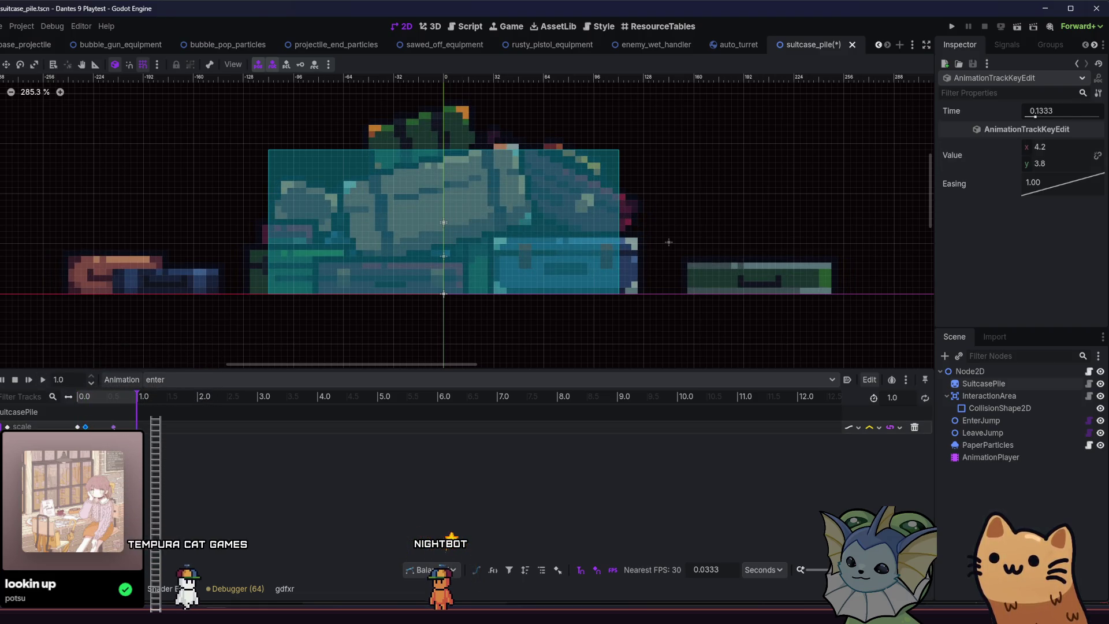
{"action": "left_click", "coordinate": [84, 427]}
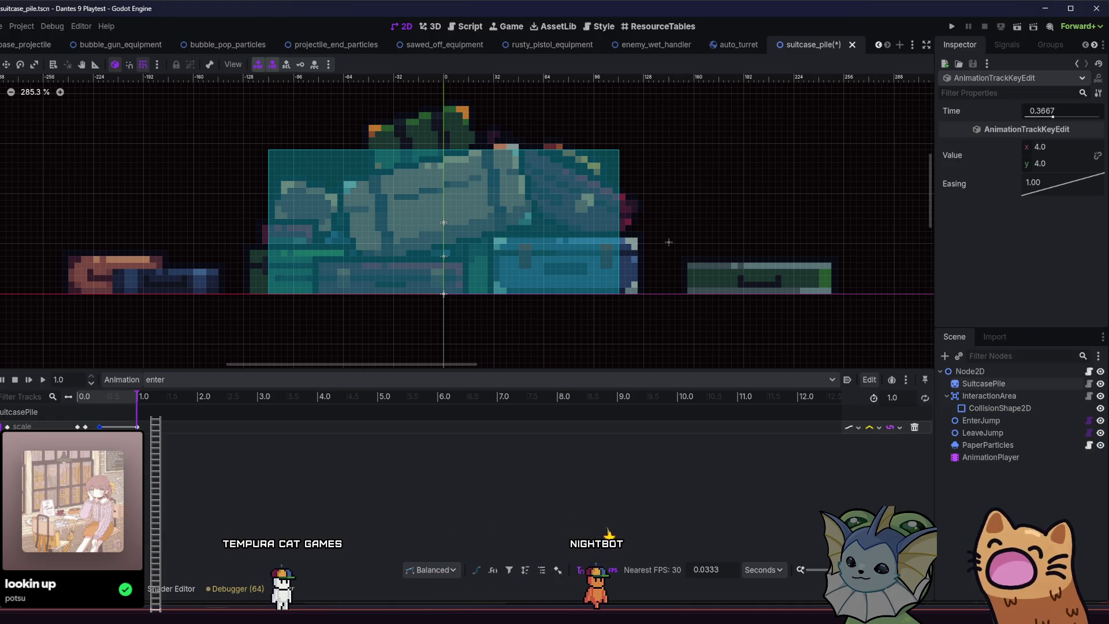
{"action": "type", "text": "4.1"}
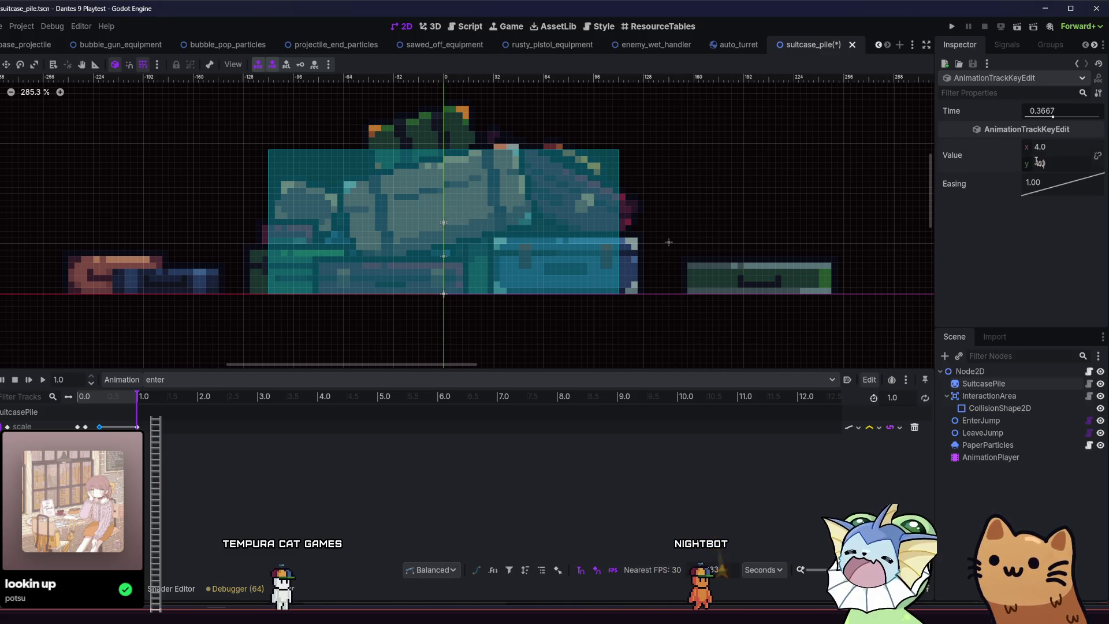
{"action": "left_click", "coordinate": [1037, 147]}
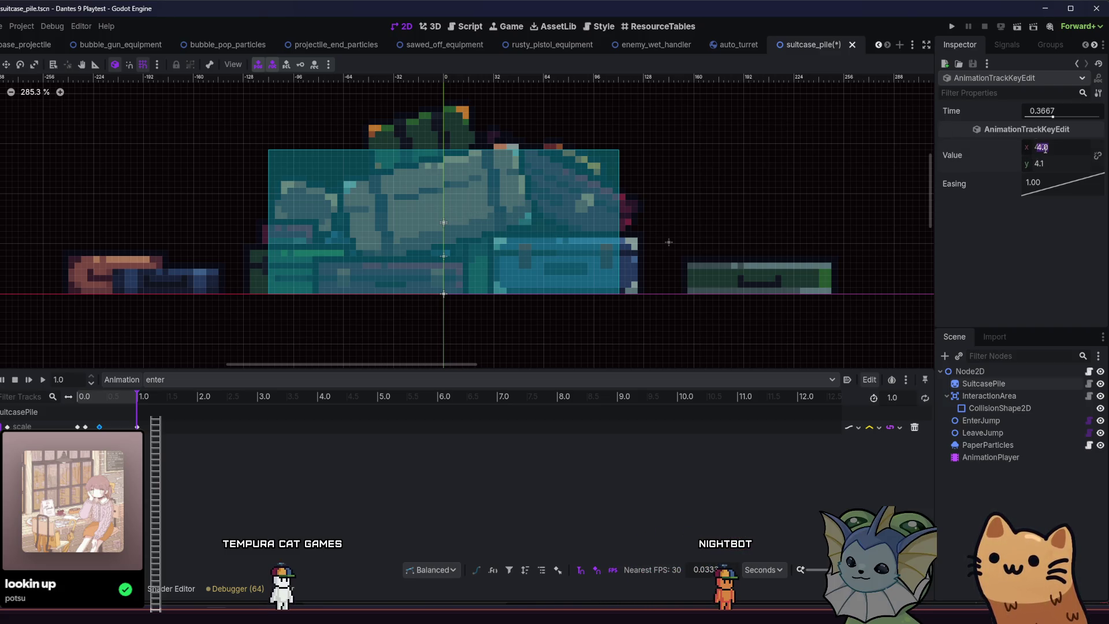
{"action": "left_click", "coordinate": [43, 380]}
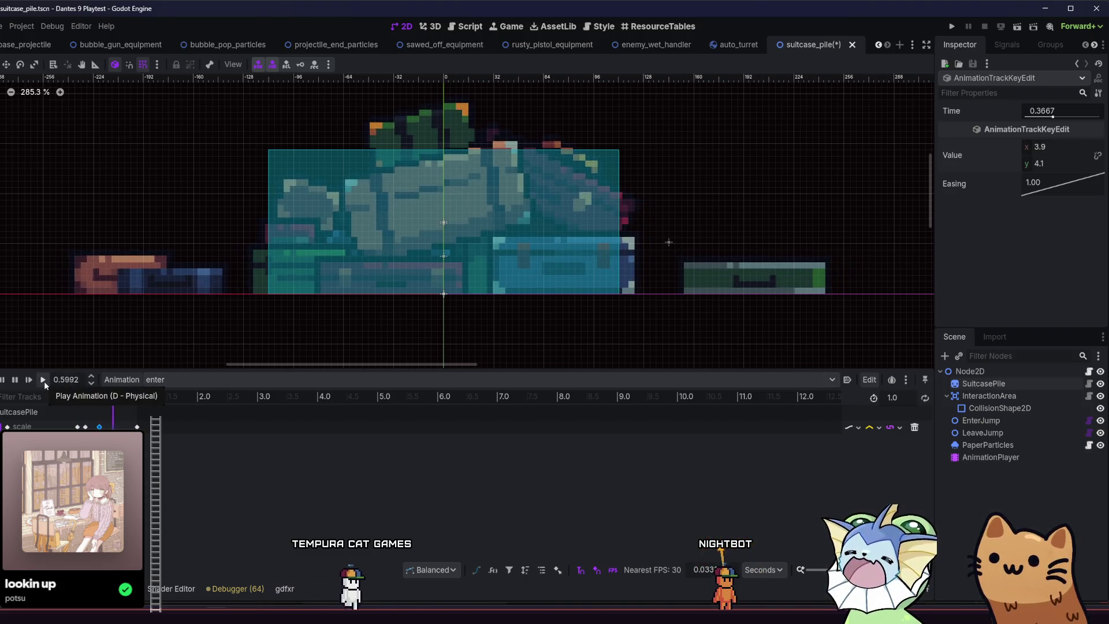
- Move that stretch key earlier to 0.2333 s and preview it
{"action": "left_click", "coordinate": [85, 427]}
{"action": "scroll", "coordinate": [93, 419], "scroll_direction": "up", "scroll_amount": 3, "text": "ctrl"}
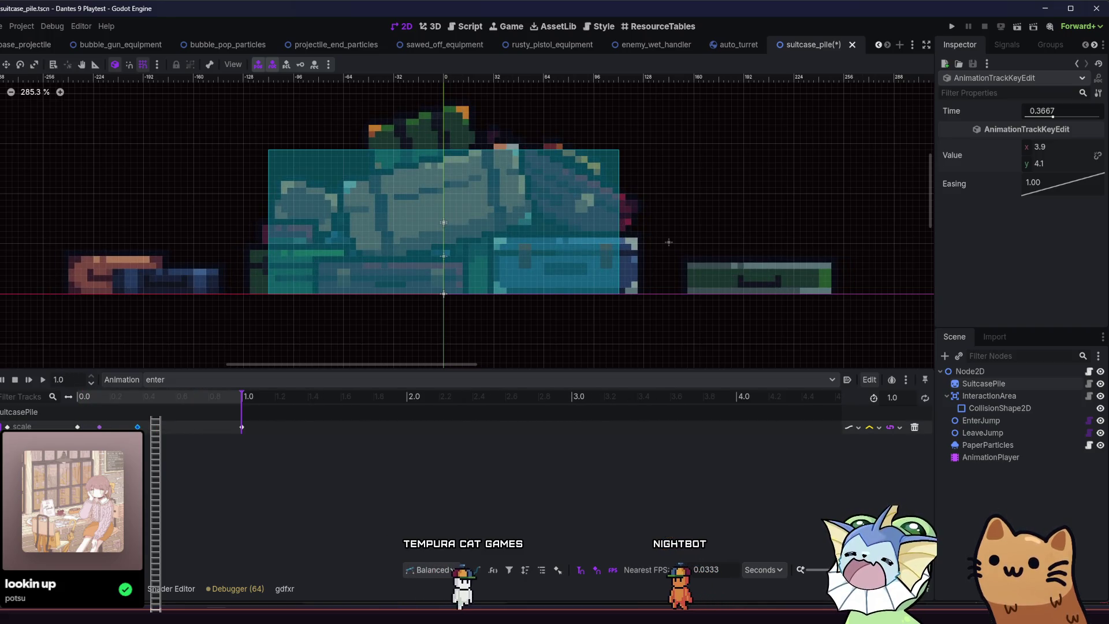
{"action": "left_click_drag", "start_coordinate": [138, 426], "coordinate": [115, 427]}
{"action": "left_click", "coordinate": [43, 379]}
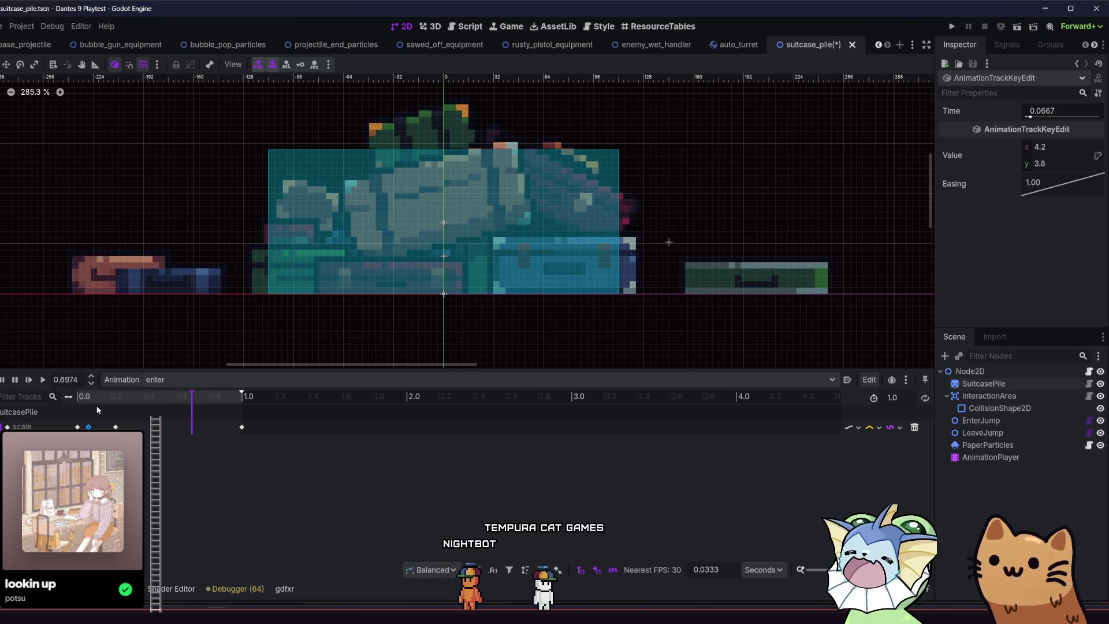
- Move the final scale key from 1.0 s to 0.6333 s and replay from the start
{"action": "left_click_drag", "start_coordinate": [103, 396], "coordinate": [177, 415]}
{"action": "left_click_drag", "start_coordinate": [241, 427], "coordinate": [182, 427]}
{"action": "left_click", "coordinate": [44, 381]}
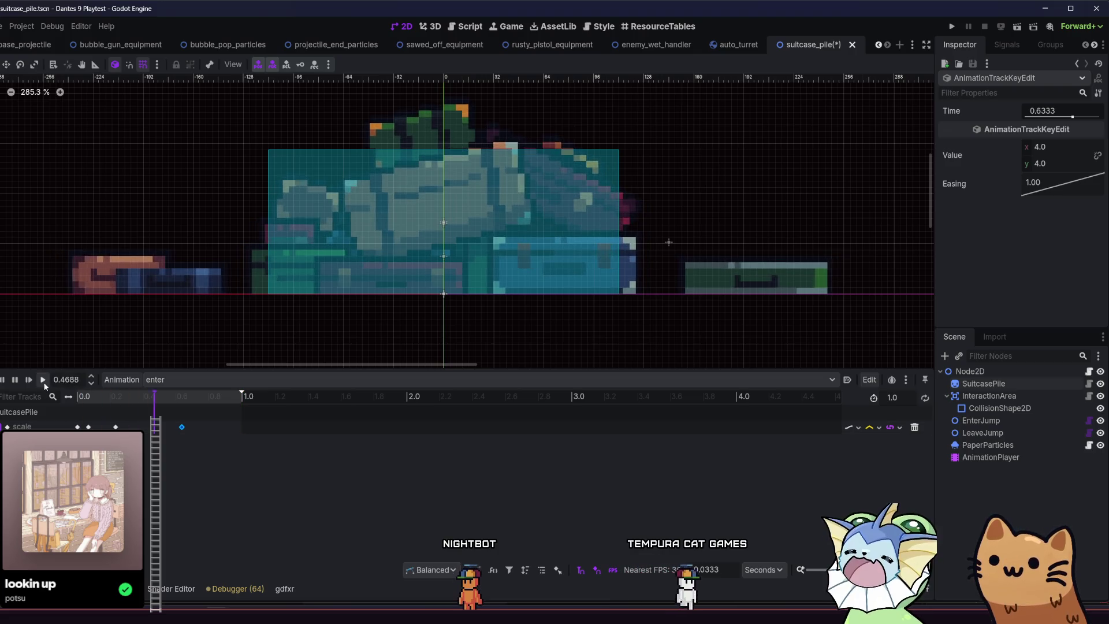
{"action": "left_click", "coordinate": [44, 382]}
{"action": "left_click", "coordinate": [894, 397]}
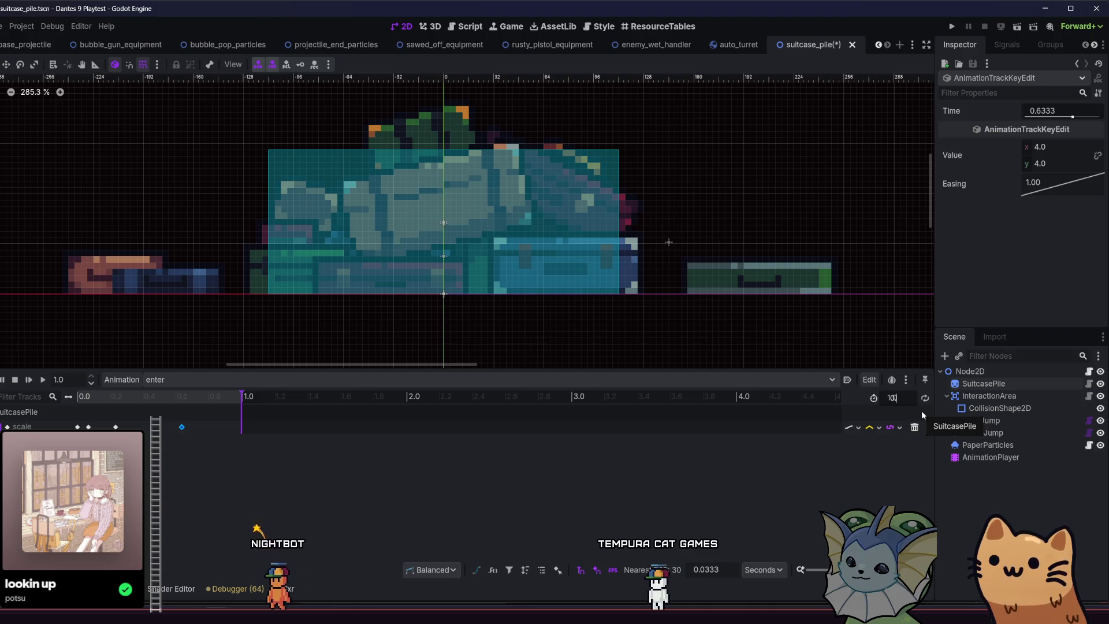
- Shorten the enter animation to 0.6 s and preview it
{"action": "type", "text": "0.6"}
{"action": "key", "text": "Return"}
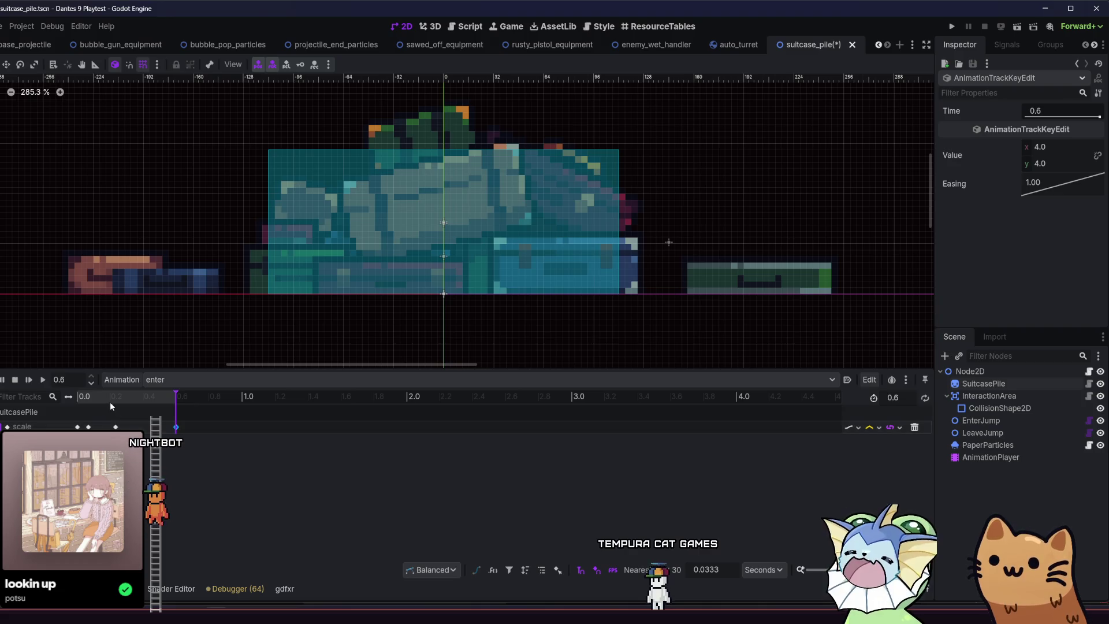
{"action": "left_click", "coordinate": [43, 379]}
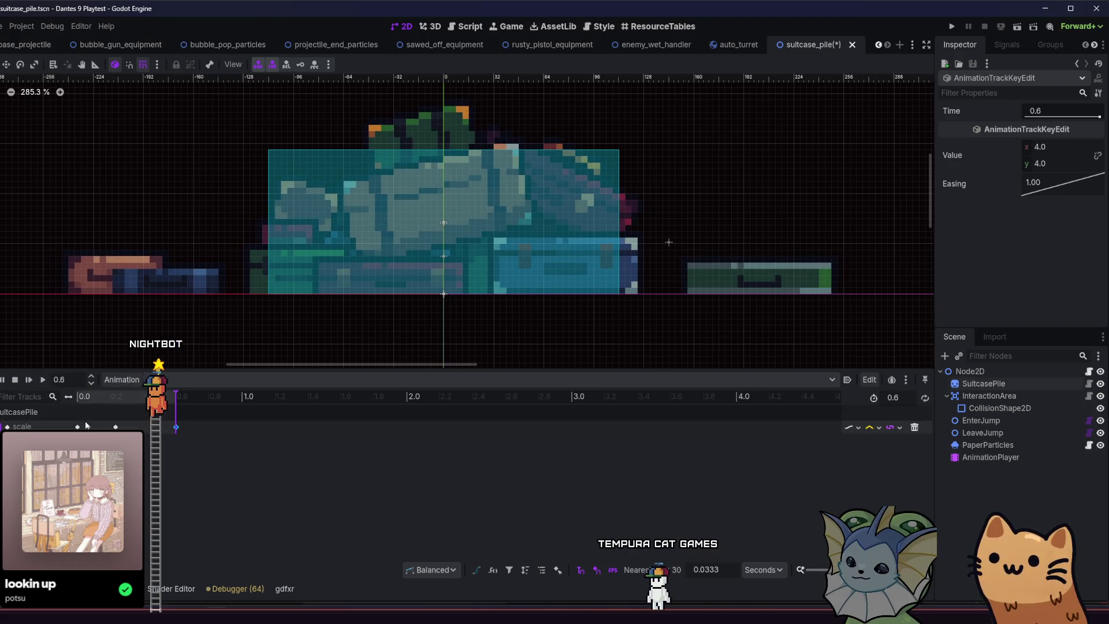
{"action": "left_click", "coordinate": [43, 380]}
{"action": "left_click", "coordinate": [44, 380]}
{"action": "left_click", "coordinate": [44, 379]}
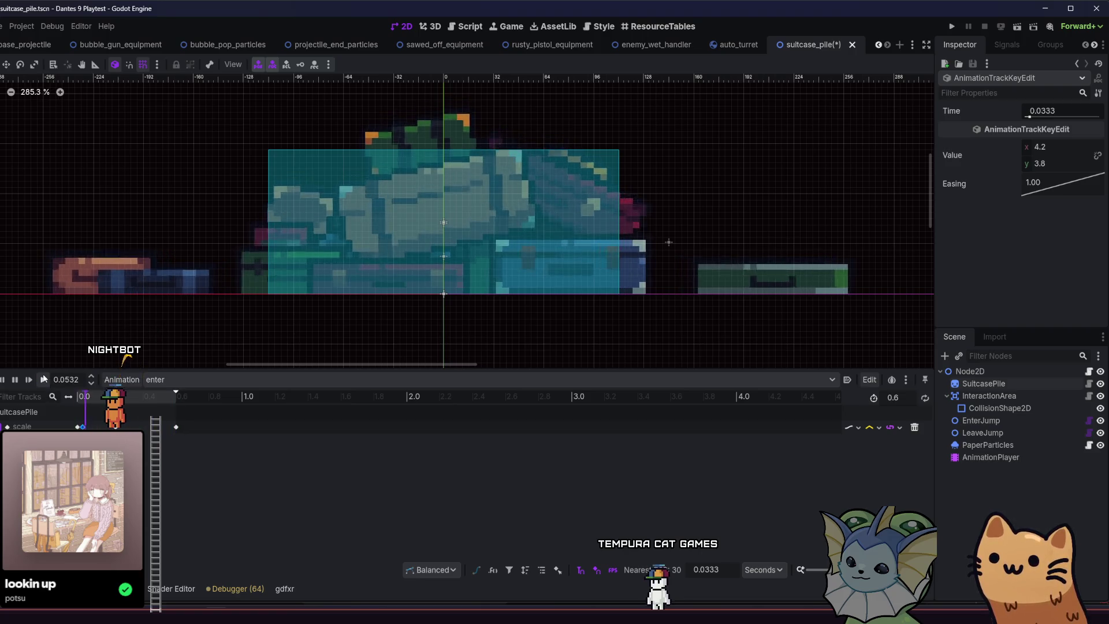
- Keep the stretch key at 0.2333 s and give it an Ease In curve
{"action": "left_click", "coordinate": [122, 427]}
{"action": "left_click_drag", "start_coordinate": [132, 427], "coordinate": [144, 427]}
{"action": "left_click", "coordinate": [44, 380]}
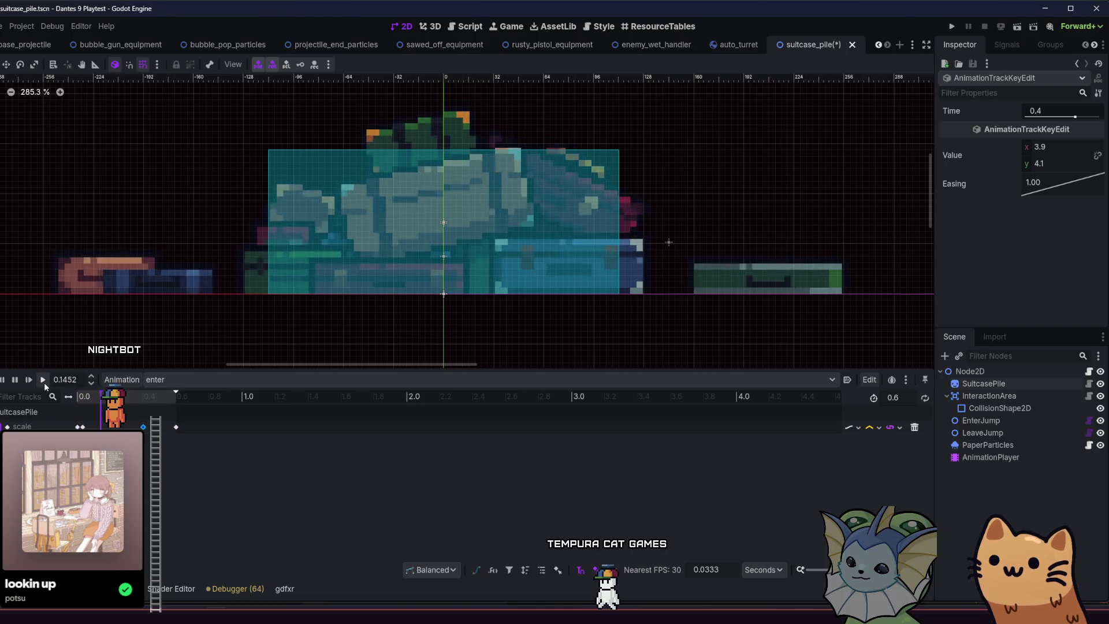
{"action": "key", "text": "ctrl+z"}
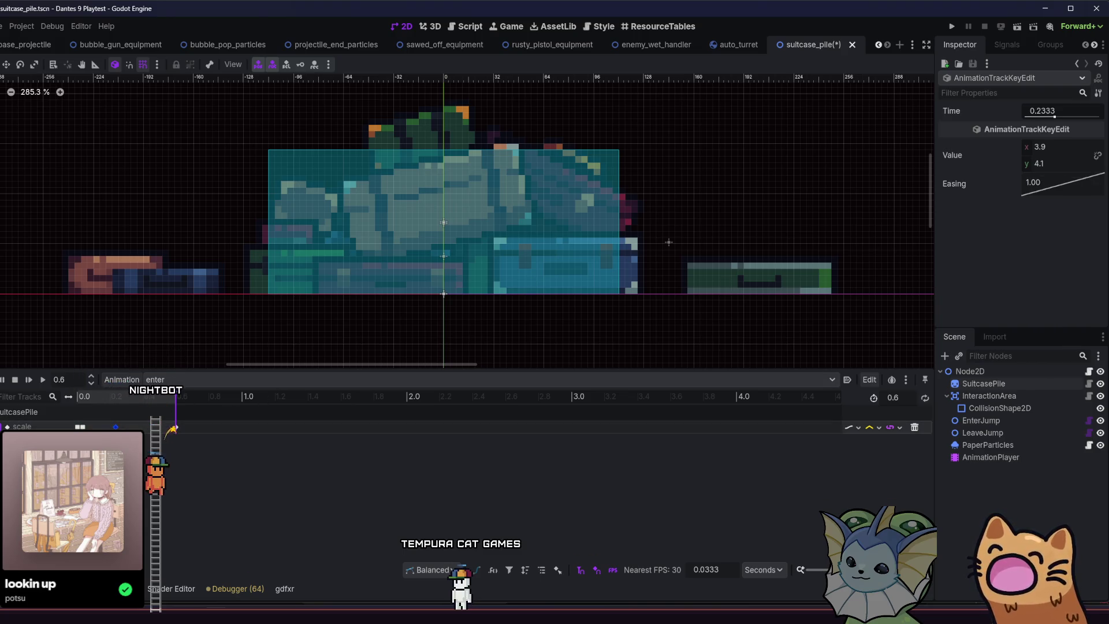
{"action": "left_click", "coordinate": [1067, 211]}
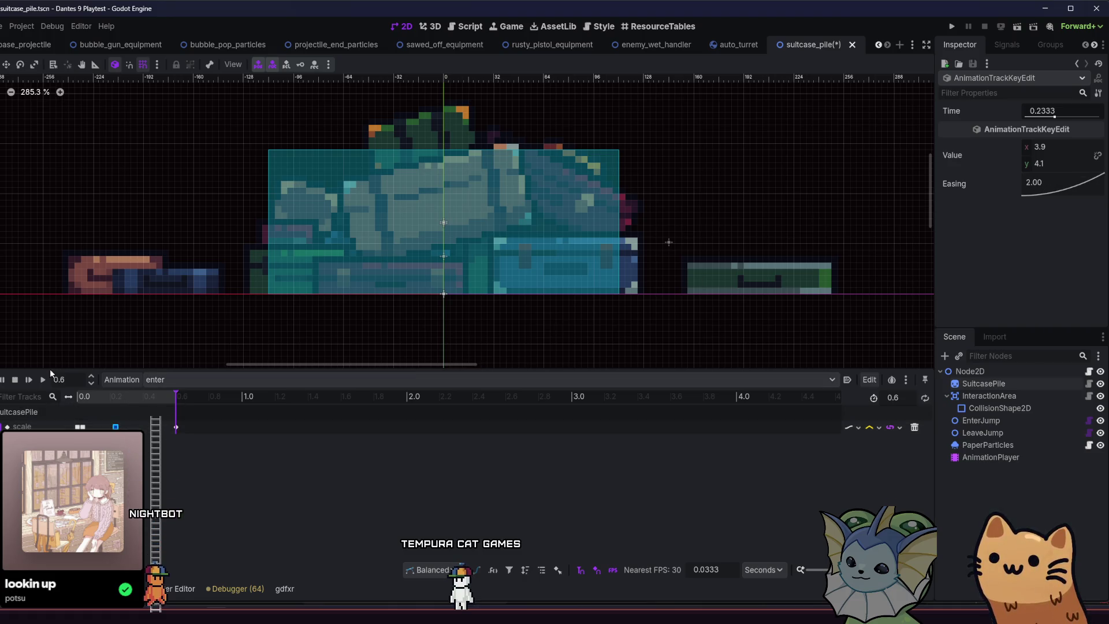
{"action": "left_click", "coordinate": [43, 379]}
{"action": "left_click", "coordinate": [43, 380]}
{"action": "left_click", "coordinate": [44, 380]}
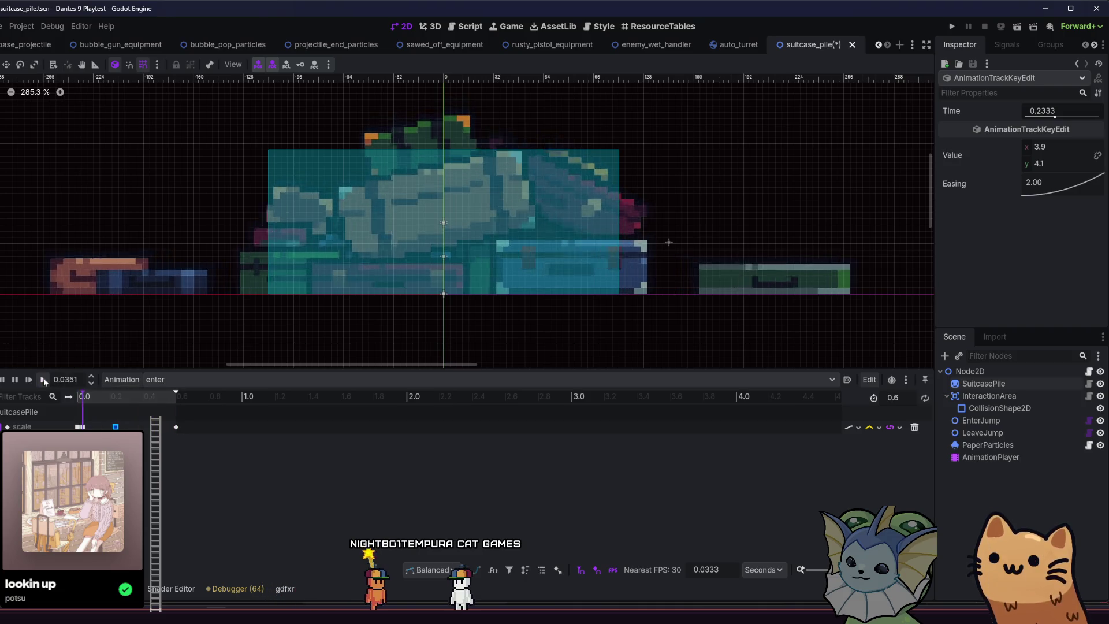
{"action": "left_click", "coordinate": [44, 380]}
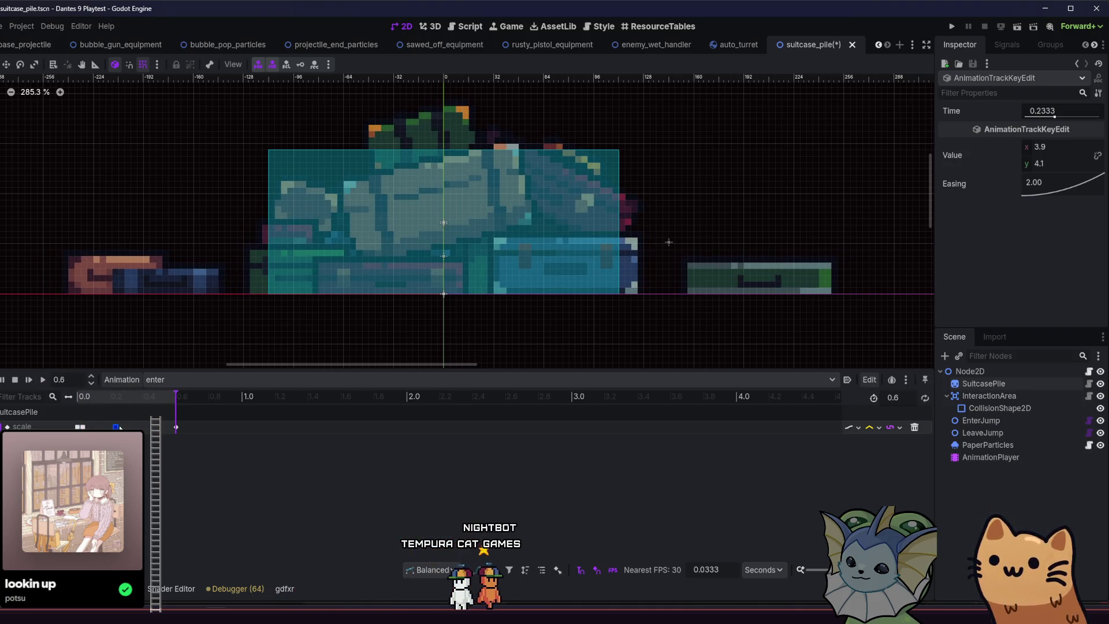
- Move the squash key from 0.1667 s to 0.0333 s
{"action": "key", "text": "ctrl+z"}
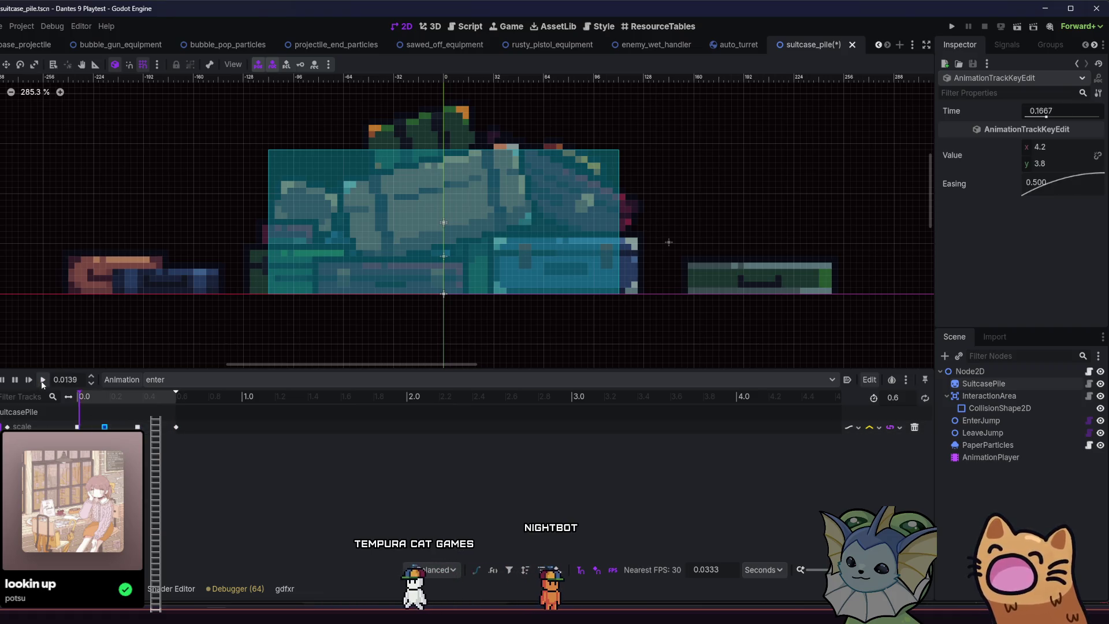
{"action": "left_click", "coordinate": [42, 380]}
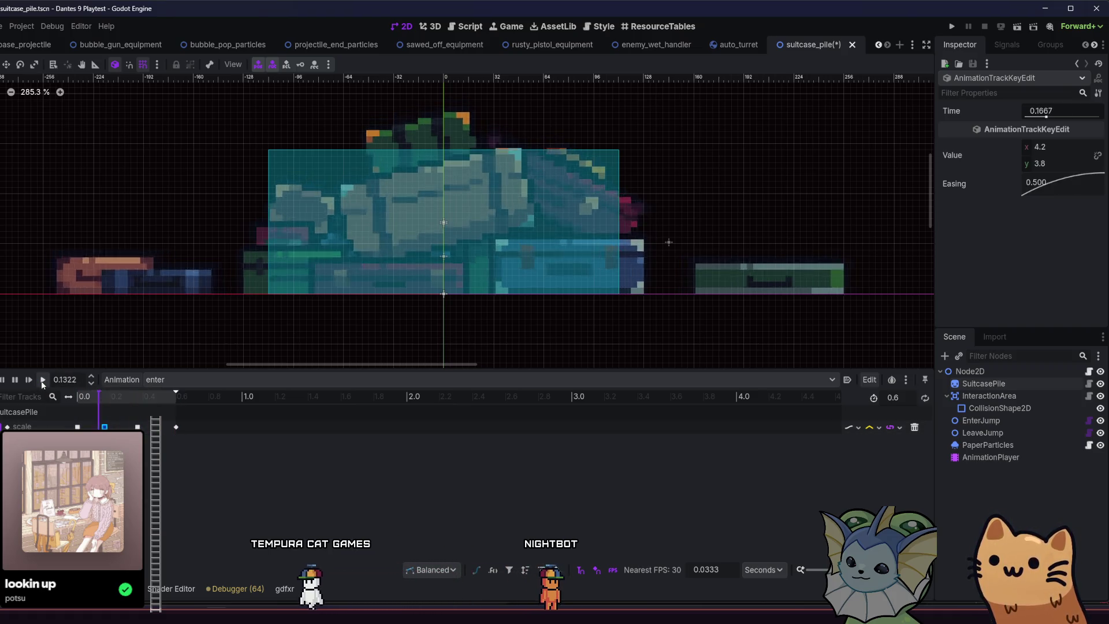
{"action": "key", "text": "ctrl+z"}
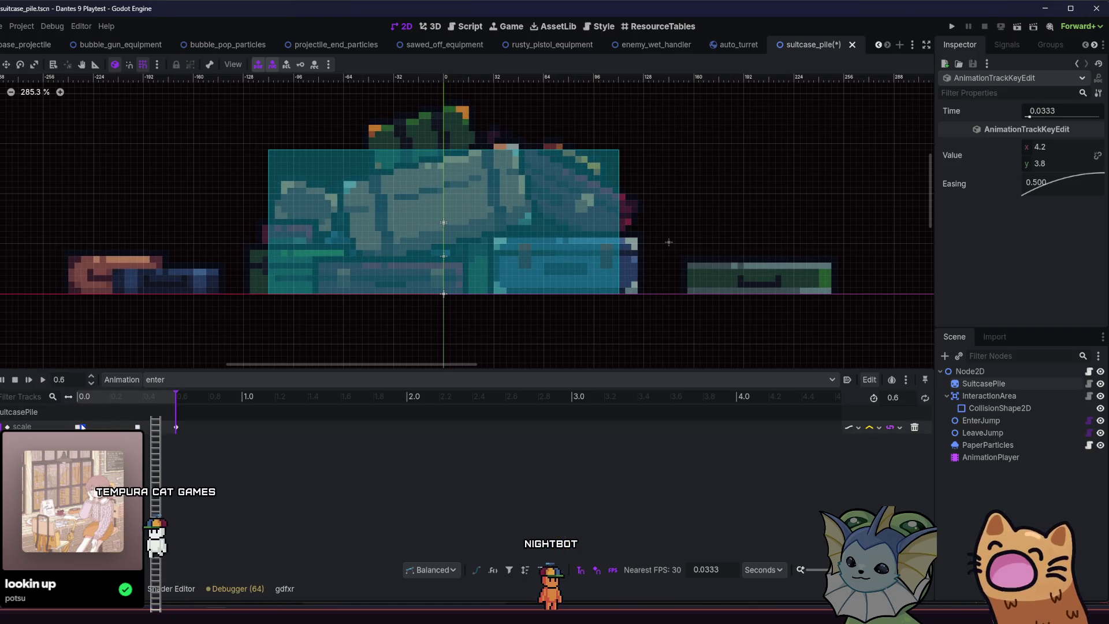
{"action": "left_click", "coordinate": [80, 427]}
- Give the 0.0333 s squash key an Ease In curve
{"action": "right_click", "coordinate": [1058, 196]}
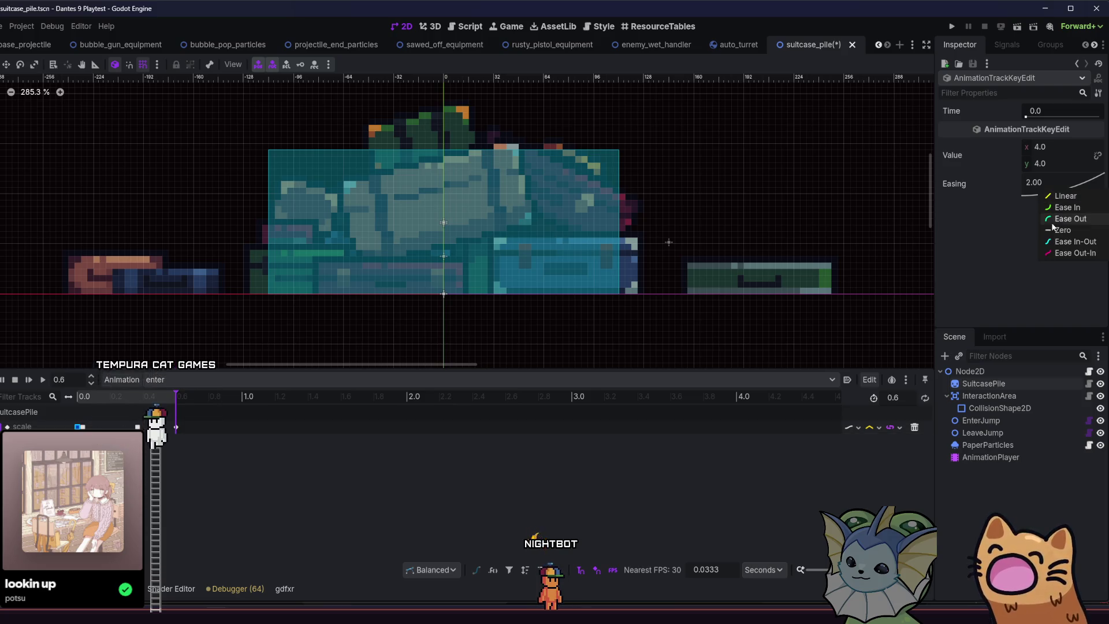
{"action": "left_click", "coordinate": [92, 427]}
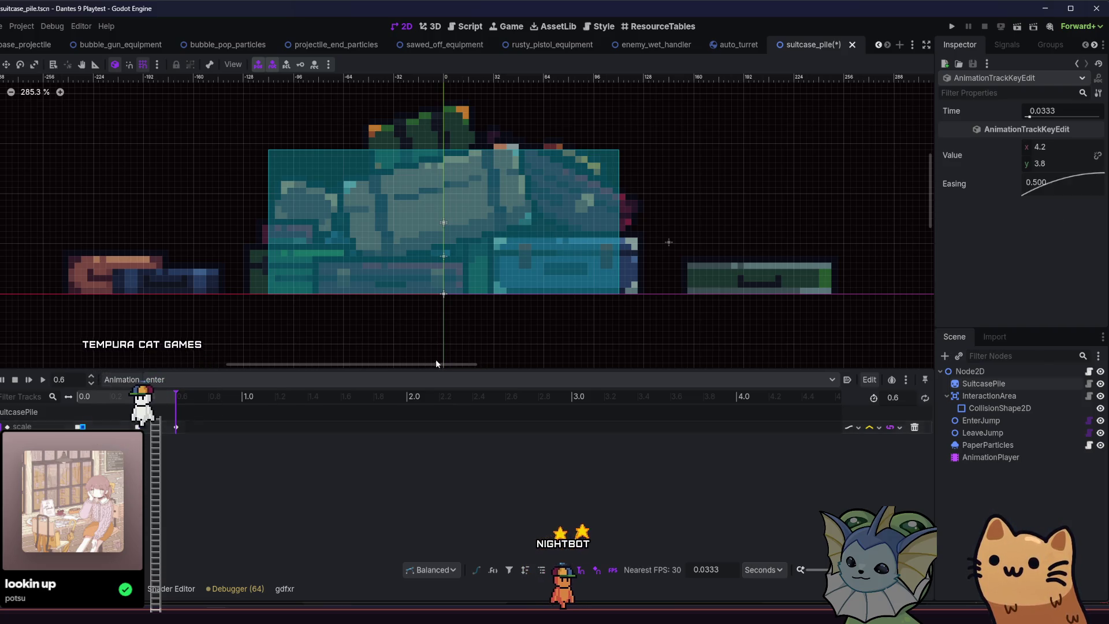
{"action": "left_click", "coordinate": [1060, 210]}
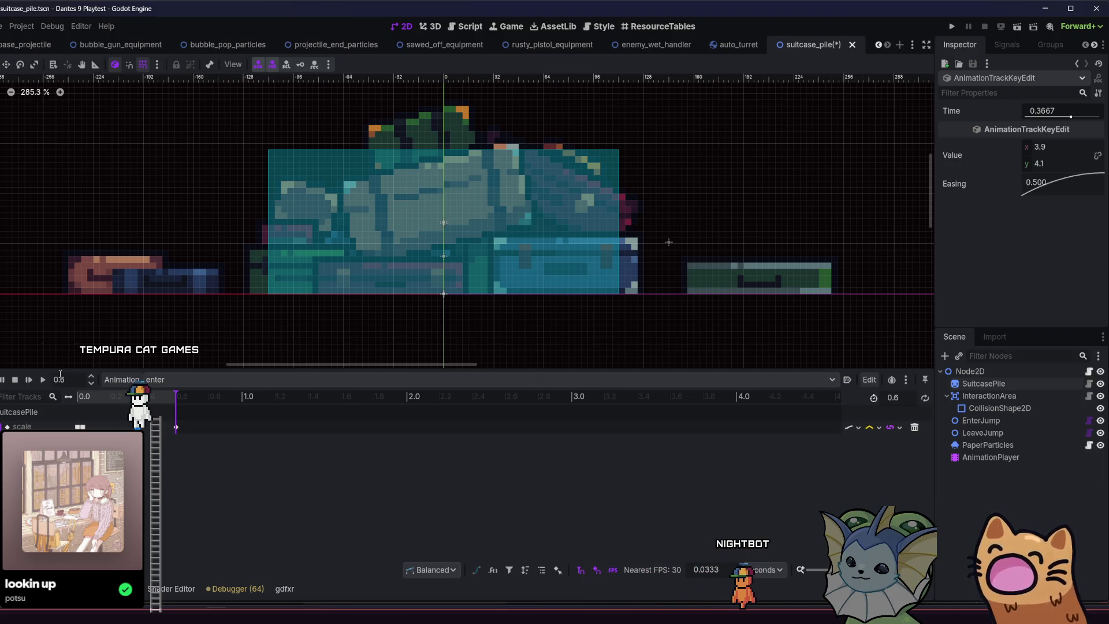
{"action": "left_click", "coordinate": [44, 379]}
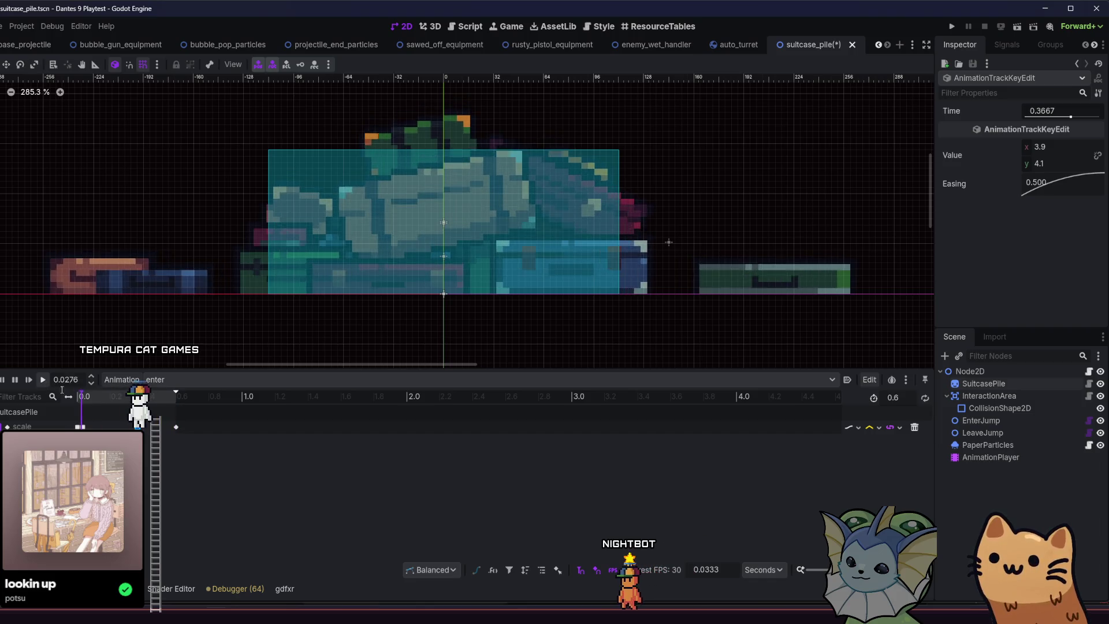
- Settle the squash key at 0.0667 s, previewing the timing
{"action": "left_click_drag", "start_coordinate": [82, 426], "coordinate": [110, 427]}
{"action": "left_click", "coordinate": [43, 379]}
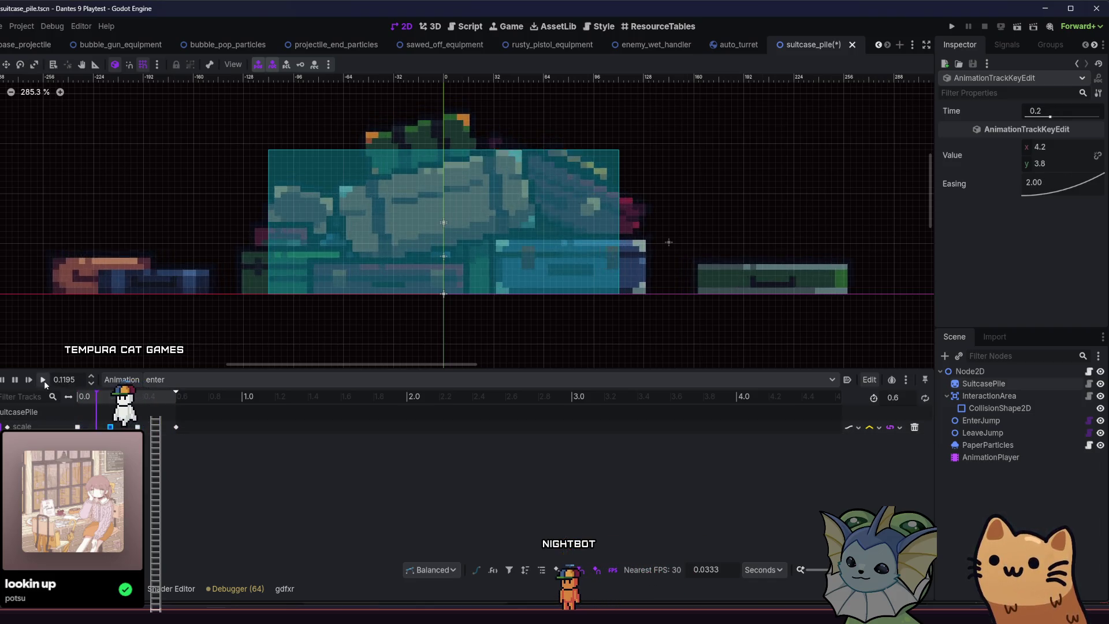
{"action": "left_click", "coordinate": [44, 380]}
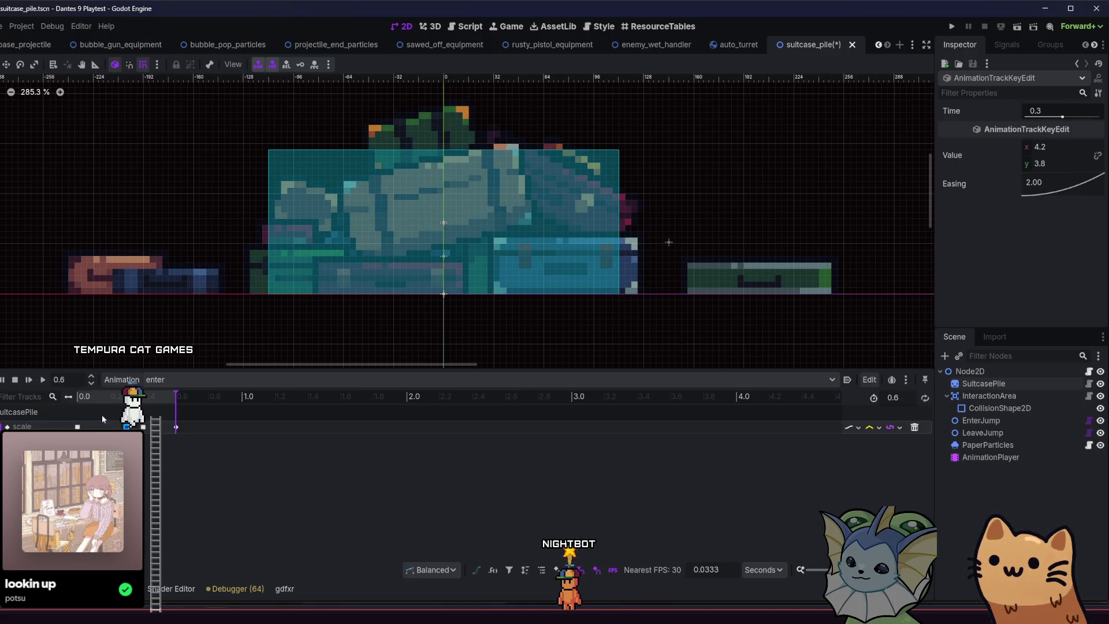
{"action": "left_click", "coordinate": [44, 380]}
{"action": "left_click", "coordinate": [44, 380]}
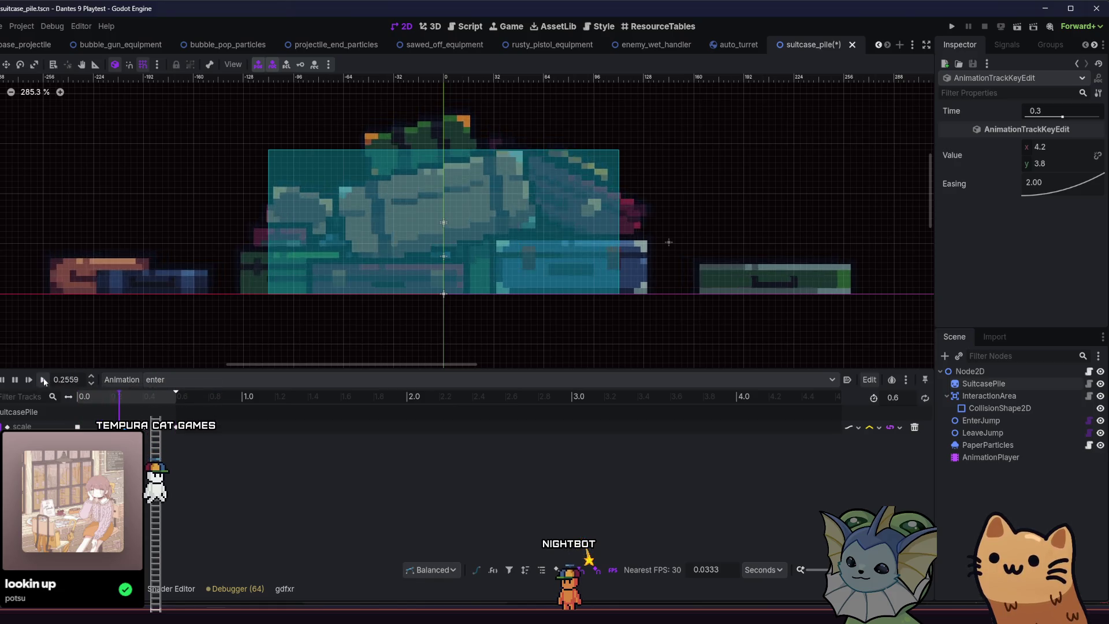
{"action": "key", "text": "ctrl+z"}
{"action": "left_click", "coordinate": [43, 380]}
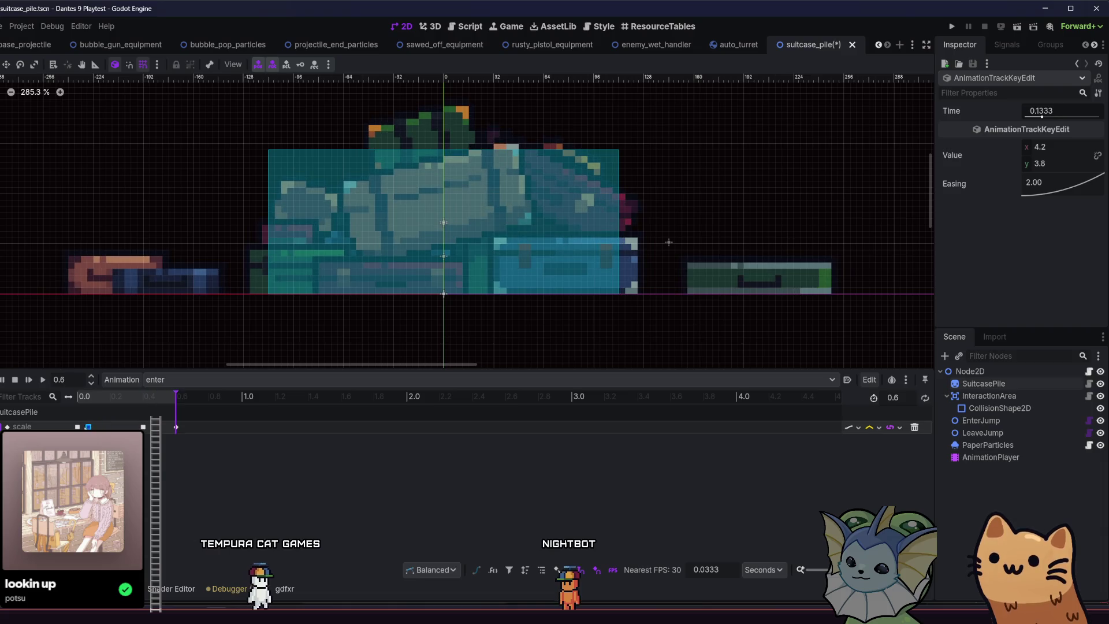
{"action": "left_click", "coordinate": [44, 380]}
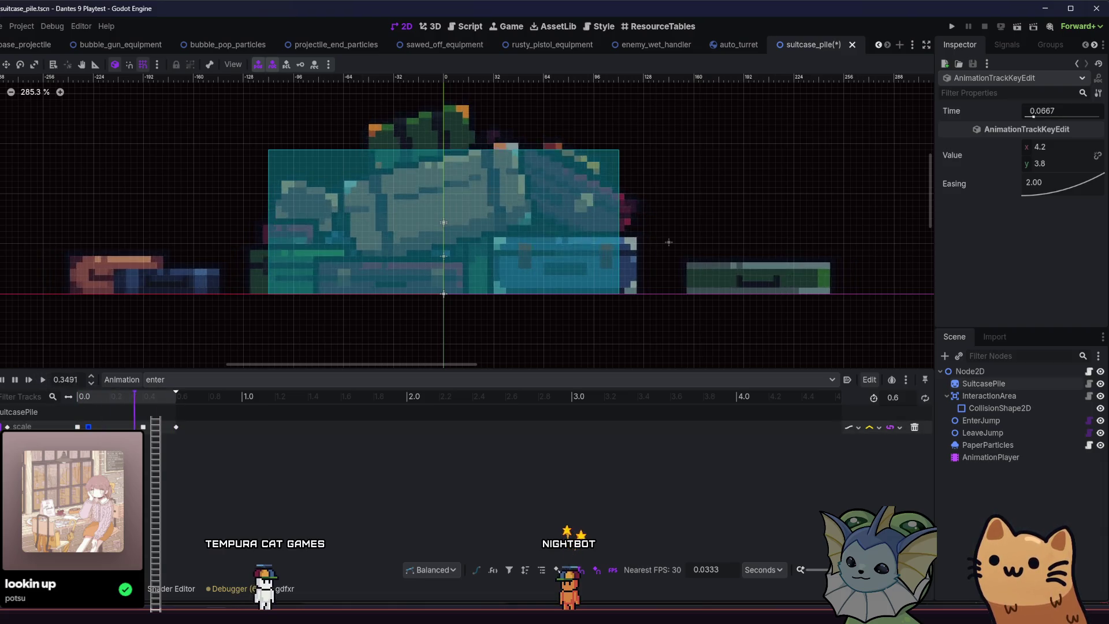
{"action": "left_click", "coordinate": [43, 380]}
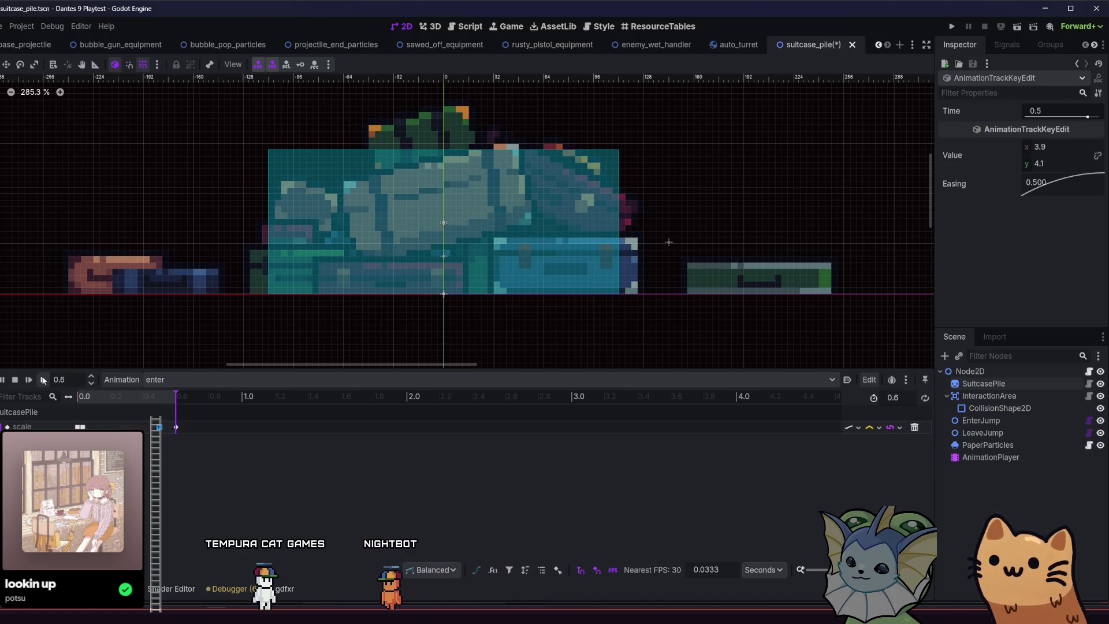
- Move the 3.9 by 4.1 stretch key earlier to 0.4 s
{"action": "left_click_drag", "start_coordinate": [159, 427], "coordinate": [143, 428]}
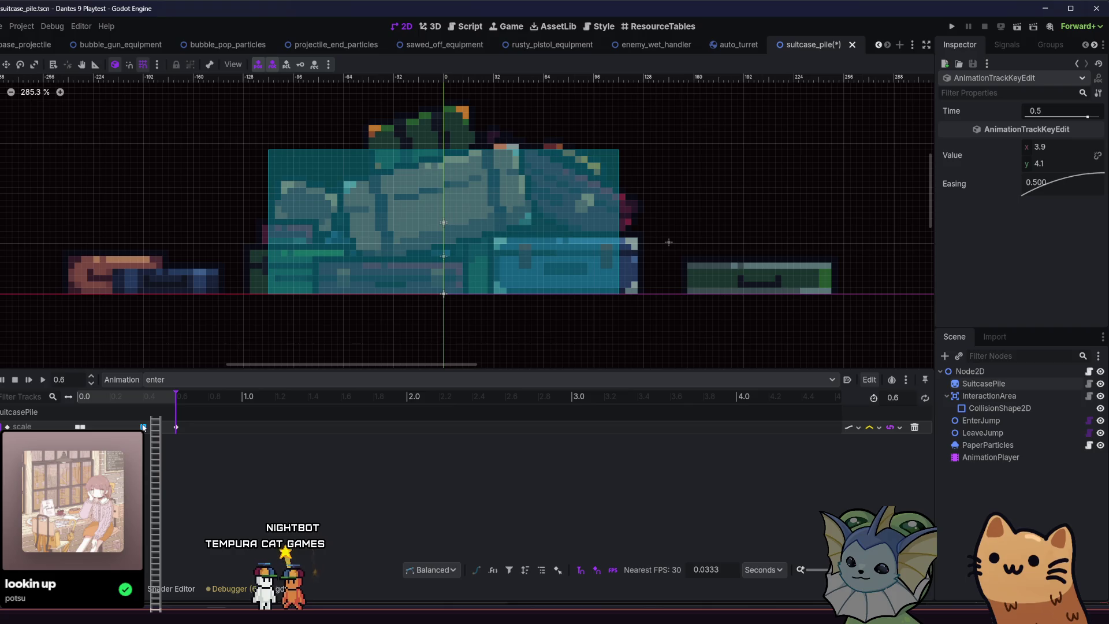
{"action": "left_click", "coordinate": [48, 381]}
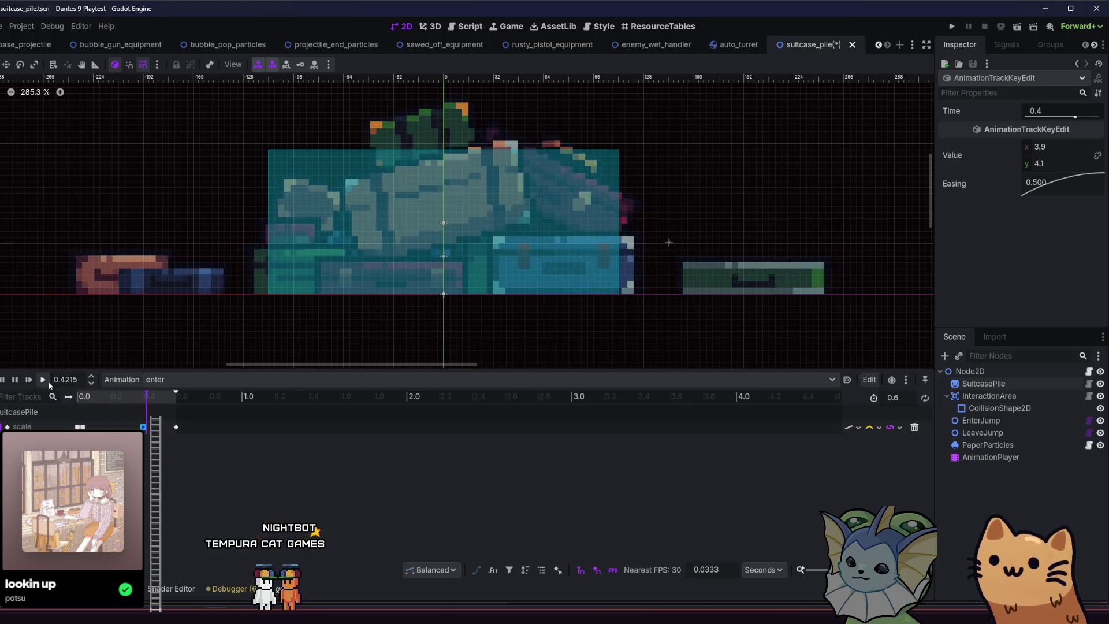
{"action": "left_click", "coordinate": [47, 379]}
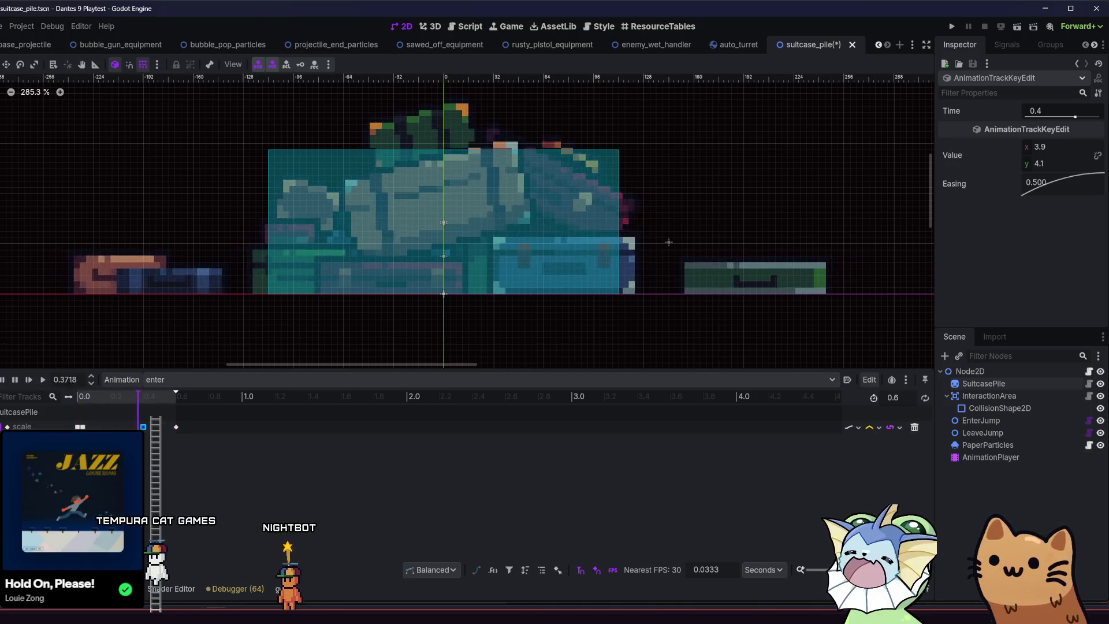
- Deepen the squash key's scale to 4.3 by 3.7
{"action": "left_click", "coordinate": [80, 426]}
{"action": "left_click", "coordinate": [1055, 165]}
{"action": "type", "text": "3.7"}
{"action": "key", "text": "Return"}
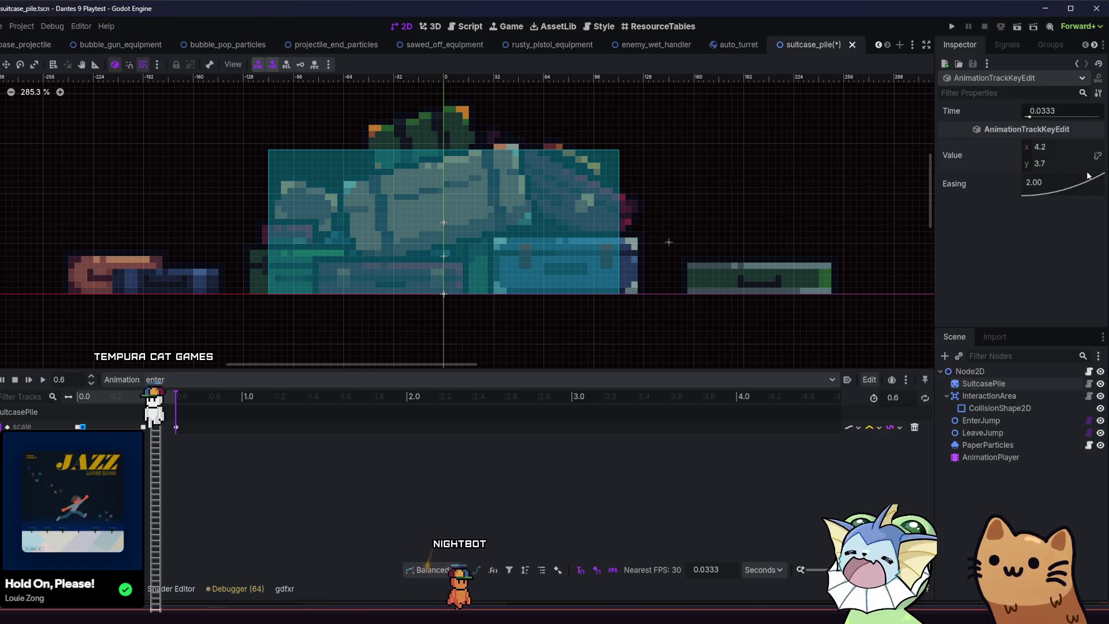
{"action": "left_click", "coordinate": [1069, 147]}
{"action": "type", "text": "4.3"}
{"action": "key", "text": "Return"}
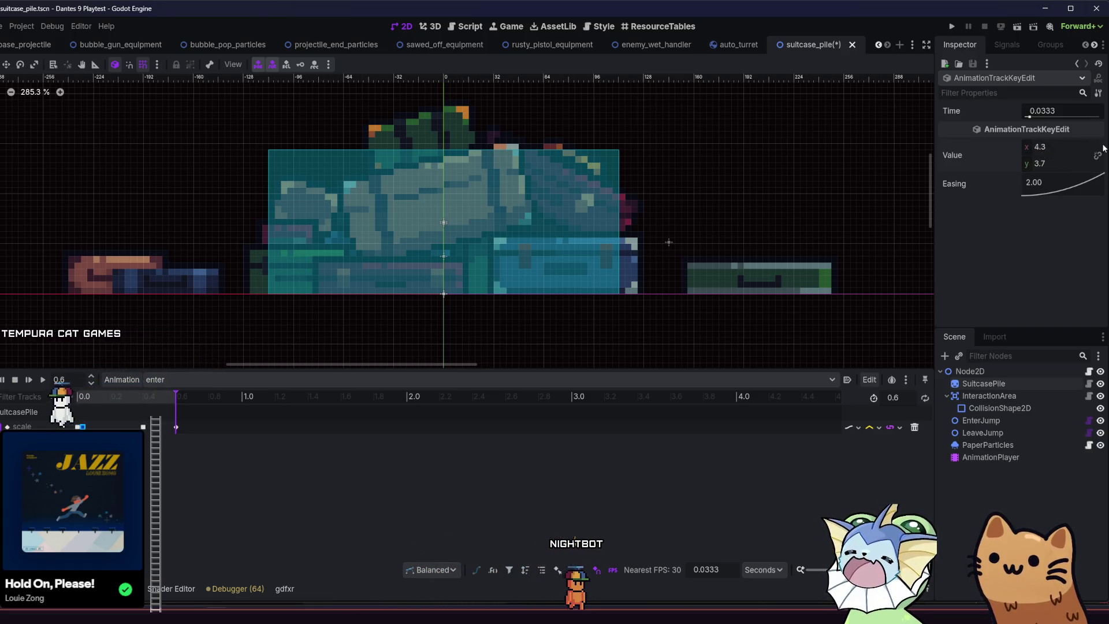
{"action": "left_click", "coordinate": [42, 380]}
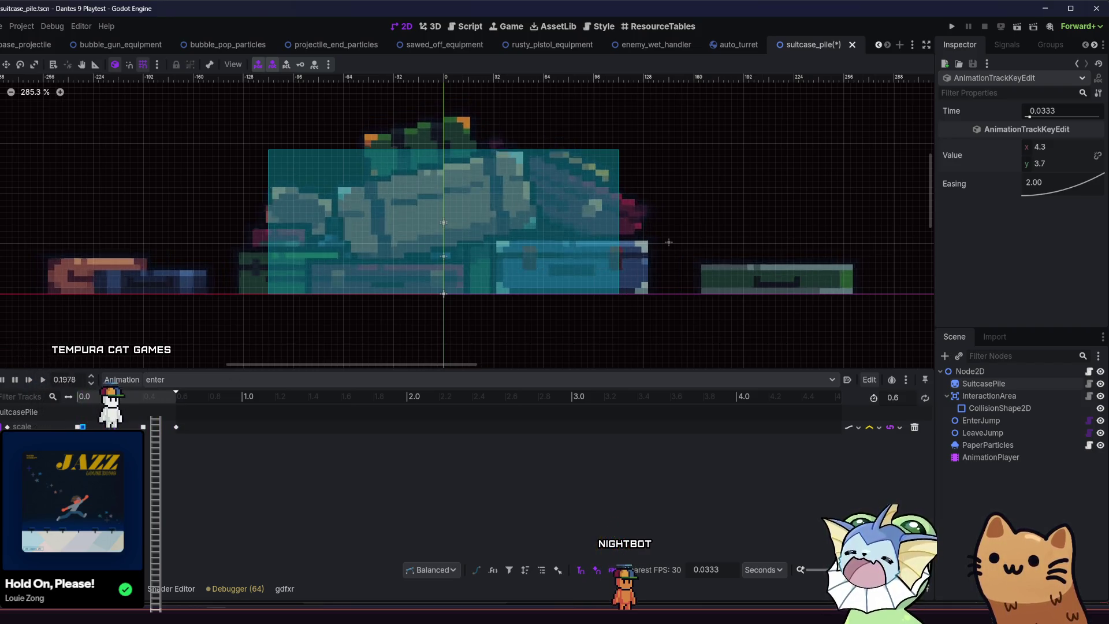
- Give the stretch key an Ease In easing of 2.00 and preview it
{"action": "left_click", "coordinate": [143, 427]}
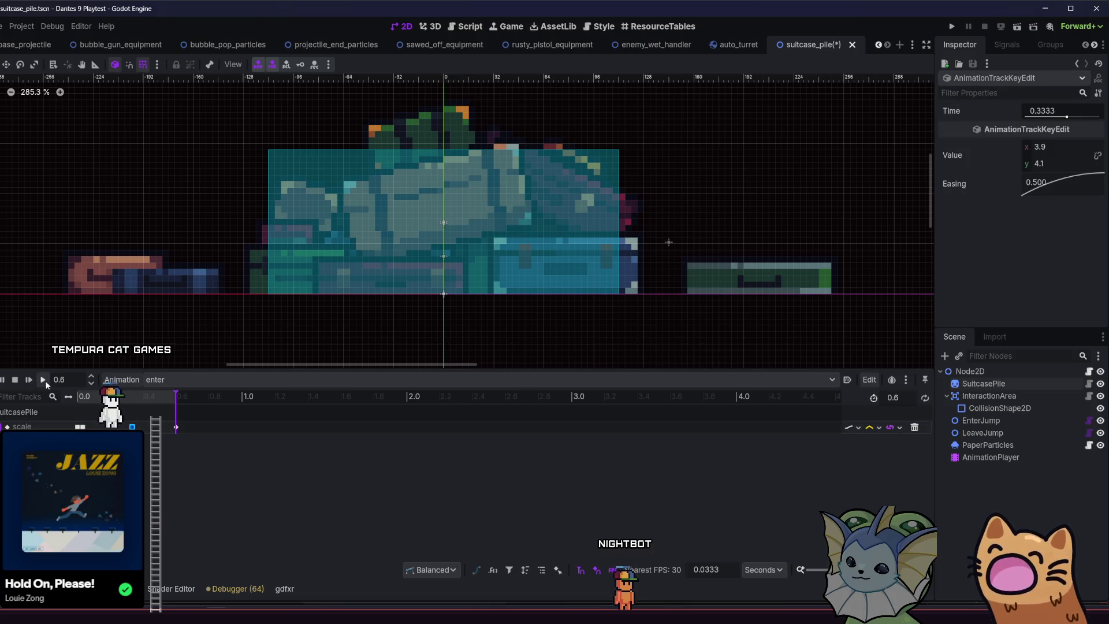
{"action": "left_click", "coordinate": [46, 383]}
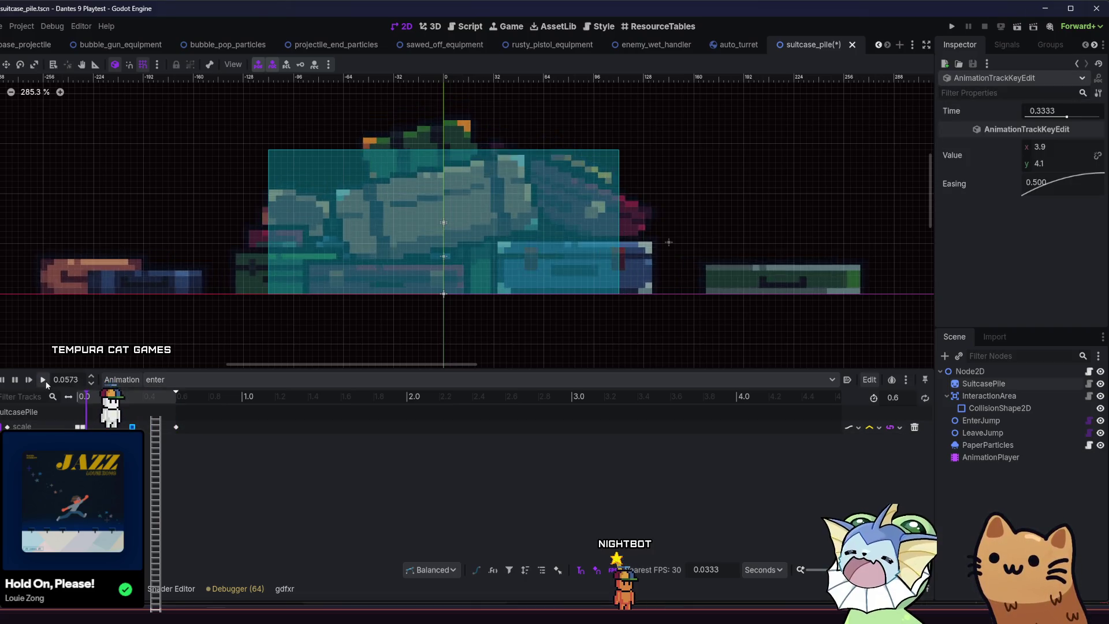
{"action": "left_click", "coordinate": [46, 383]}
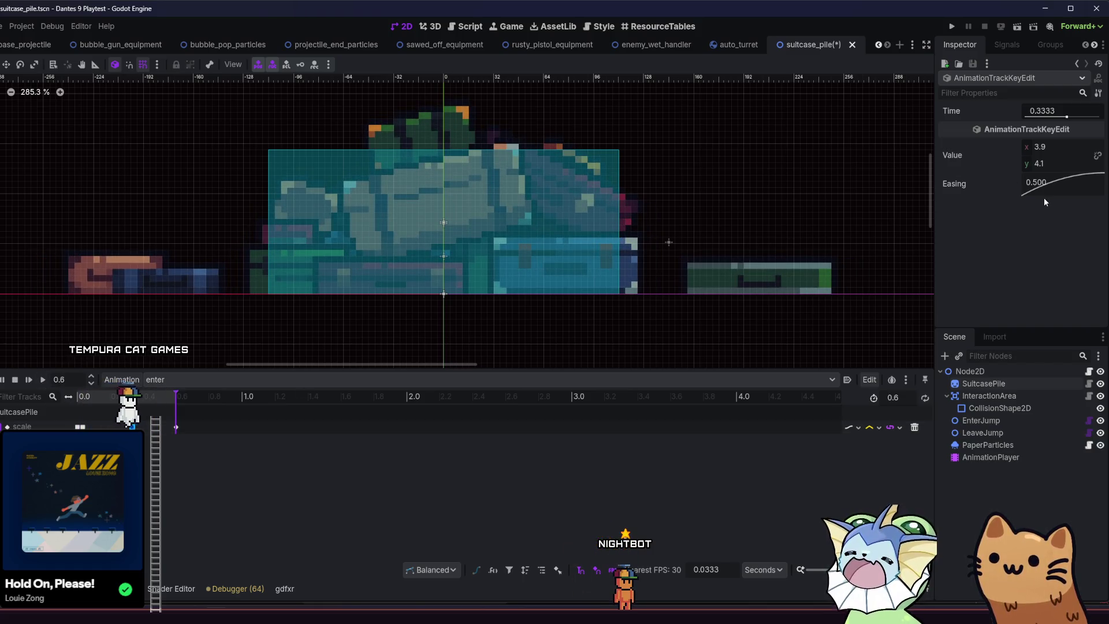
{"action": "left_click", "coordinate": [1058, 214]}
{"action": "left_click", "coordinate": [40, 379]}
{"action": "left_click", "coordinate": [40, 379]}
{"action": "left_click", "coordinate": [40, 380]}
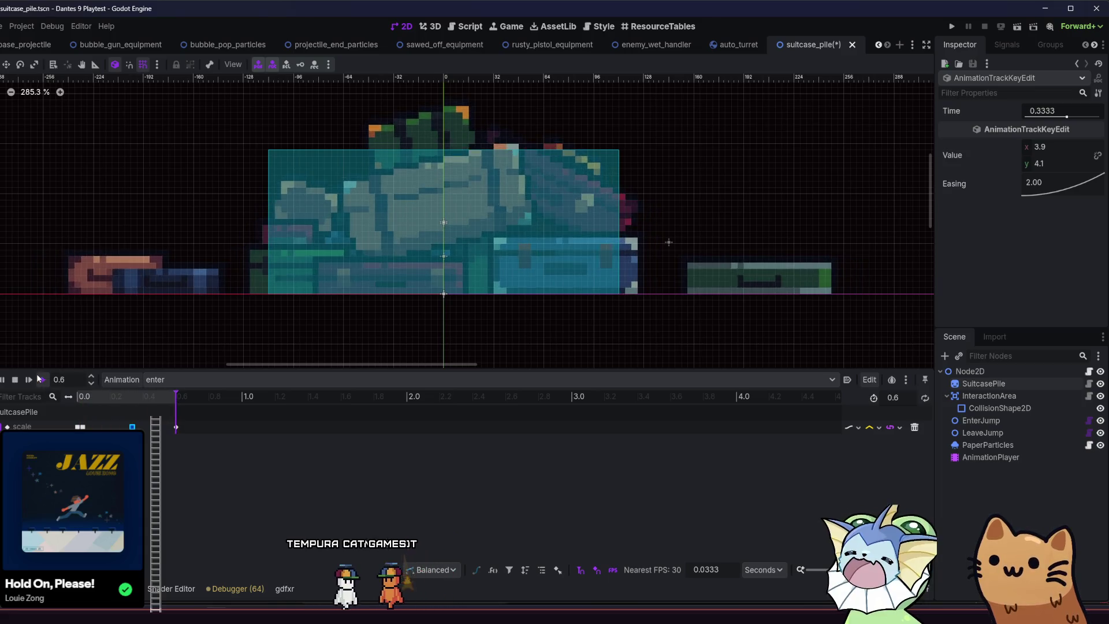
{"action": "left_click", "coordinate": [41, 380]}
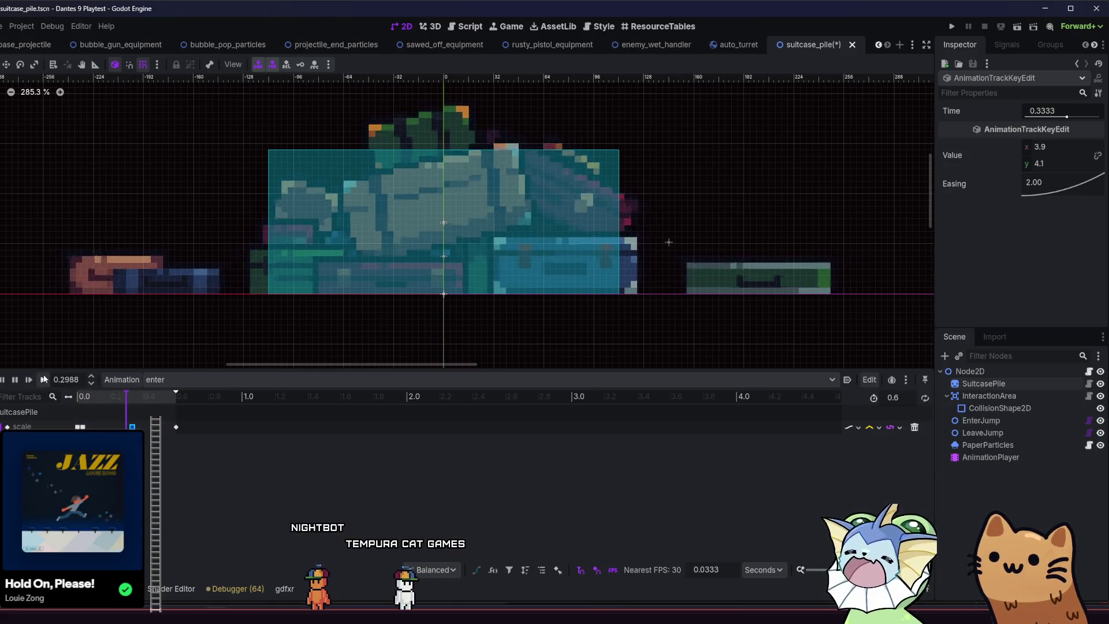
{"action": "left_click", "coordinate": [43, 379]}
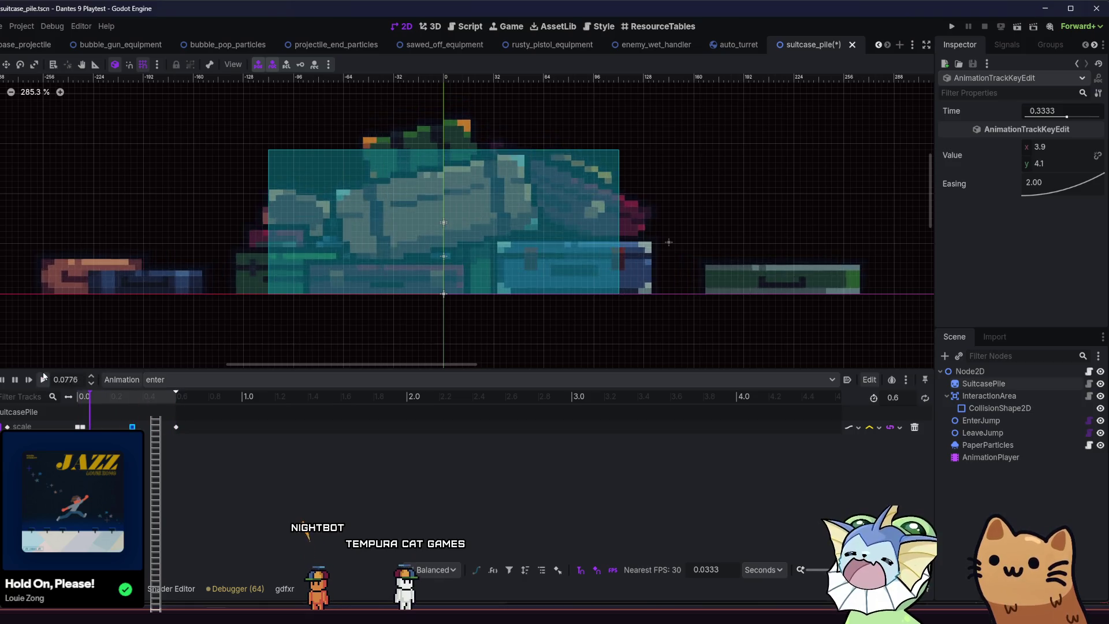
{"action": "left_click", "coordinate": [43, 378]}
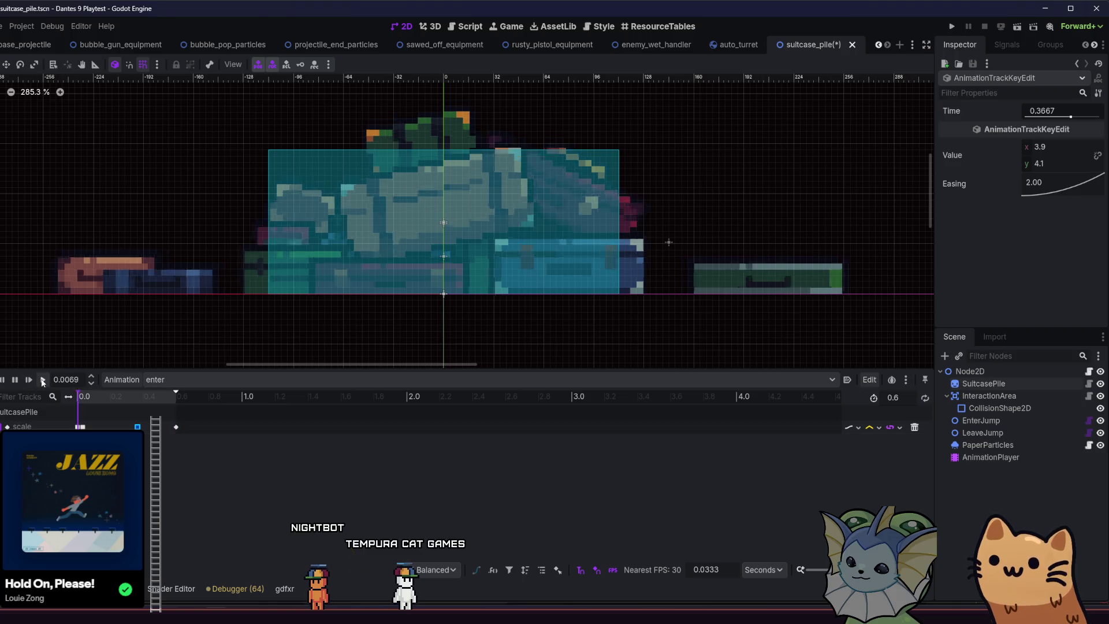
{"action": "left_click", "coordinate": [43, 380]}
{"action": "left_click", "coordinate": [43, 380]}
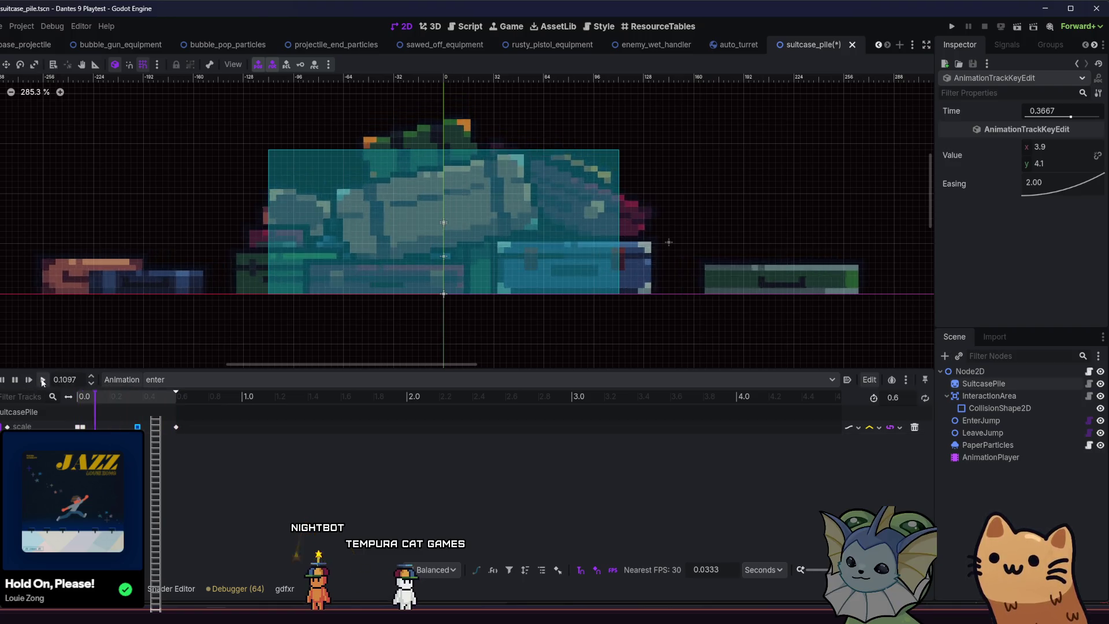
{"action": "left_click", "coordinate": [42, 380]}
{"action": "left_click", "coordinate": [43, 380]}
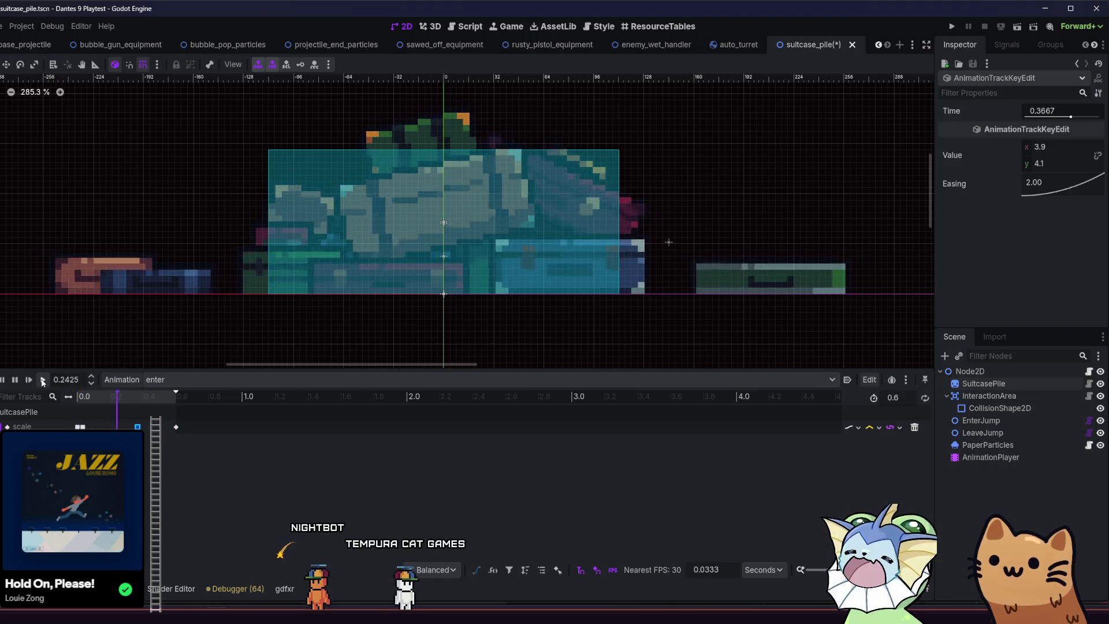
{"action": "left_click", "coordinate": [42, 381]}
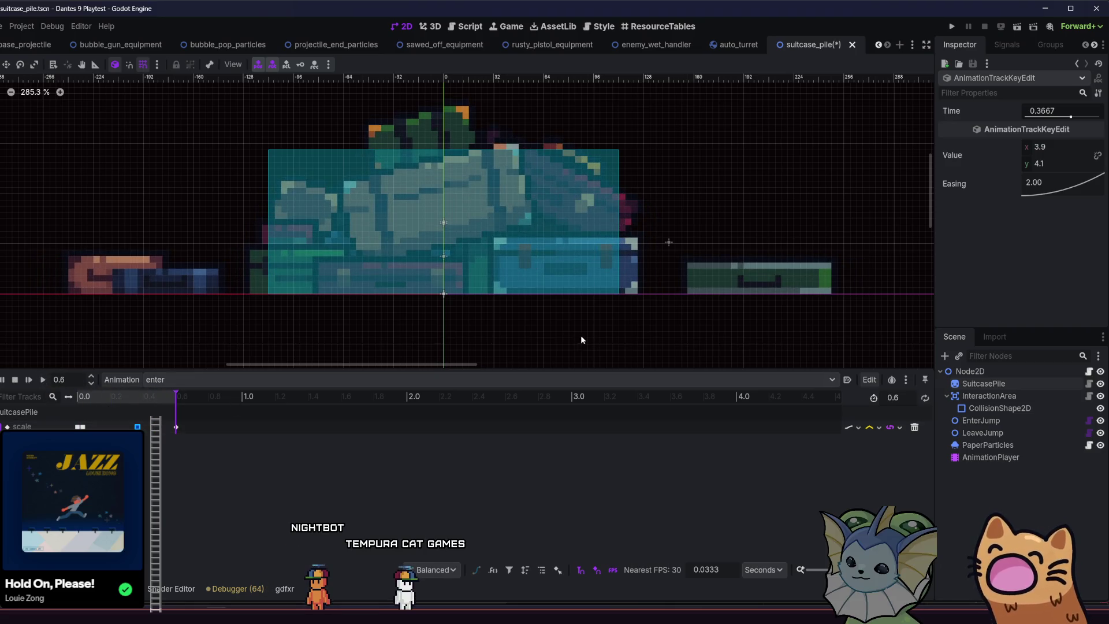
- Save the suitcase pile scene and review the enter animation repeatedly
{"action": "key", "text": "ctrl+s"}
{"action": "left_click", "coordinate": [43, 380]}
{"action": "left_click", "coordinate": [43, 380]}
{"action": "left_click", "coordinate": [43, 380]}
{"action": "left_click", "coordinate": [43, 380]}
{"action": "left_click", "coordinate": [43, 380]}
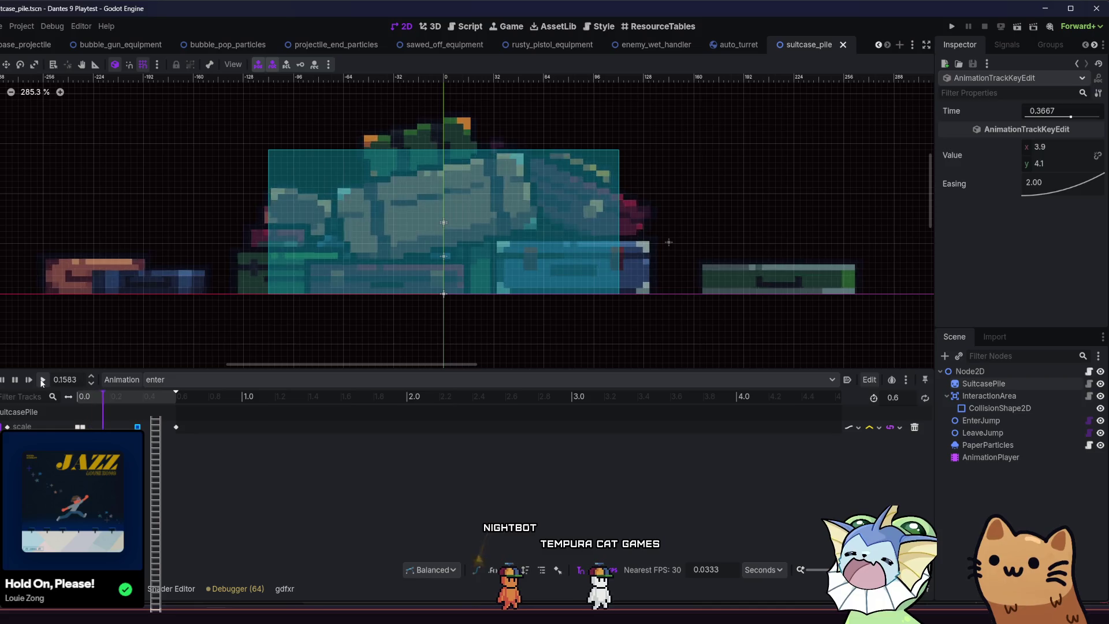
{"action": "left_click", "coordinate": [43, 380]}
{"action": "left_click", "coordinate": [43, 380]}
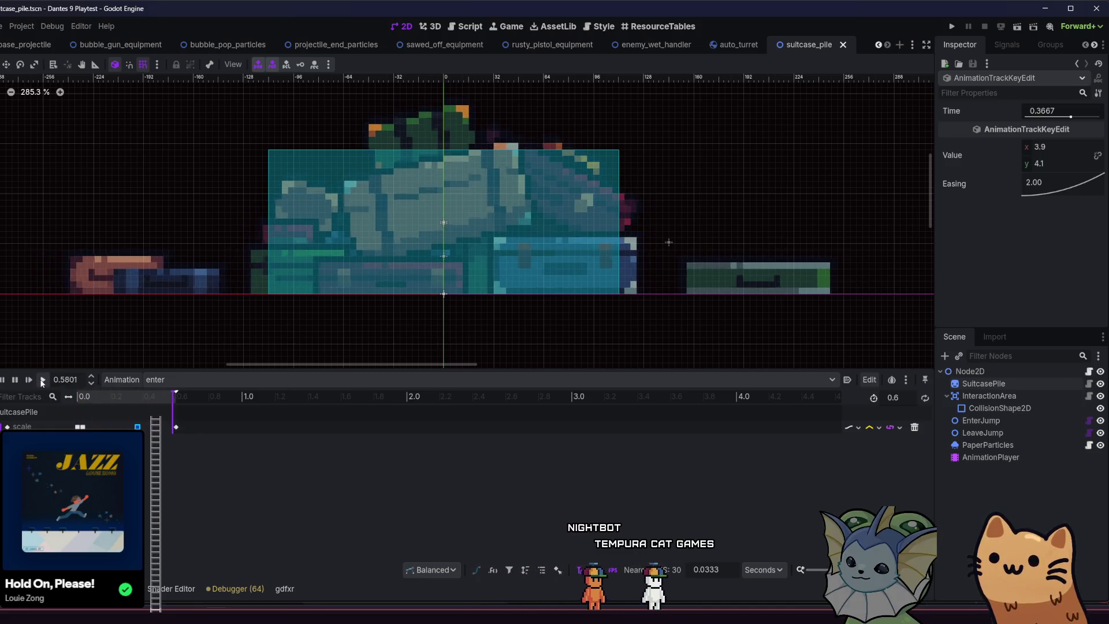
{"action": "left_click", "coordinate": [43, 380]}
{"action": "left_click", "coordinate": [43, 380]}
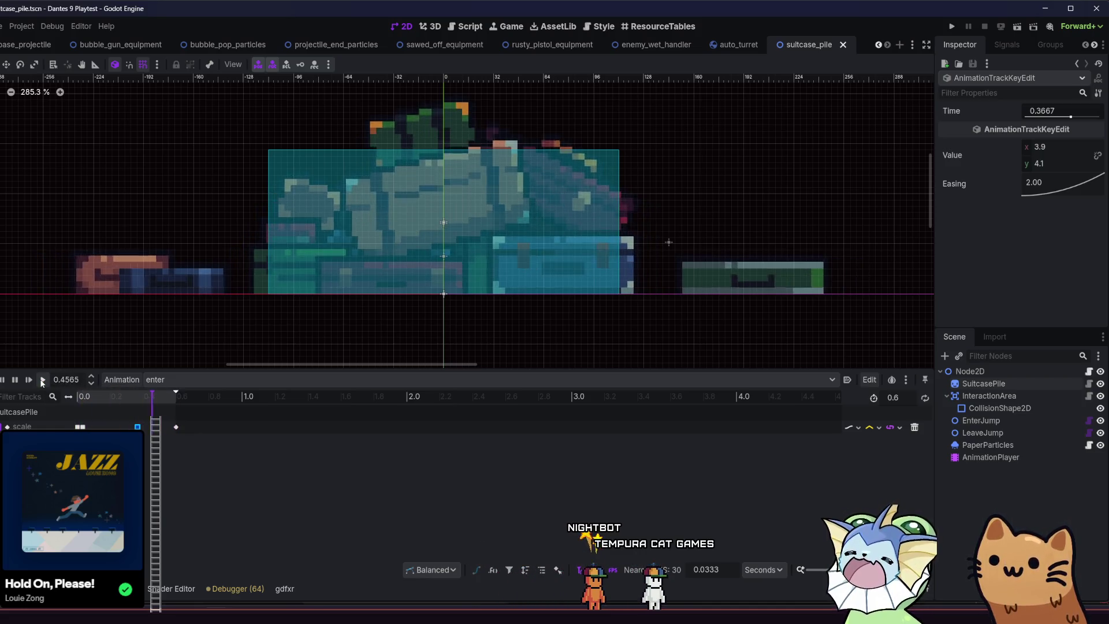
{"action": "left_click", "coordinate": [43, 380]}
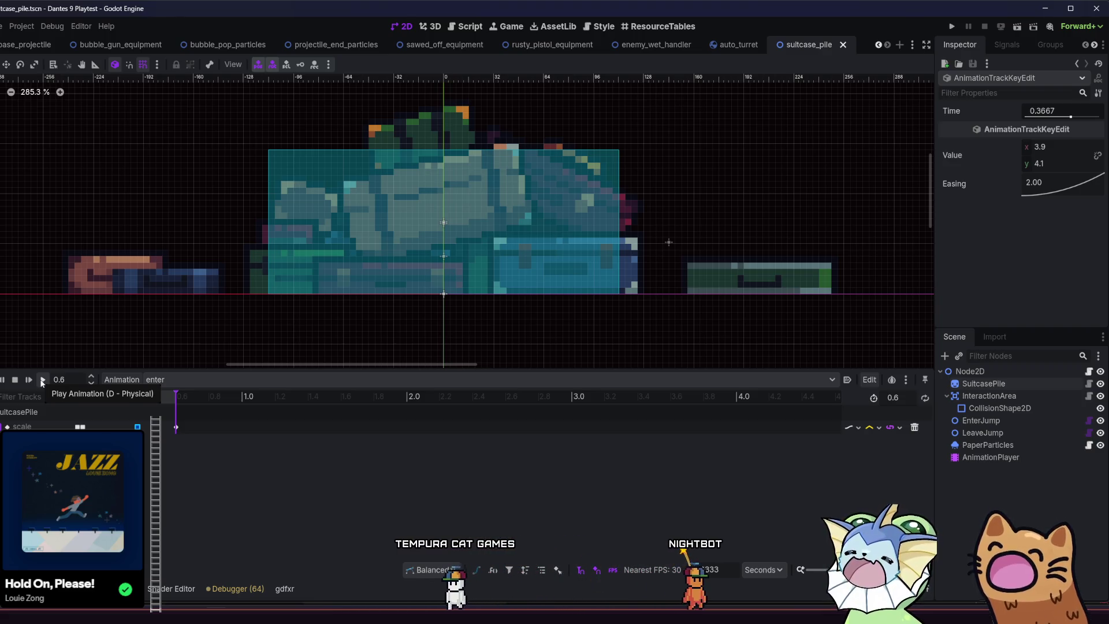
{"action": "left_click", "coordinate": [41, 380]}
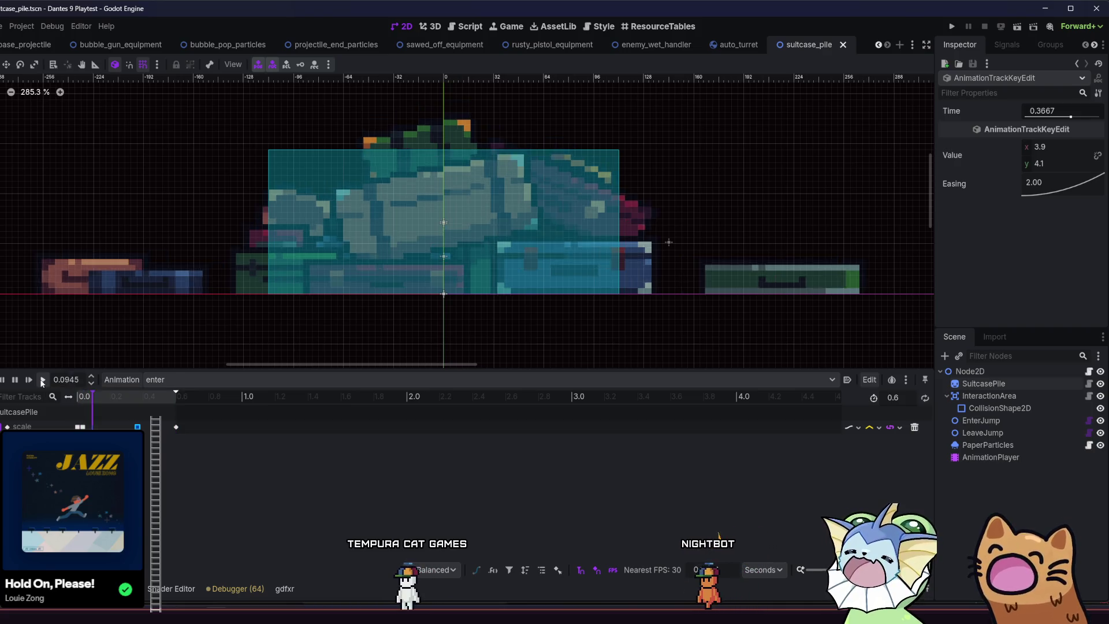
{"action": "left_click", "coordinate": [137, 427]}
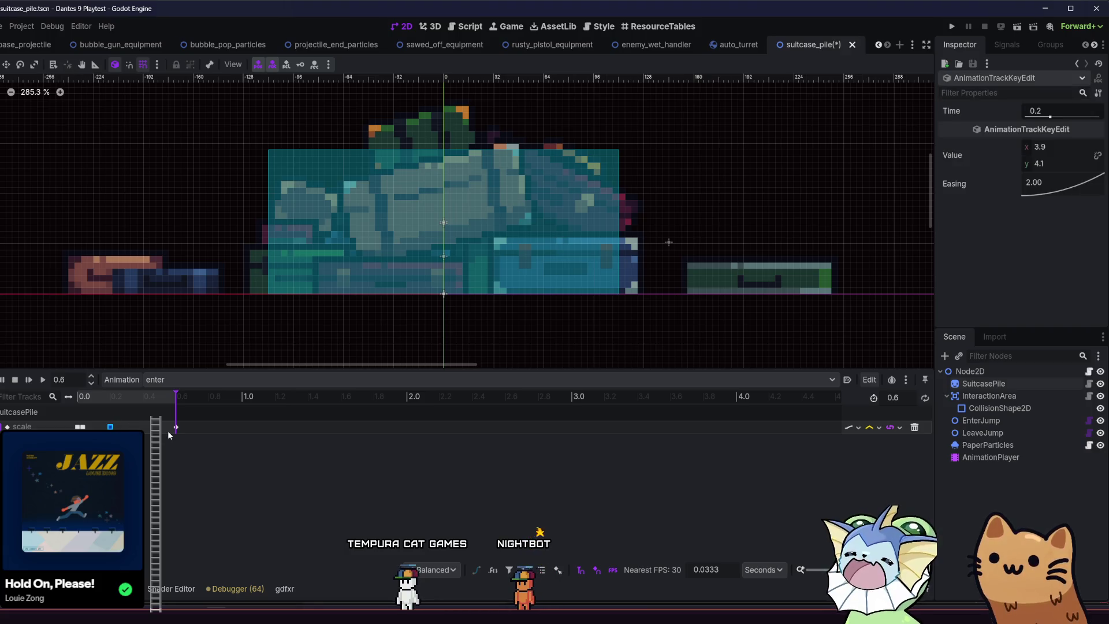
- Pull the final key earlier and move the stretch key to about 0.2667 s
{"action": "left_click_drag", "start_coordinate": [175, 428], "coordinate": [148, 434]}
{"action": "left_click", "coordinate": [44, 380]}
{"action": "left_click_drag", "start_coordinate": [110, 427], "coordinate": [122, 427]}
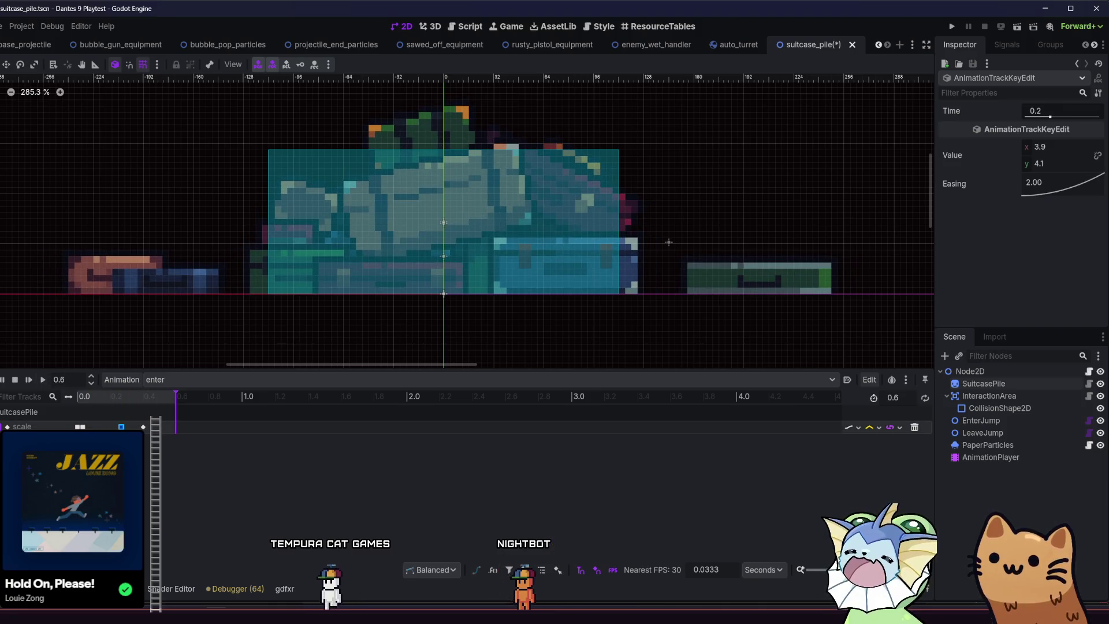
{"action": "left_click", "coordinate": [40, 383]}
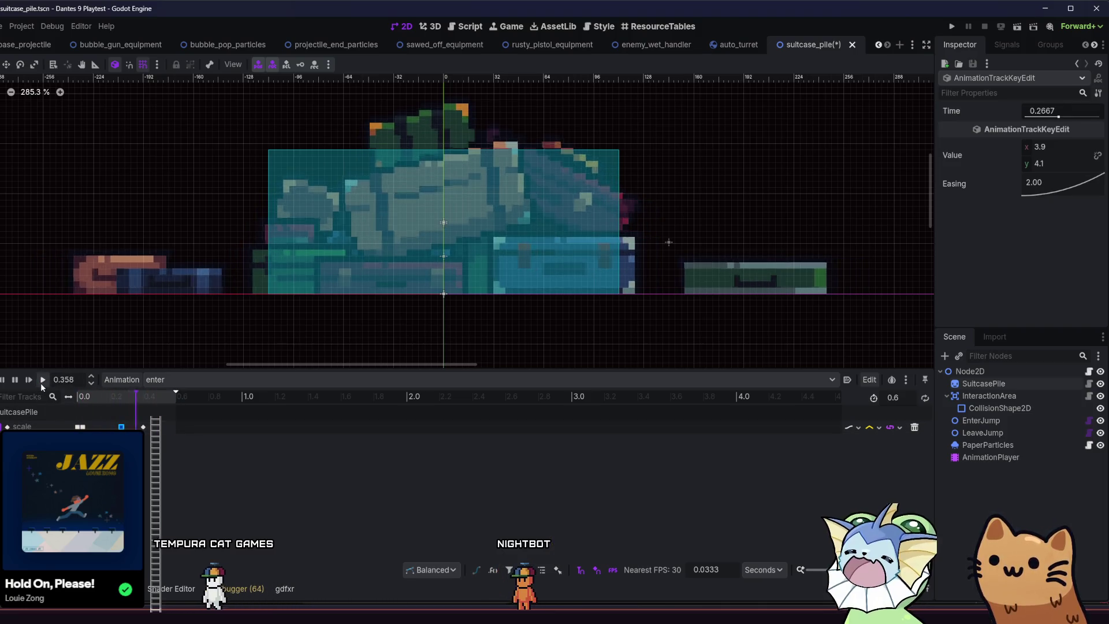
- Save the retimed scene and open the suitcase_pile.gd script
{"action": "left_click", "coordinate": [40, 383]}
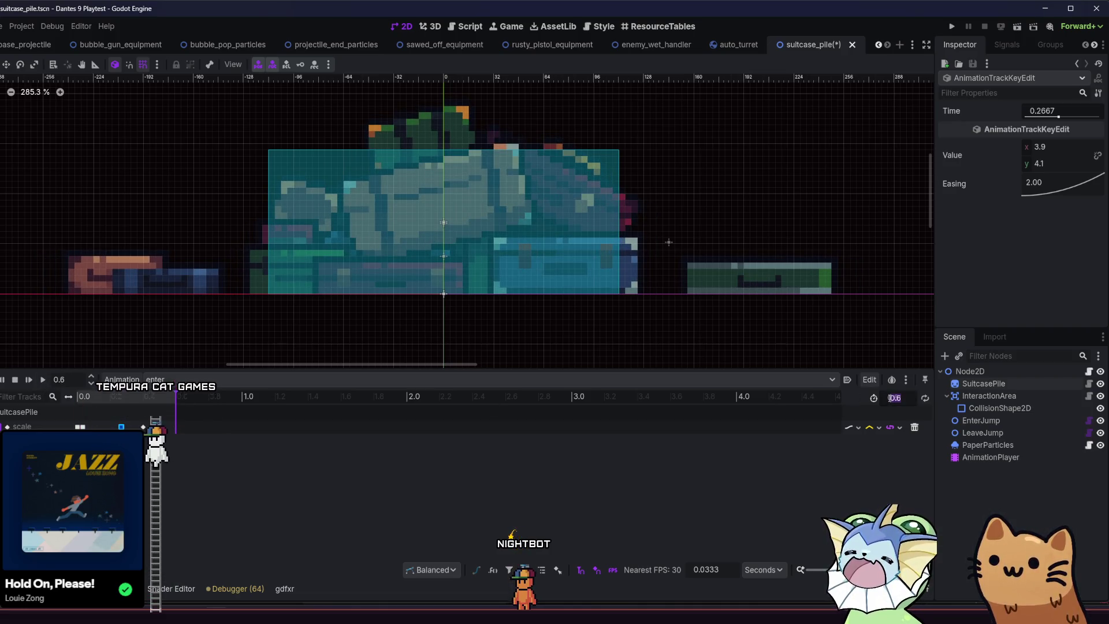
{"action": "key", "text": "ctrl+s"}
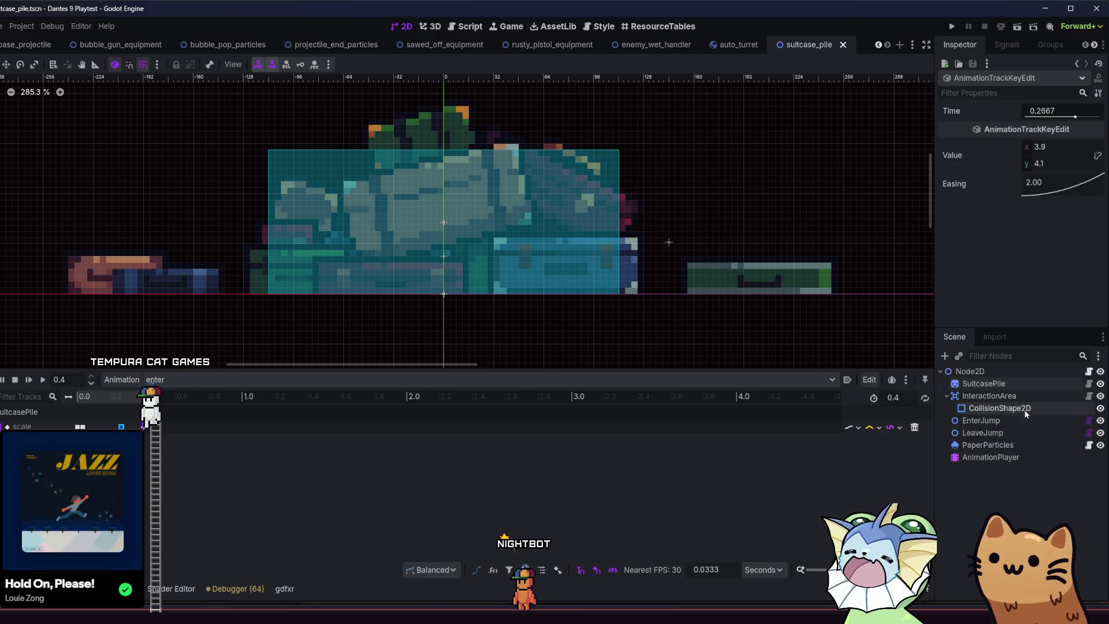
{"action": "left_click", "coordinate": [1087, 372]}
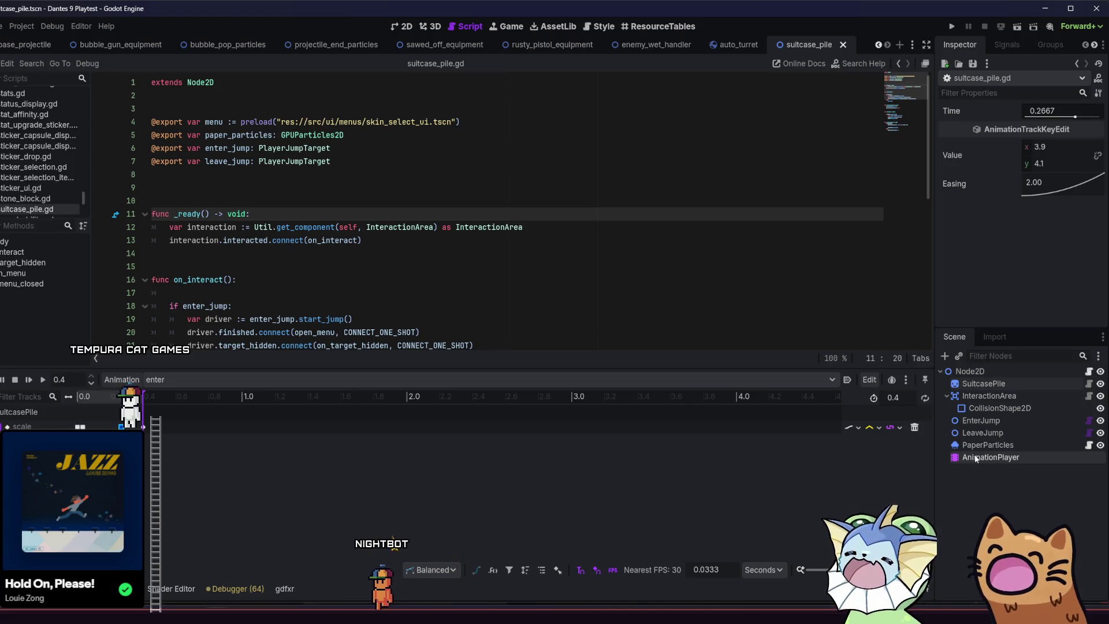
- Add an exported animation_player variable by dropping the AnimationPlayer node into the script
{"action": "mouse_move", "coordinate": [983, 459]}
{"action": "left_mouse_down"}
{"action": "mouse_move", "coordinate": [693, 324]}
{"action": "mouse_move", "coordinate": [253, 209]}
{"action": "mouse_move", "coordinate": [166, 171]}
{"action": "left_mouse_up"}
{"action": "left_click", "coordinate": [426, 173]}
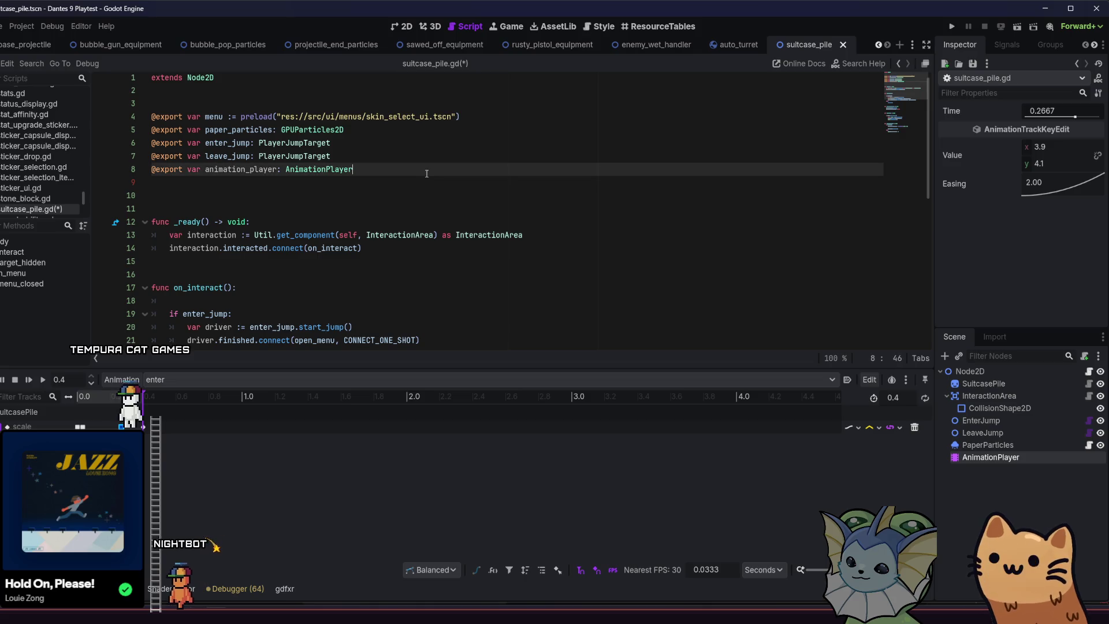
{"action": "scroll", "coordinate": [426, 173], "scroll_direction": "down", "scroll_amount": 2}
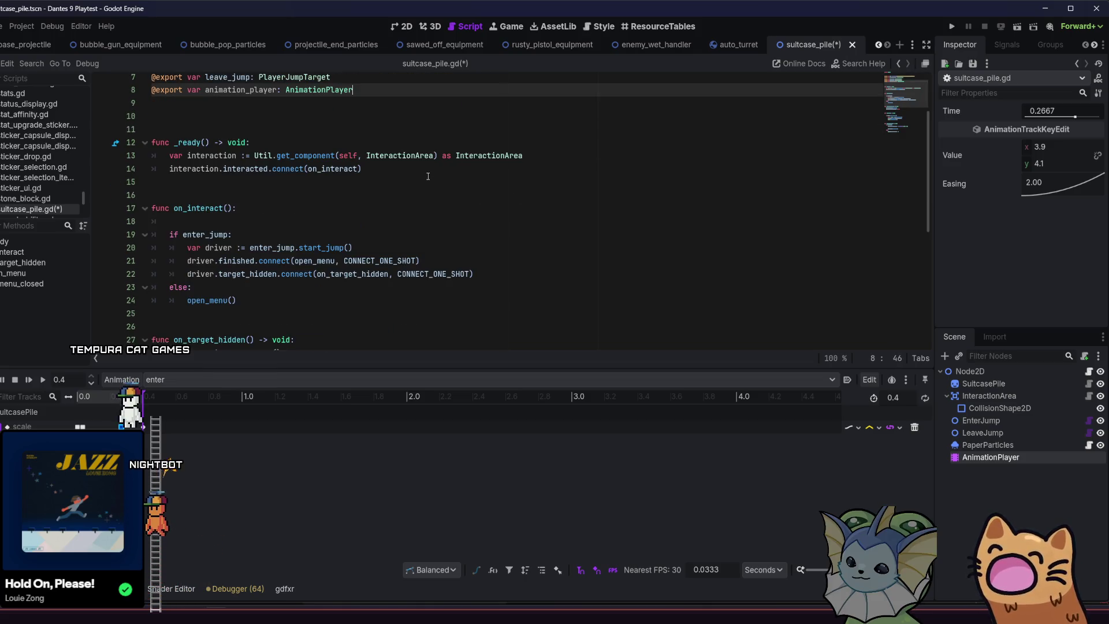
{"action": "left_click", "coordinate": [427, 174]}
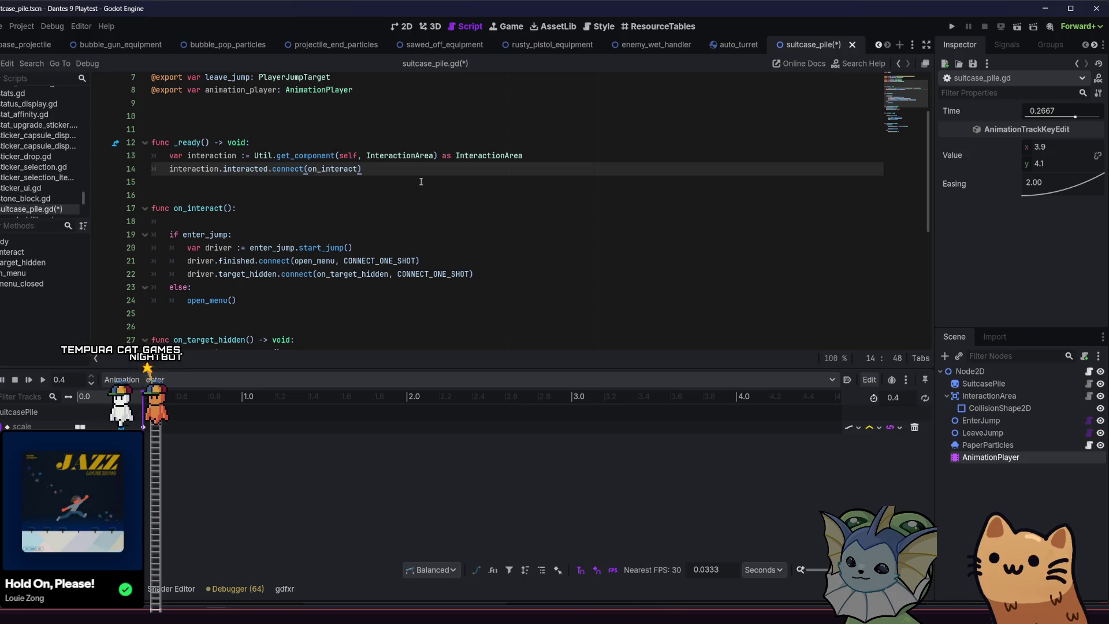
- Review the signal connections in _ready and the rest of suitcase_pile.gd
{"action": "left_click", "coordinate": [461, 256]}
{"action": "left_click", "coordinate": [511, 273]}
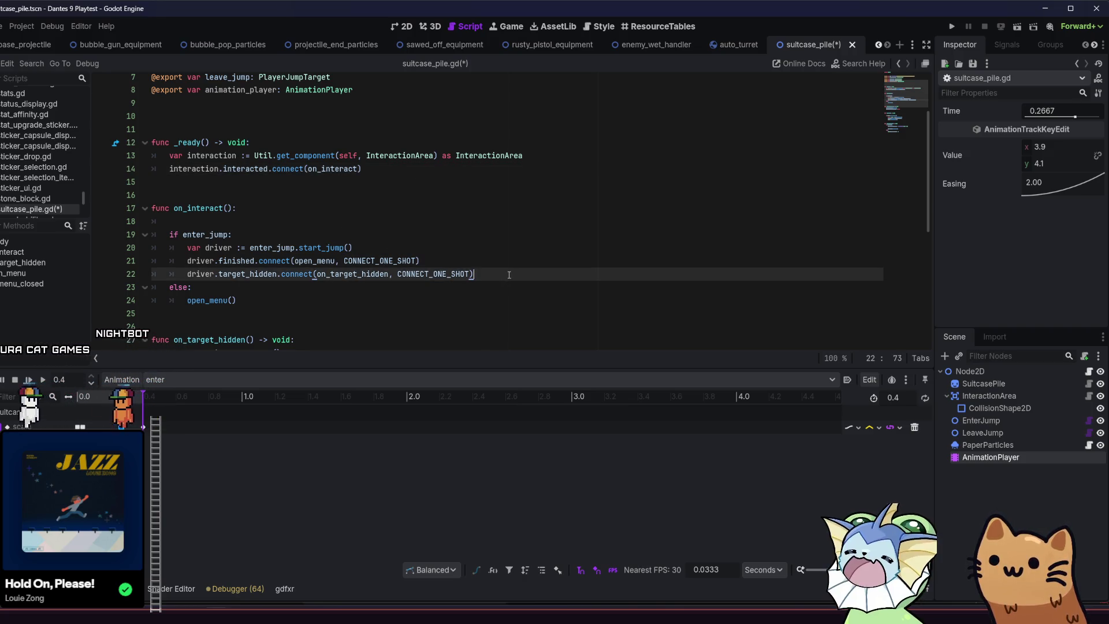
{"action": "scroll", "coordinate": [510, 258], "scroll_direction": "down", "scroll_amount": 1}
{"action": "scroll", "coordinate": [496, 239], "scroll_direction": "down", "scroll_amount": 5}
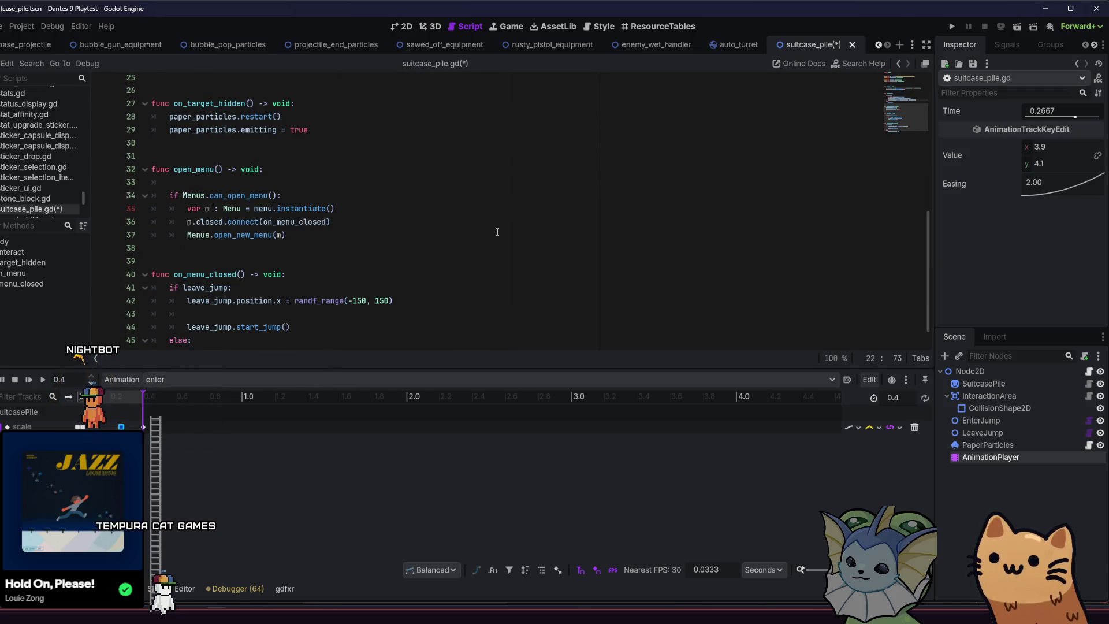
{"action": "scroll", "coordinate": [497, 231], "scroll_direction": "up", "scroll_amount": 2}
{"action": "scroll", "coordinate": [497, 231], "scroll_direction": "up", "scroll_amount": 6}
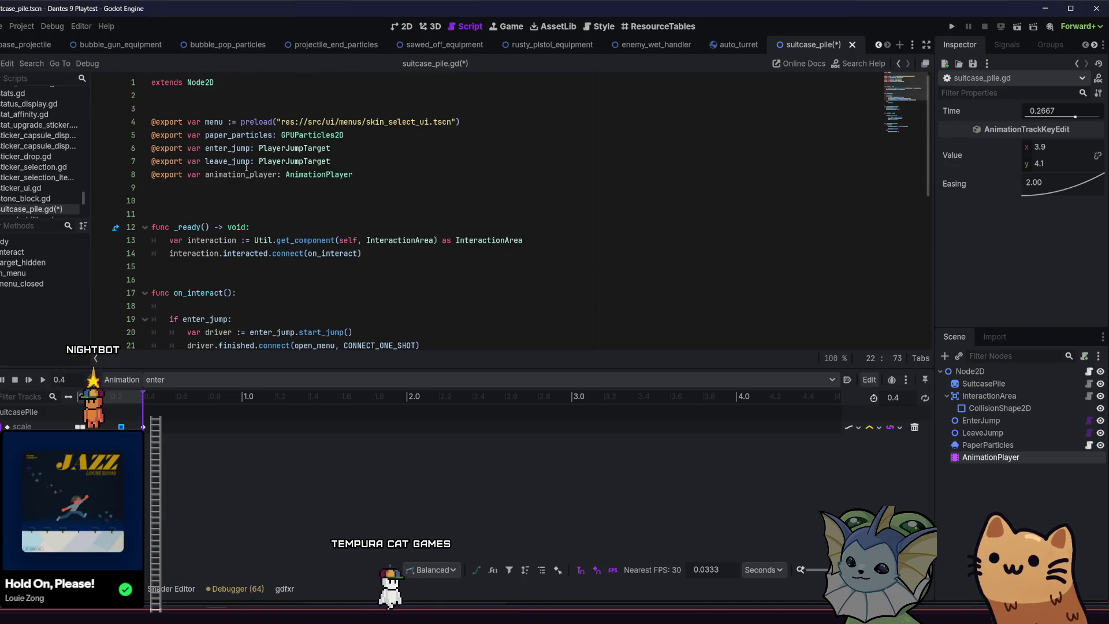
{"action": "scroll", "coordinate": [556, 235], "scroll_direction": "down", "scroll_amount": 7}
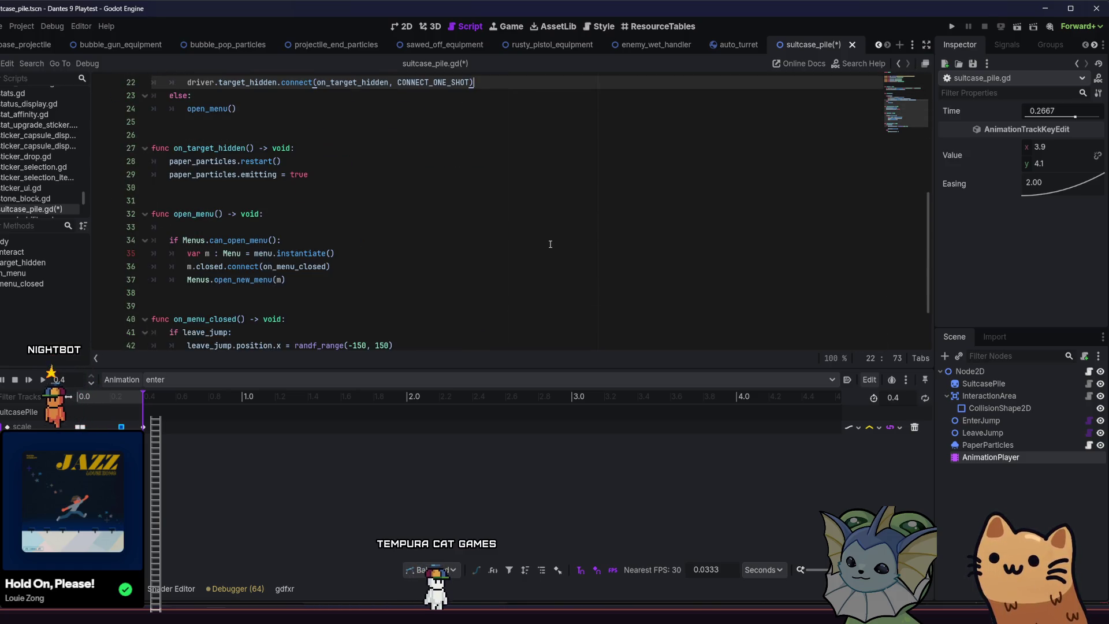
{"action": "scroll", "coordinate": [485, 248], "scroll_direction": "up", "scroll_amount": 5}
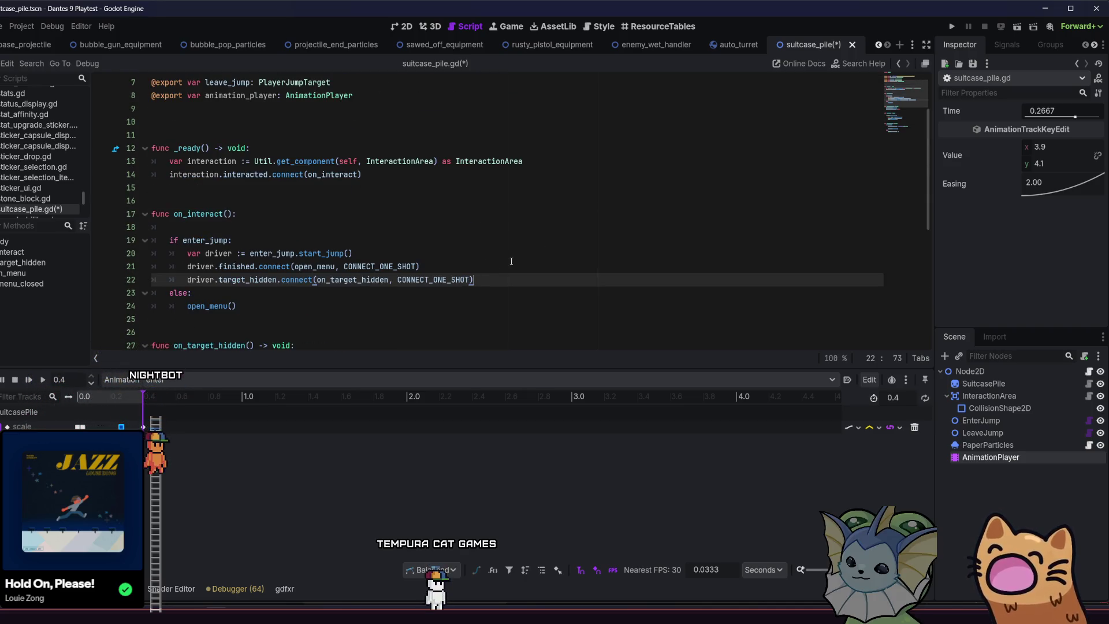
{"action": "scroll", "coordinate": [511, 261], "scroll_direction": "down", "scroll_amount": 6}
{"action": "scroll", "coordinate": [505, 265], "scroll_direction": "up", "scroll_amount": 4}
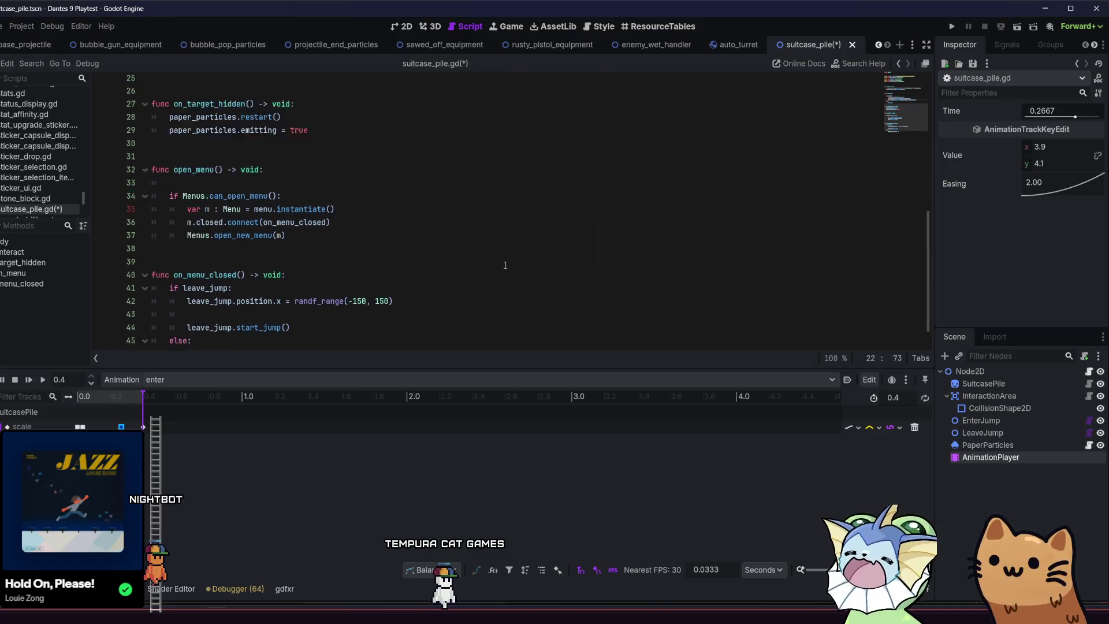
{"action": "scroll", "coordinate": [505, 265], "scroll_direction": "up", "scroll_amount": 5}
{"action": "left_click", "coordinate": [506, 252]}
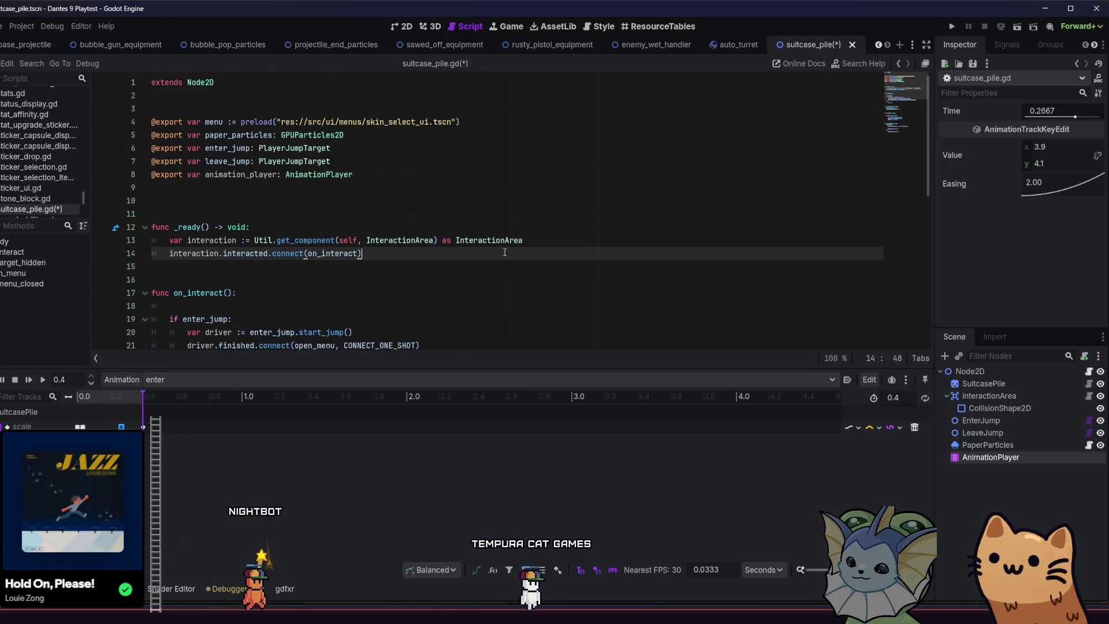
{"action": "key", "text": "Return"}
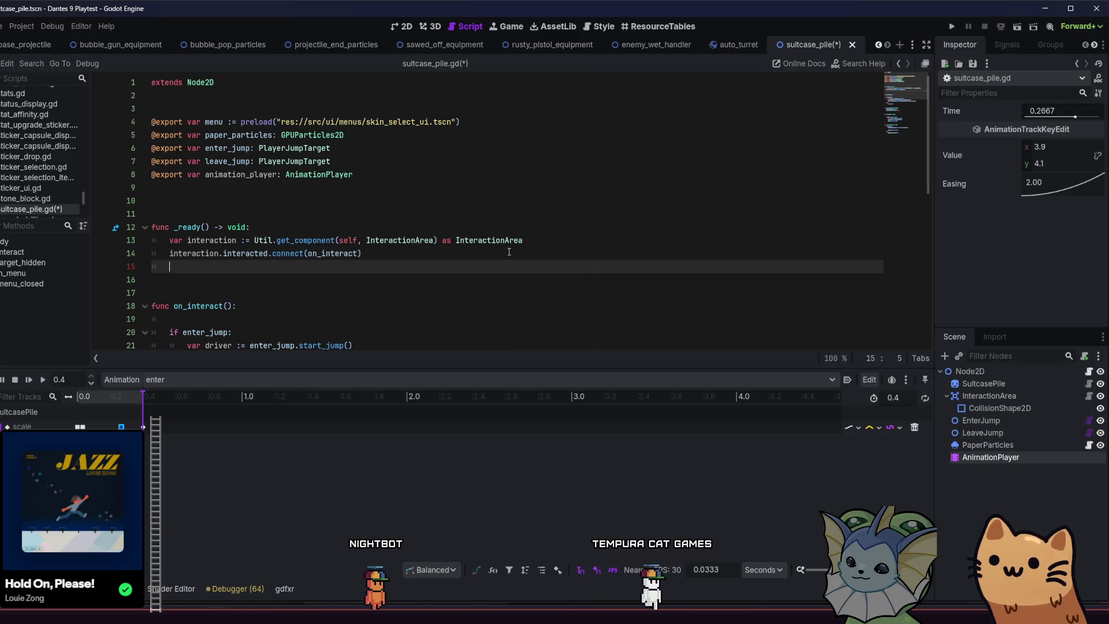
{"action": "type", "text": "enter_jump."}
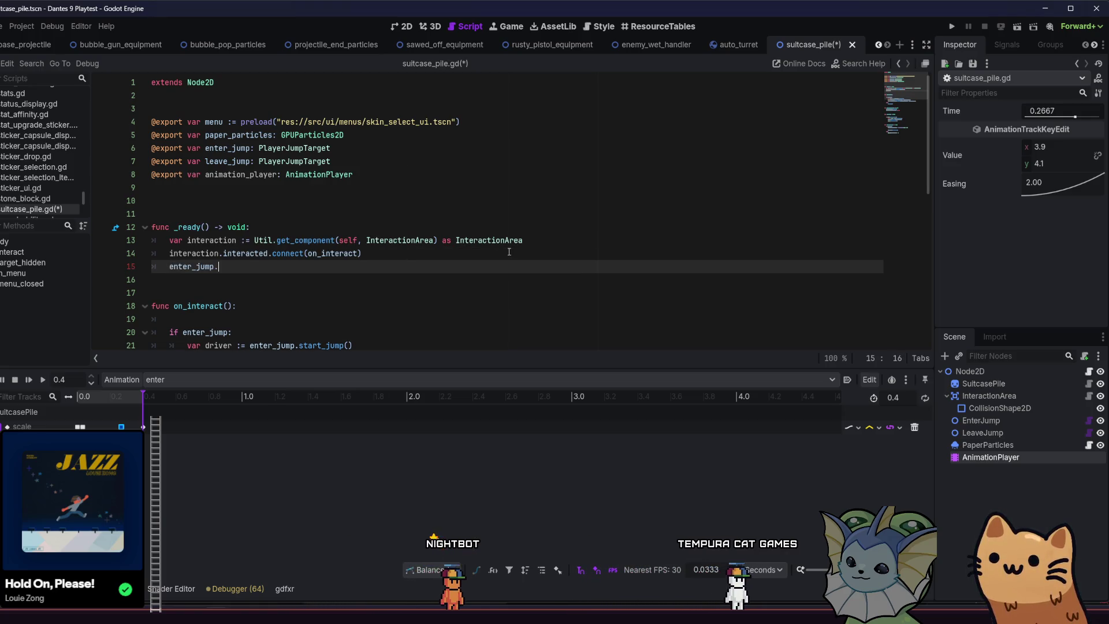
{"action": "key", "text": "BackSpace"}
{"action": "type", "text": "con"}
{"action": "key", "text": "Return"}
{"action": "key", "text": "BackSpace"}
{"action": "key", "text": "BackSpace"}
{"action": "key", "text": "BackSpace"}
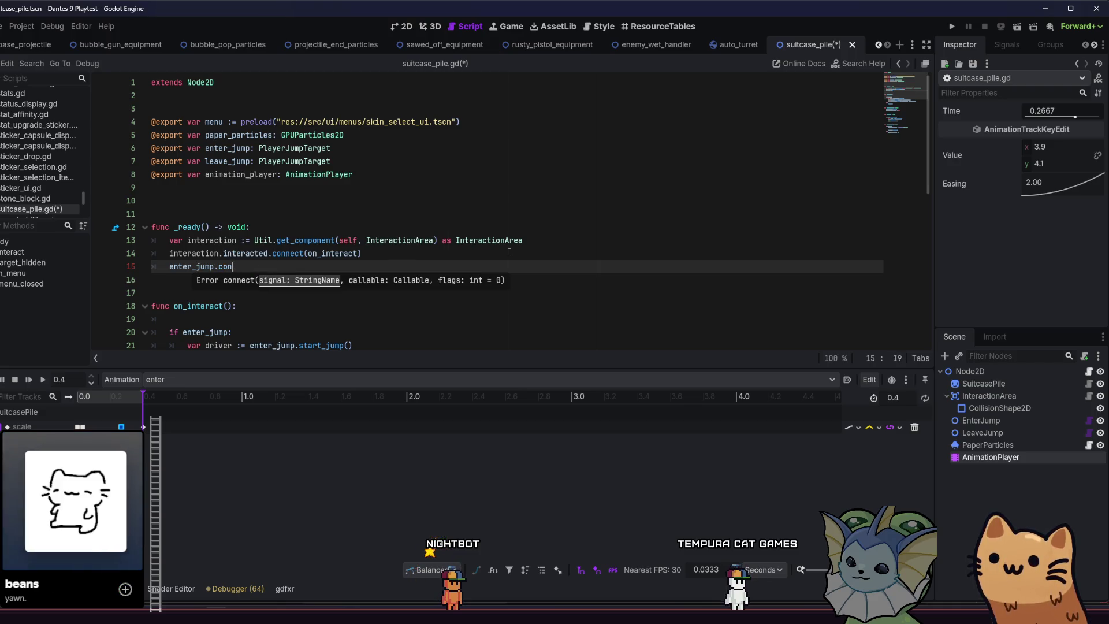
{"action": "key", "text": "ctrl+space"}
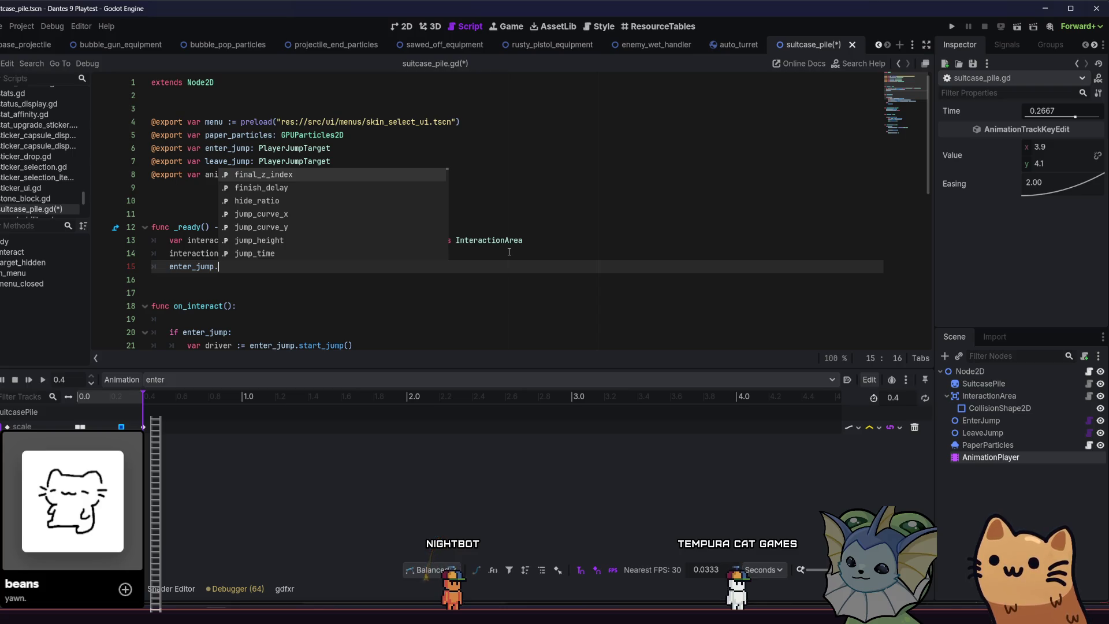
{"action": "scroll", "coordinate": [346, 207], "scroll_direction": "down", "scroll_amount": 2}
{"action": "scroll", "coordinate": [347, 212], "scroll_direction": "down", "scroll_amount": 4}
{"action": "scroll", "coordinate": [345, 208], "scroll_direction": "down", "scroll_amount": 5}
{"action": "left_click", "coordinate": [258, 275]}
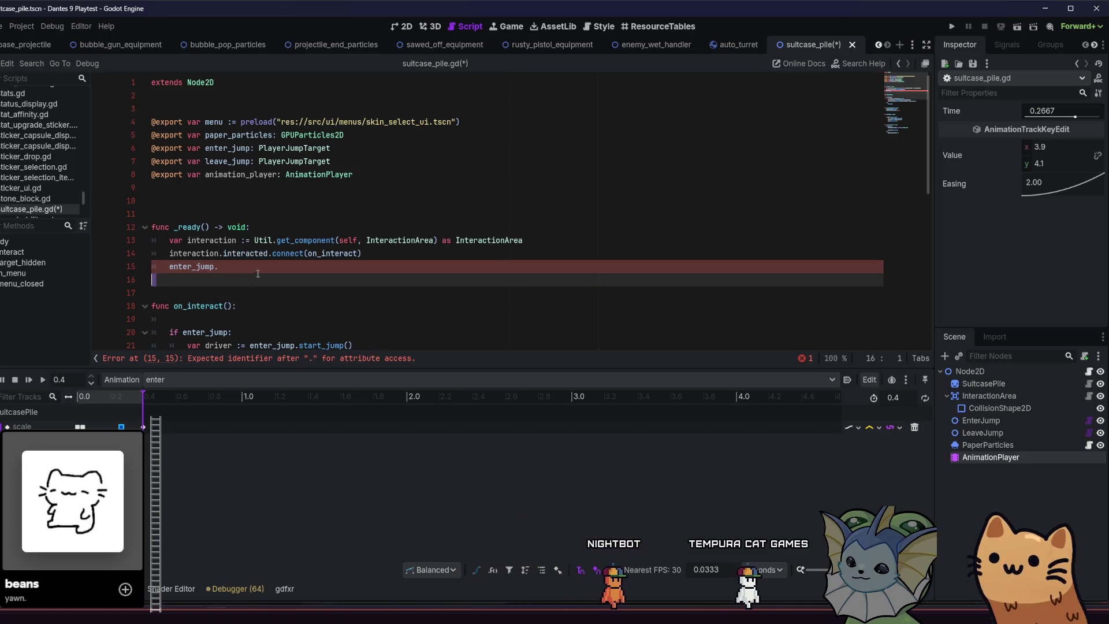
{"action": "left_click", "coordinate": [254, 267]}
{"action": "key", "text": "BackSpace"}
{"action": "key", "text": "BackSpace"}
{"action": "key", "text": "BackSpace"}
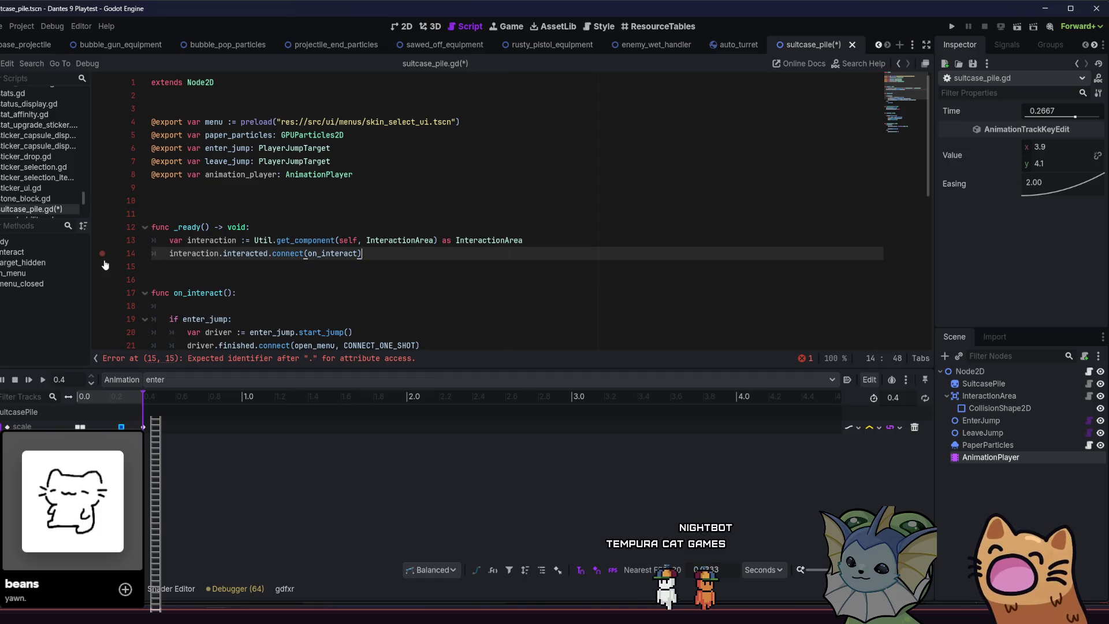
{"action": "scroll", "coordinate": [333, 251], "scroll_direction": "down", "scroll_amount": 4}
{"action": "scroll", "coordinate": [333, 251], "scroll_direction": "down", "scroll_amount": 1}
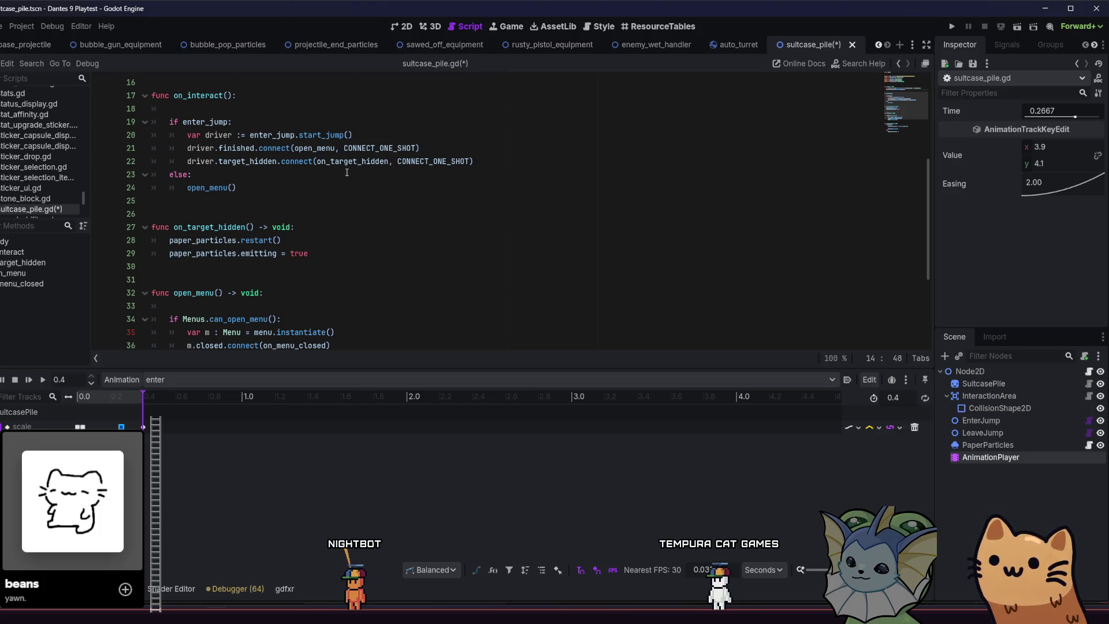
- On line 21, connect animation_player.finished instead of driver.finished
{"action": "left_click", "coordinate": [213, 149]}
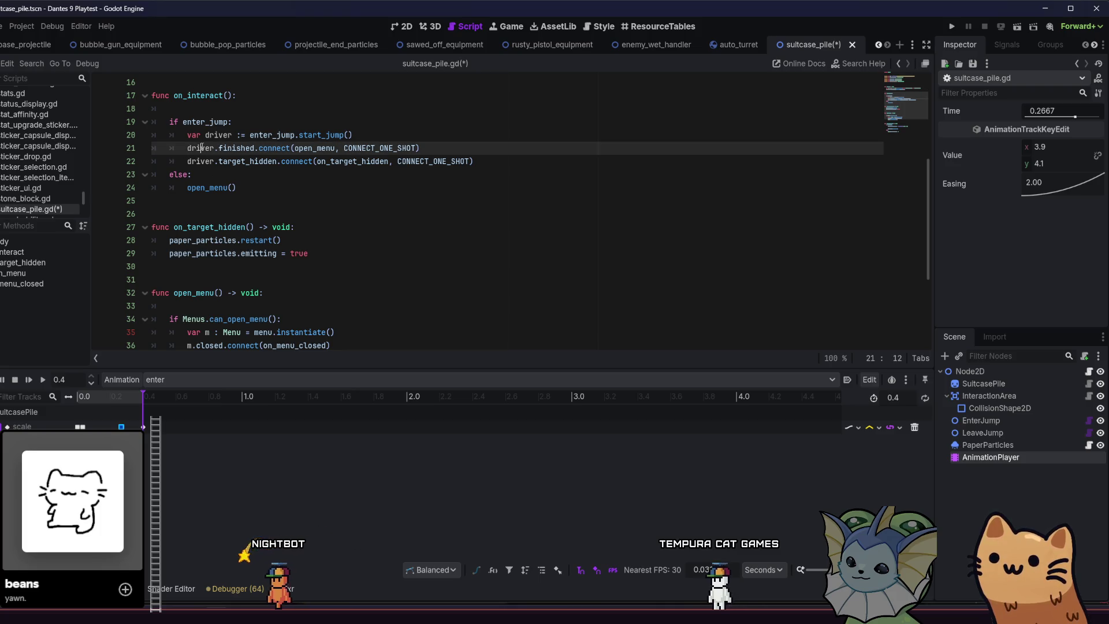
{"action": "double_click", "coordinate": [206, 149]}
{"action": "type", "text": "animation_player"}
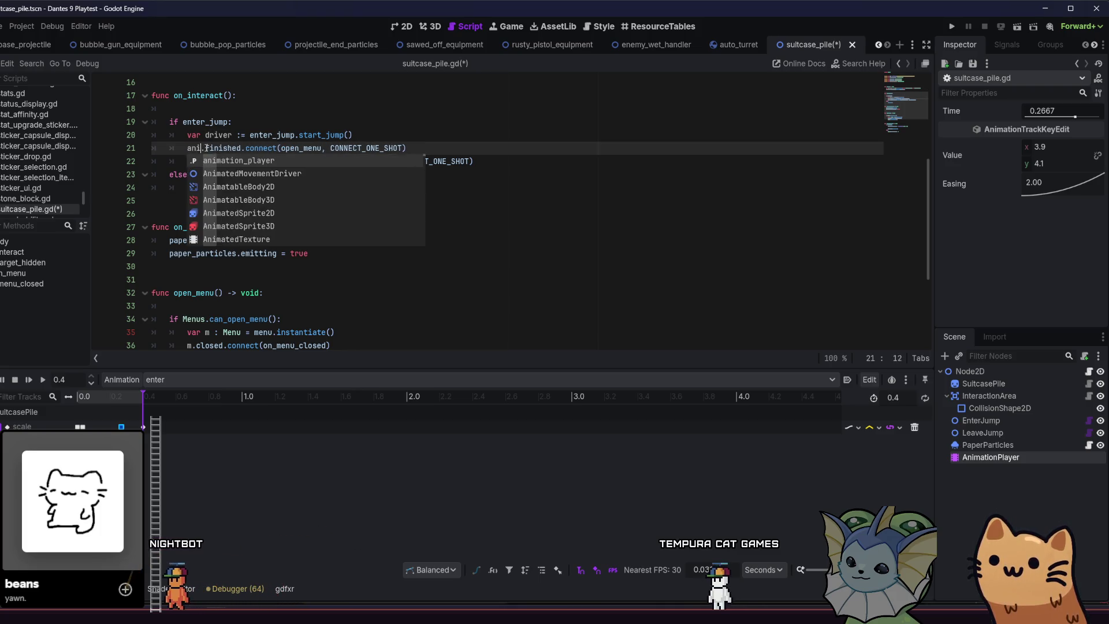
- Add a temporary animation_player.play("enter") line after start_jump and save
{"action": "left_click", "coordinate": [437, 133]}
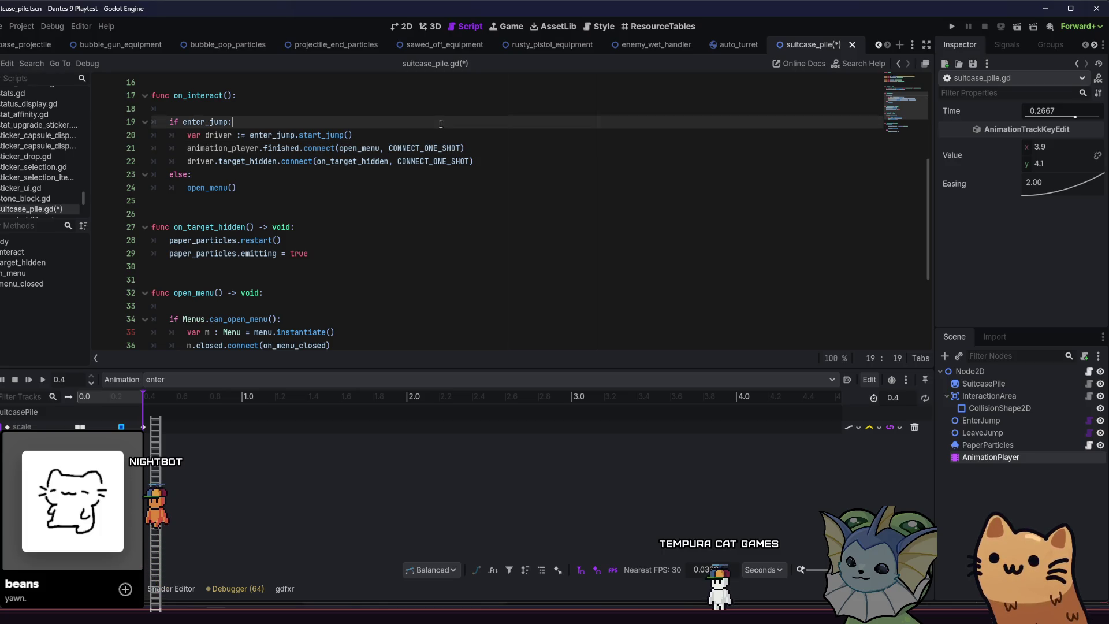
{"action": "key", "text": "Return"}
{"action": "type", "text": "animation_player.pla"}
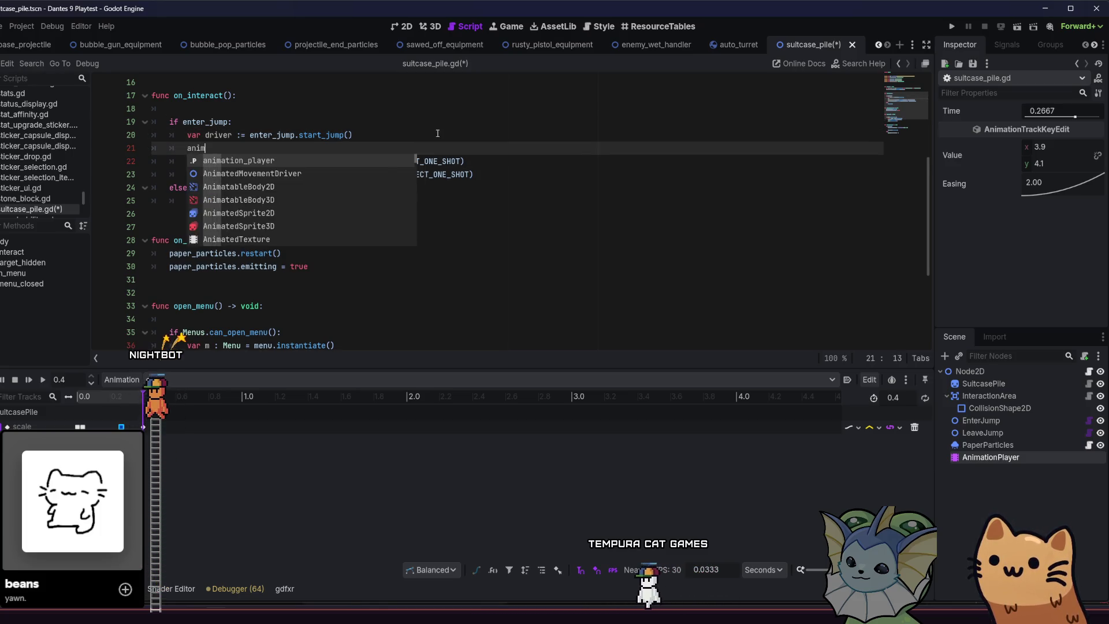
{"action": "key", "text": "Return"}
{"action": "type", "text": "\""}
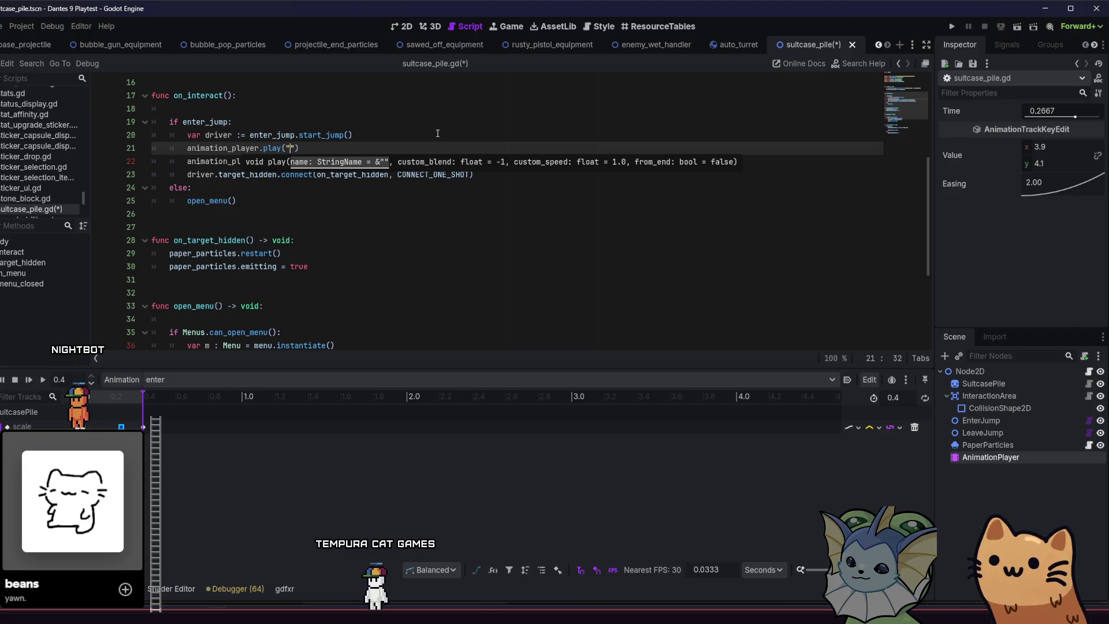
{"action": "left_click", "coordinate": [438, 134]}
{"action": "key", "text": "ctrl+s"}
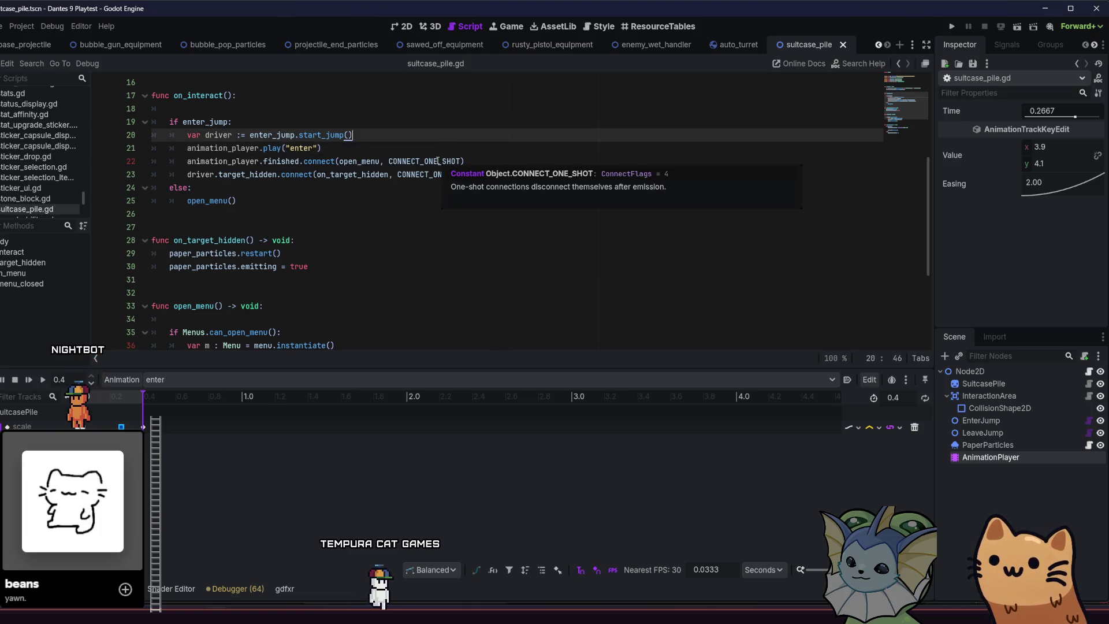
- Delete the temporary play("enter") line again
{"action": "left_click", "coordinate": [437, 161]}
{"action": "key", "text": "Up"}
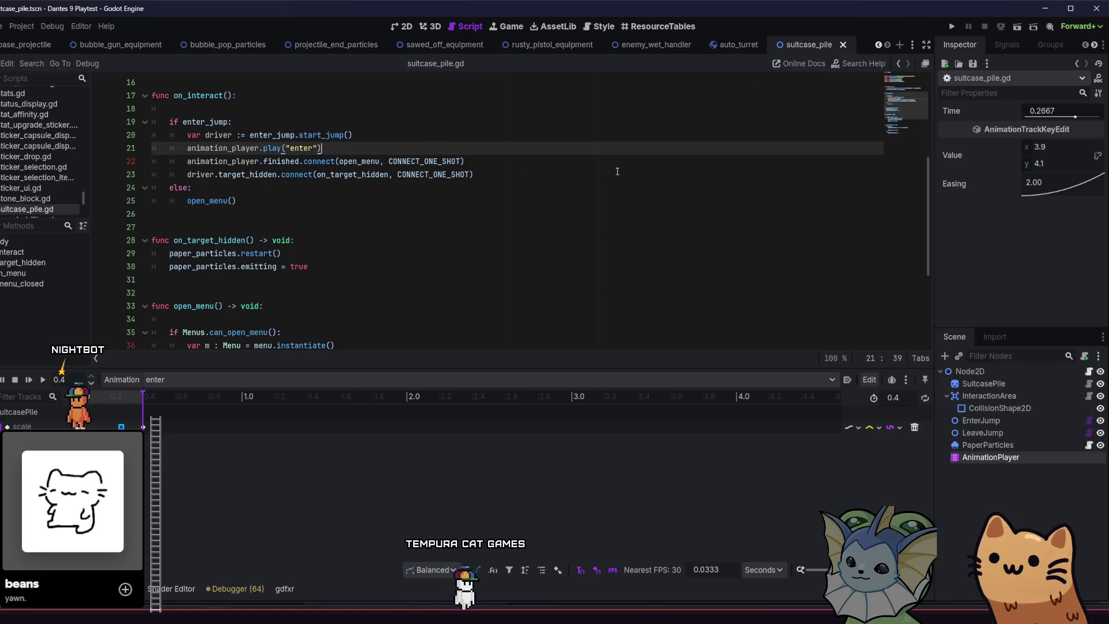
{"action": "left_click_drag", "start_coordinate": [321, 149], "coordinate": [187, 148]}
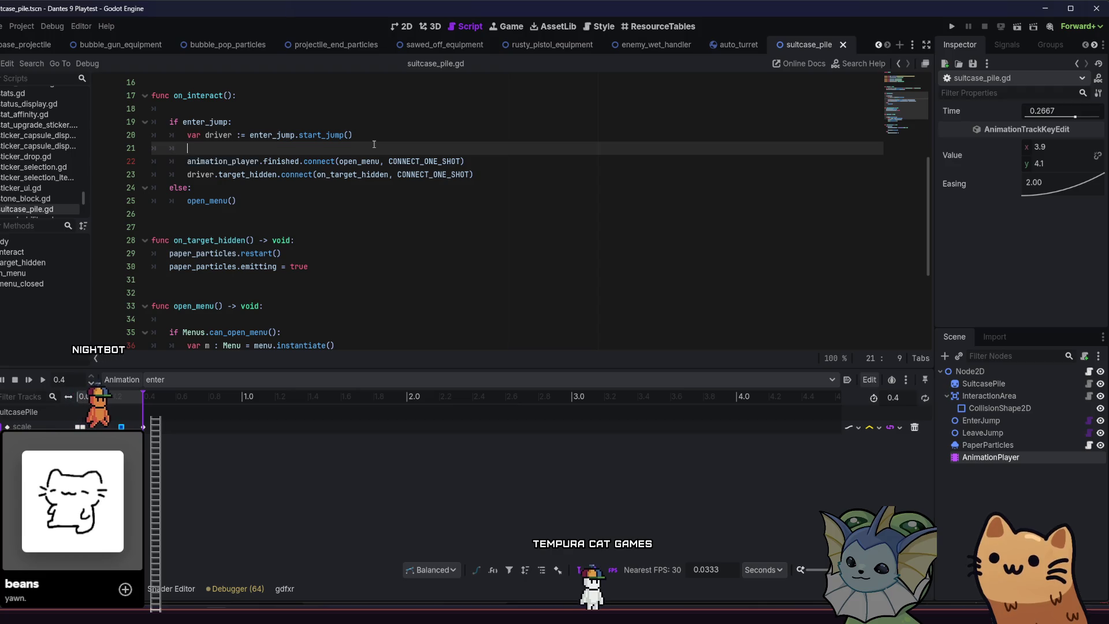
{"action": "key", "text": "BackSpace"}
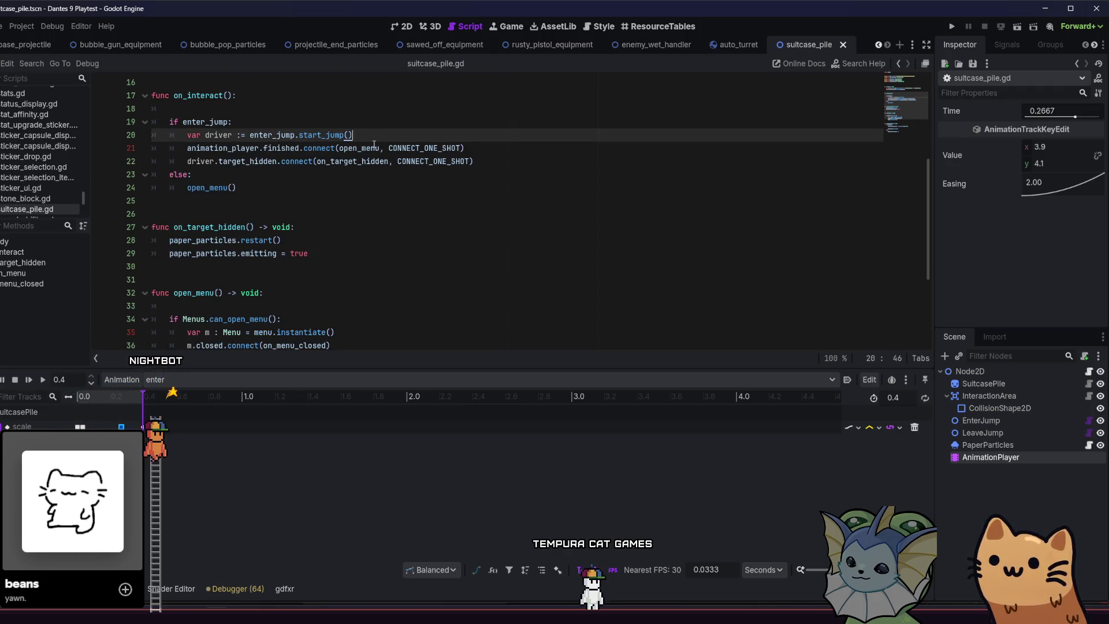